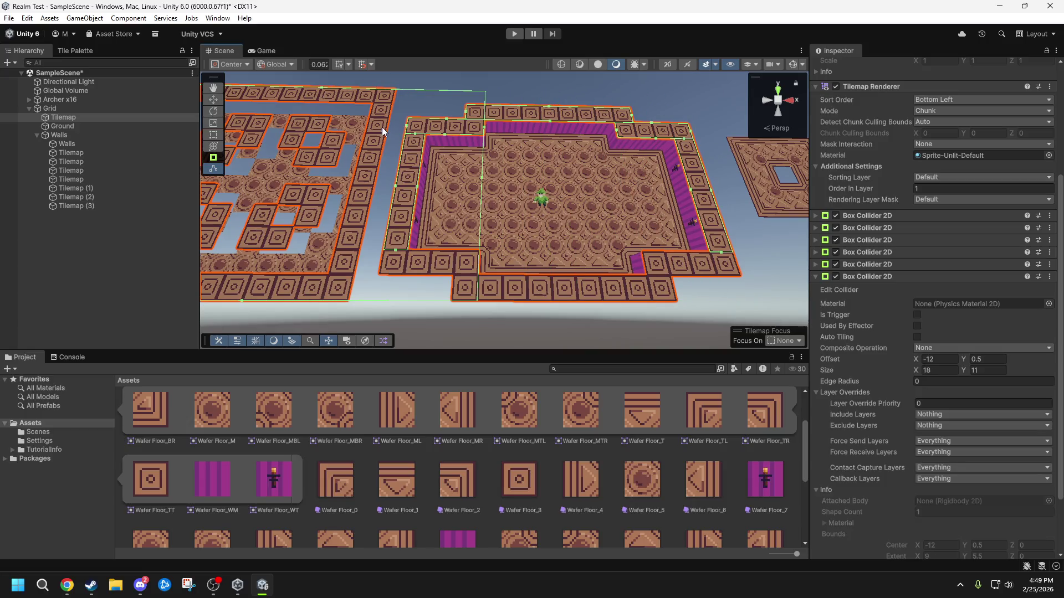
- Resize the bottom-wall Box Collider 2D to 4 × 1 at offset -5, -3.5, Composite Operation None
drag(383, 101, 386, 248)
drag(214, 270, 487, 271)
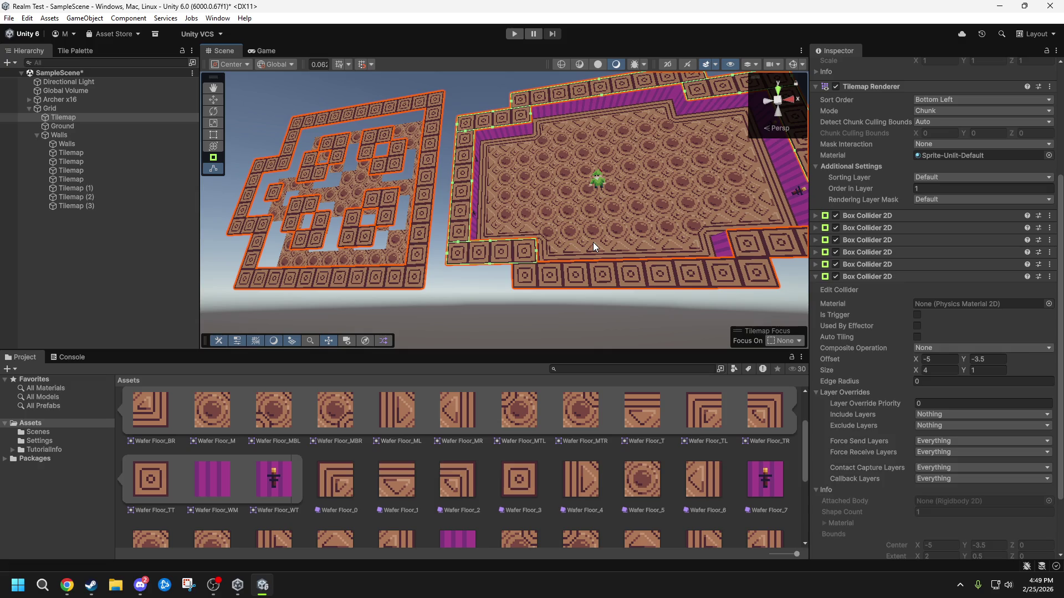
click(931, 352)
click(944, 339)
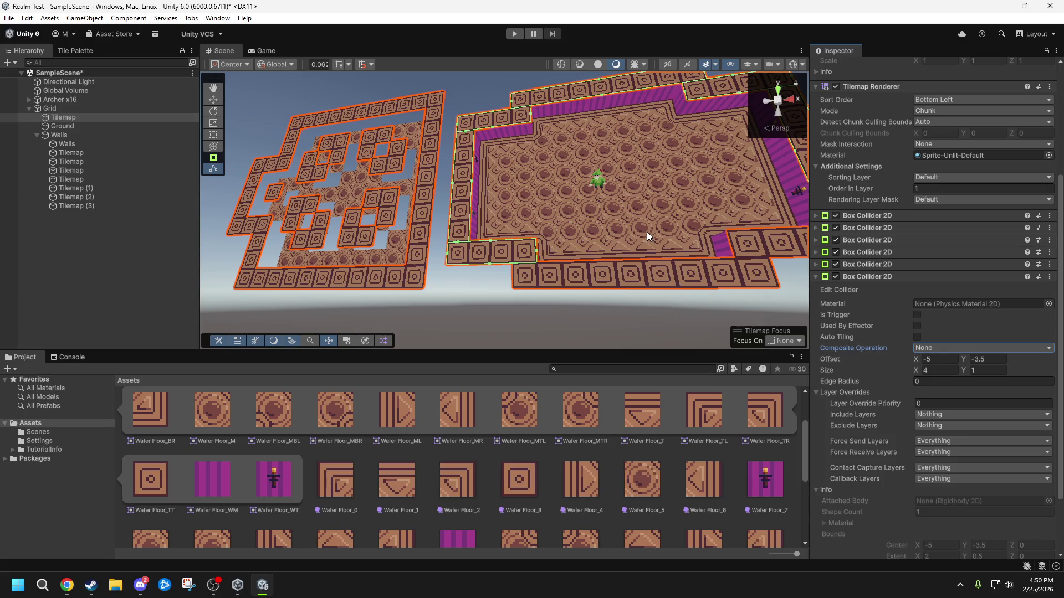
- Add a Box Collider 2D to the tilemap and fit it to offset 0.5, -4.5, size 9 × 1
mouse_move(647, 232)
mouse_down()
mouse_move(621, 161)
mouse_move(612, 184)
mouse_move(656, 294)
mouse_up()
scroll(1062, 488, down, 3)
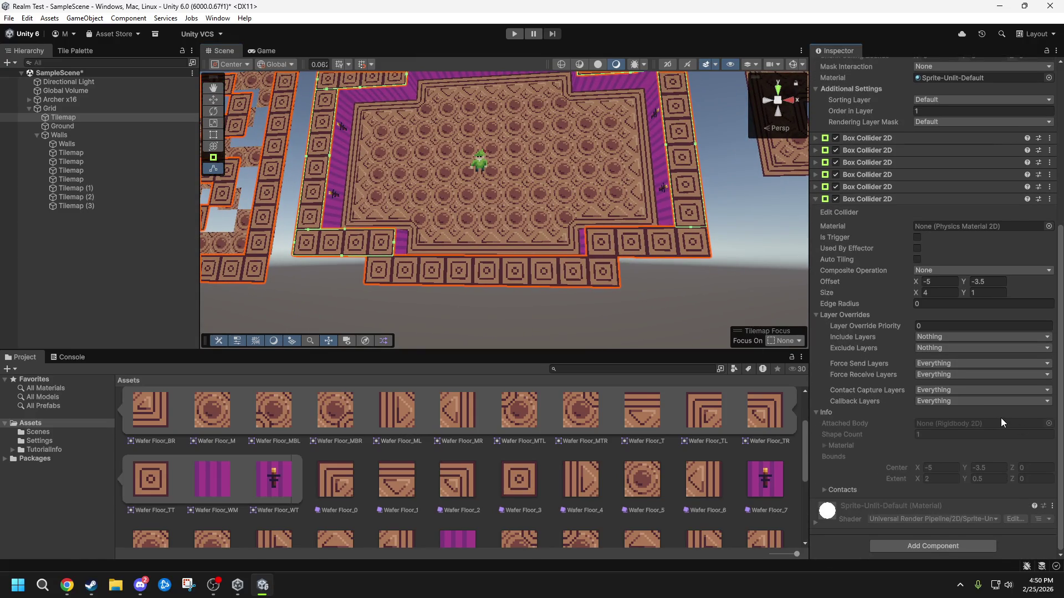
mouse_move(576, 244)
mouse_down()
mouse_move(563, 240)
mouse_move(581, 256)
mouse_move(609, 221)
mouse_up()
click(905, 551)
click(895, 441)
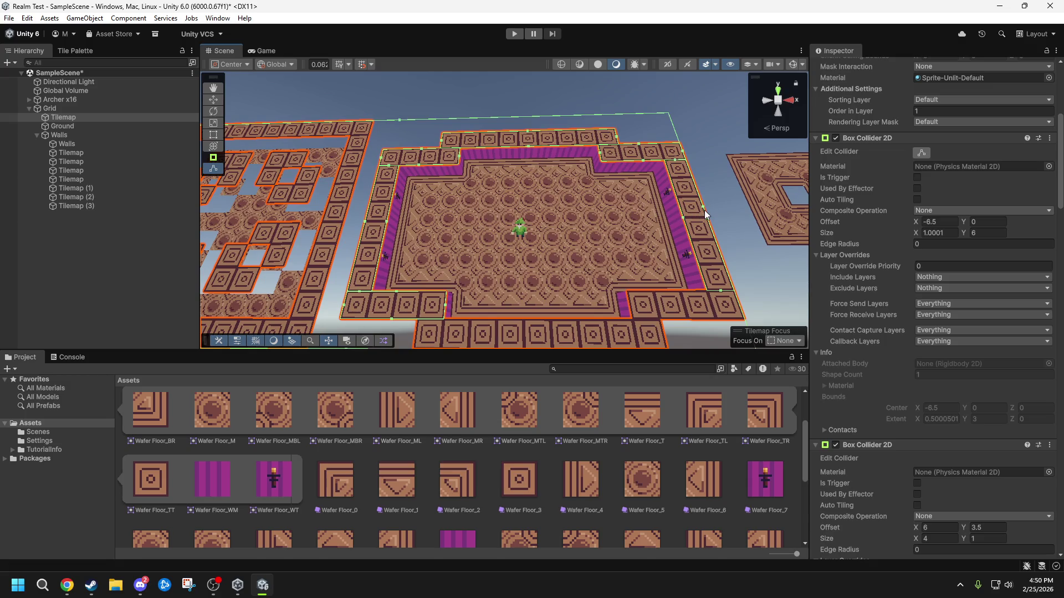
mouse_move(702, 212)
mouse_down()
mouse_move(618, 220)
mouse_move(631, 225)
mouse_move(436, 135)
mouse_move(456, 286)
mouse_move(366, 297)
mouse_up()
drag(282, 305, 428, 317)
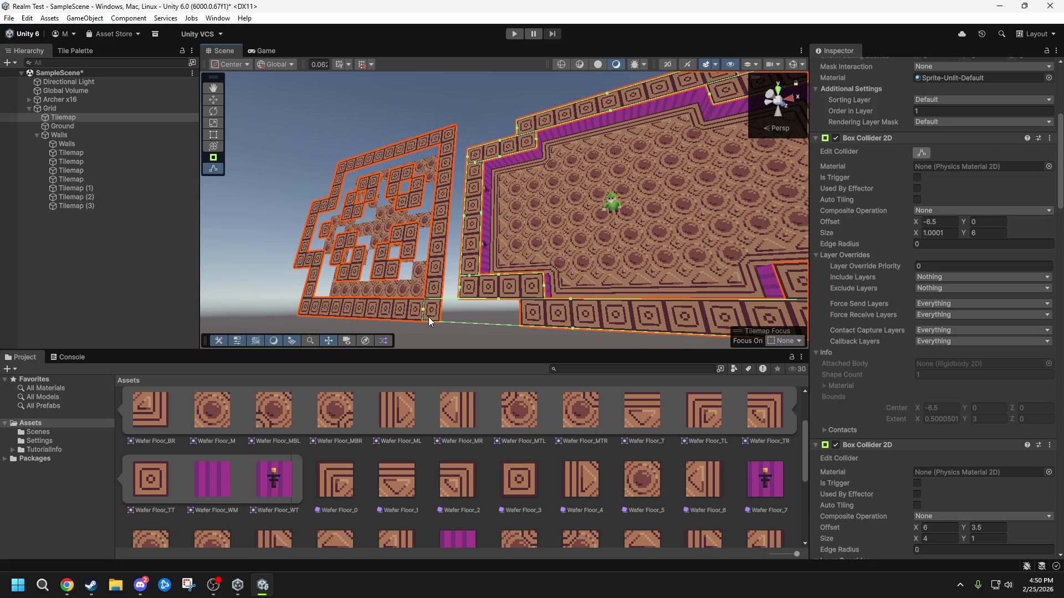
- Add another Box Collider 2D and stretch it rightward along the wall
drag(511, 323, 637, 308)
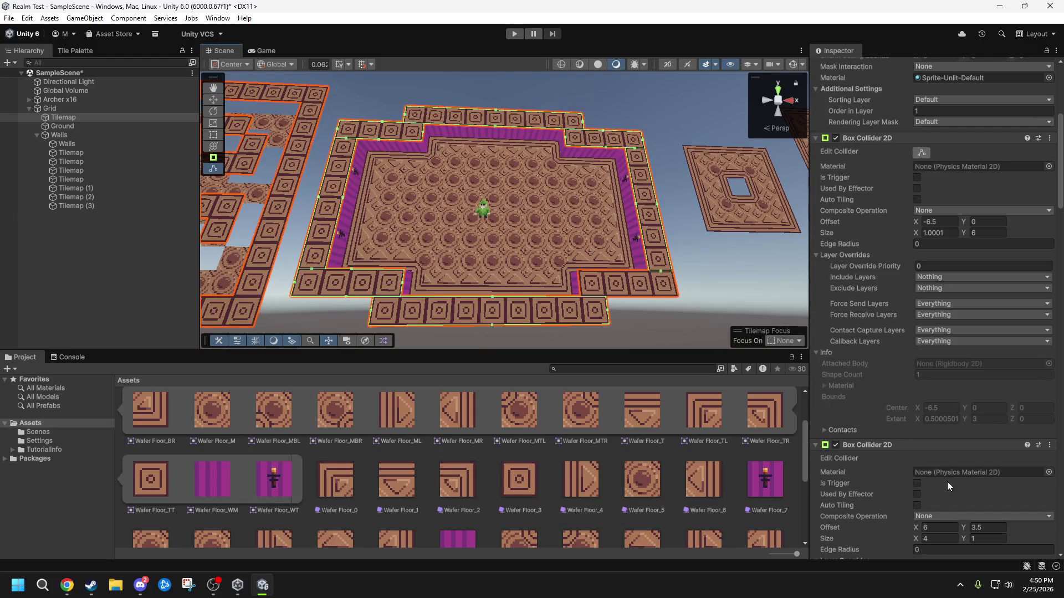
scroll(997, 388, down, 10)
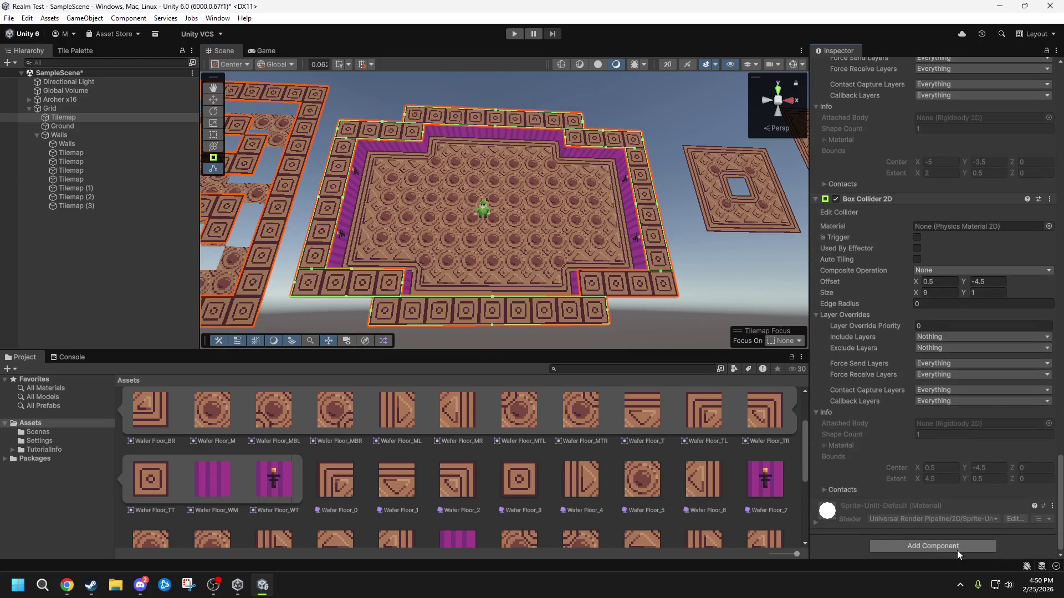
click(956, 551)
text(bo)
click(892, 440)
right_click(671, 274)
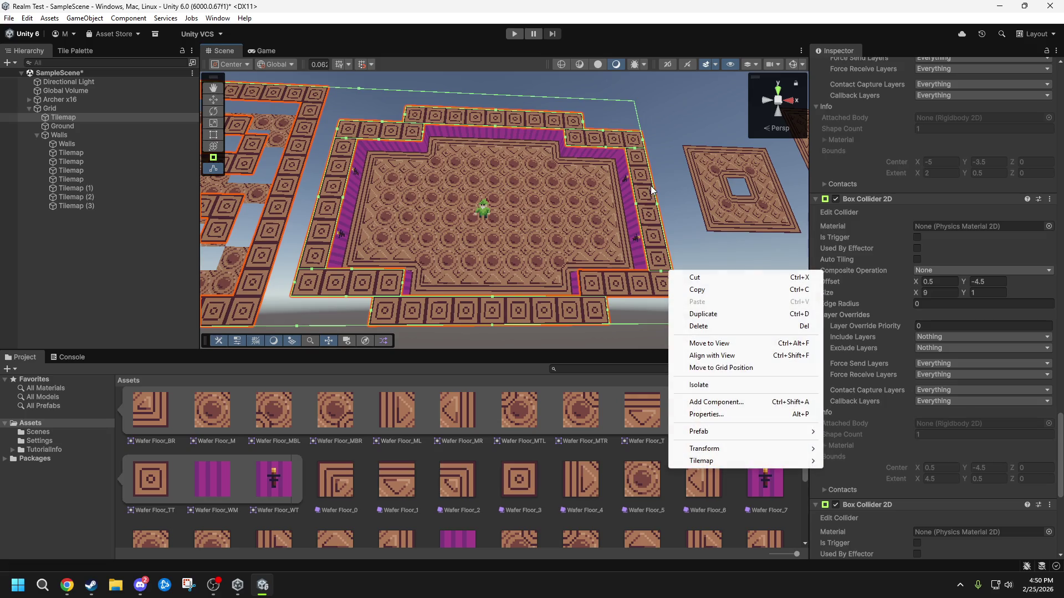
key(Escape)
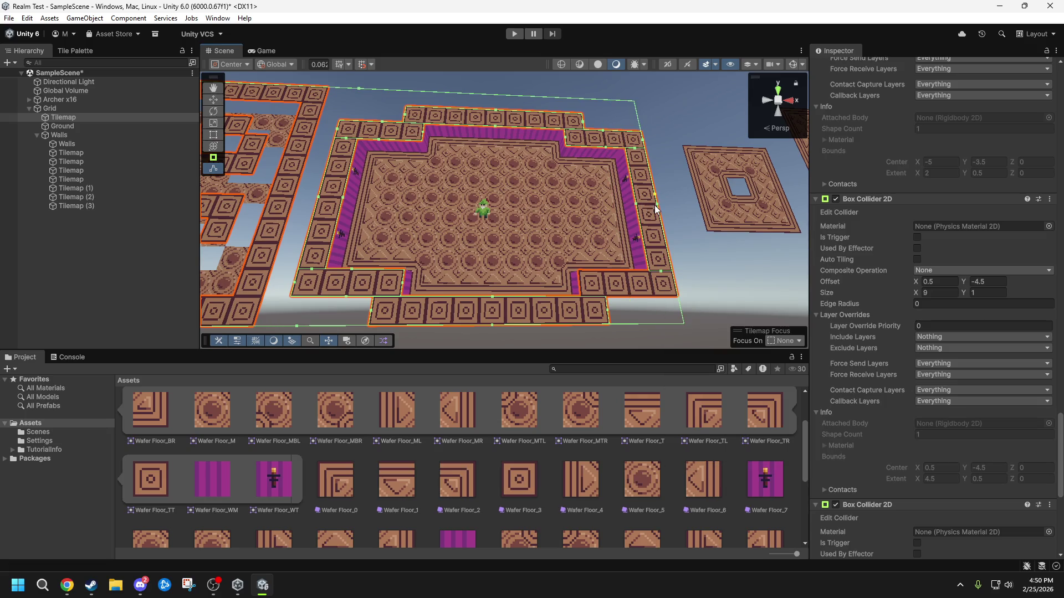
drag(654, 210, 527, 206)
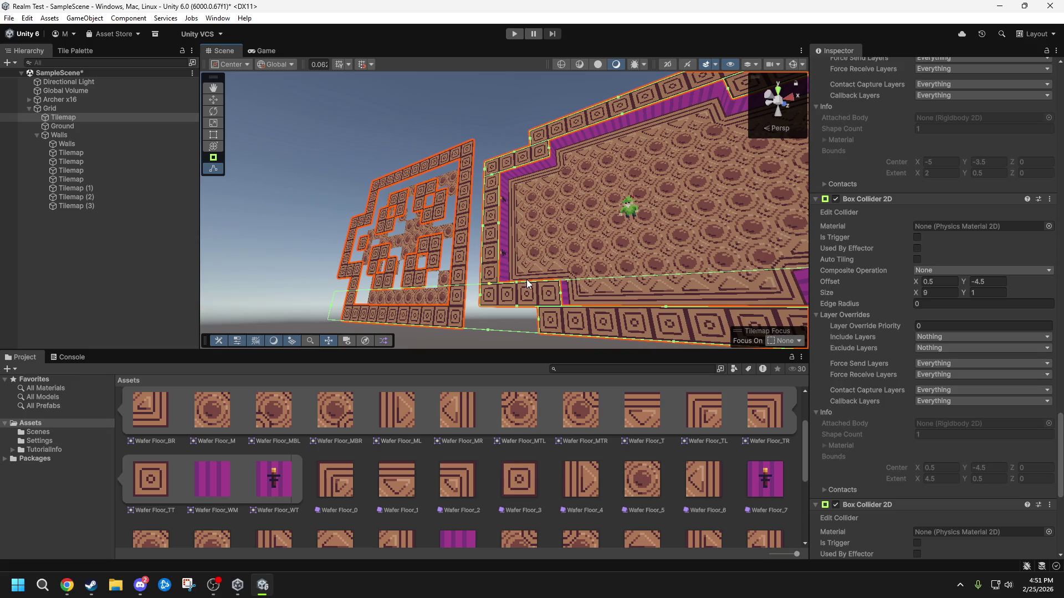
mouse_move(336, 310)
mouse_down()
mouse_move(769, 307)
mouse_move(812, 278)
mouse_move(609, 300)
mouse_move(576, 249)
mouse_move(545, 223)
mouse_move(534, 228)
mouse_up()
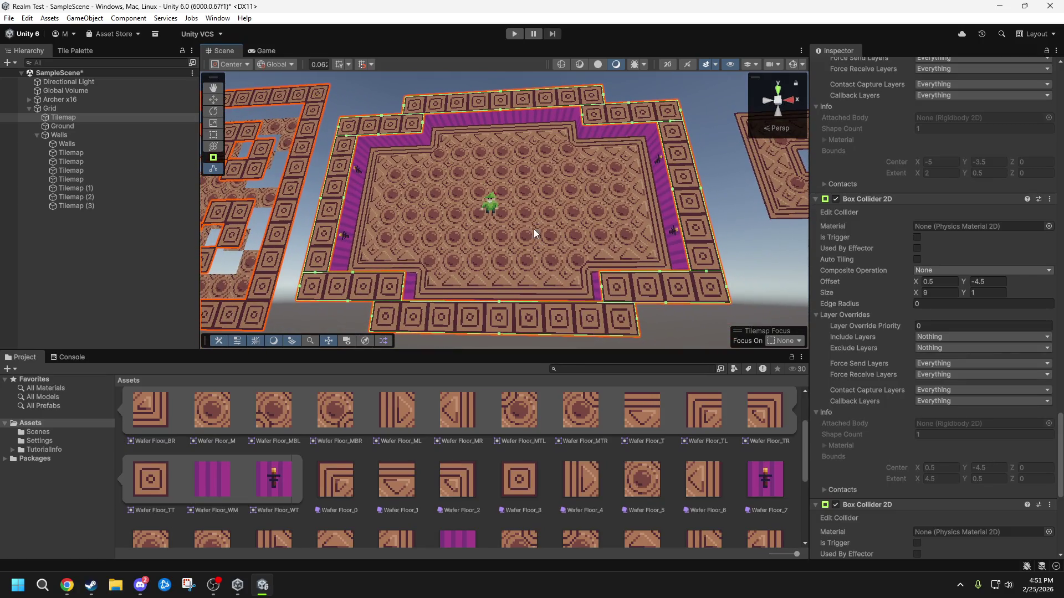
- Enter Play mode and walk the archer along the walls with WASD
click(513, 35)
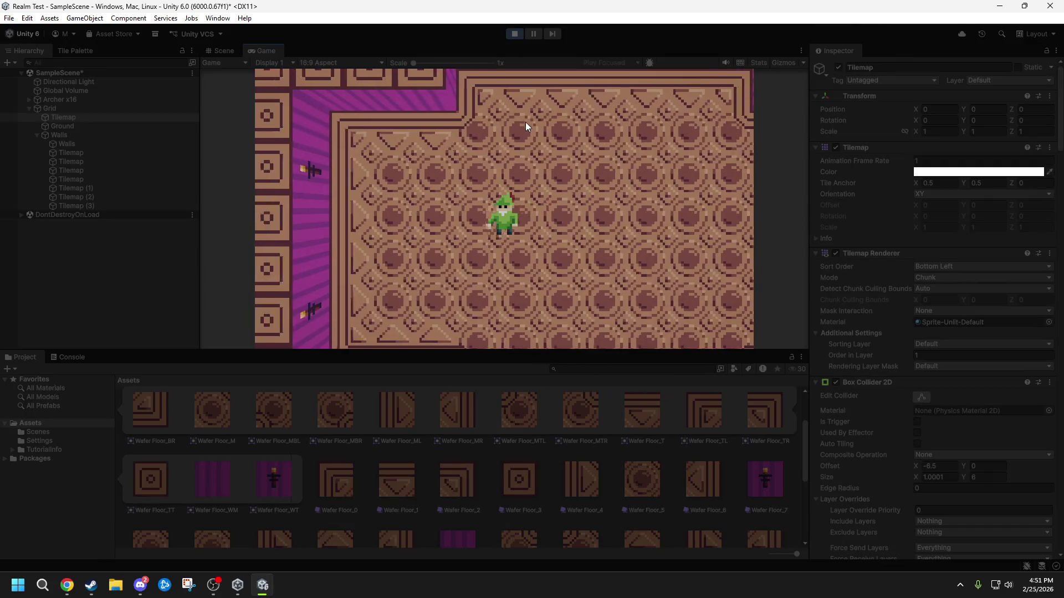
key(w)
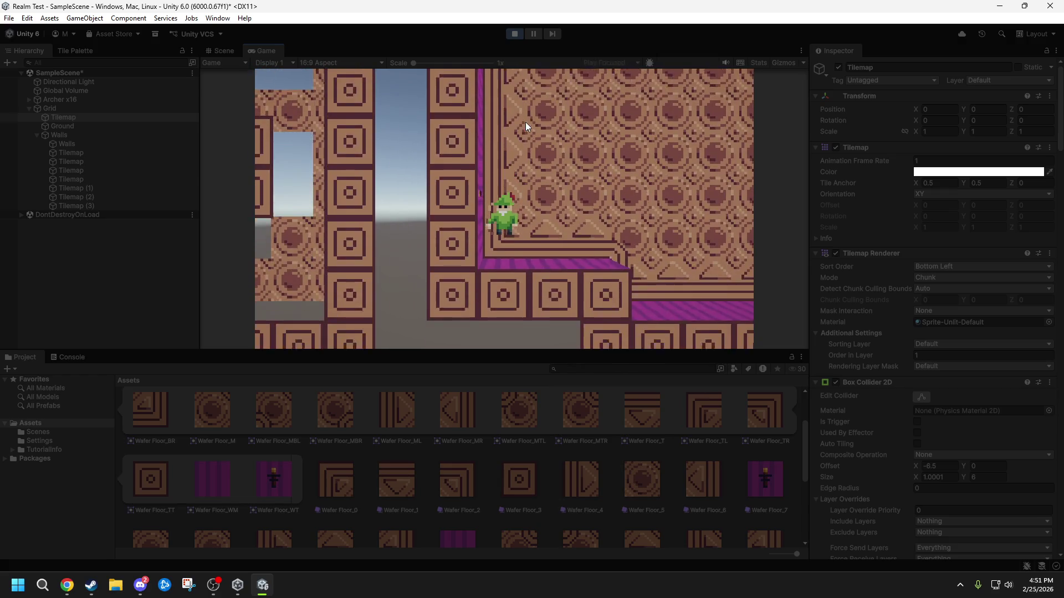
key(s)
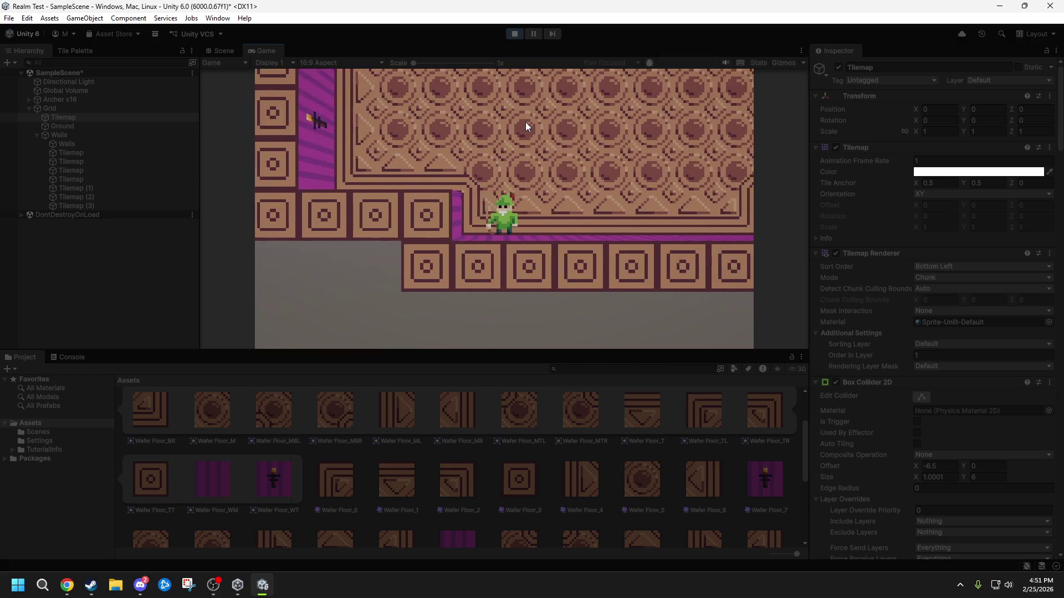
key(d)
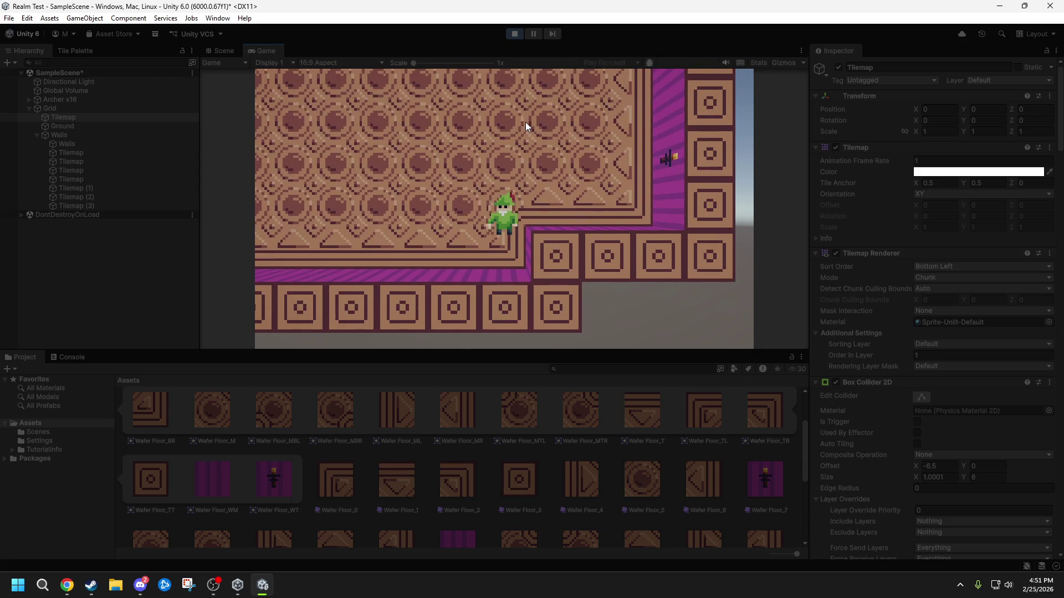
key(s)
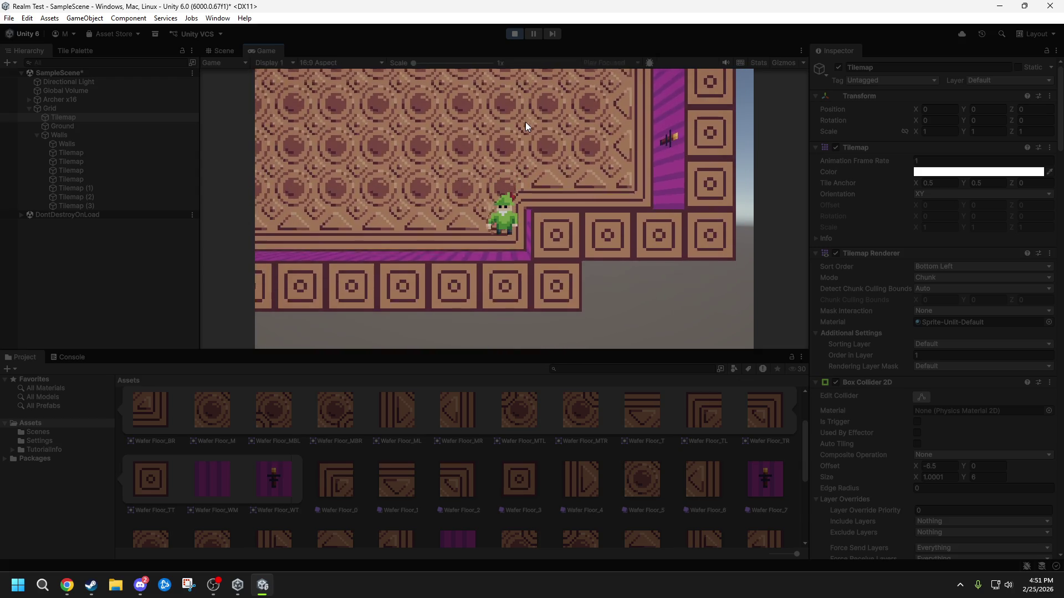
key(d)
key(w)
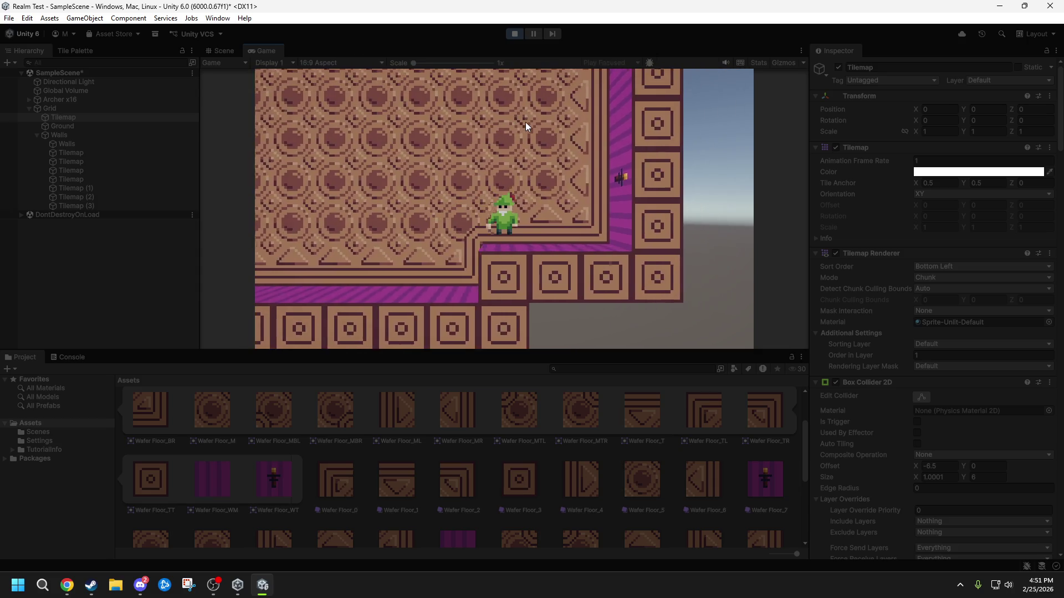
key(a)
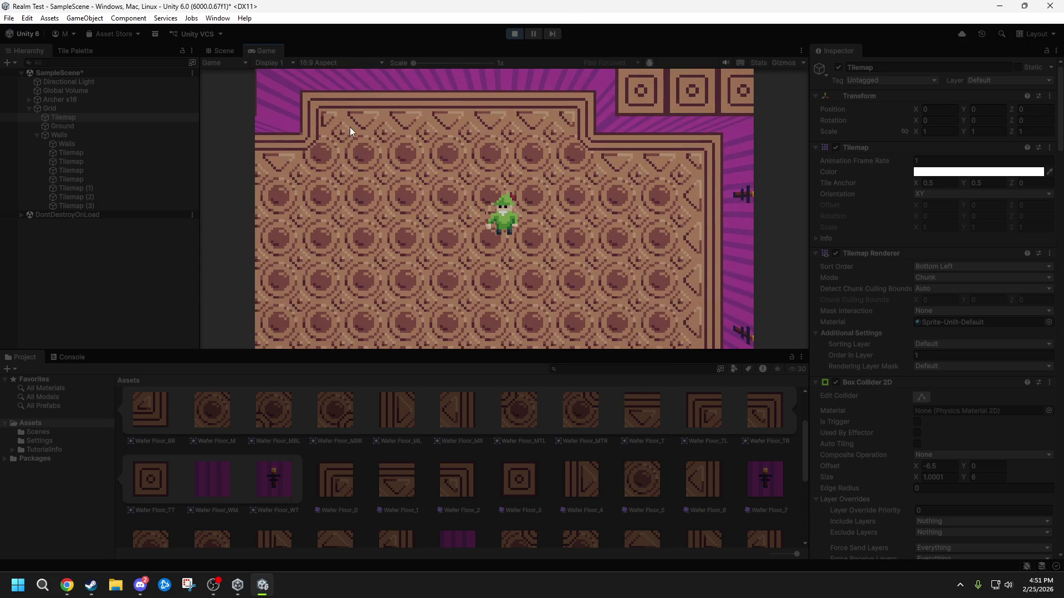
- Pull the archer's Main Camera back to Position Z -8
click(30, 99)
click(66, 108)
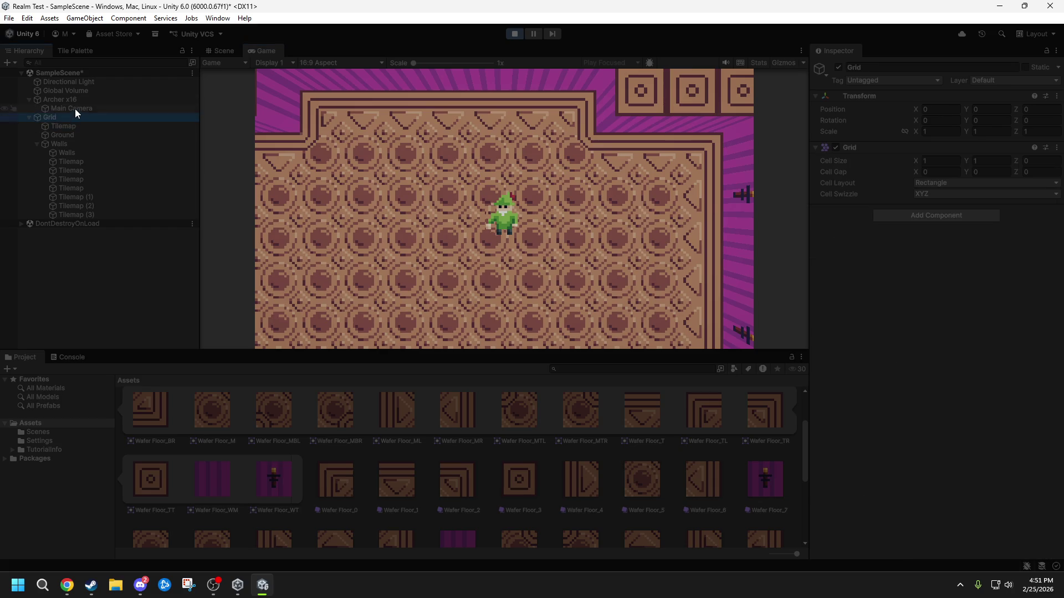
drag(1009, 107, 965, 112)
- Keep walking the archer around the room with the camera pulled back
click(663, 128)
key(s)
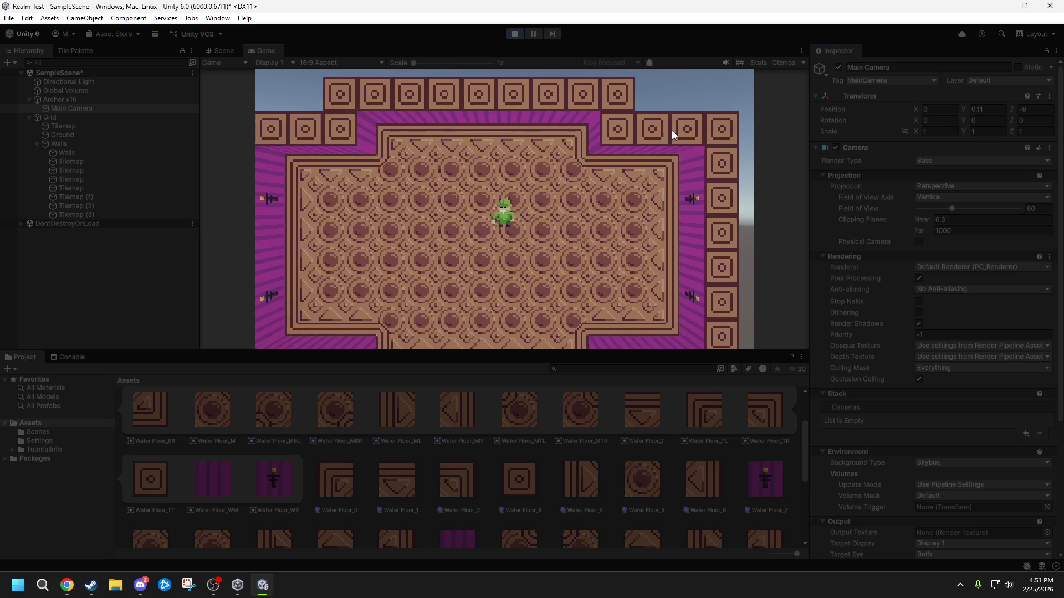
key(a)
key(w)
key(d)
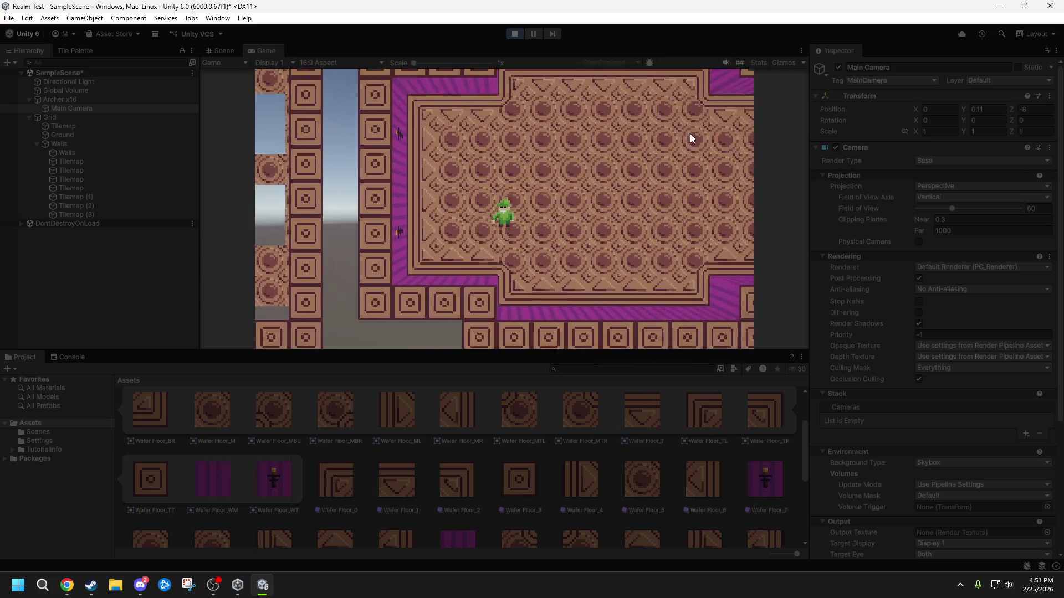
key(s)
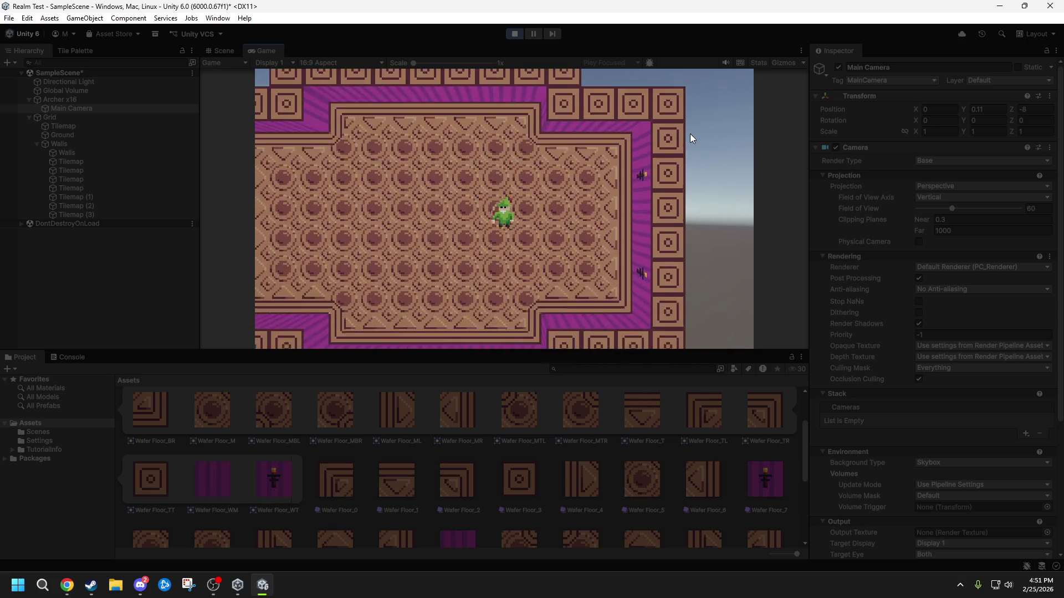
key(a)
key(w)
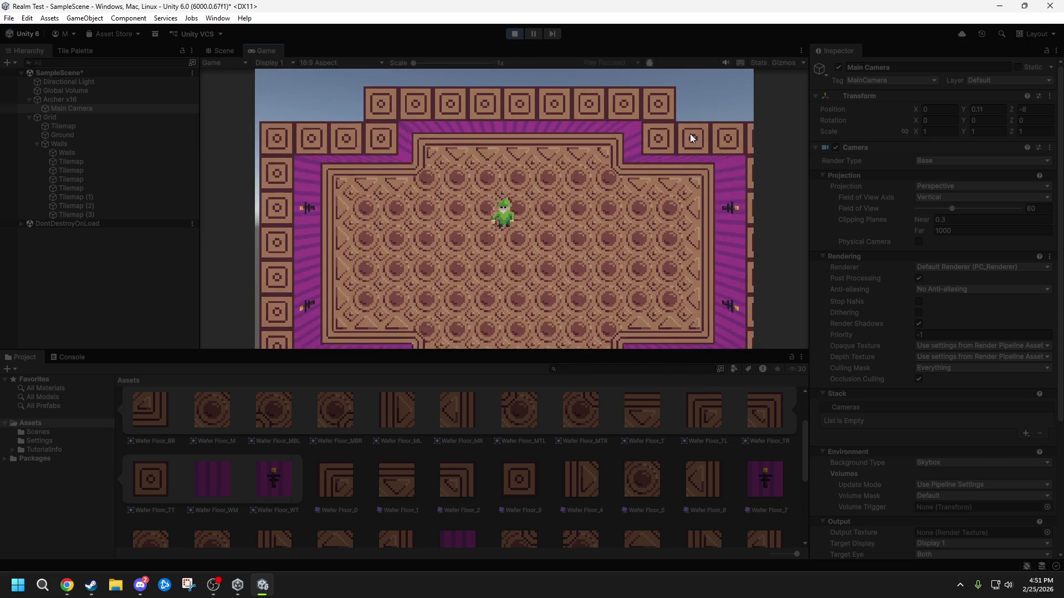
key(s)
key(d)
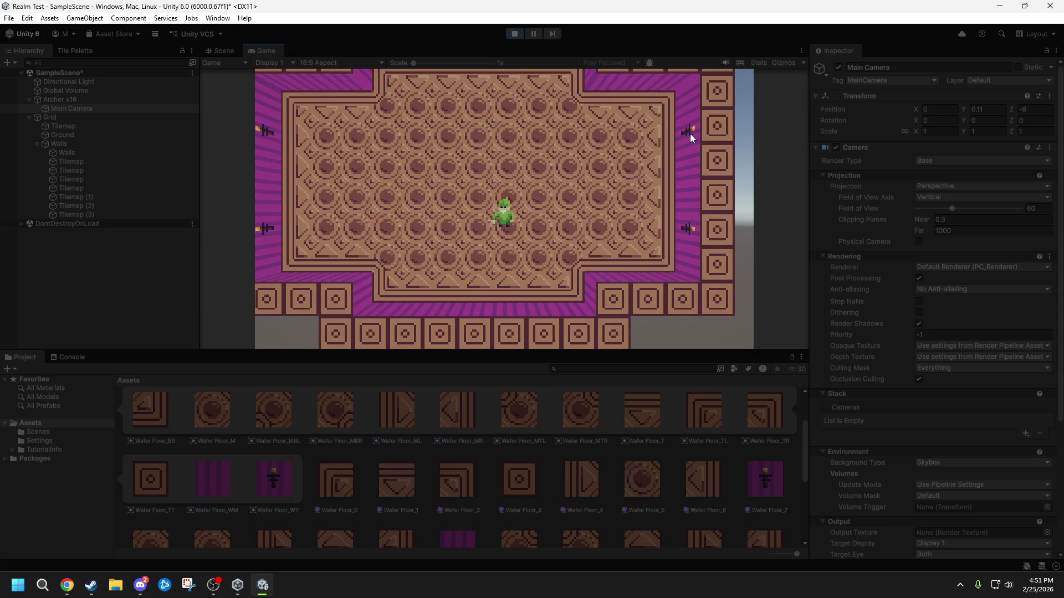
key(a)
key(w)
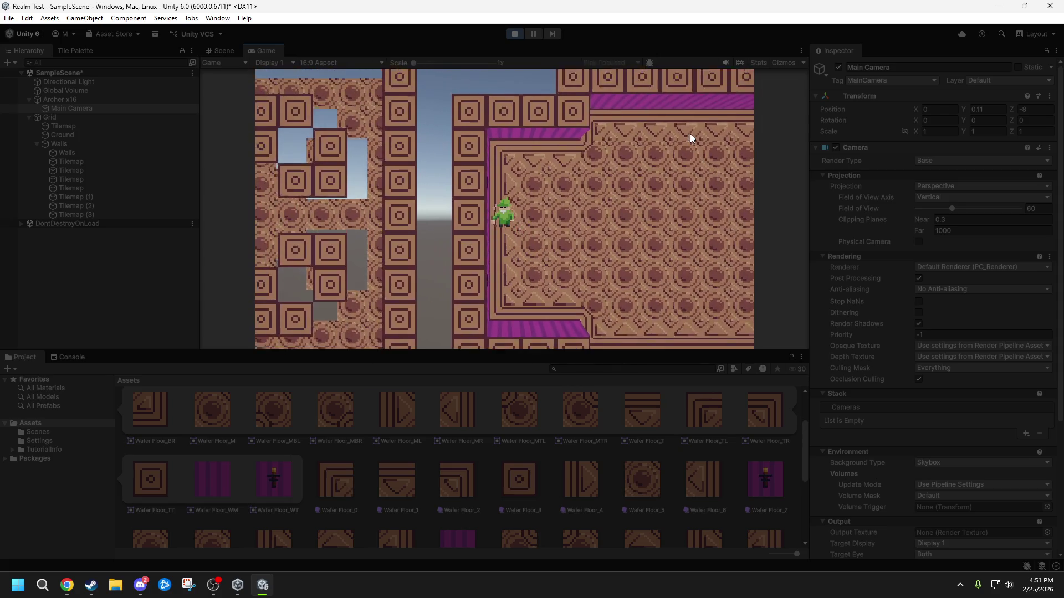
key(a)
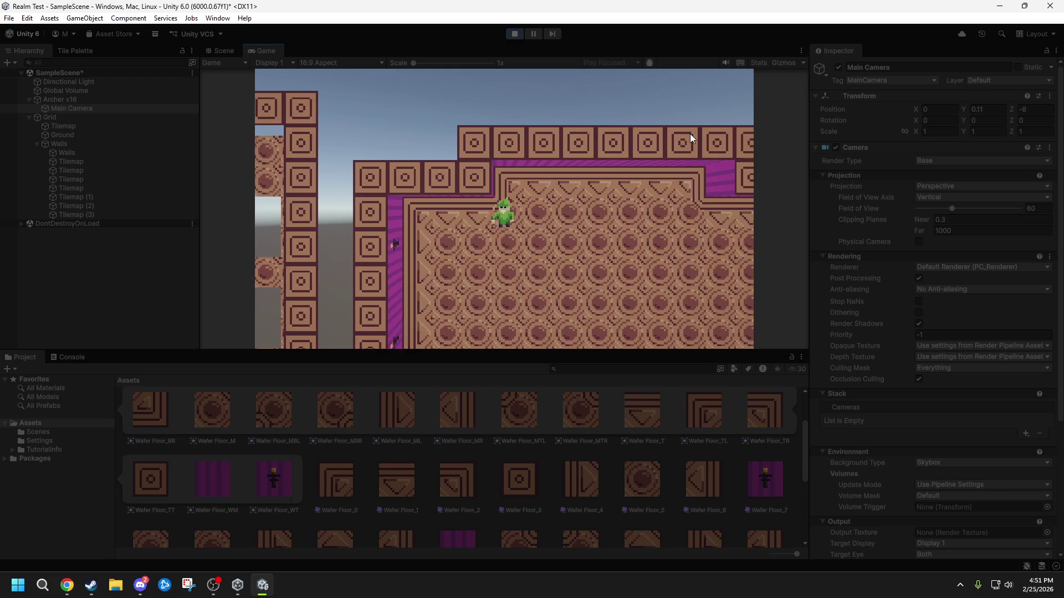
key(d)
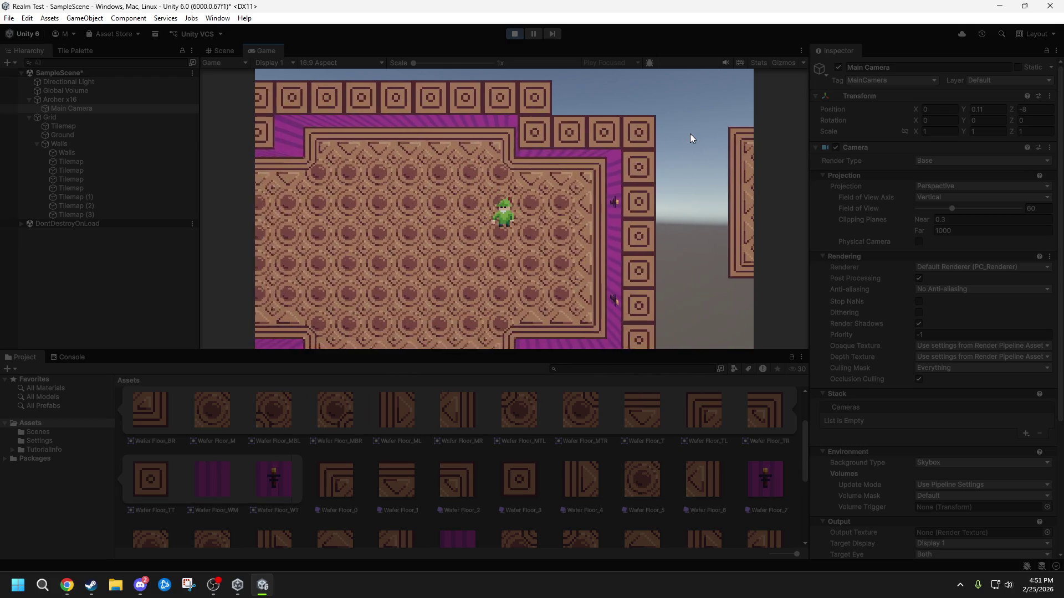
key(w)
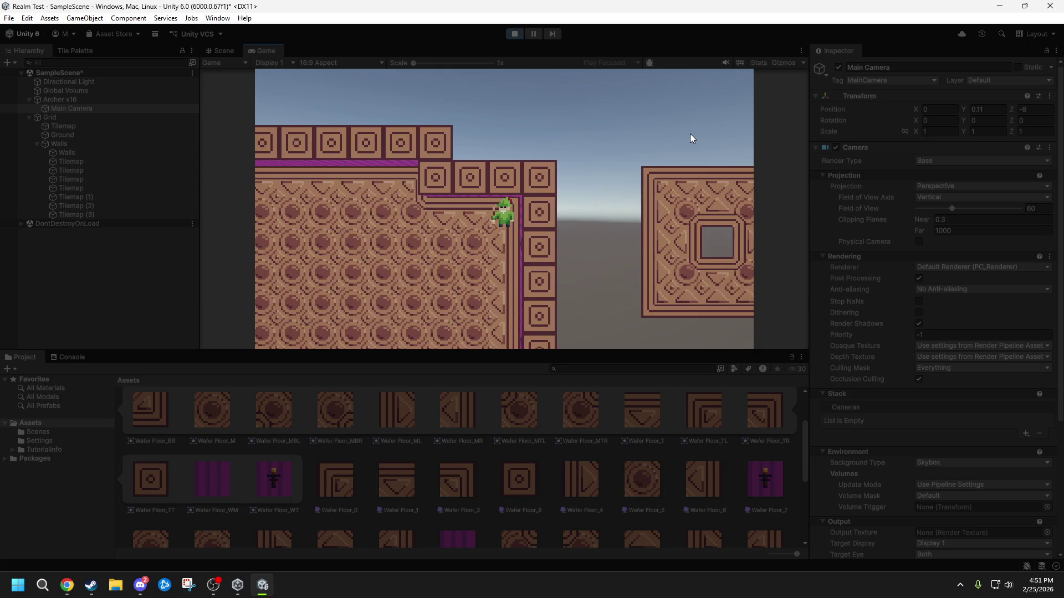
- Walk the archer down and left, then stop the play test
key(s)
key(a)
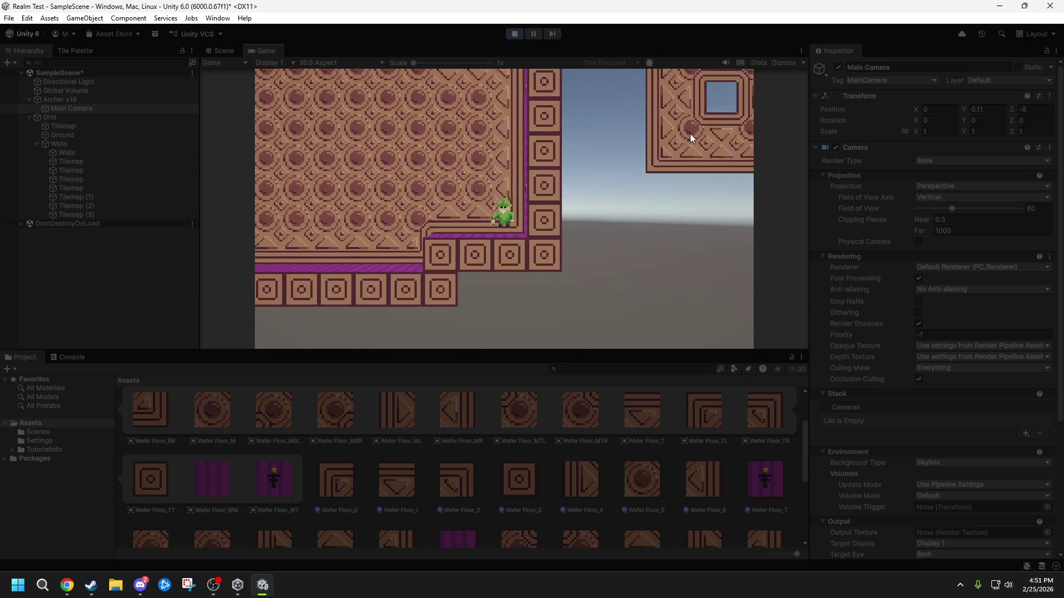
click(514, 33)
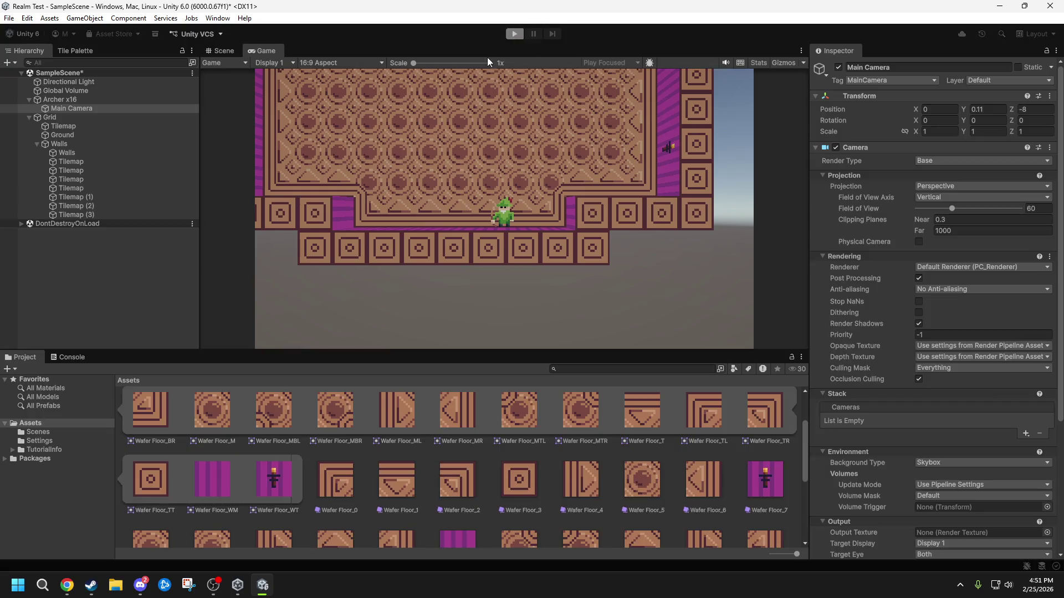
- Fit the archer's Box Collider 2D to 0.556 × 0.815 at offset 0, -0.093, then play
click(61, 100)
key(f)
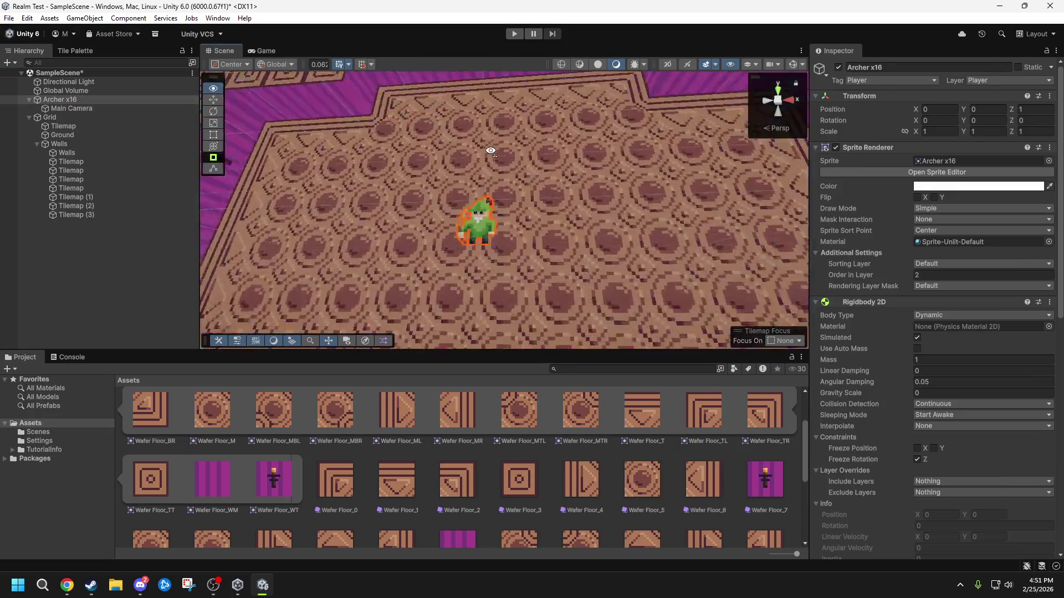
scroll(502, 198, down, 3)
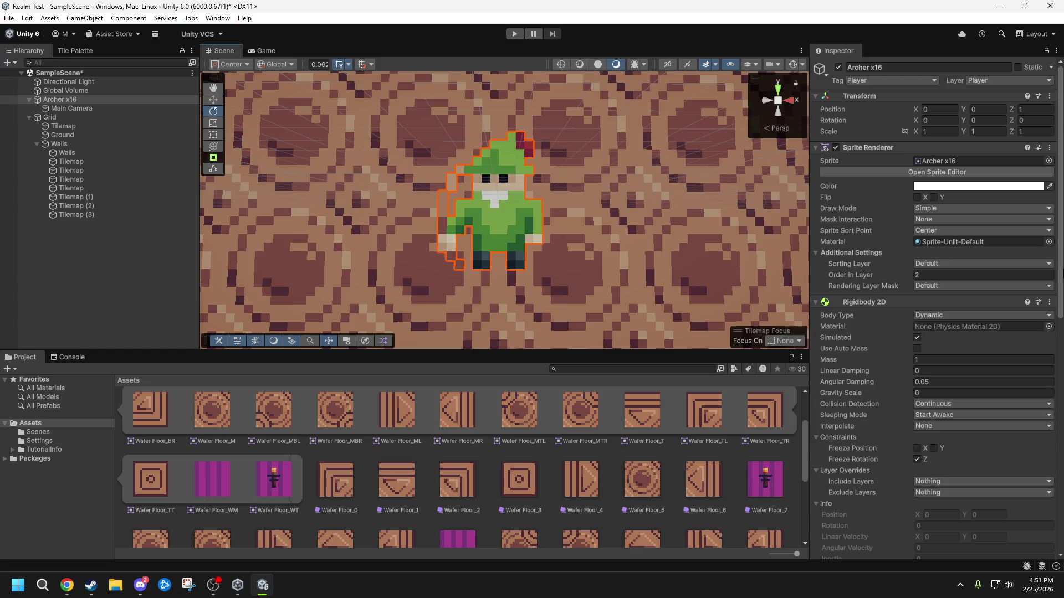
scroll(1060, 261, down, 10)
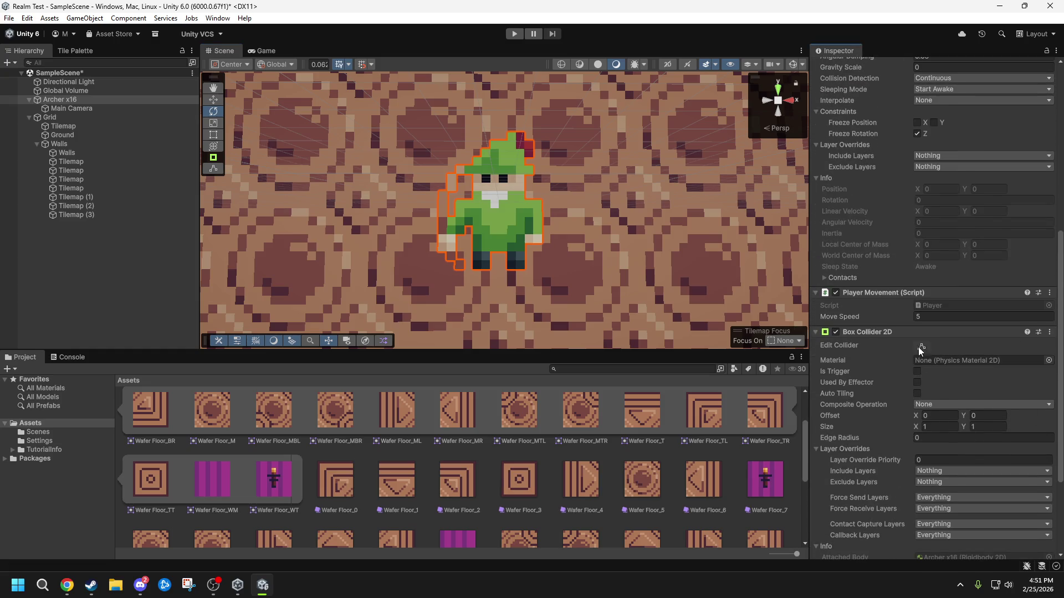
click(920, 346)
drag(430, 197, 461, 204)
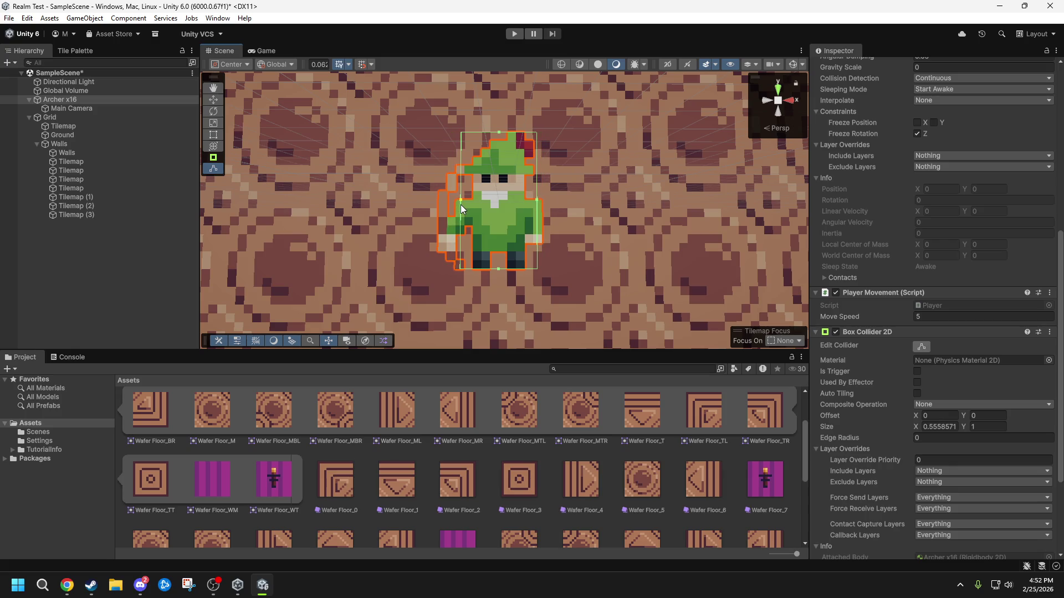
drag(499, 134, 501, 158)
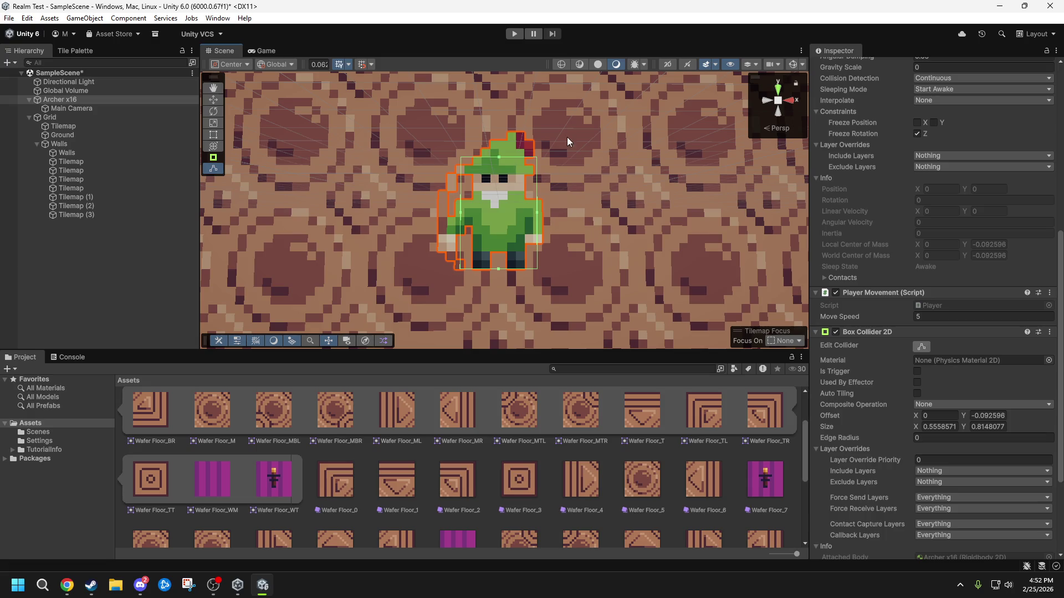
click(515, 35)
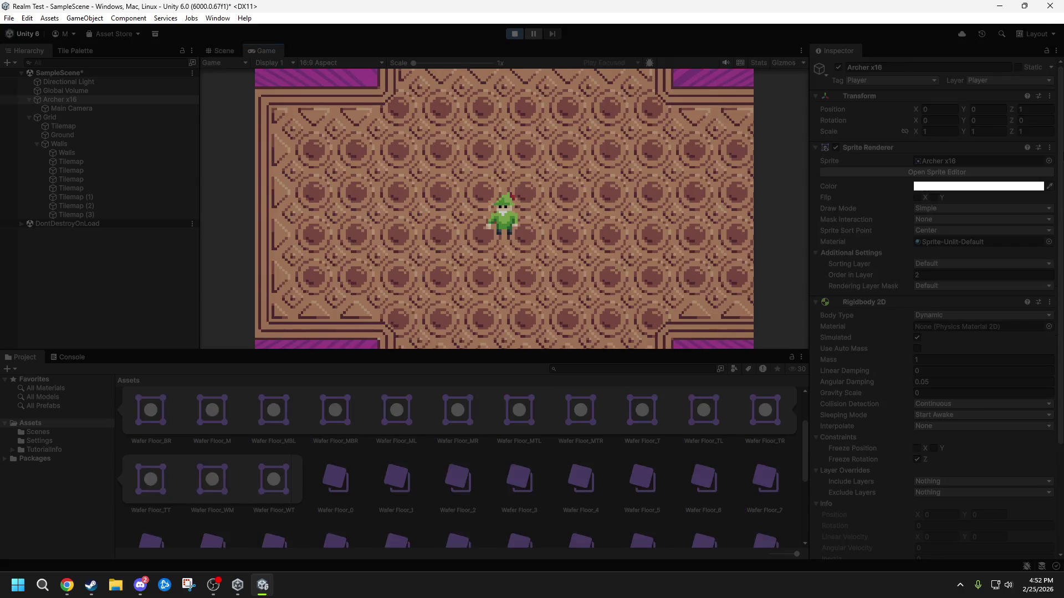
- Walk the archer into the top-right corner, along the right wall and bottom wall
key(a)
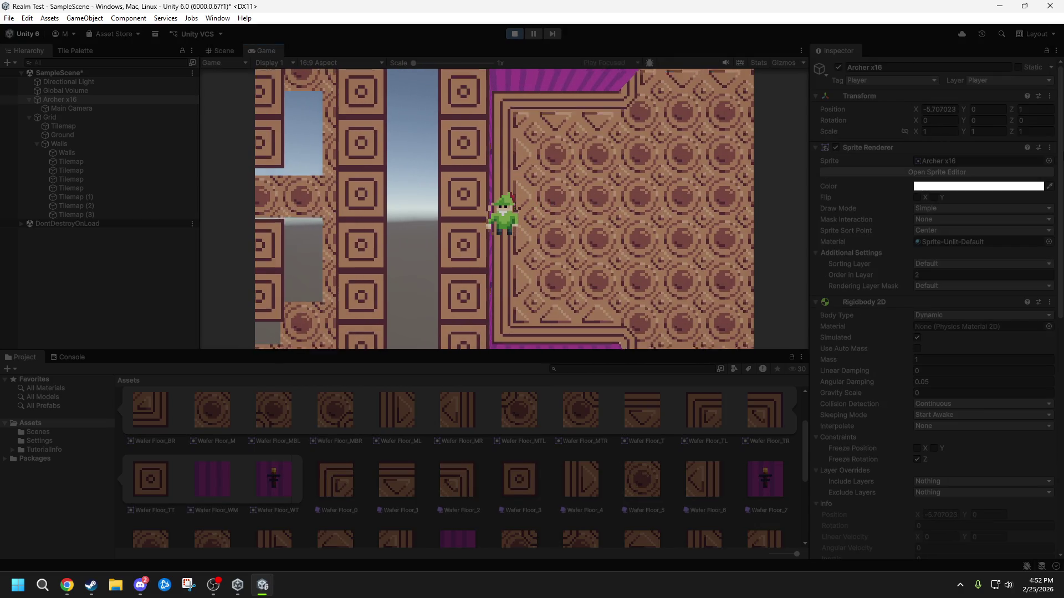
key(w)
key(d)
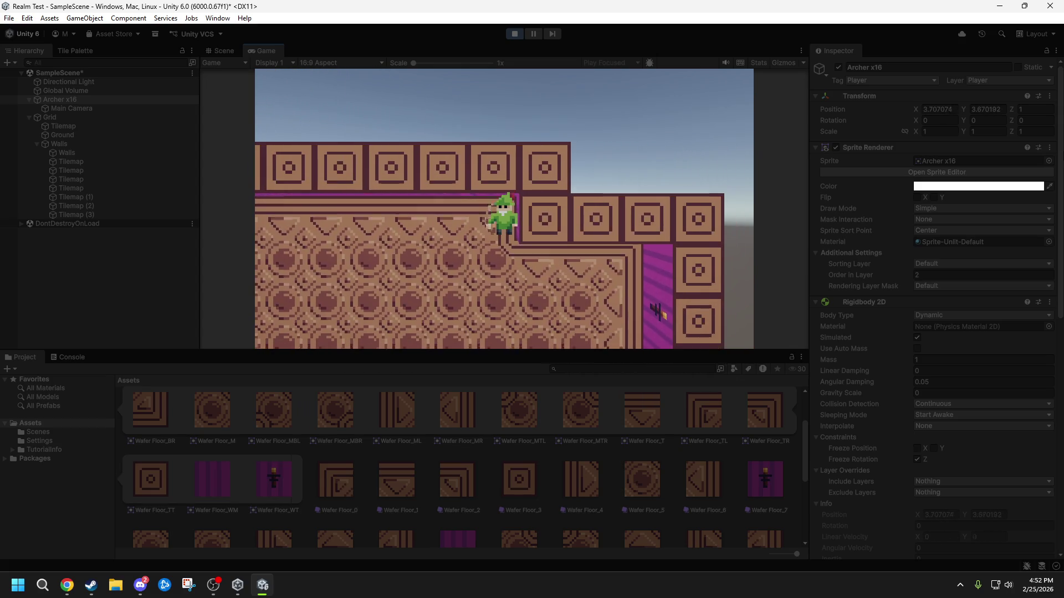
key(s)
key(w)
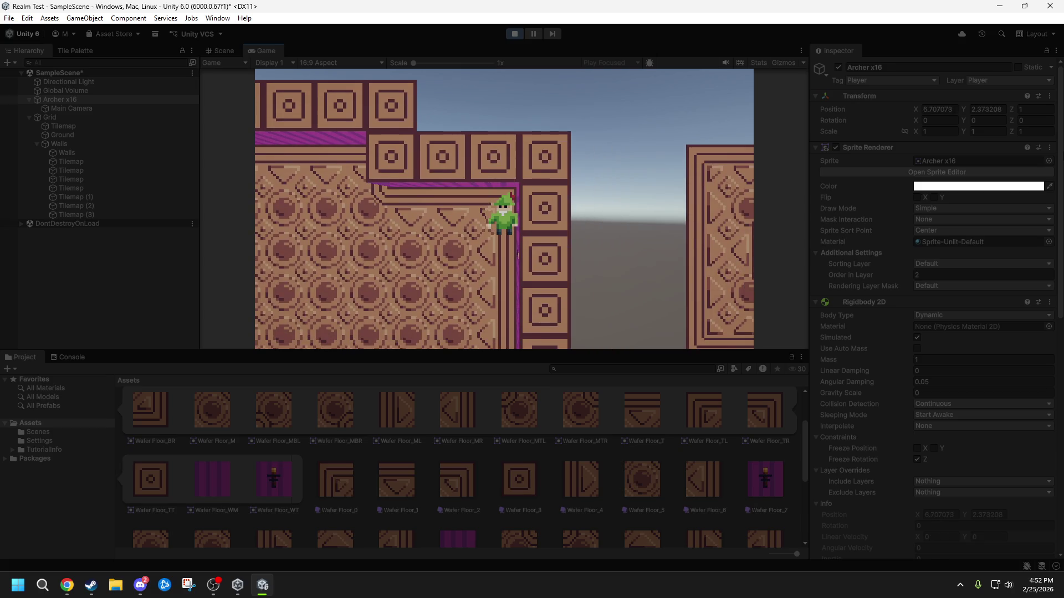
key(s)
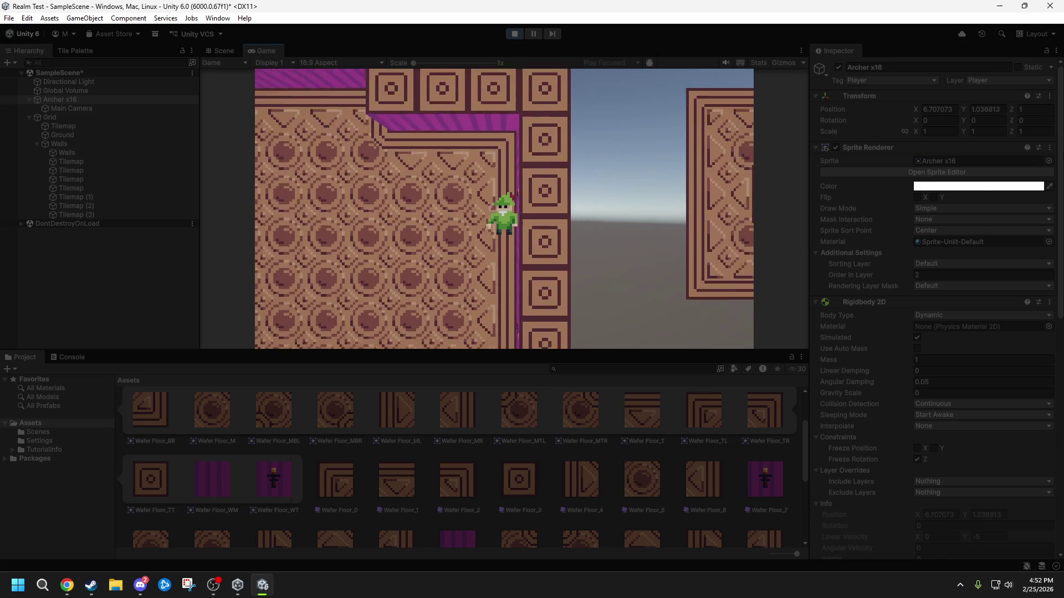
key(a)
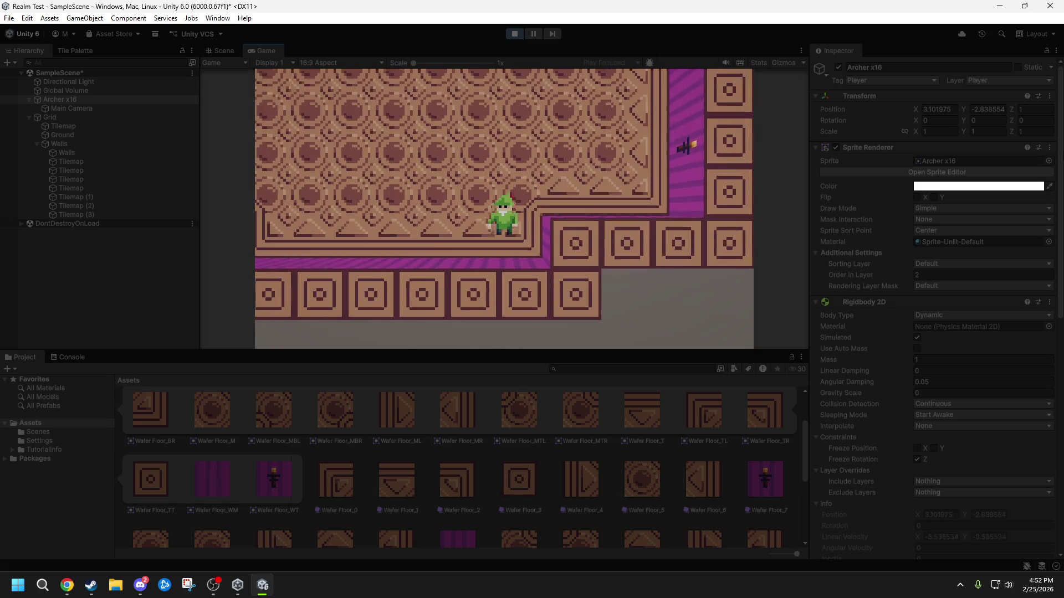
key(d)
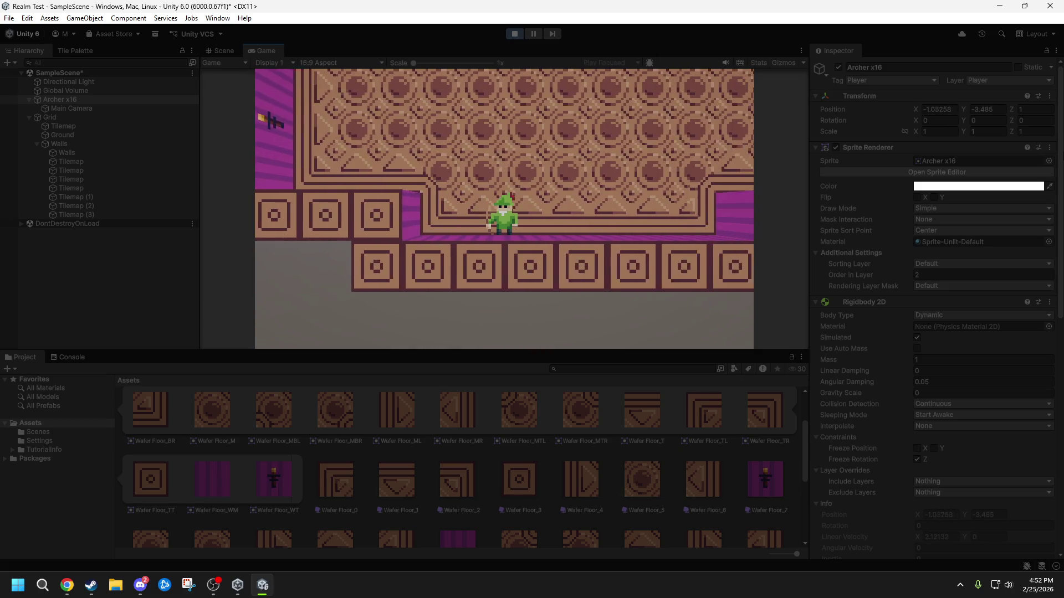
key(w)
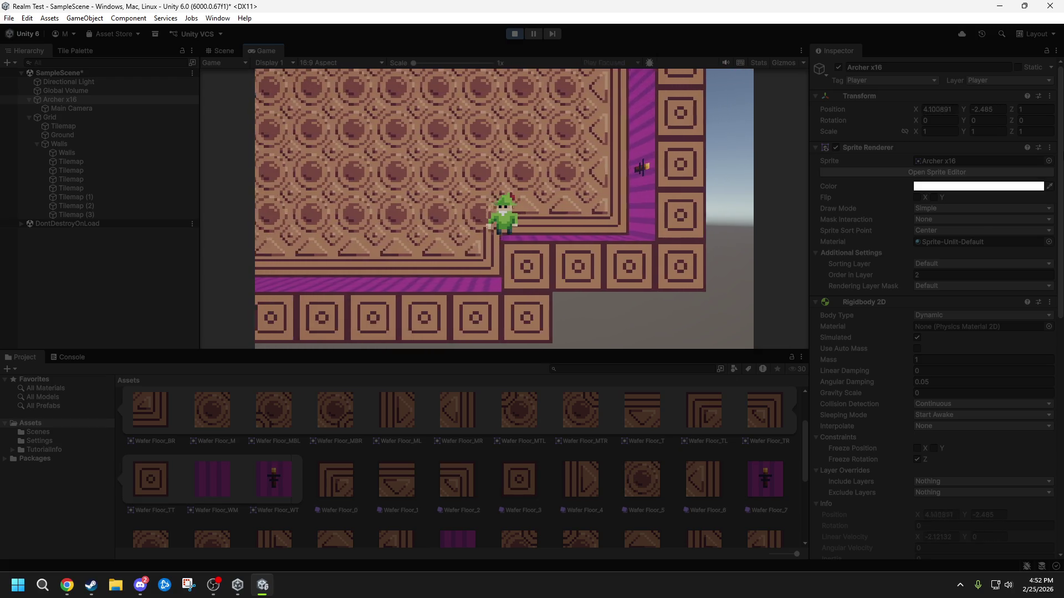
key(s)
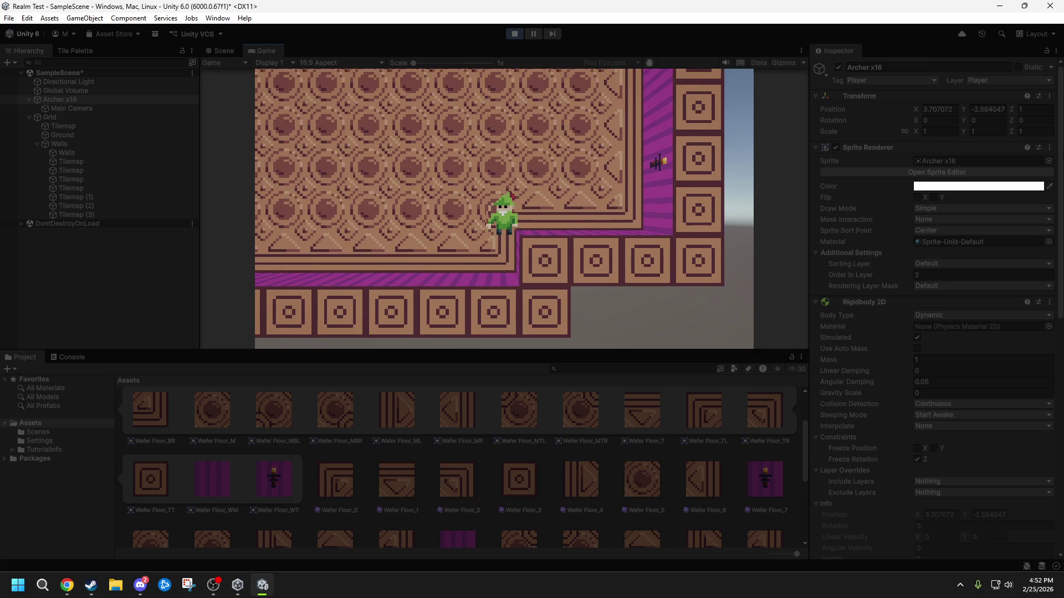
- Keep testing collisions diagonally and against the right wall, then stop the game
key(a)
key(s)
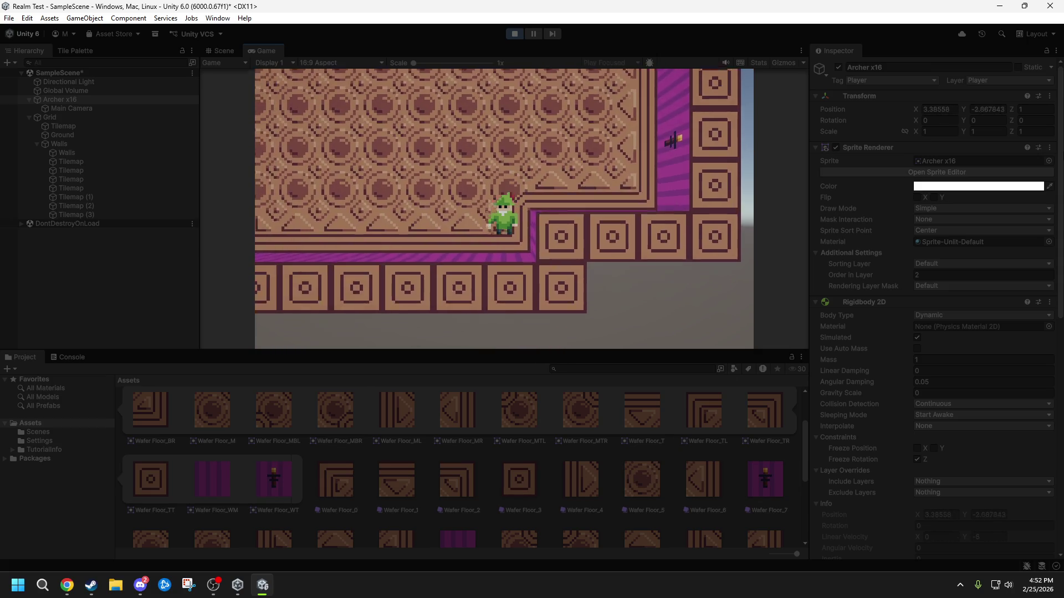
key(d)
key(w)
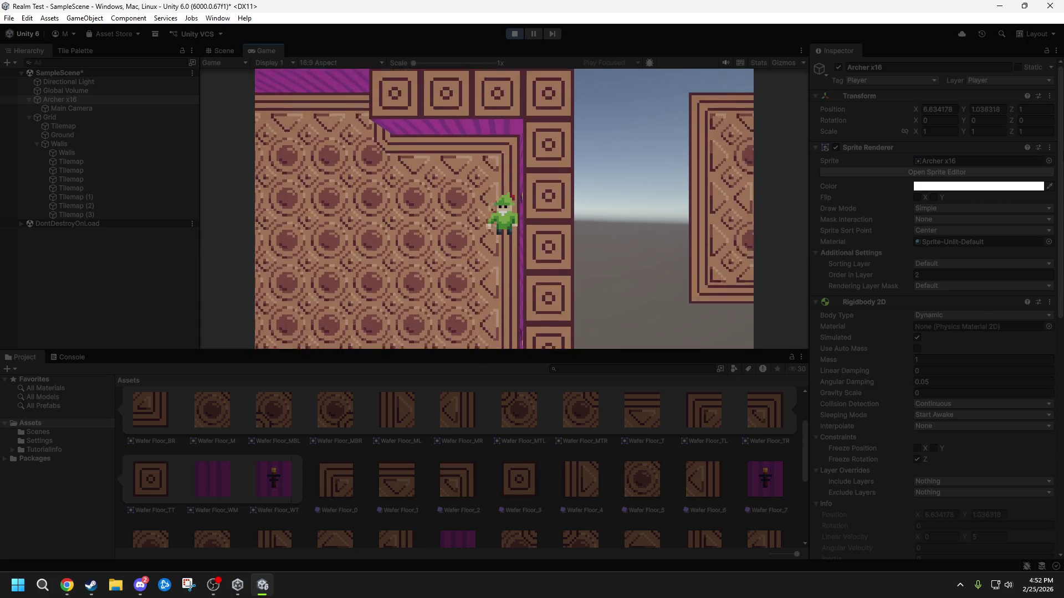
key(s)
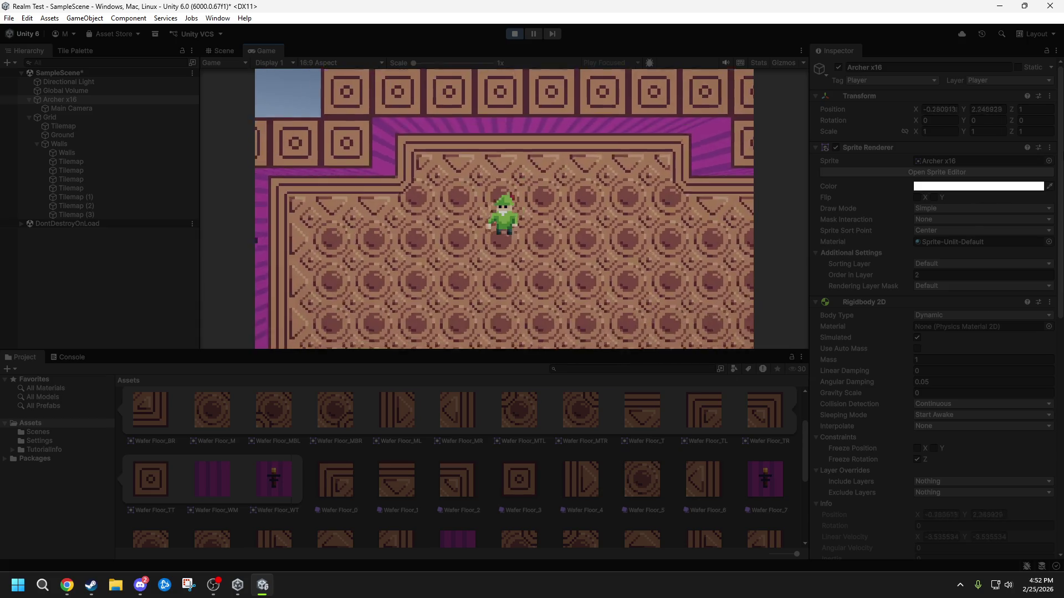
key(w)
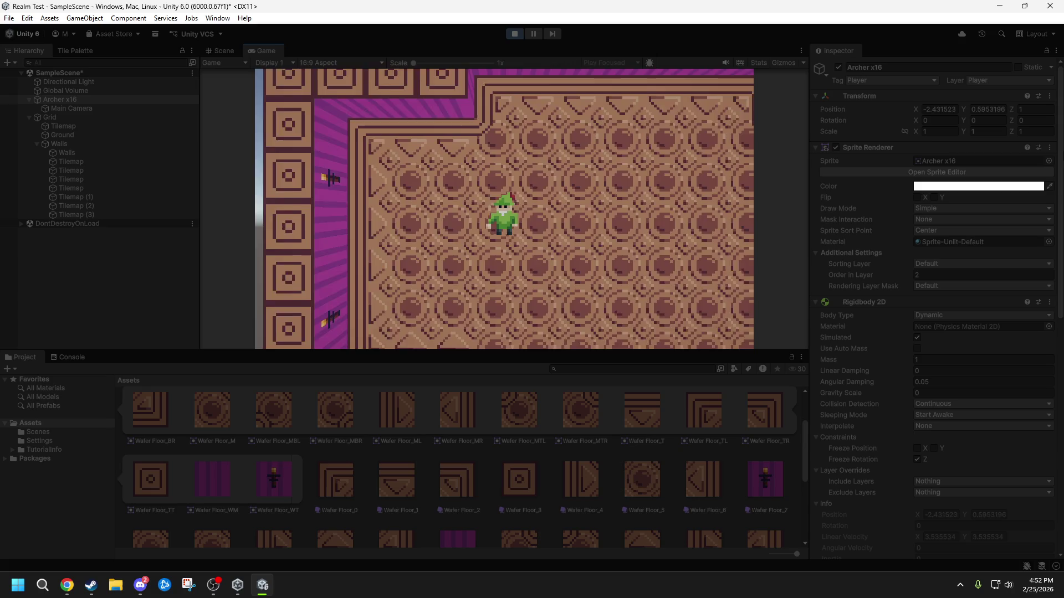
key(d)
key(s)
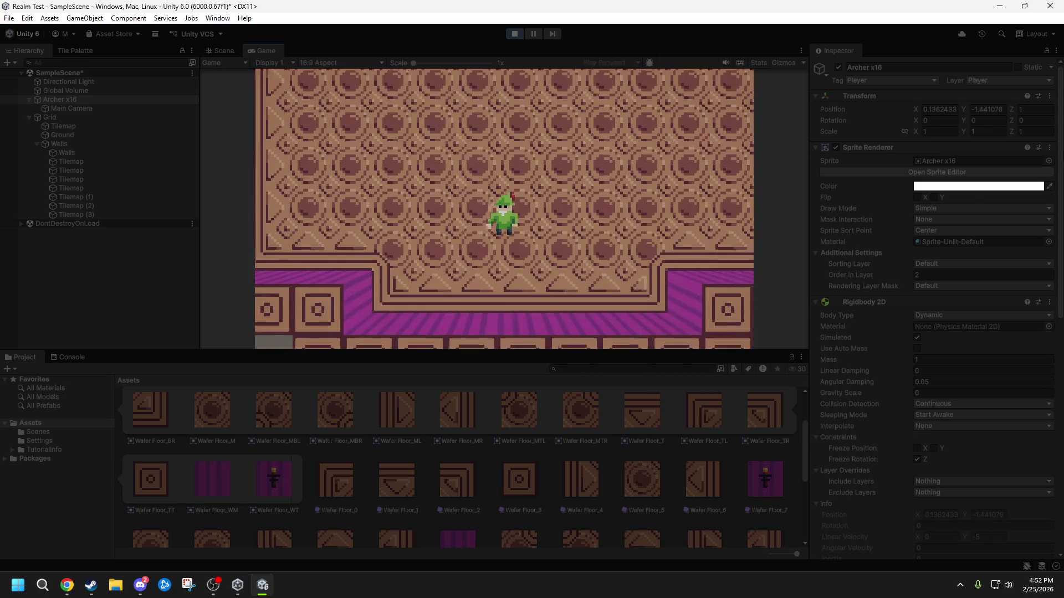
key(d)
key(w)
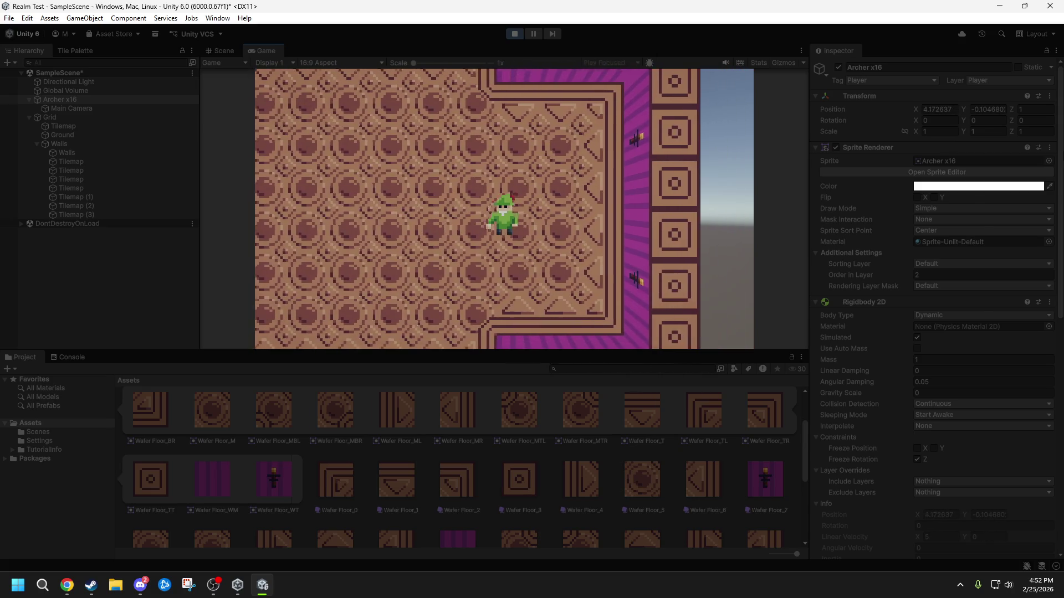
key(a)
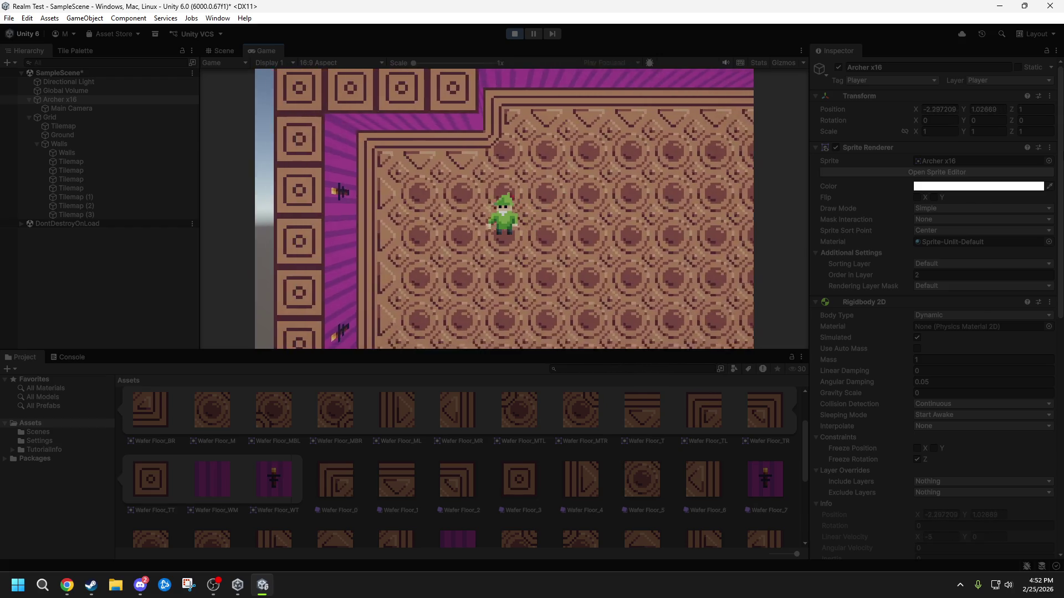
key(s)
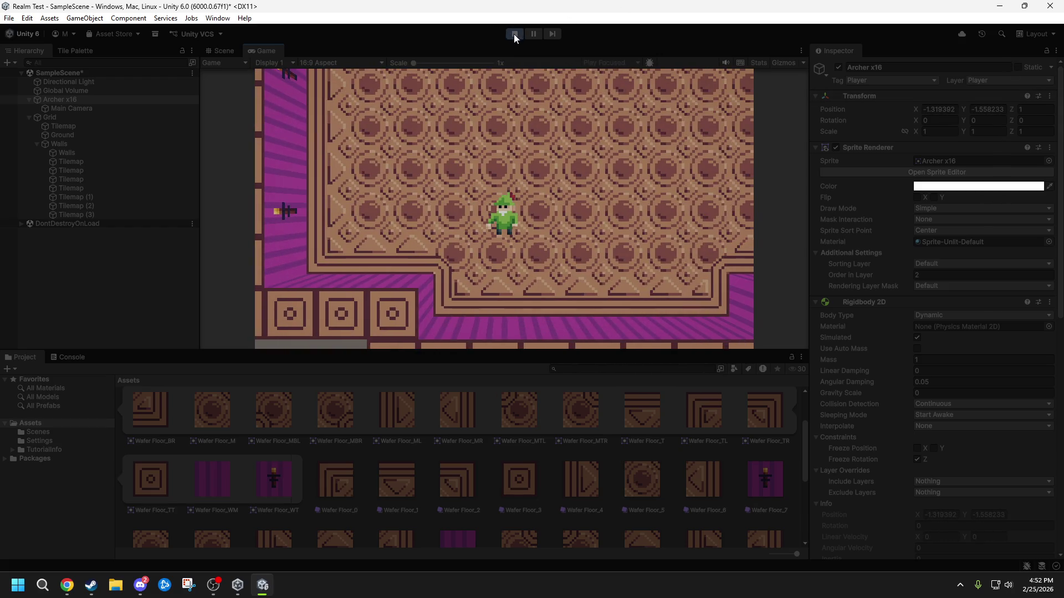
click(513, 34)
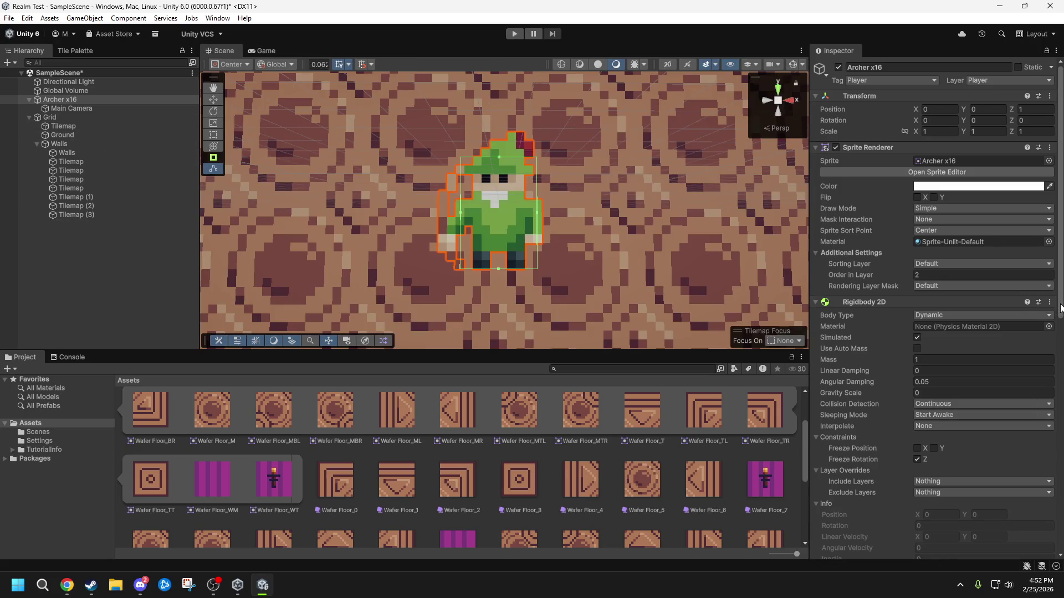
- Add an Outline component to the Archer x16 object
drag(1059, 194, 1059, 423)
click(936, 542)
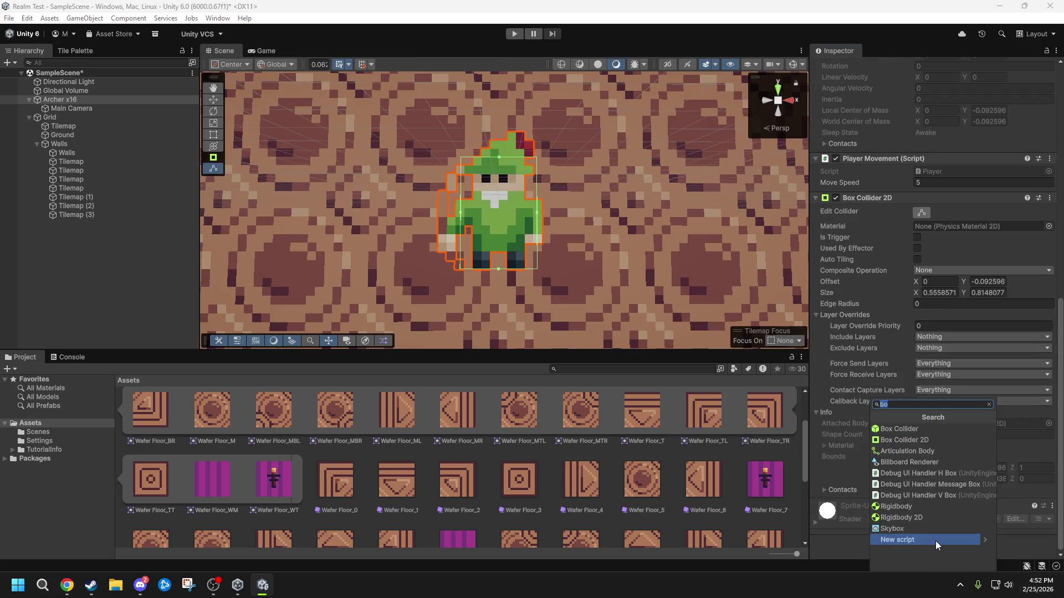
text(outlin)
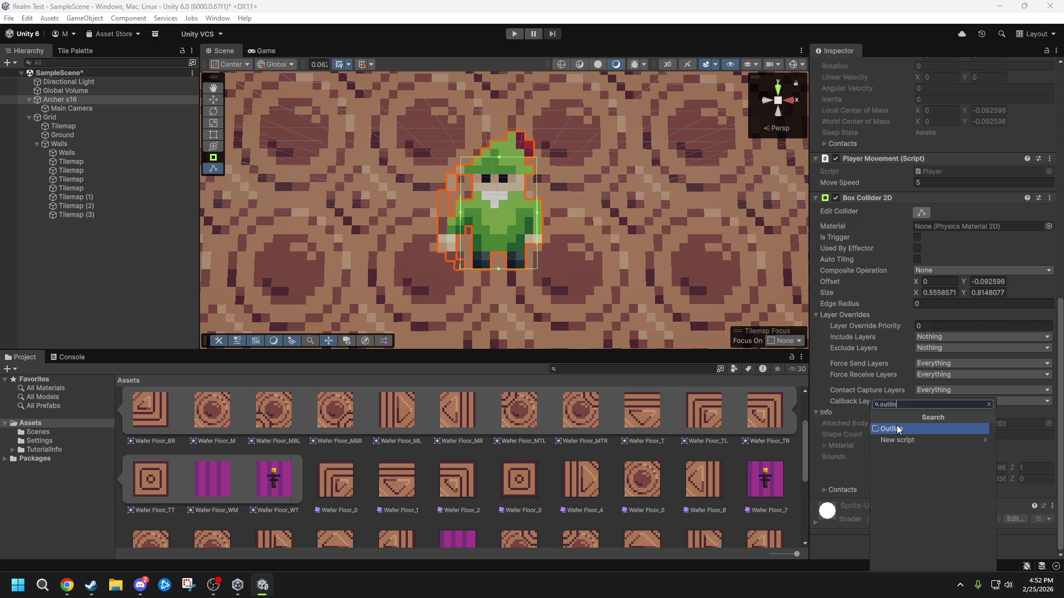
click(892, 429)
- Set the Outline's effect colour to black
scroll(940, 476, down, 3)
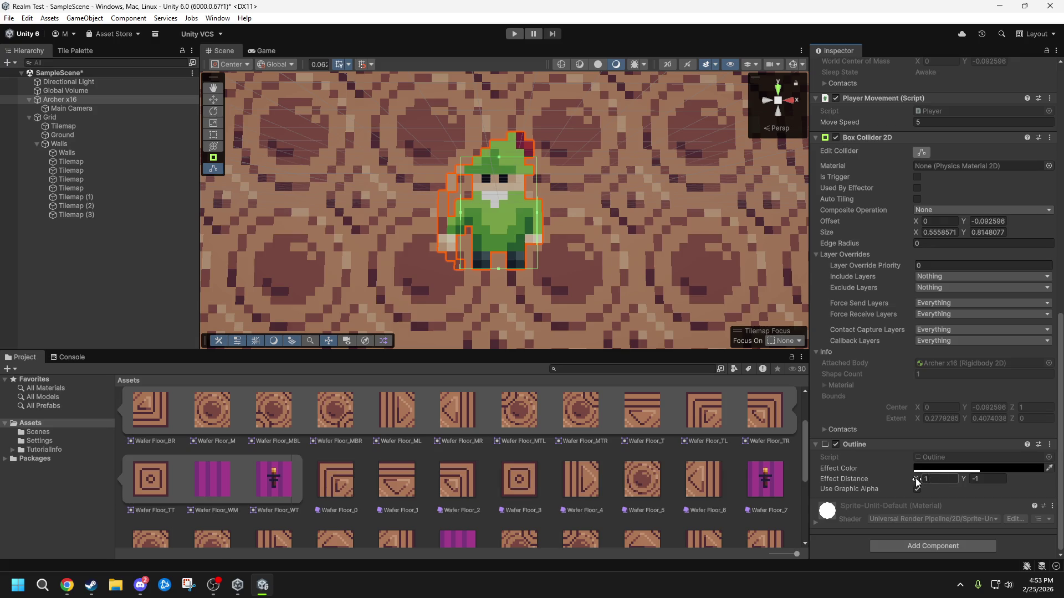
click(1047, 469)
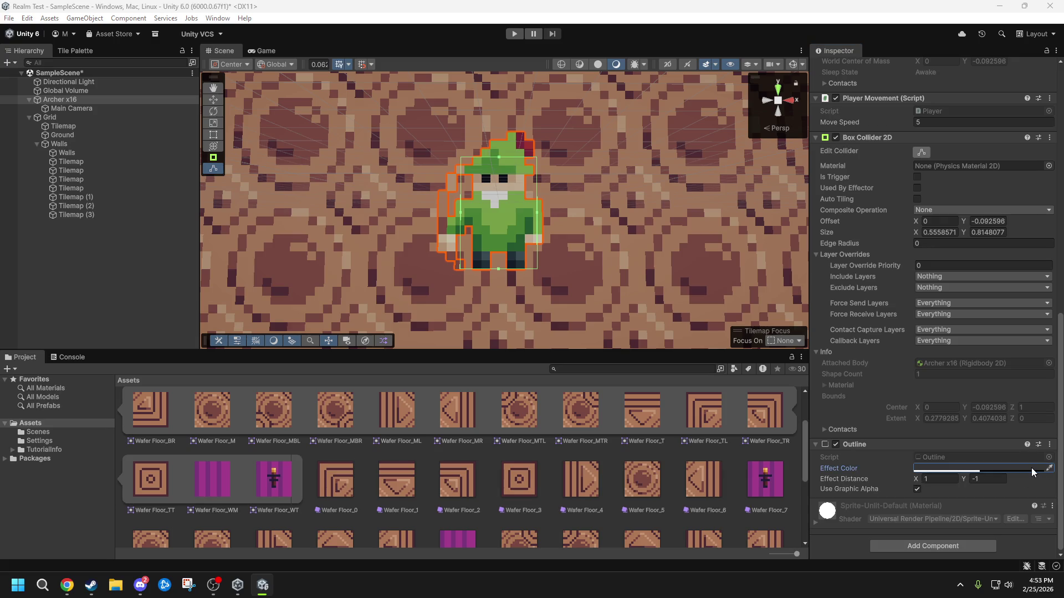
click(586, 264)
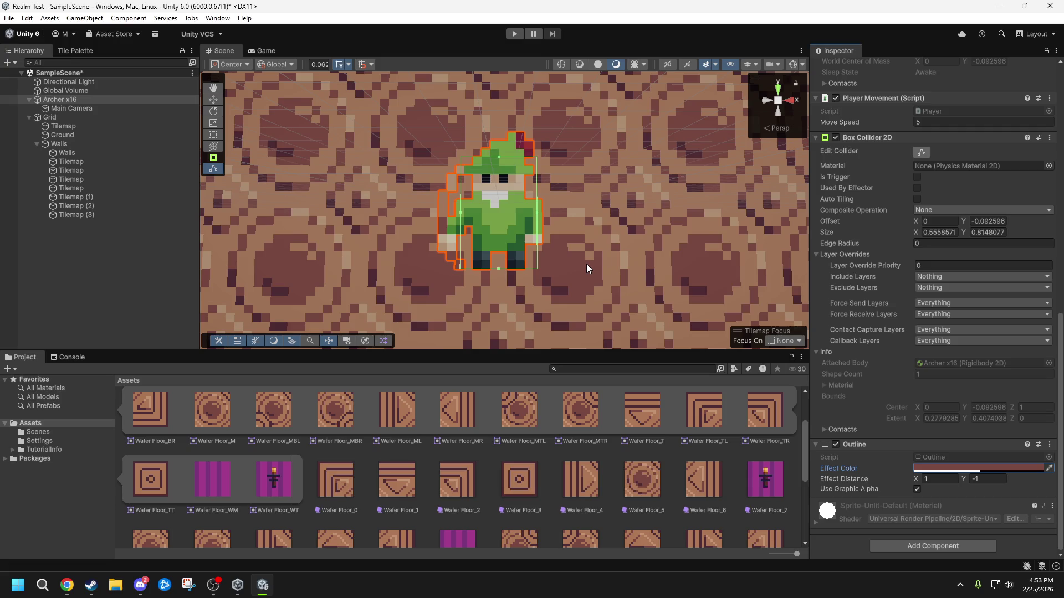
click(991, 469)
drag(961, 364, 910, 493)
drag(990, 523, 1006, 523)
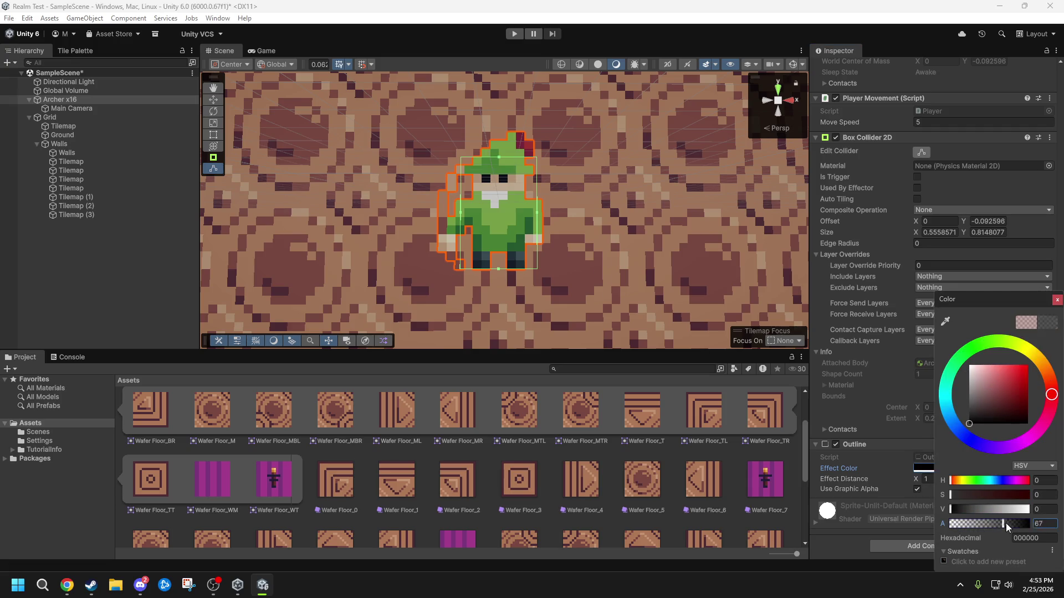
click(1056, 302)
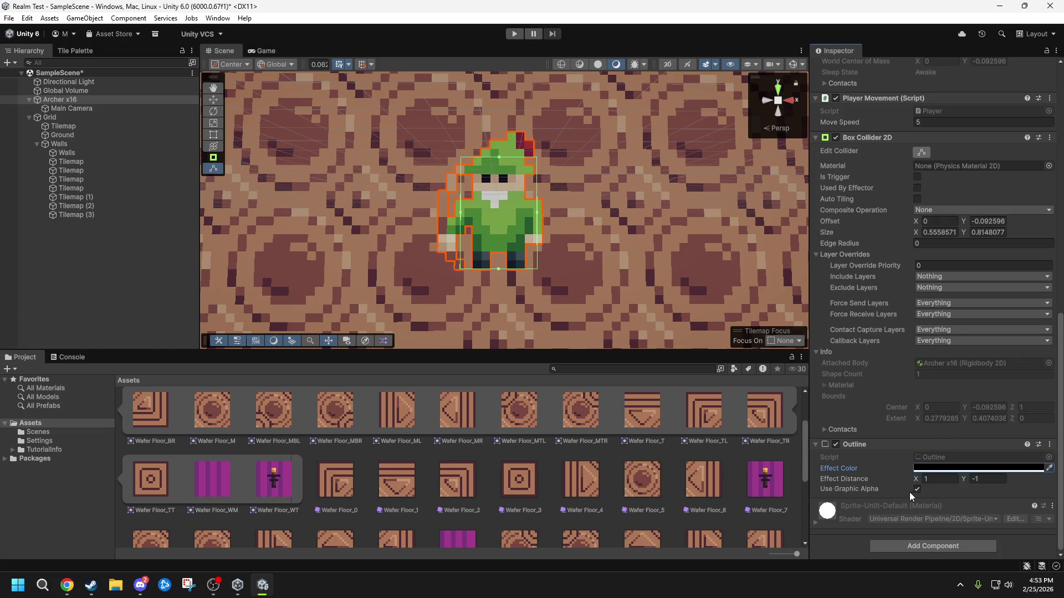
- Leave Use Graphic Alpha on and effect distance at 1, -1, toggling the Outline component
click(916, 488)
click(916, 488)
drag(916, 478, 967, 481)
key(ctrl+z)
click(835, 443)
click(1049, 444)
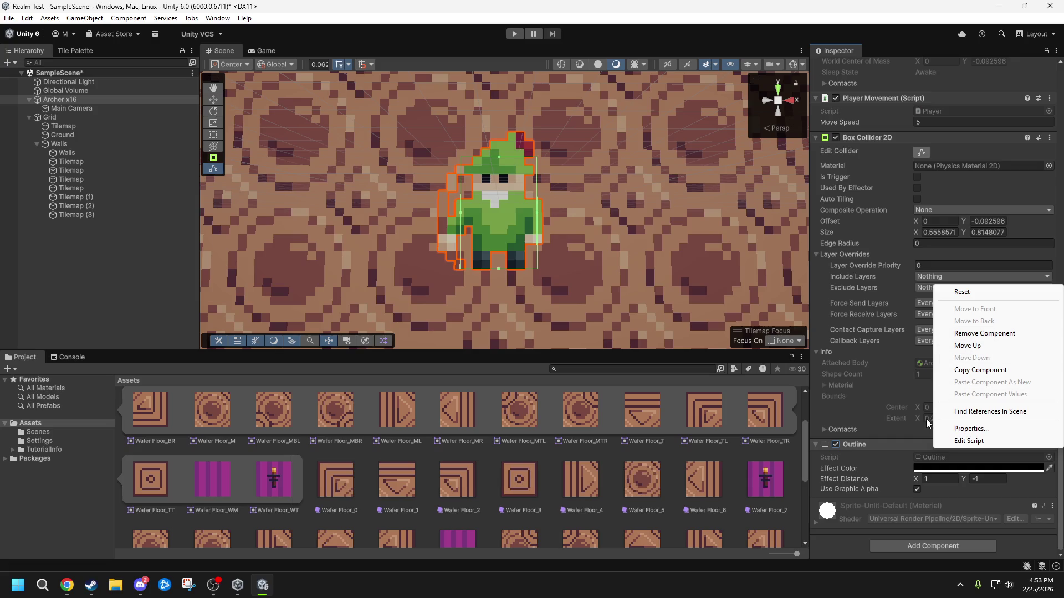
click(984, 333)
click(965, 545)
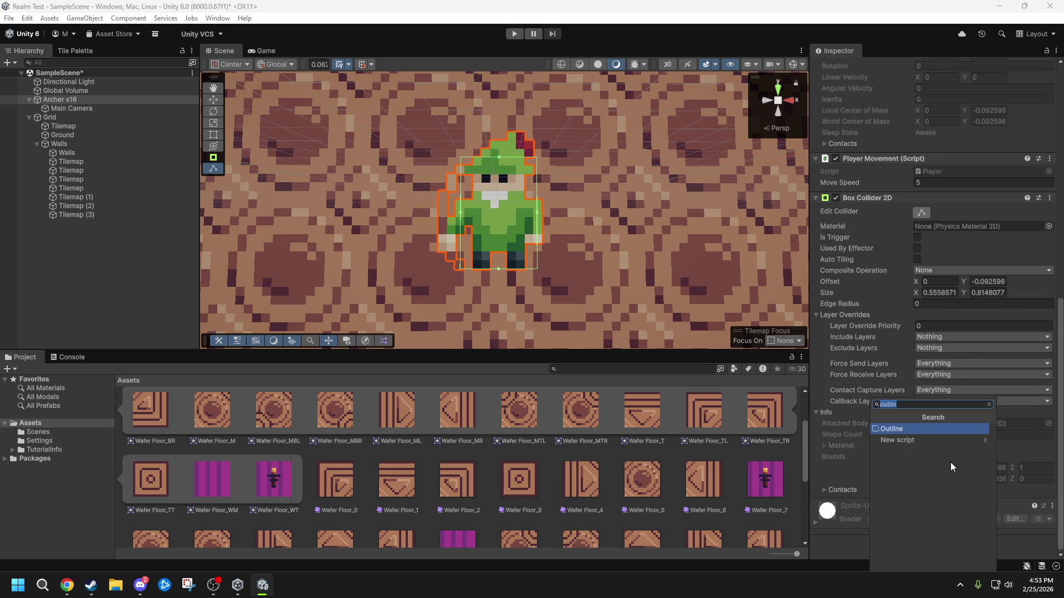
click(988, 404)
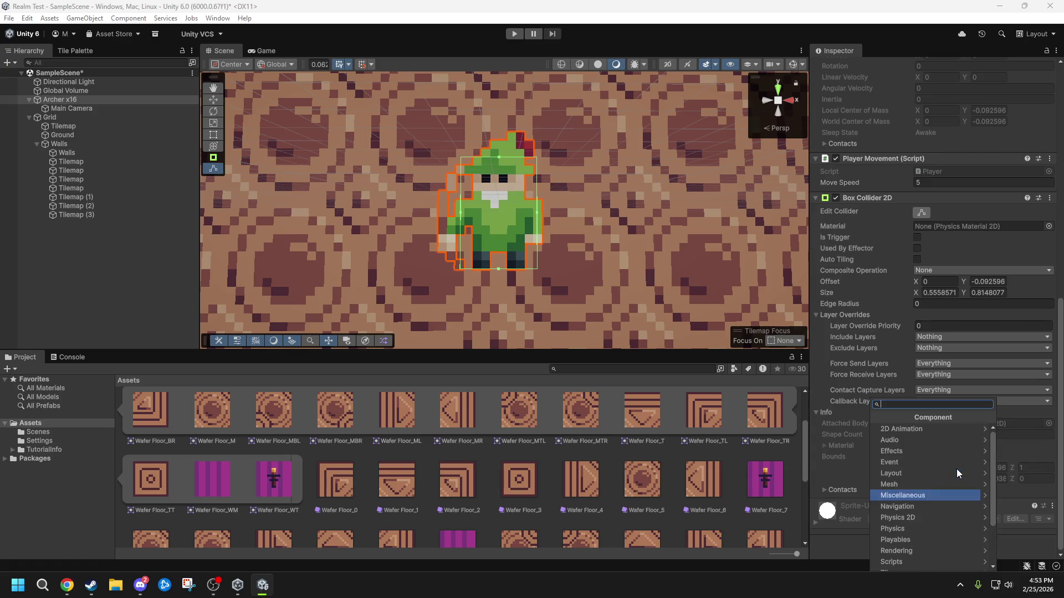
click(921, 450)
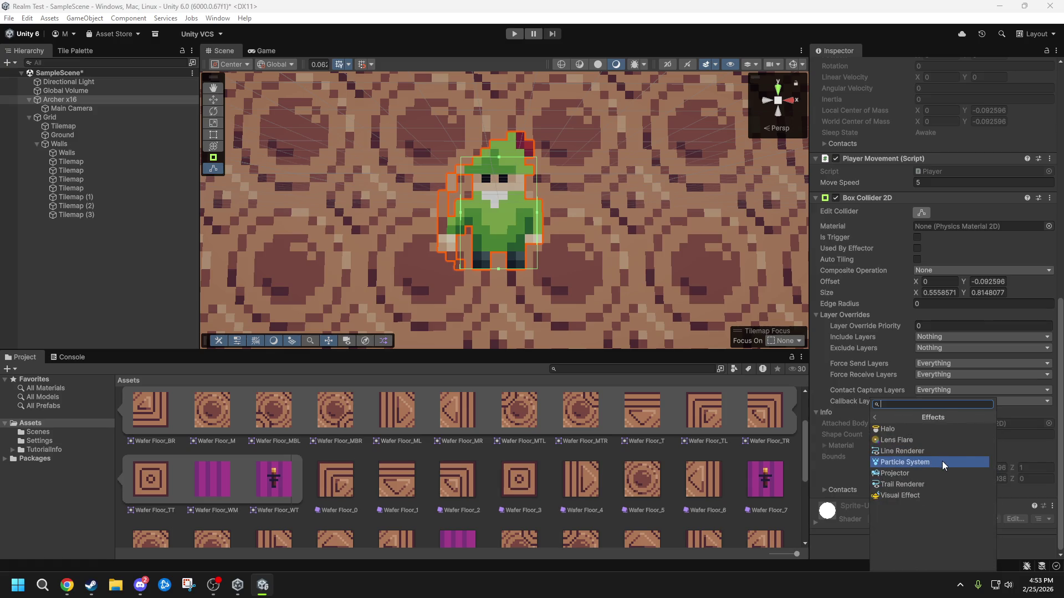
click(875, 418)
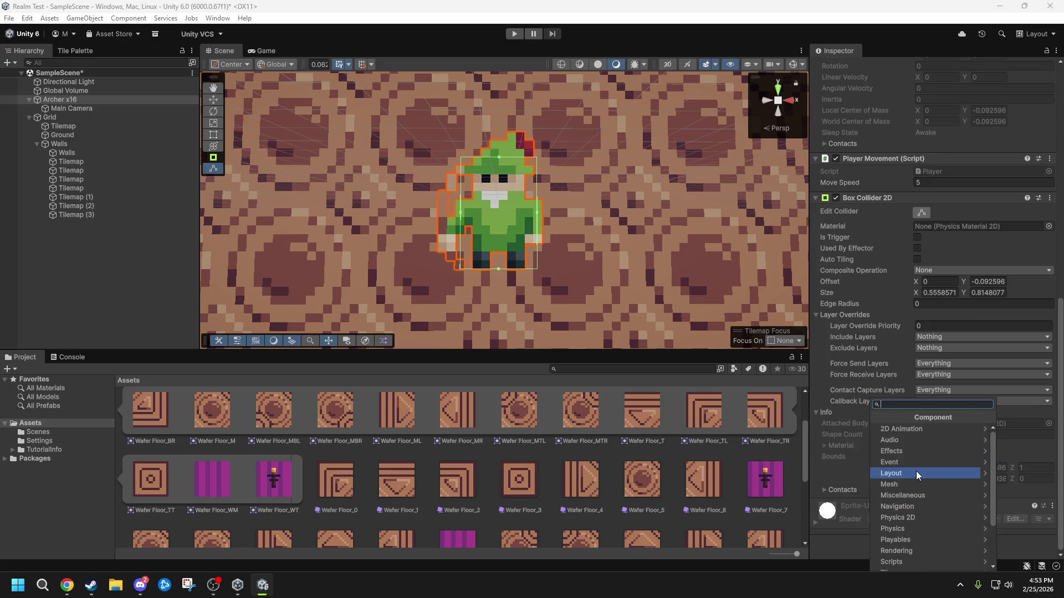
click(907, 453)
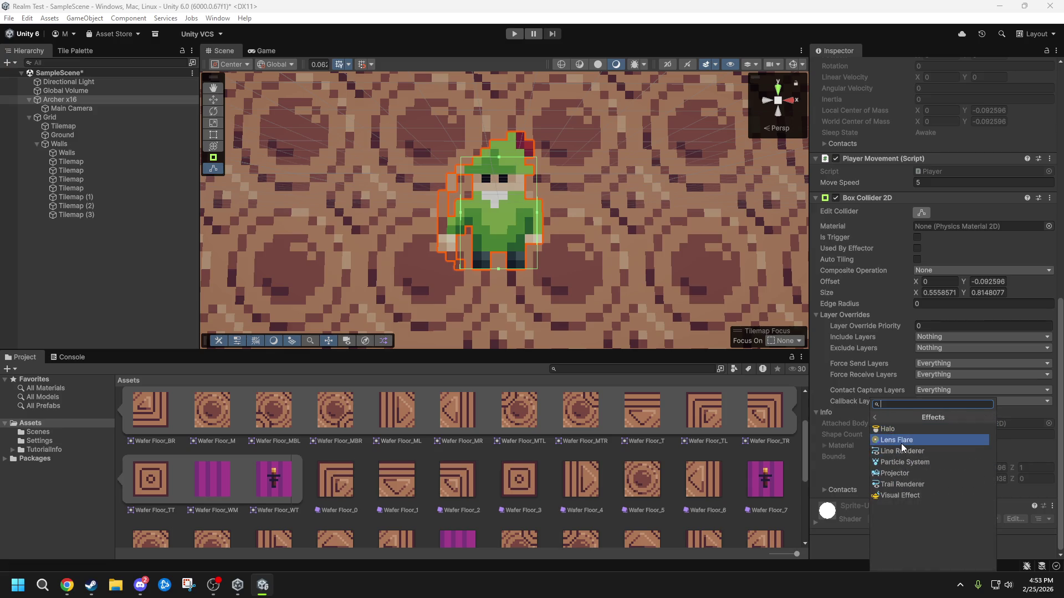
click(900, 440)
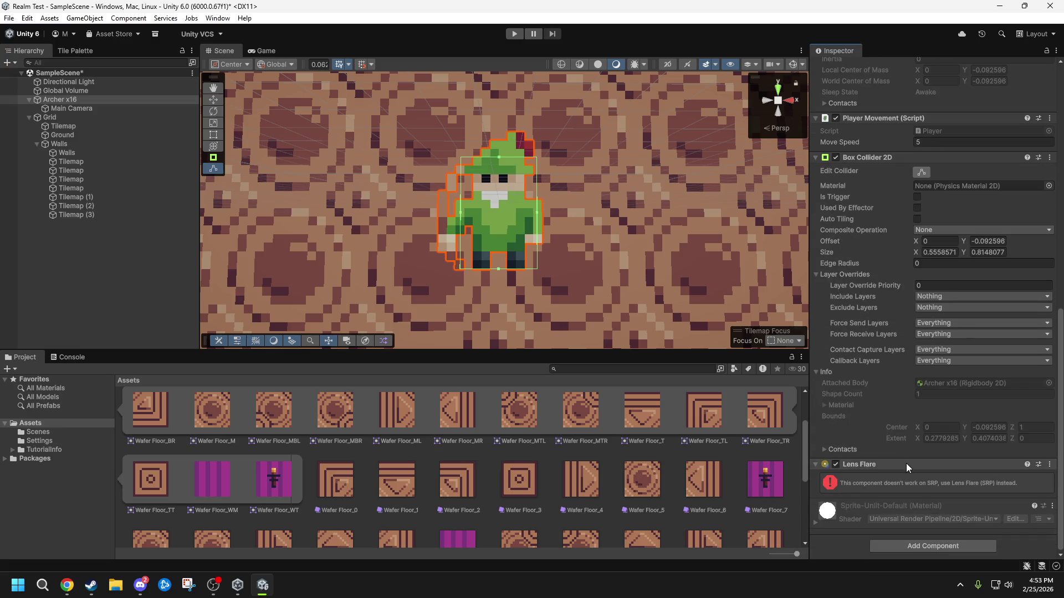
click(1049, 464)
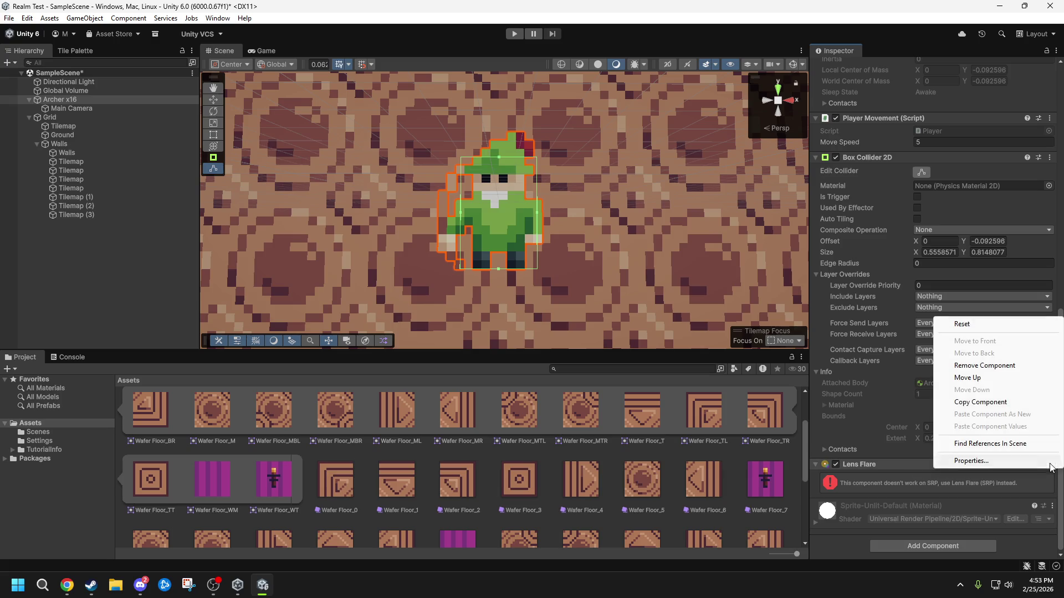
click(984, 366)
click(919, 542)
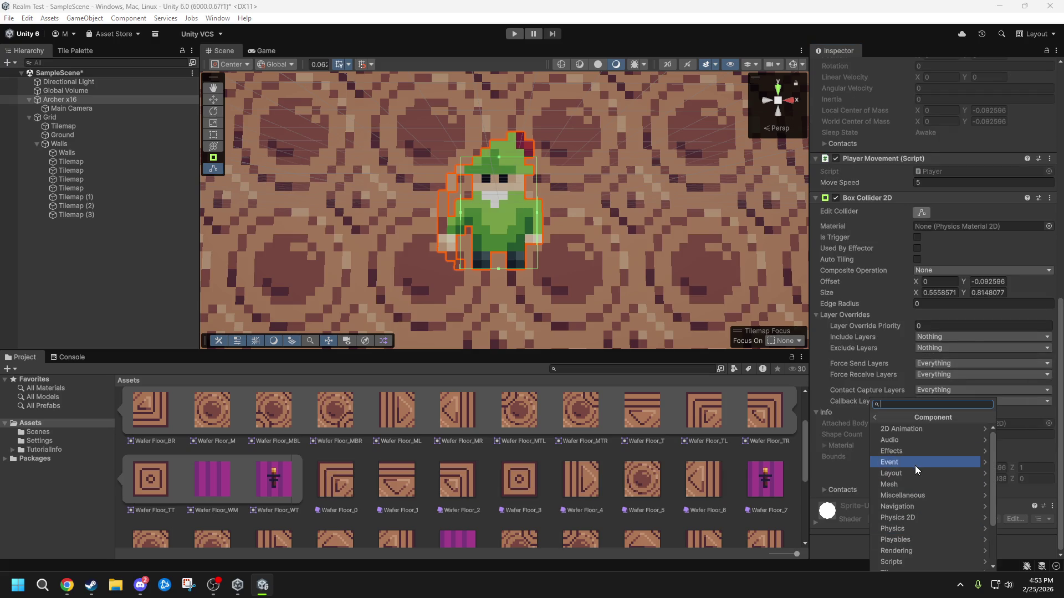
scroll(920, 470, down, 3)
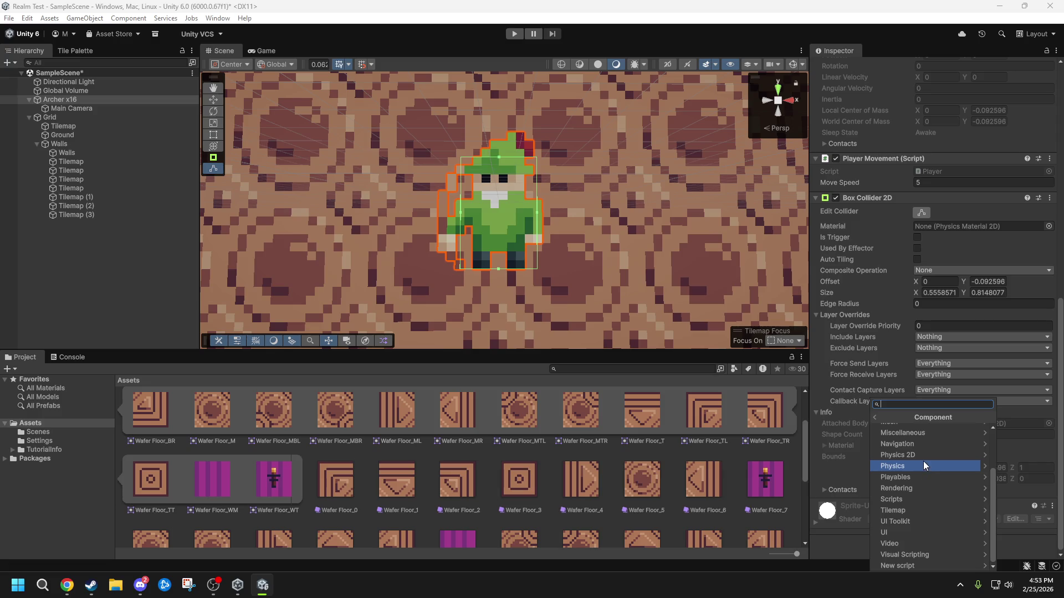
click(926, 466)
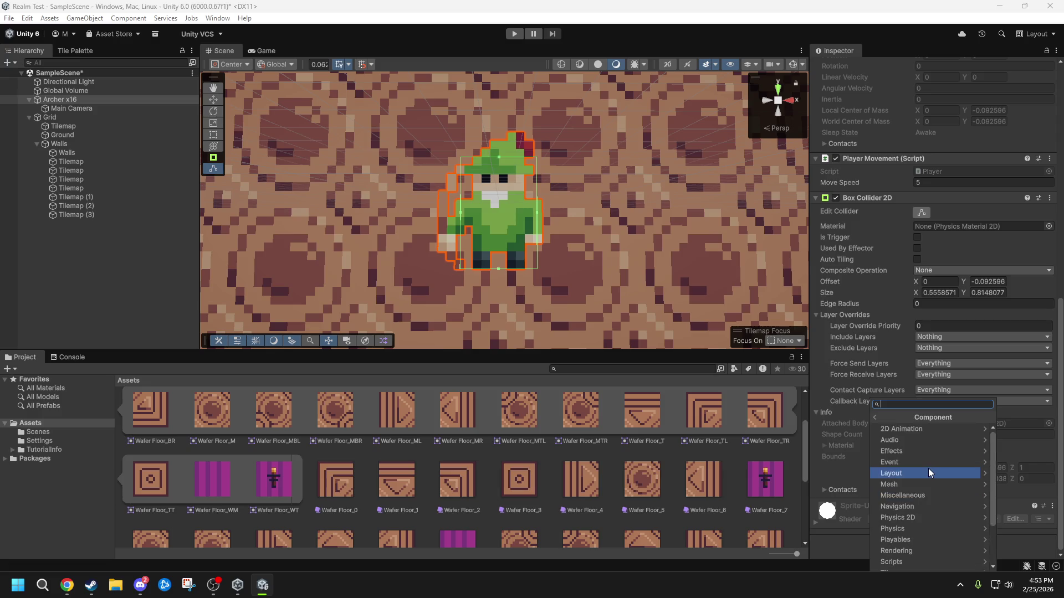
key(Left)
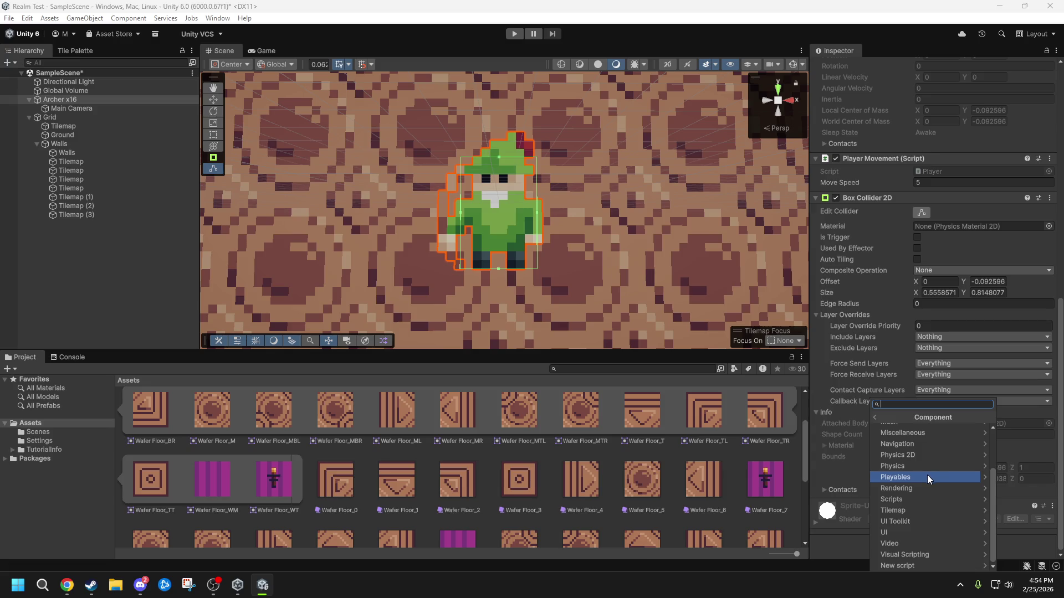
scroll(930, 475, up, 3)
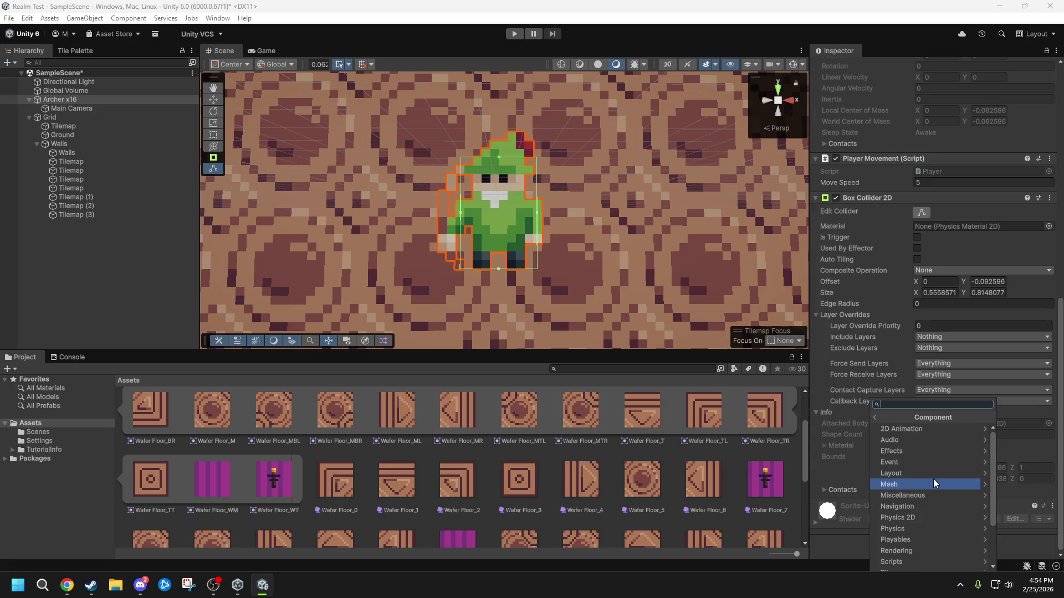
key(Up)
key(Up)
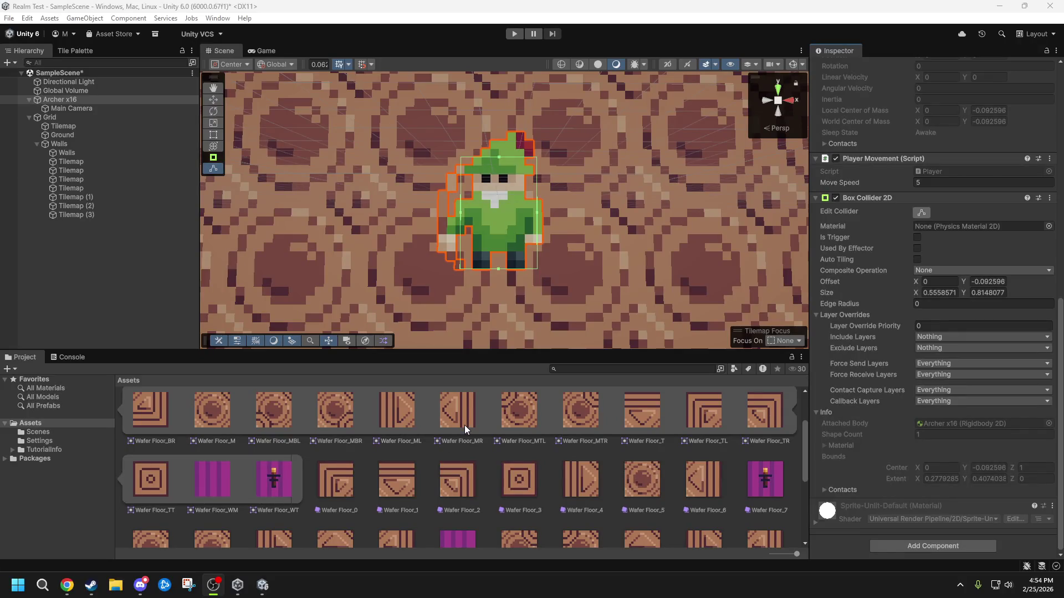
- Zoom out and orbit to view the room at an angle, frame the Archer, then switch to Steam
scroll(514, 240, down, 10)
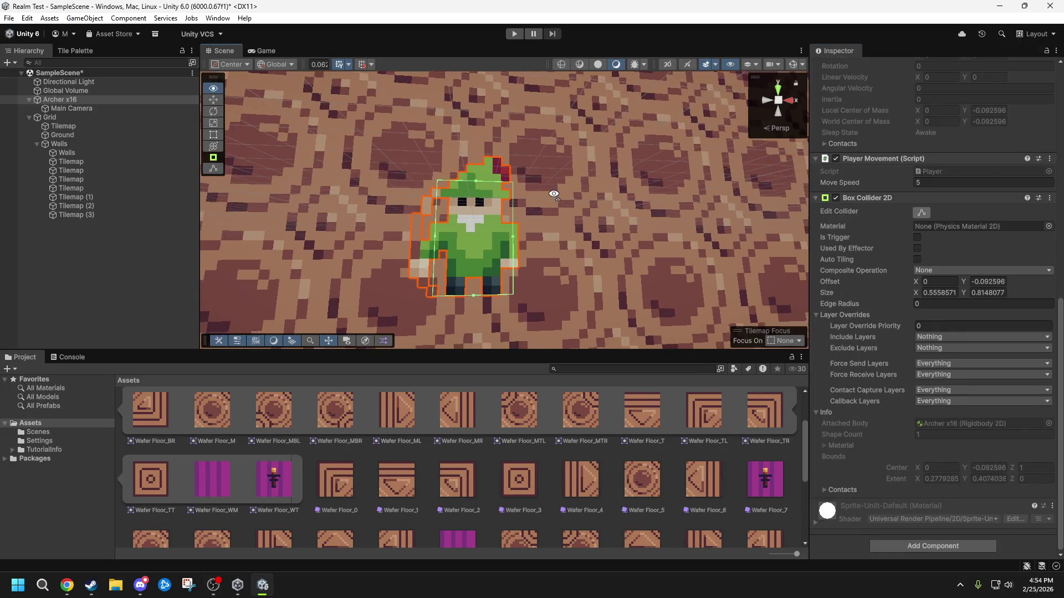
scroll(546, 191, down, 5)
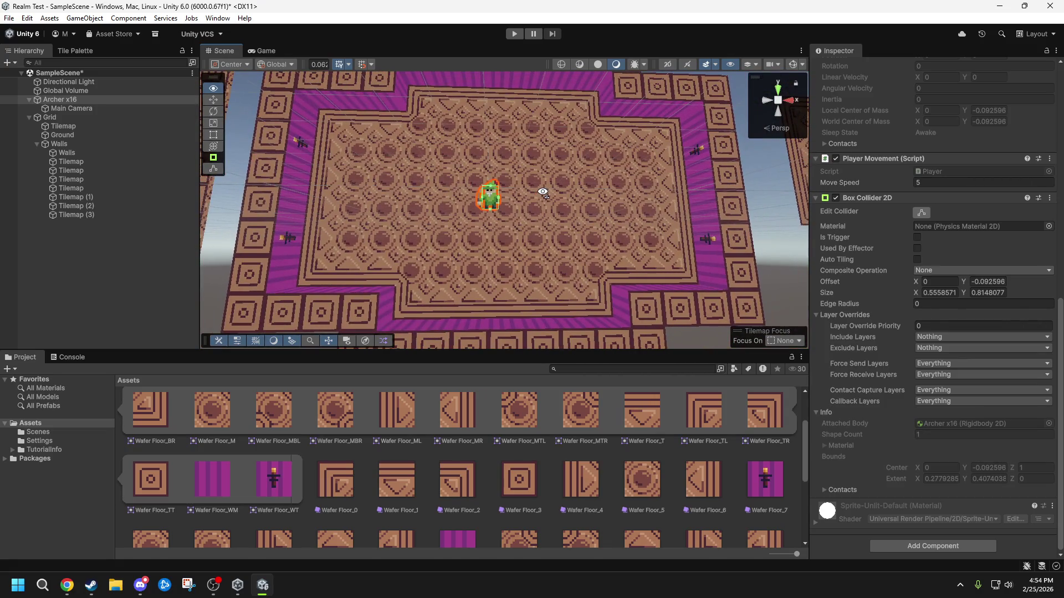
mouse_move(543, 192)
mouse_down()
mouse_move(501, 216)
mouse_move(281, 247)
mouse_move(273, 254)
mouse_move(284, 262)
mouse_up()
key(f)
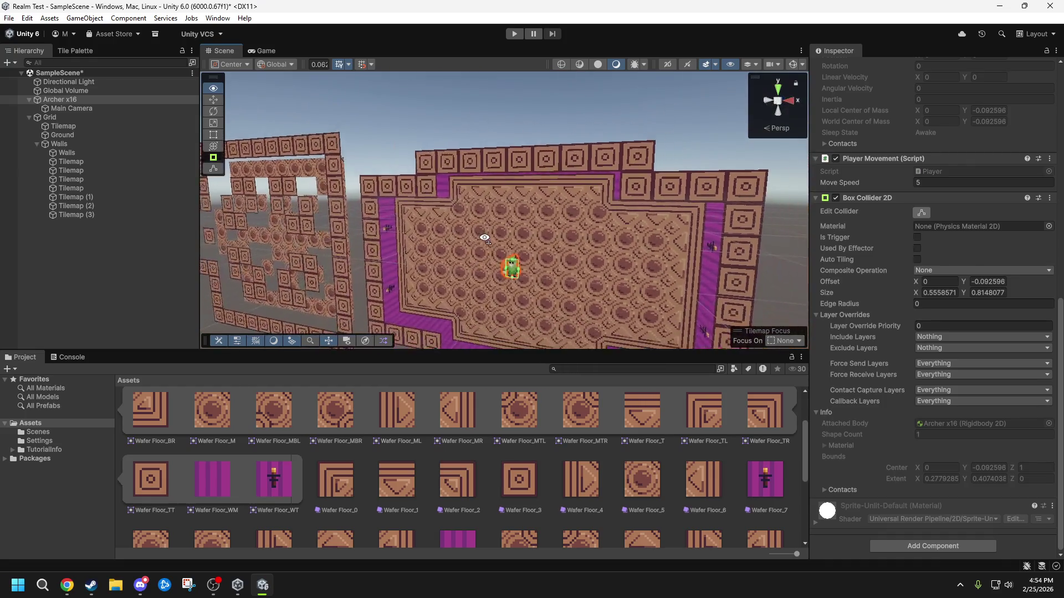
click(91, 585)
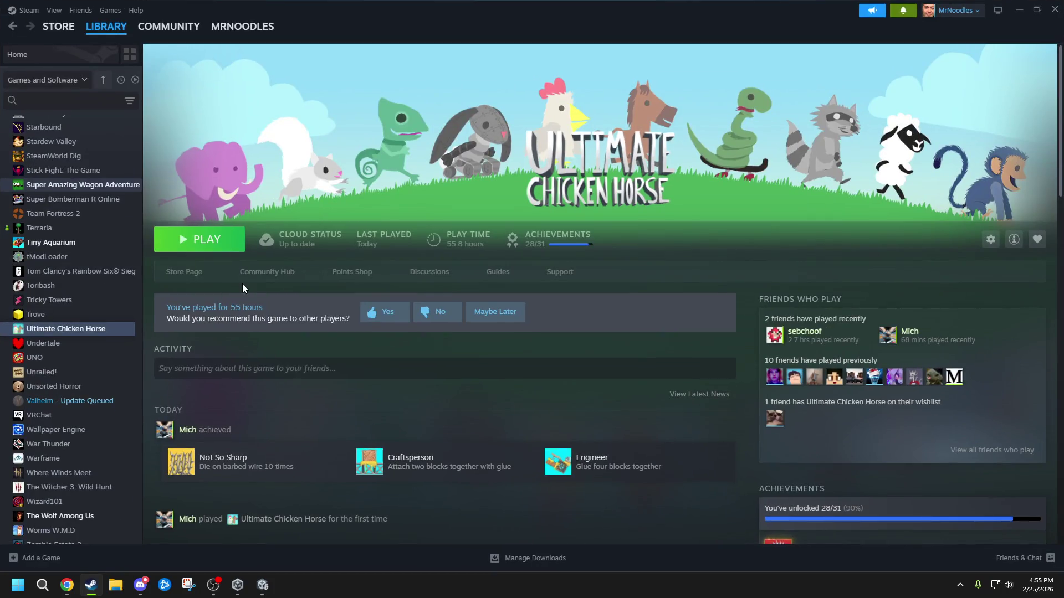
- Launch Aseprite from its page in the Steam library
click(106, 26)
click(535, 324)
click(197, 241)
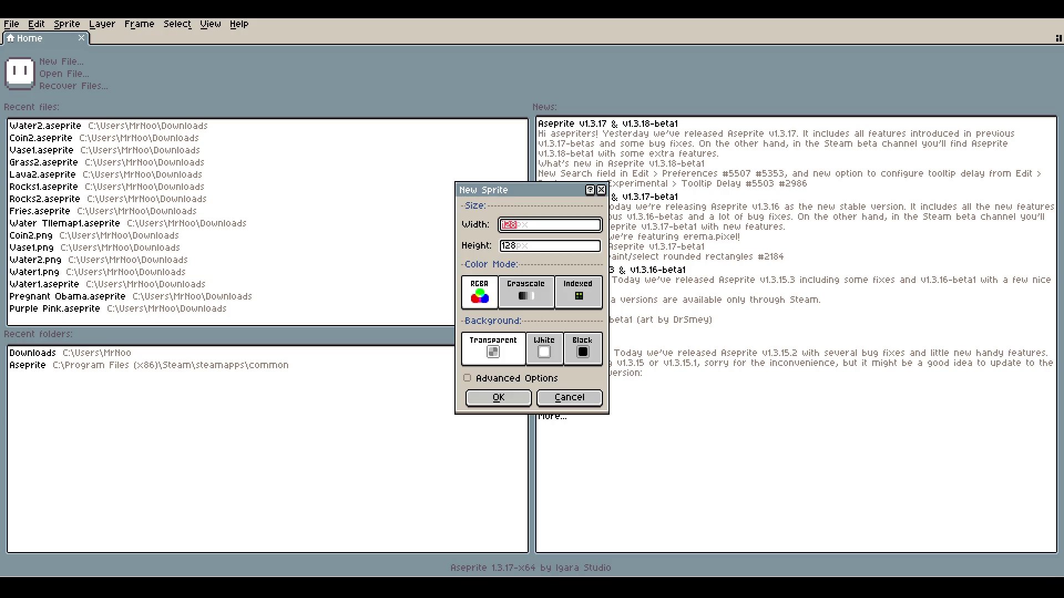
- Create a new 16 × 16 sprite
text(16)
key(Tab)
text(16)
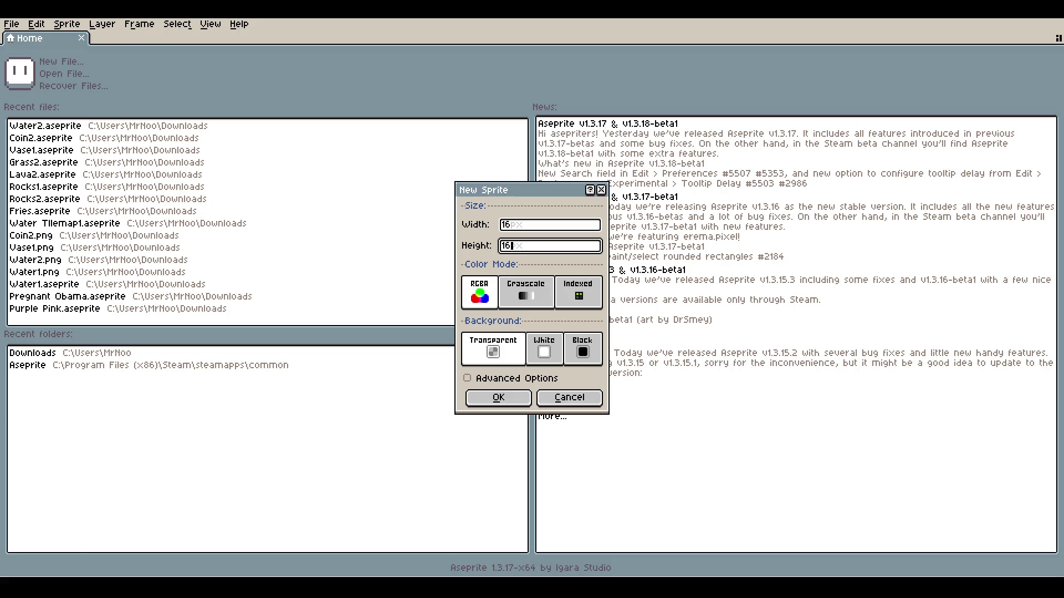
key(Return)
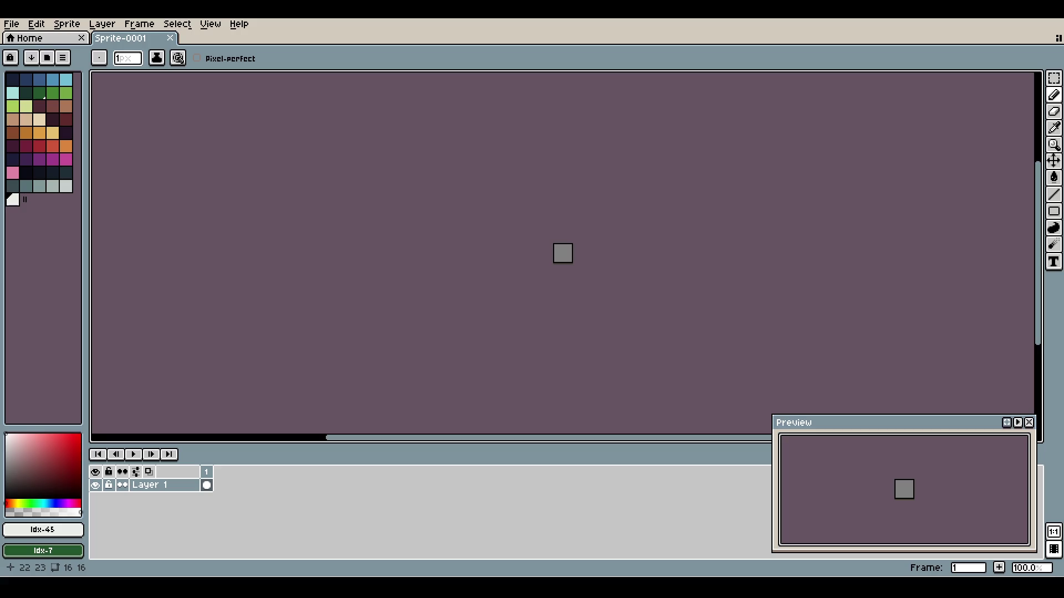
- Draw and undo a test line, then zoom the blank sprite to 1600%
drag(556, 257, 571, 249)
key(ctrl+z)
key(z)
key(4)
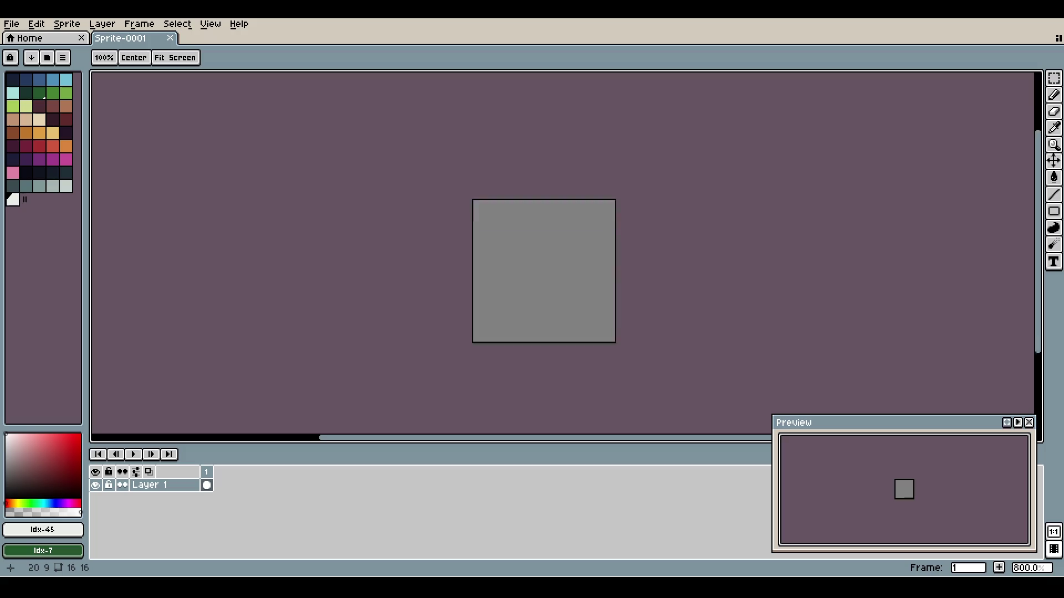
key(5)
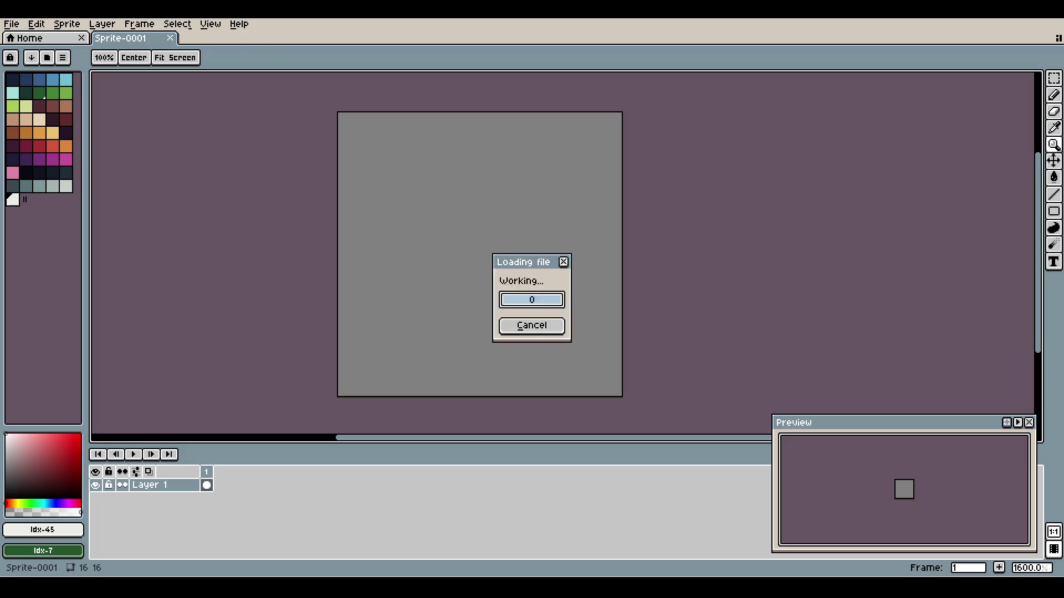
- Zoom and pan around Sword1.aseprite, then switch back to Sprite-0001
scroll(564, 251, up, 8)
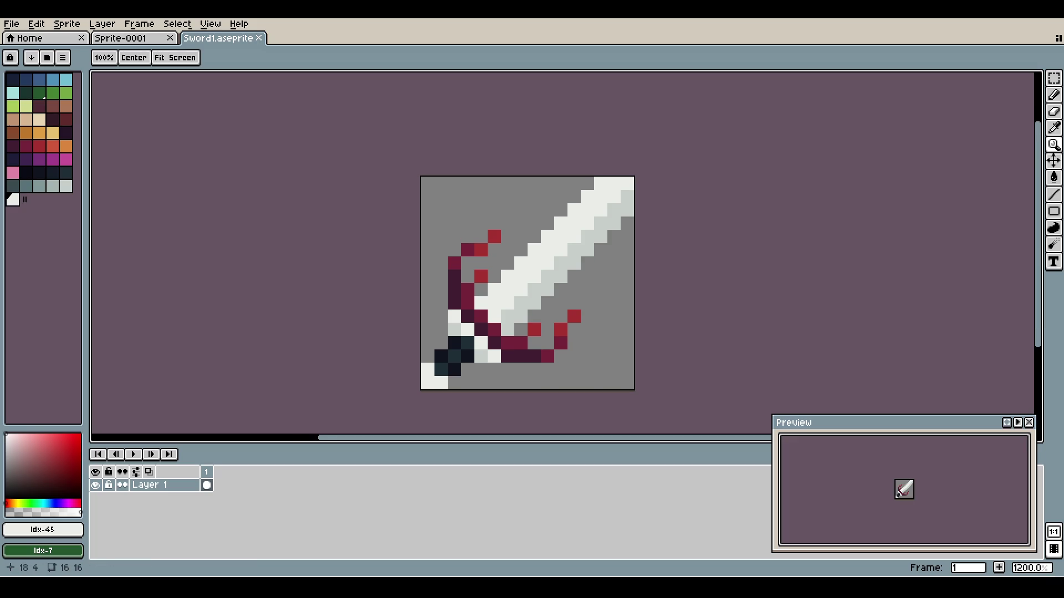
scroll(635, 222, down, 3)
scroll(634, 222, up, 3)
scroll(634, 222, down, 2)
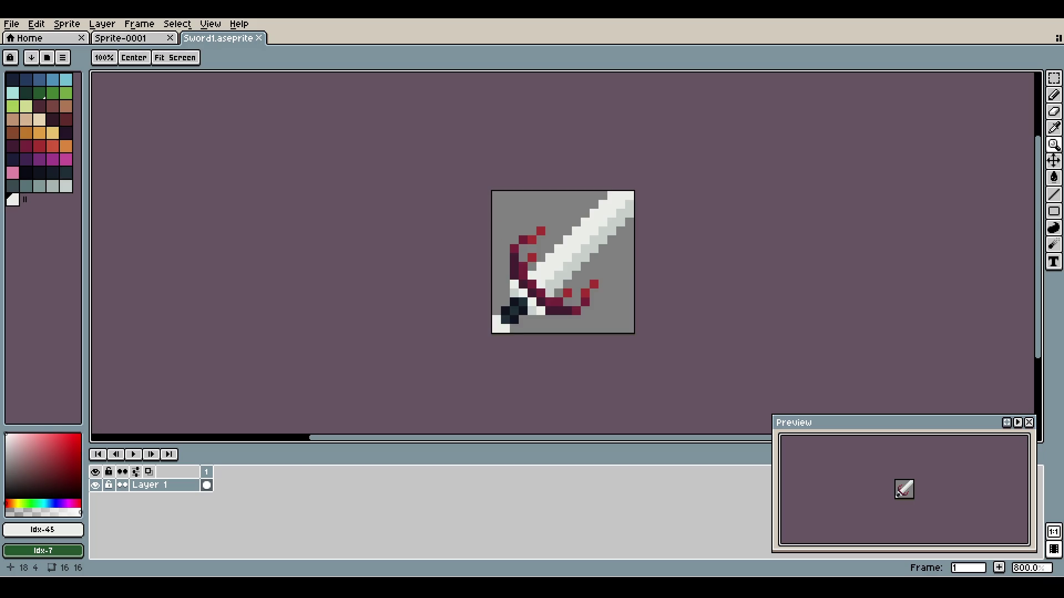
scroll(563, 262, up, 1)
scroll(563, 263, down, 1)
drag(656, 231, 592, 217)
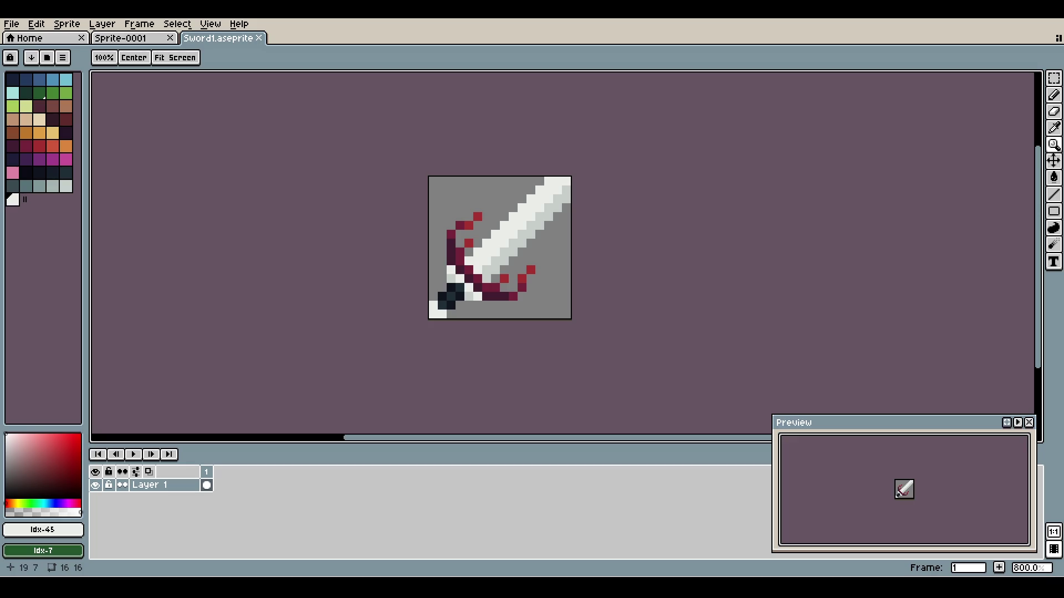
key(ctrl+shift+Tab)
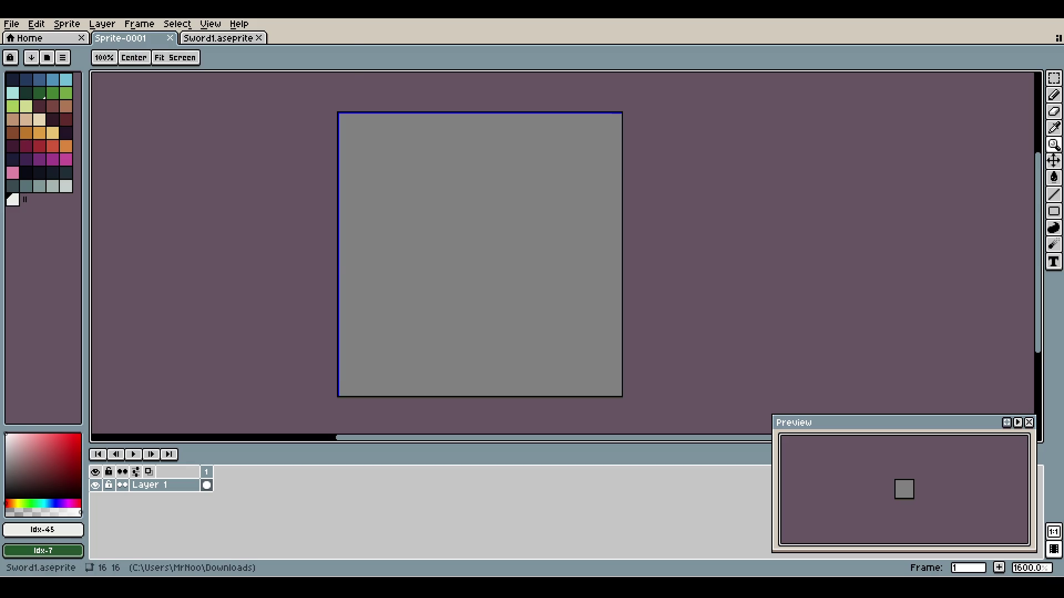
- Set the grid width and height to 1 in Grid Settings so Sprite-0001 shows a 1×1 pixel grid
click(210, 24)
mouse_move(217, 109)
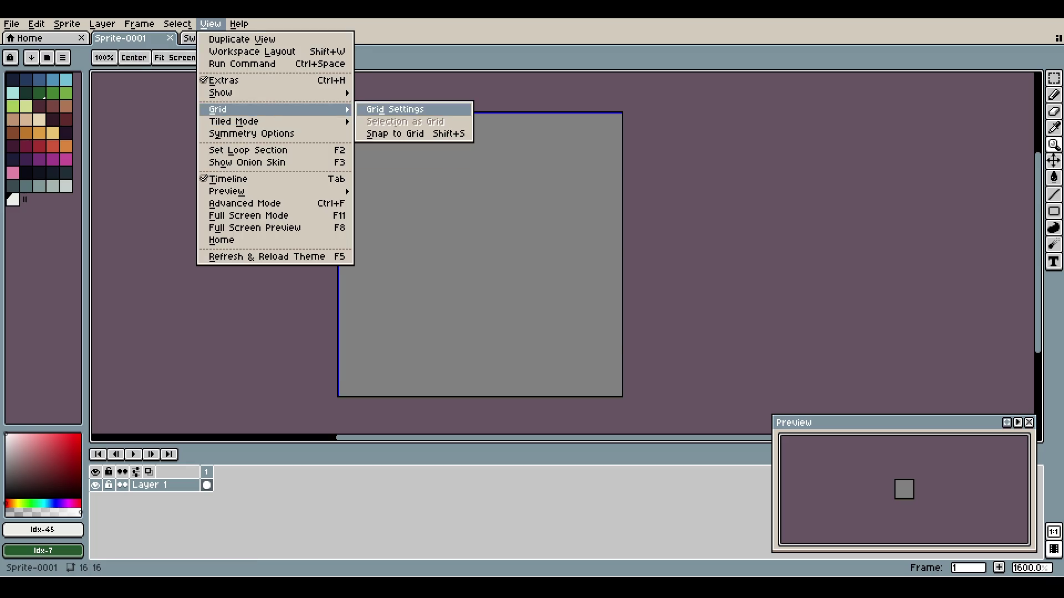
click(382, 107)
click(502, 298)
key(Tab)
text(1)
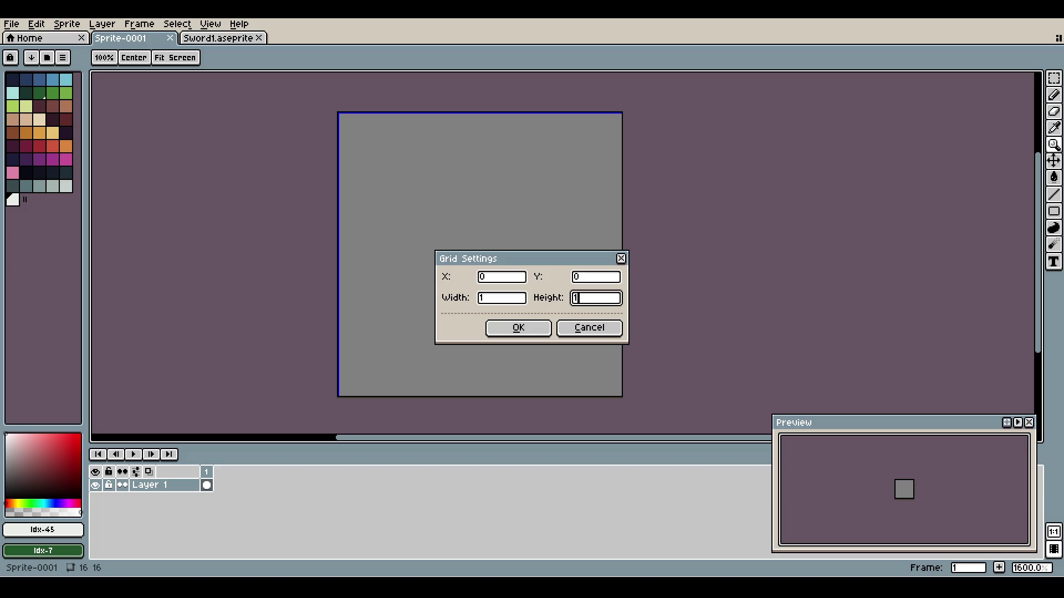
key(Return)
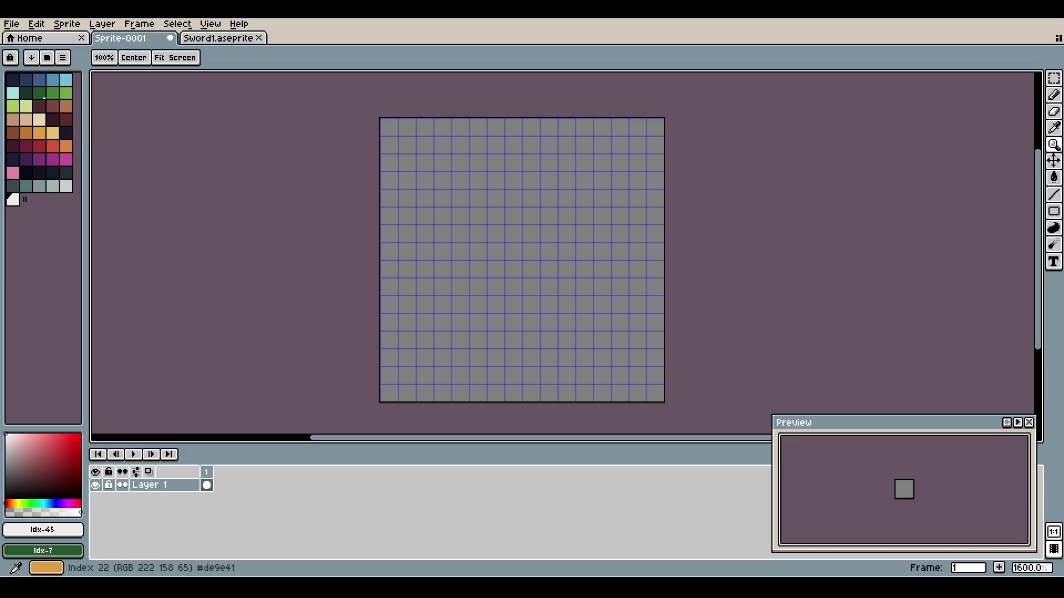
- Make palette orange (index 22) the drawing colour, glance at Sword1.aseprite, then return to Sprite-0001
click(39, 132)
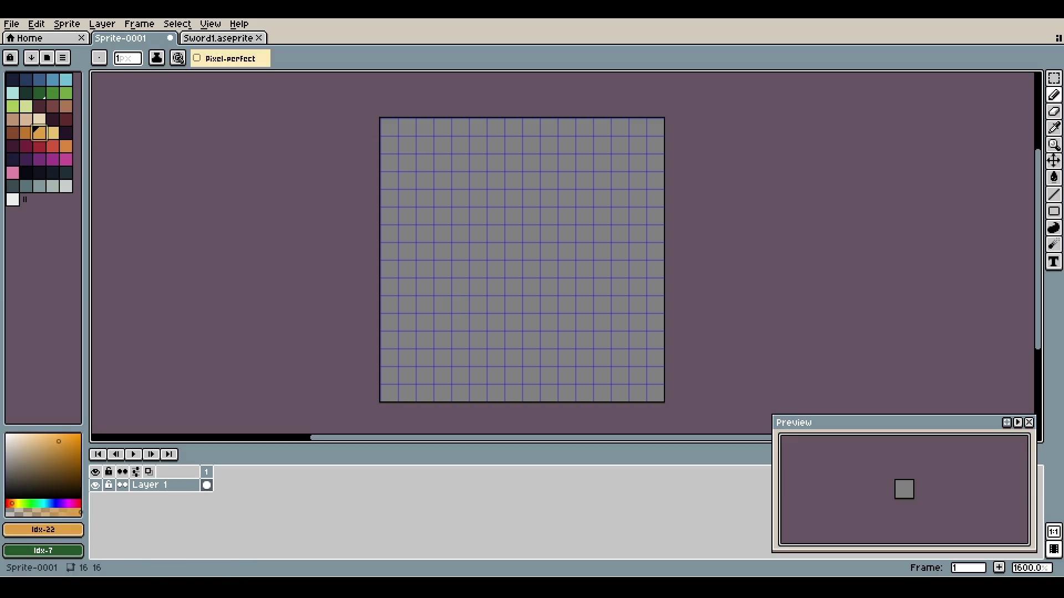
click(217, 37)
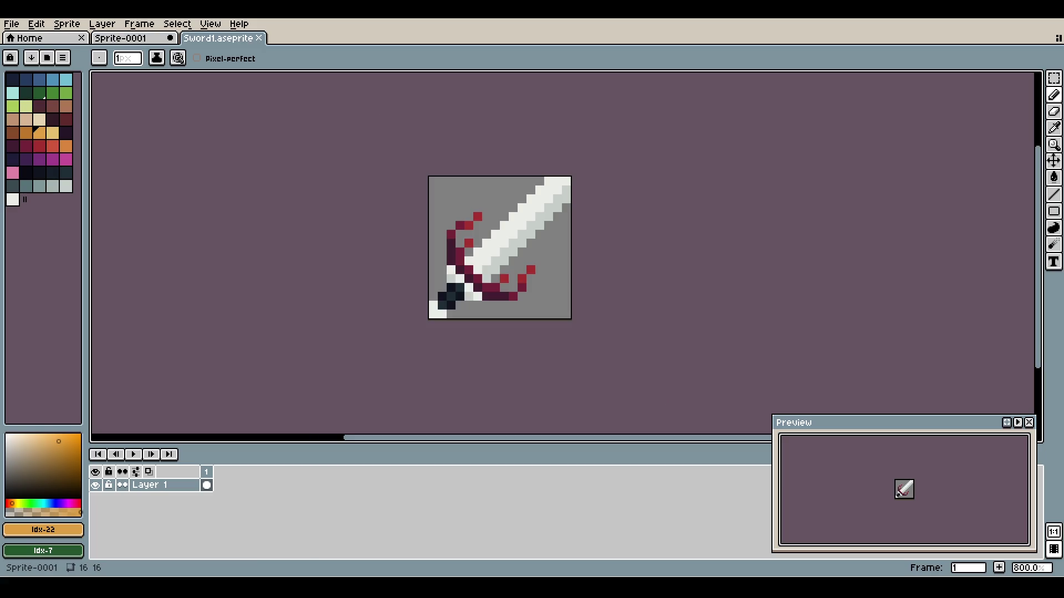
key(ctrl+shift+Tab)
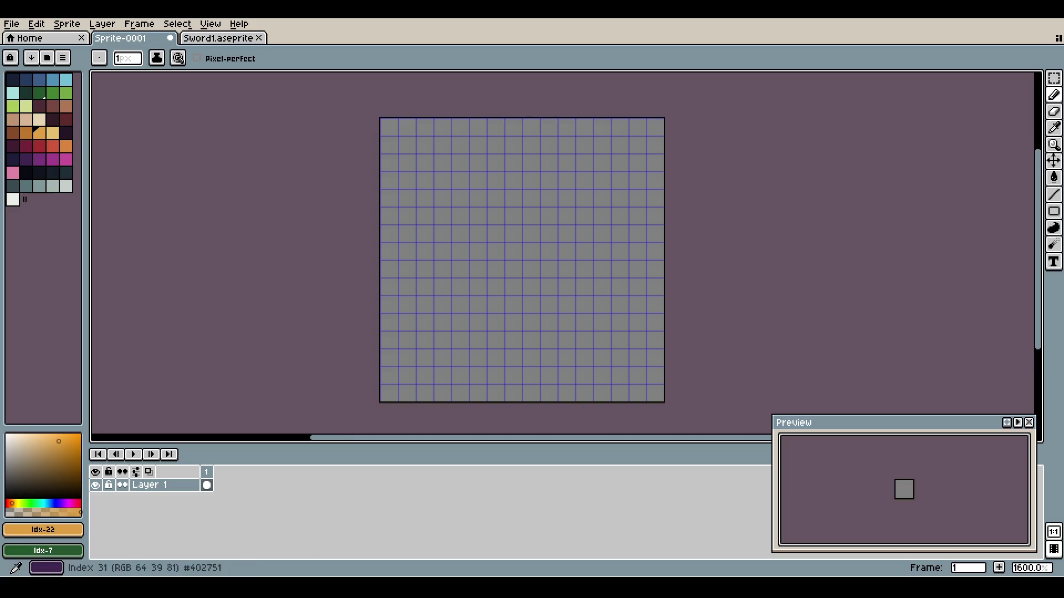
- Paint purple hilt pixels around the bottom-left corner of the sprite
click(39, 159)
click(389, 375)
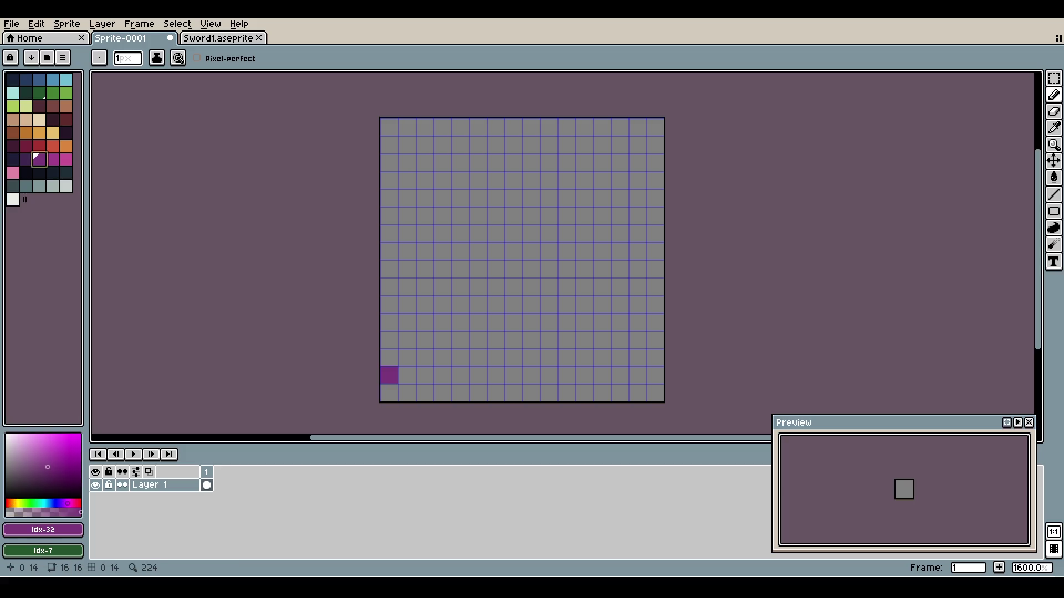
click(389, 393)
click(407, 393)
click(407, 357)
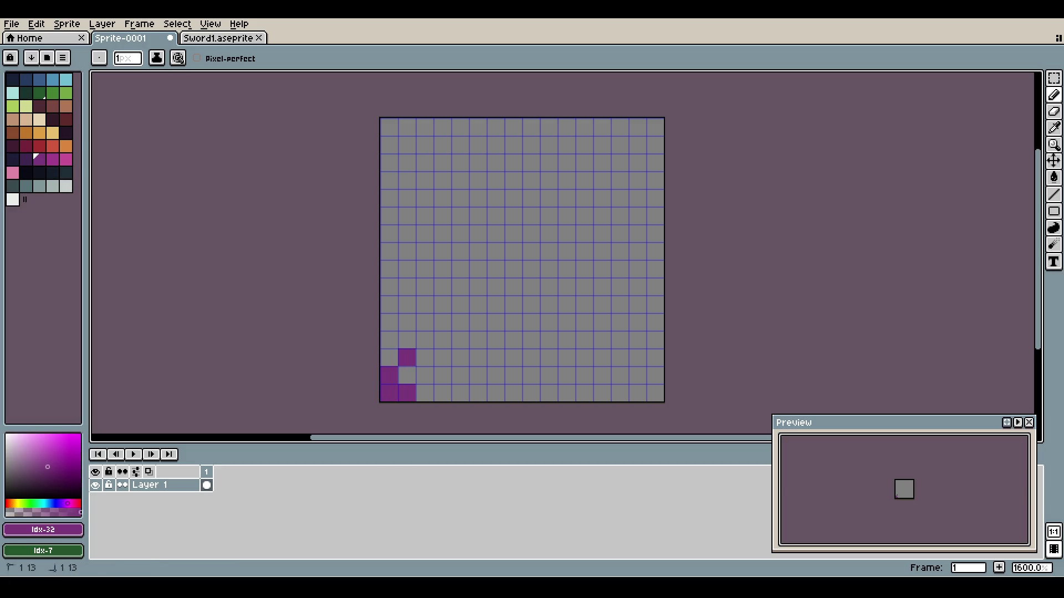
click(424, 375)
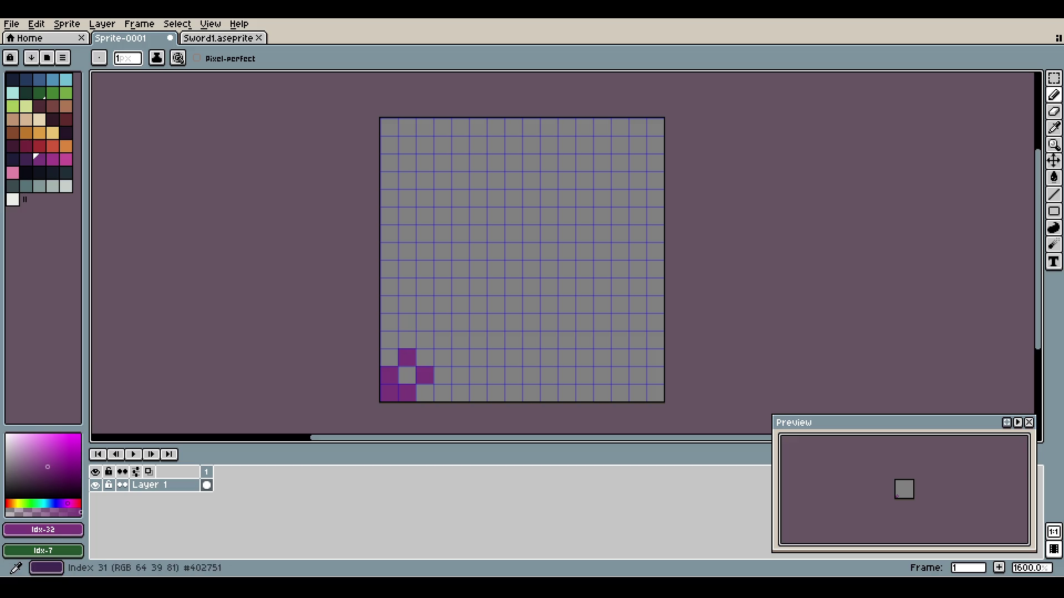
- Shade two hilt pixels with a darker purple and compare against the Sword1 reference
click(26, 159)
click(406, 375)
click(425, 358)
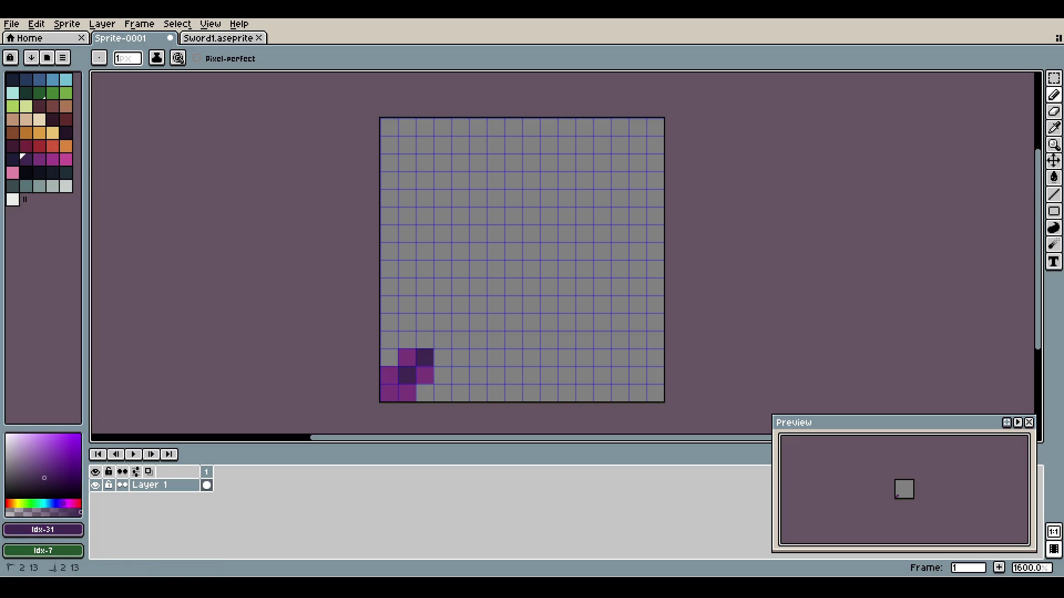
key(ctrl+Tab)
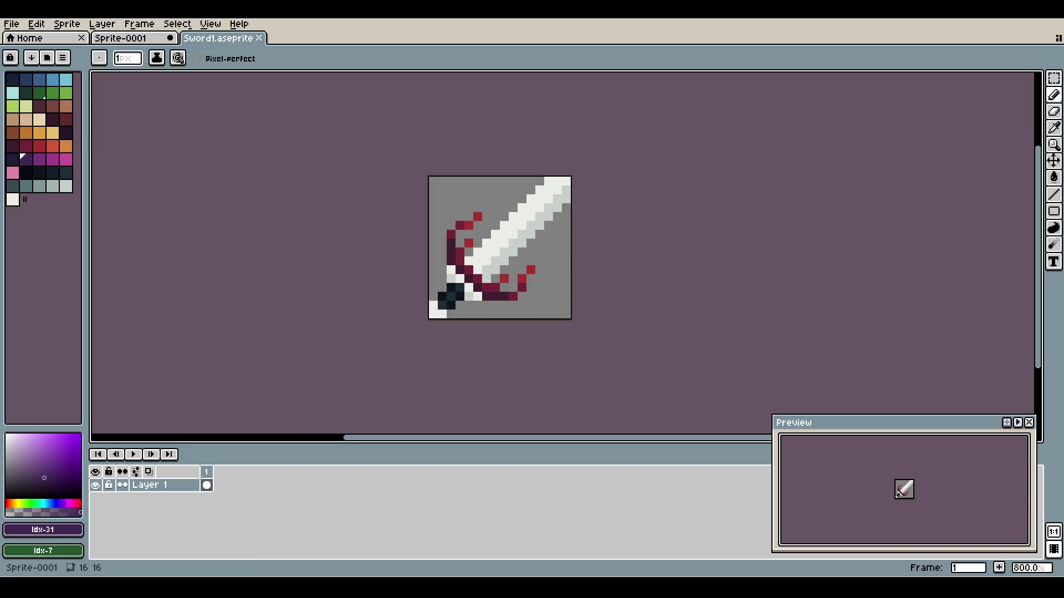
click(144, 38)
- Repaint the bottom-row corner pixels dark purple and restore one hilt pixel to lighter purple
click(389, 393)
click(407, 393)
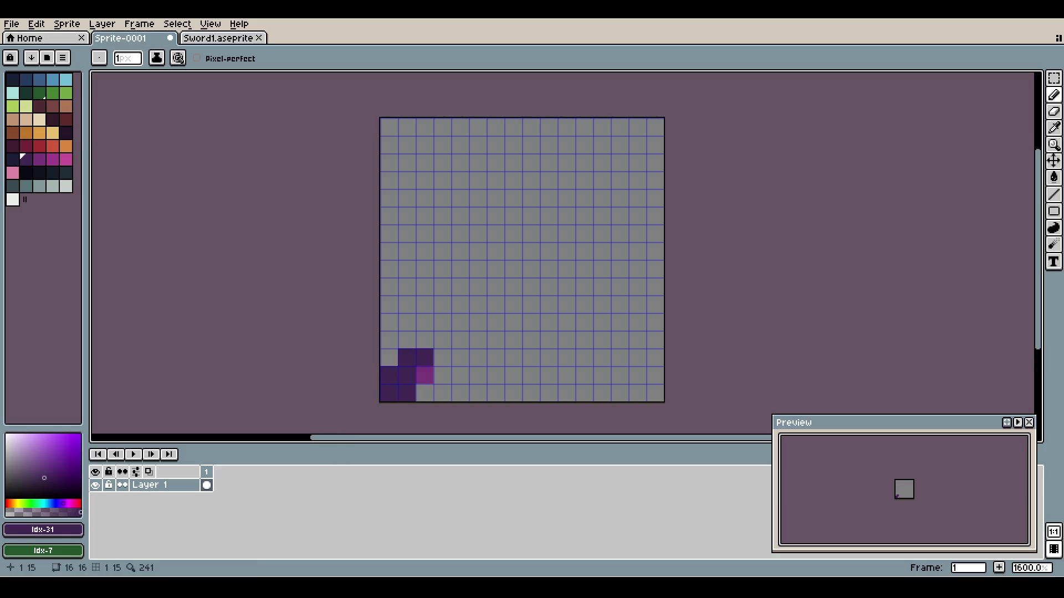
click(425, 375)
click(39, 159)
click(406, 358)
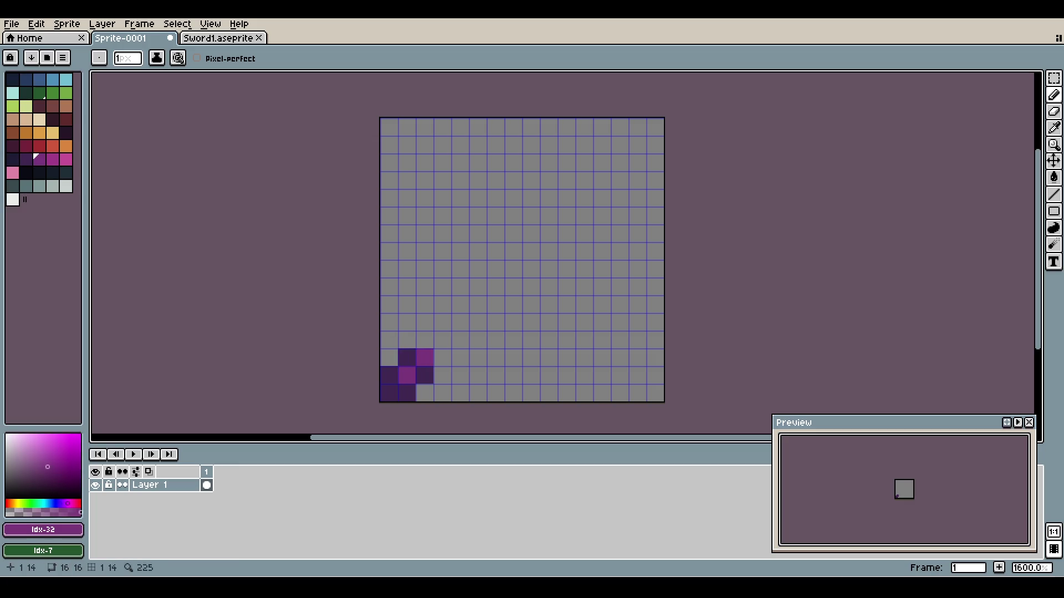
- After rechecking the reference, recolour the bottom-left corner pixels dark red
click(218, 37)
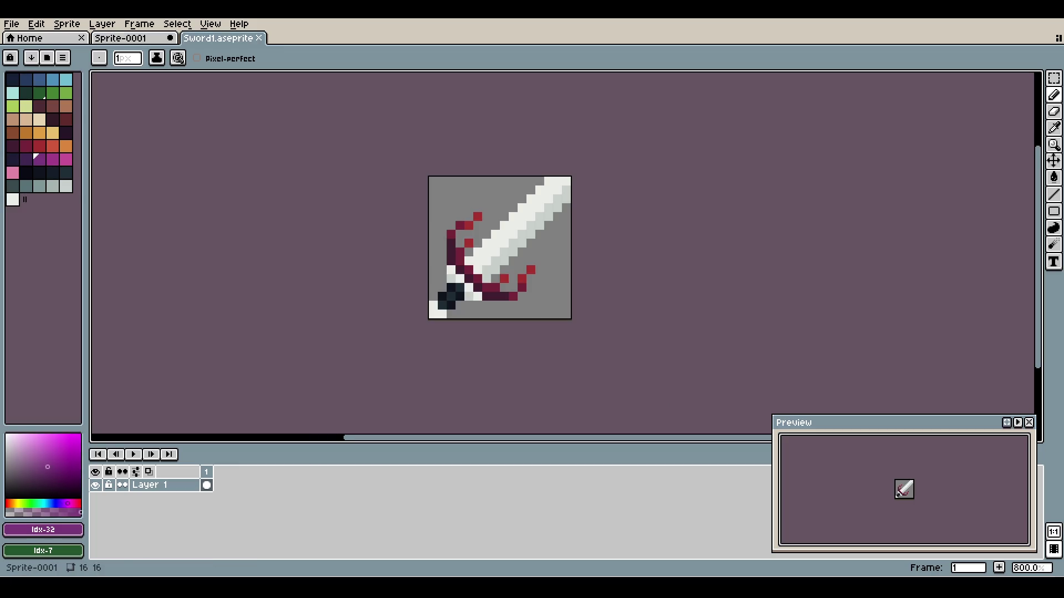
click(121, 37)
key(ctrl+Tab)
key(ctrl+shift+Tab)
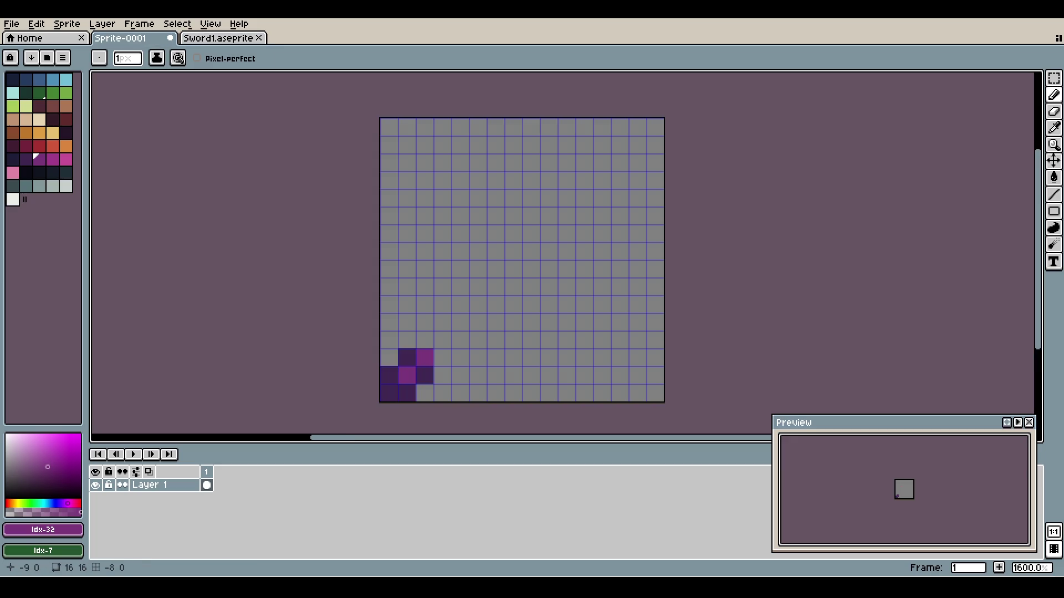
click(12, 146)
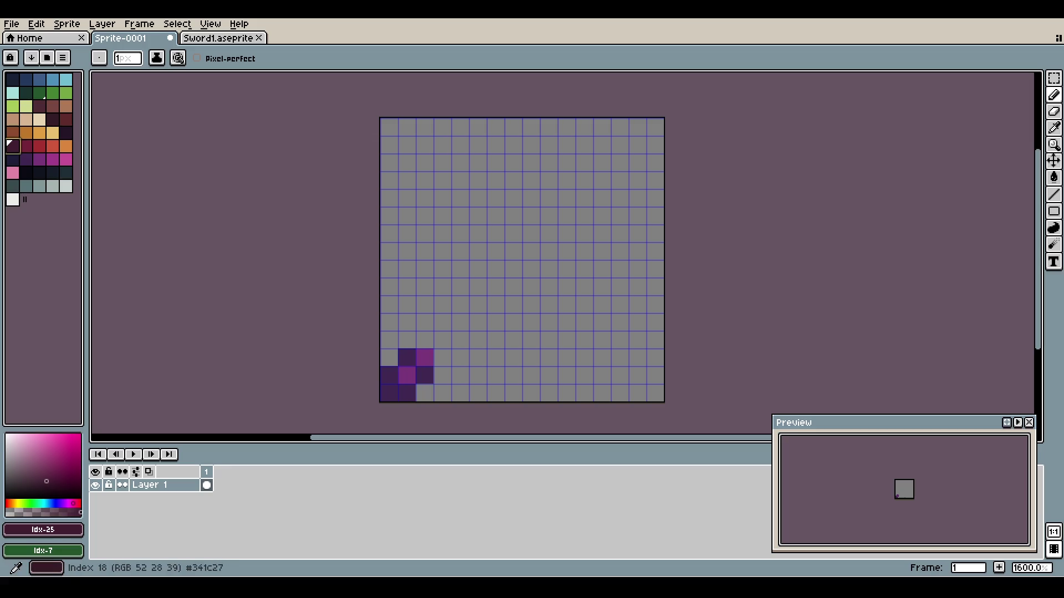
click(53, 119)
click(389, 375)
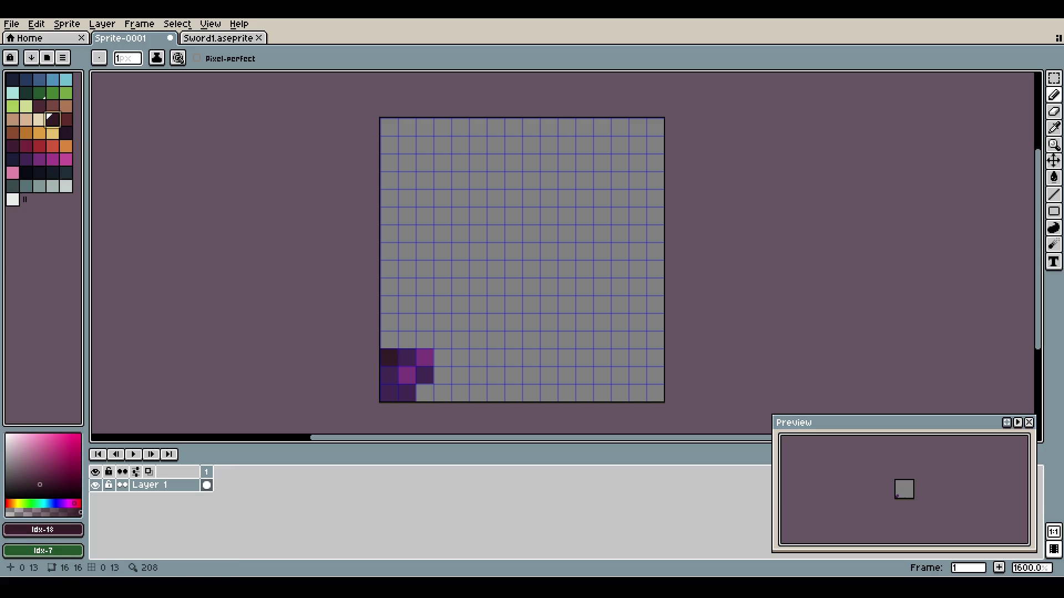
drag(389, 393, 407, 393)
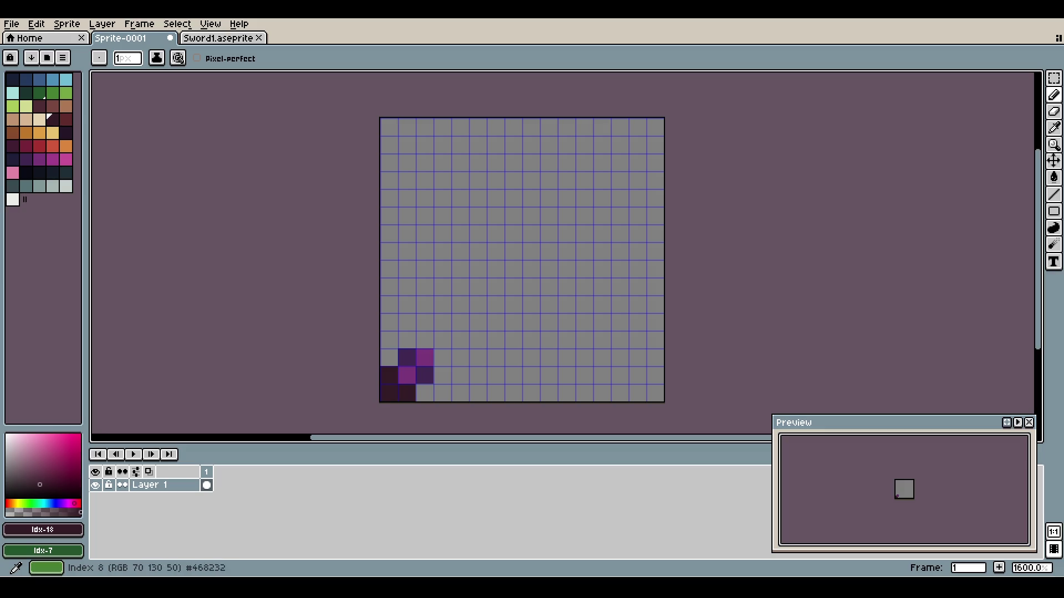
- Try green and light-green pixels on the hilt area above the corner
click(66, 92)
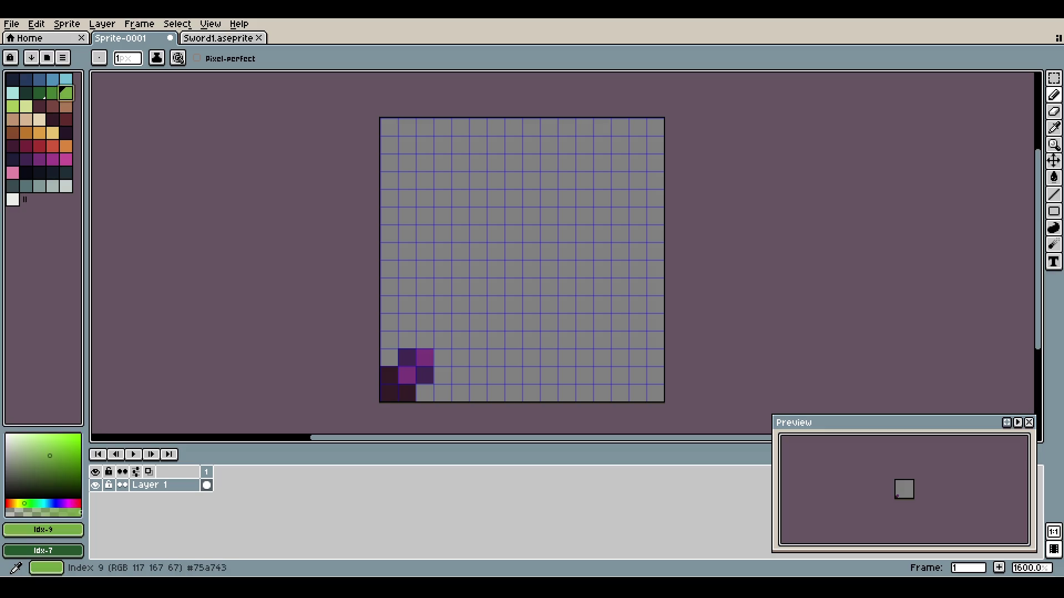
click(407, 357)
click(425, 376)
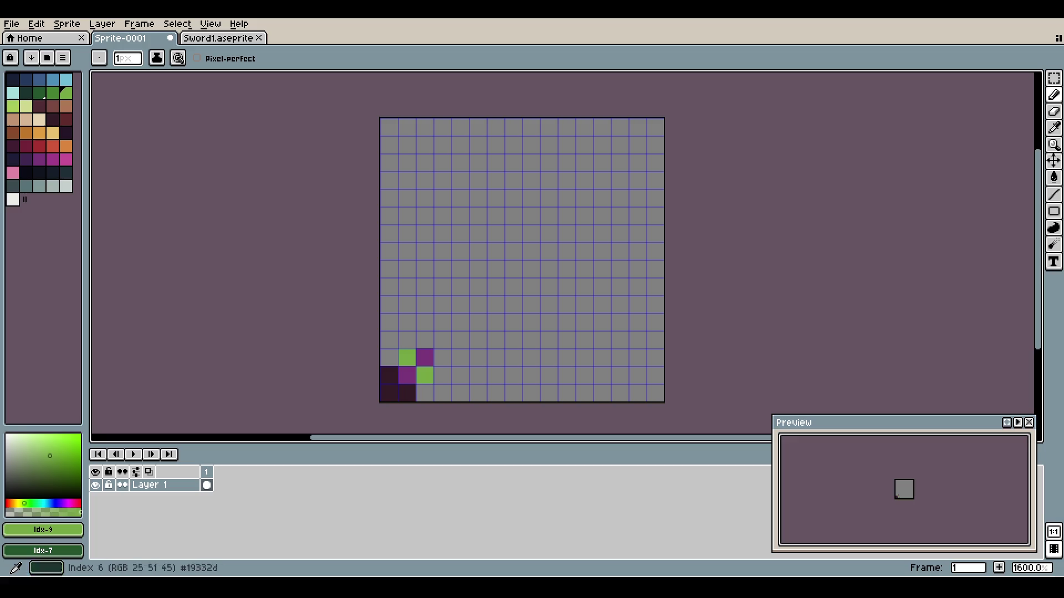
click(13, 105)
click(406, 376)
click(424, 358)
click(389, 269)
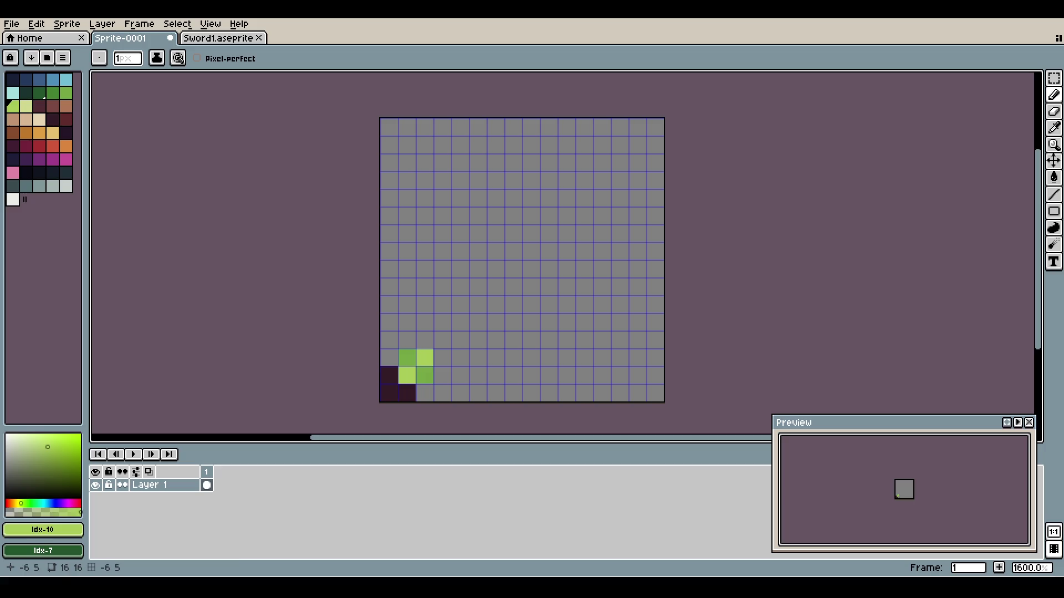
- Repaint the corner pixels dark maroon, then toggle the grid
click(66, 119)
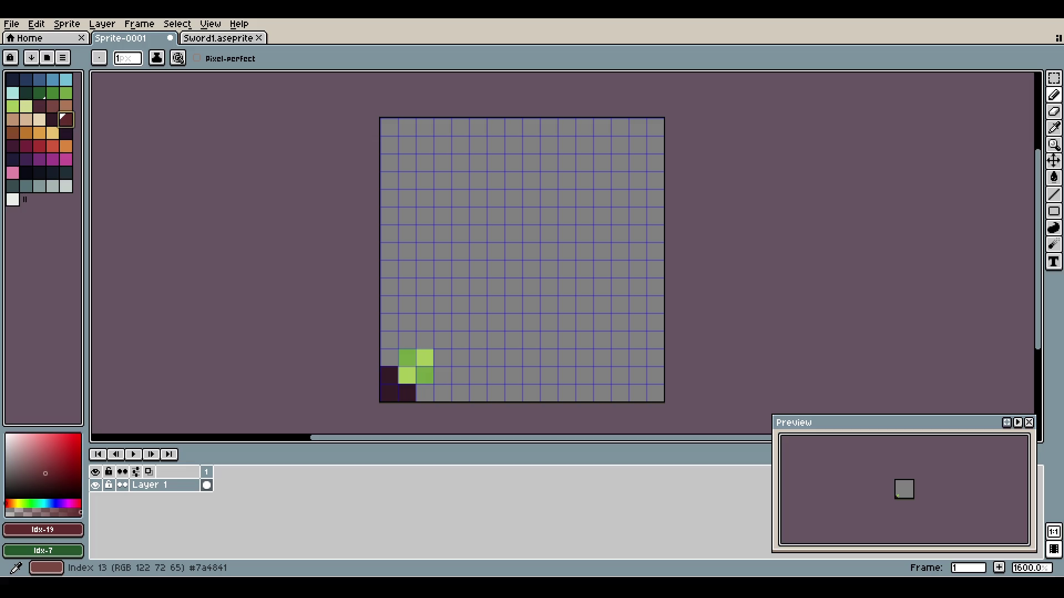
click(53, 105)
click(40, 105)
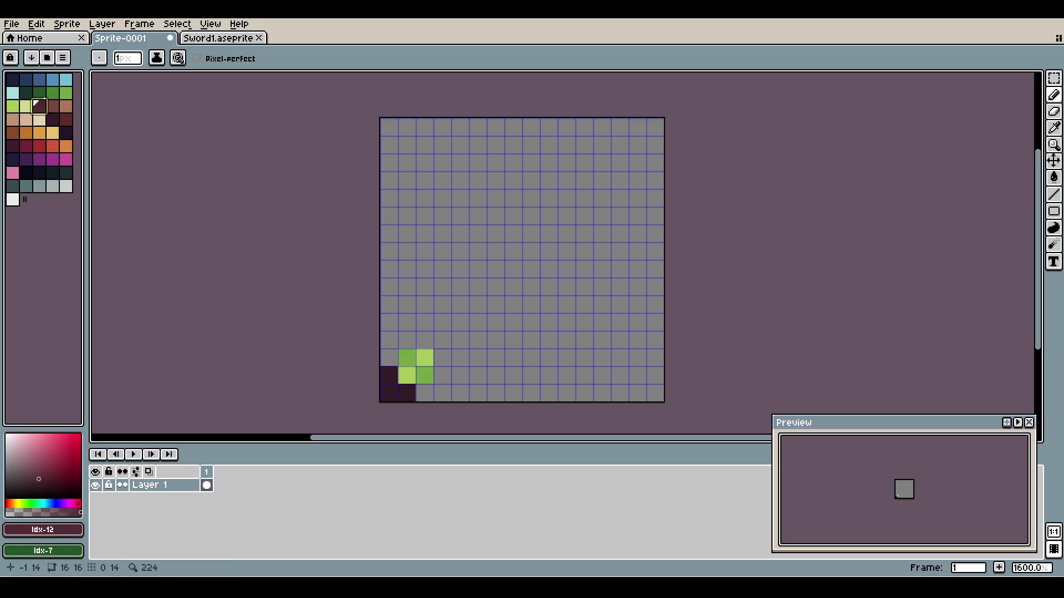
click(389, 375)
drag(389, 393, 406, 392)
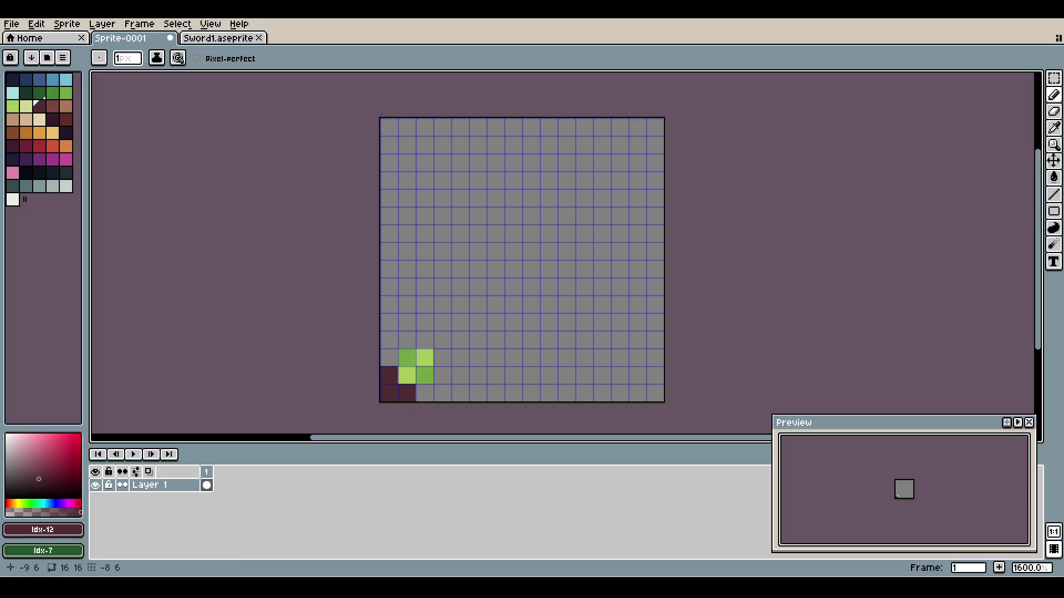
key(ctrl+apostrophe)
key(ctrl+apostrophe)
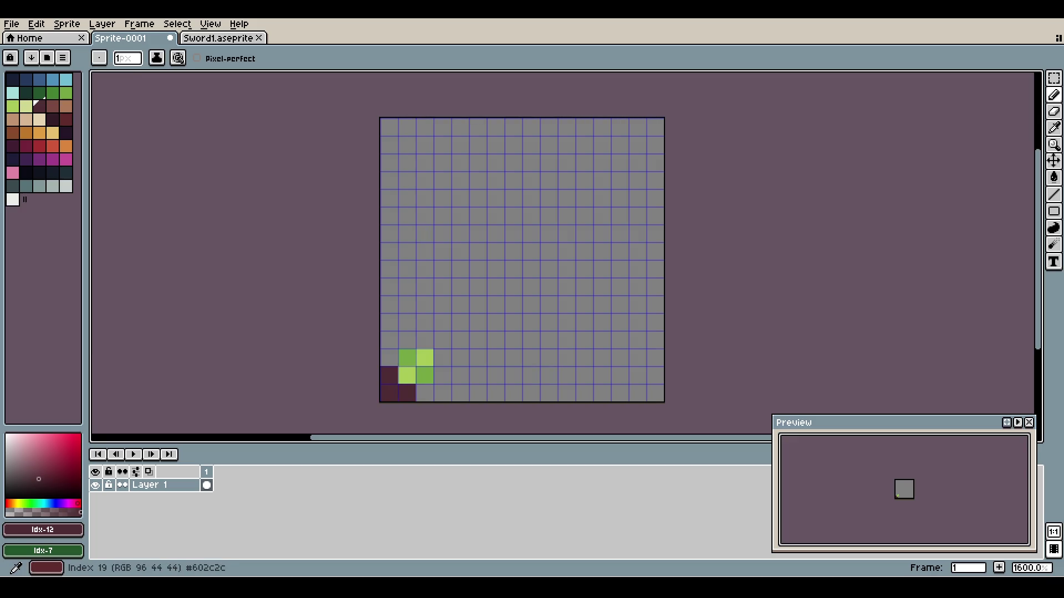
- Paint the guard pixels in orange and light orange, replacing the green ones
click(66, 119)
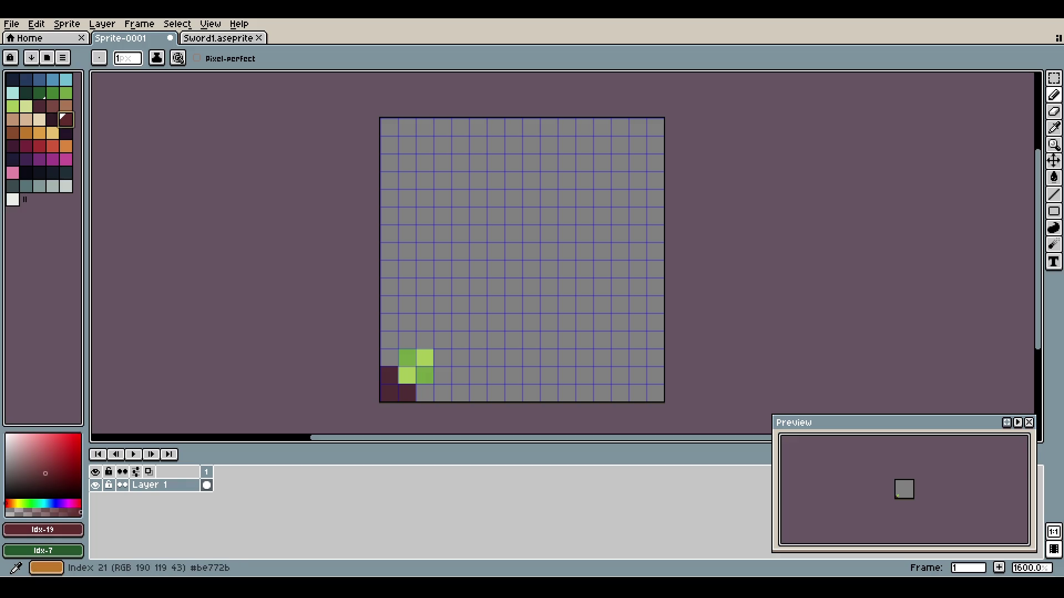
click(26, 132)
click(407, 358)
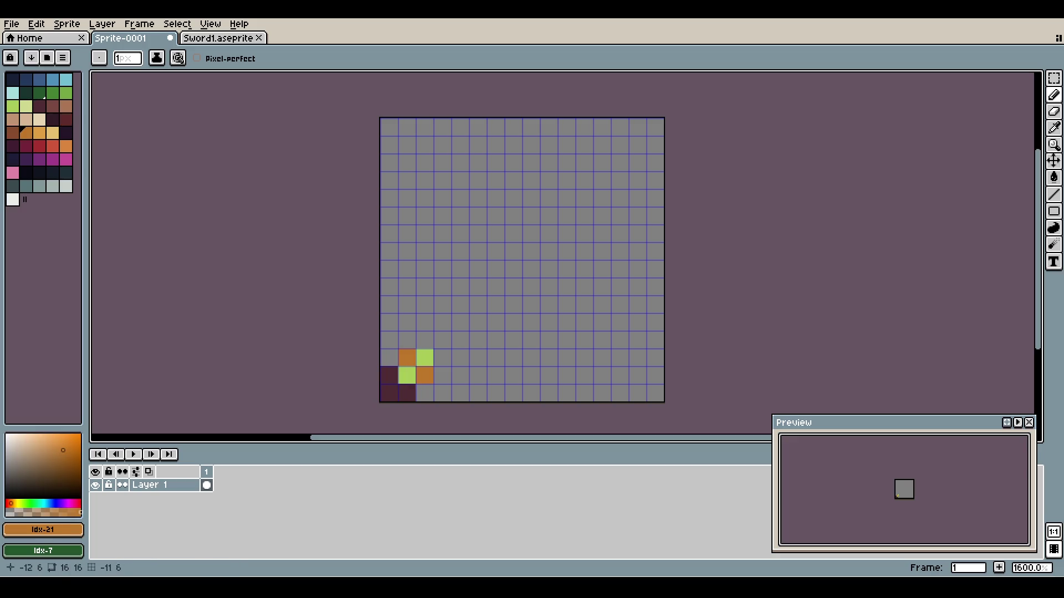
click(38, 132)
click(407, 374)
click(424, 374)
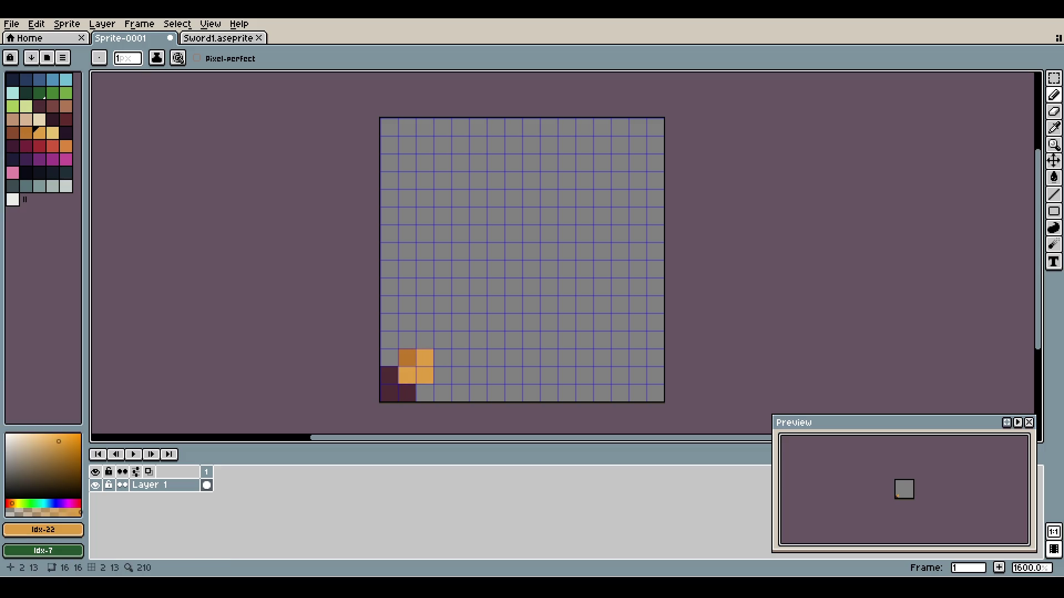
click(424, 374)
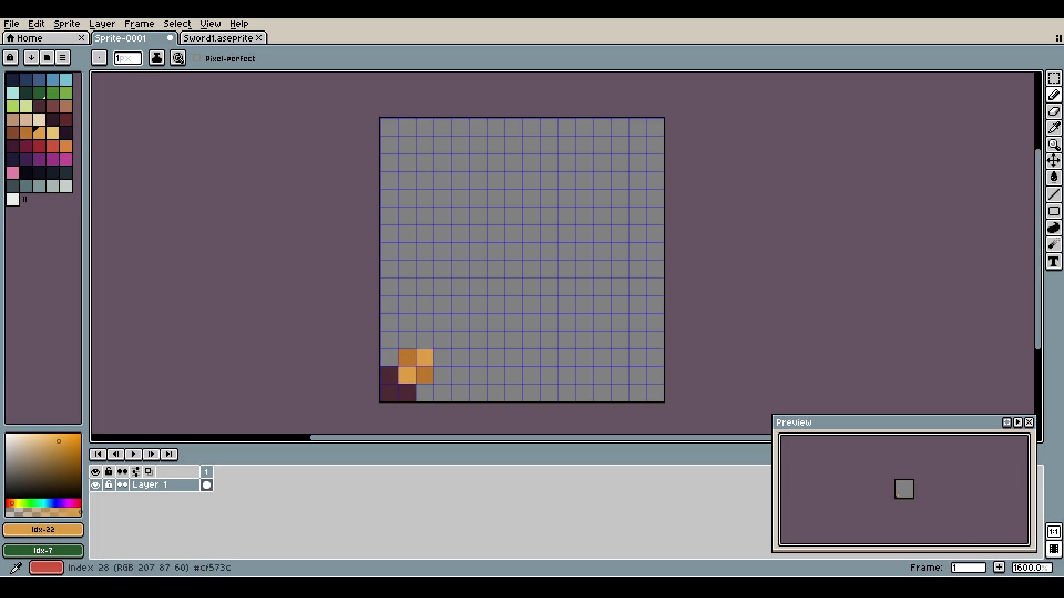
click(442, 339)
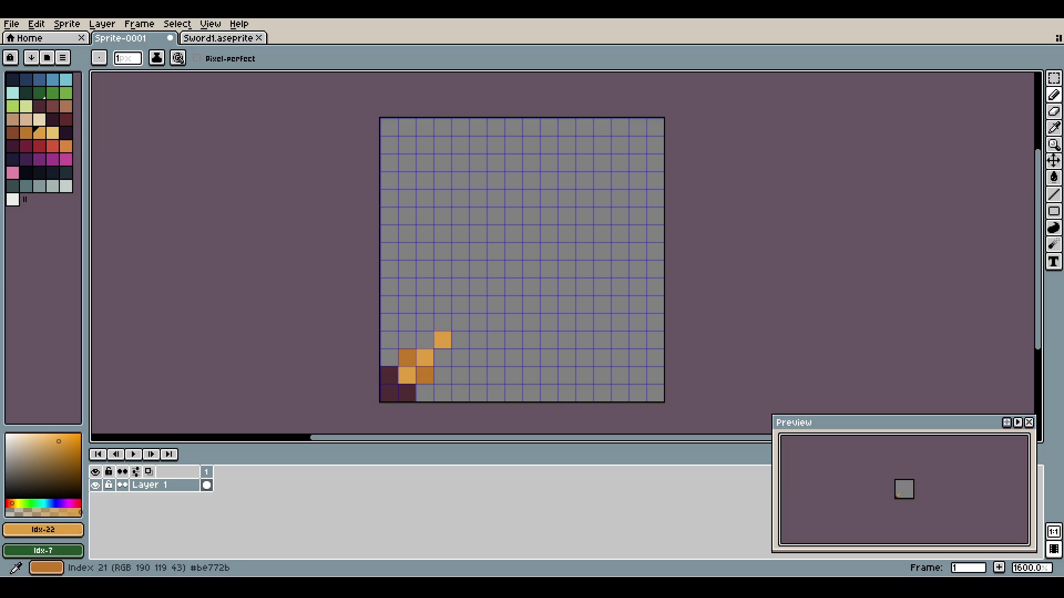
- Extend the guard with darker-orange pixels and preview it against the reference without the grid
click(26, 132)
click(425, 340)
click(442, 357)
click(389, 251)
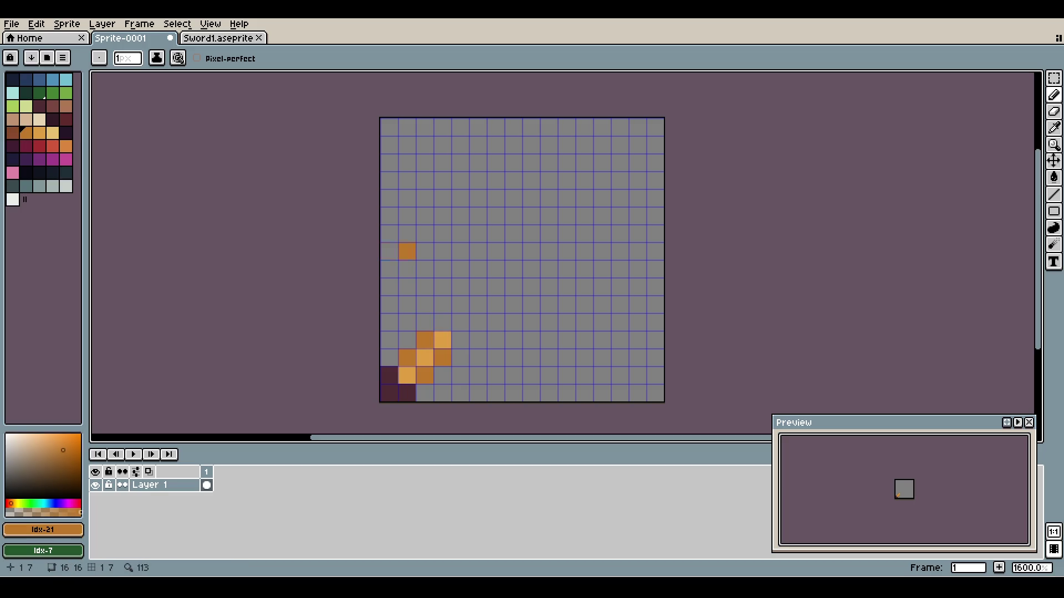
key(ctrl+Tab)
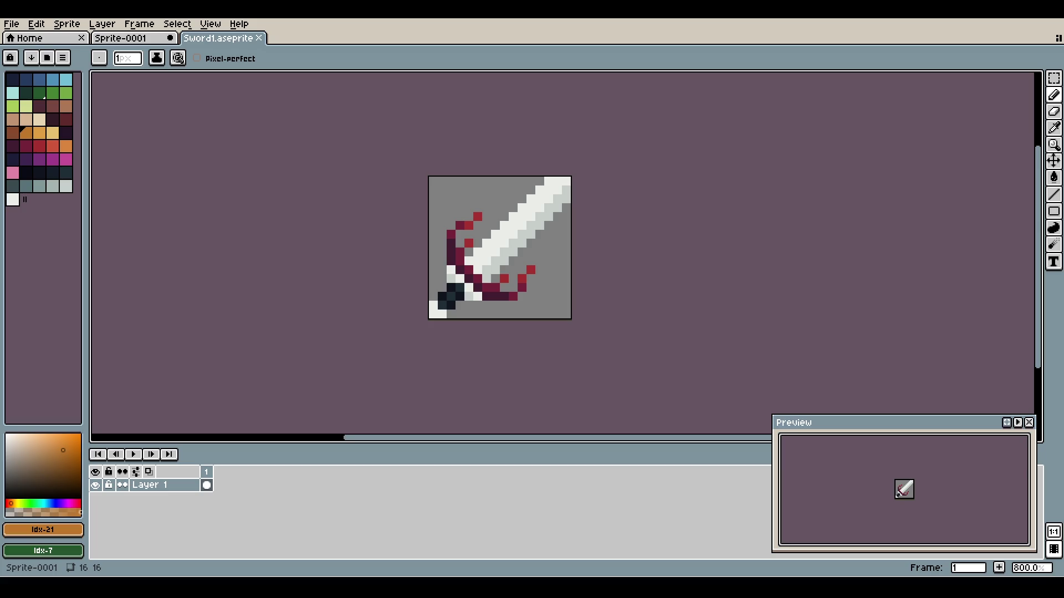
key(ctrl+shift+Tab)
key(ctrl+shift+apostrophe)
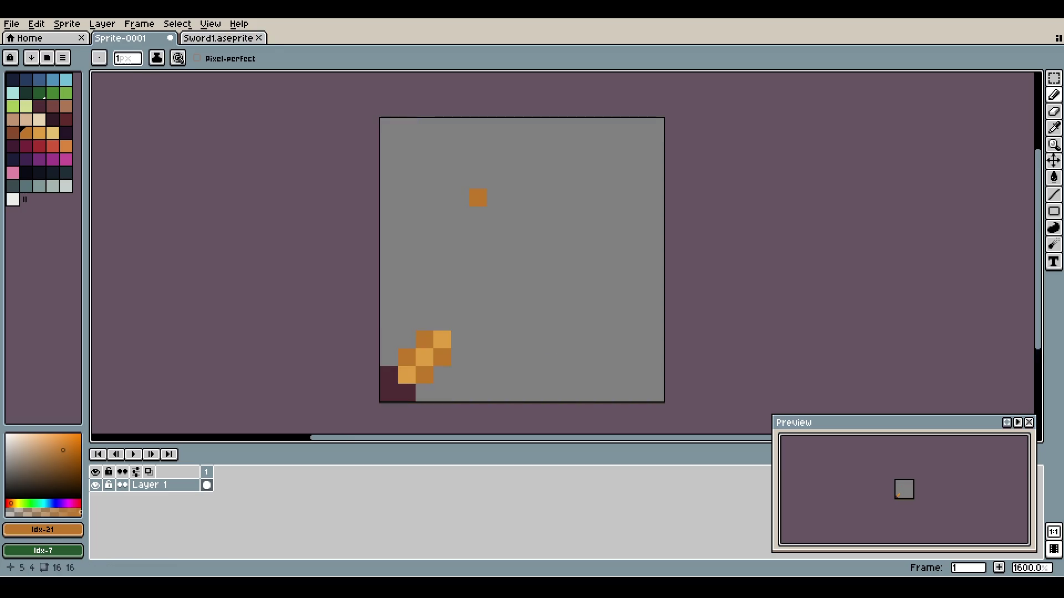
key(ctrl+shift+apostrophe)
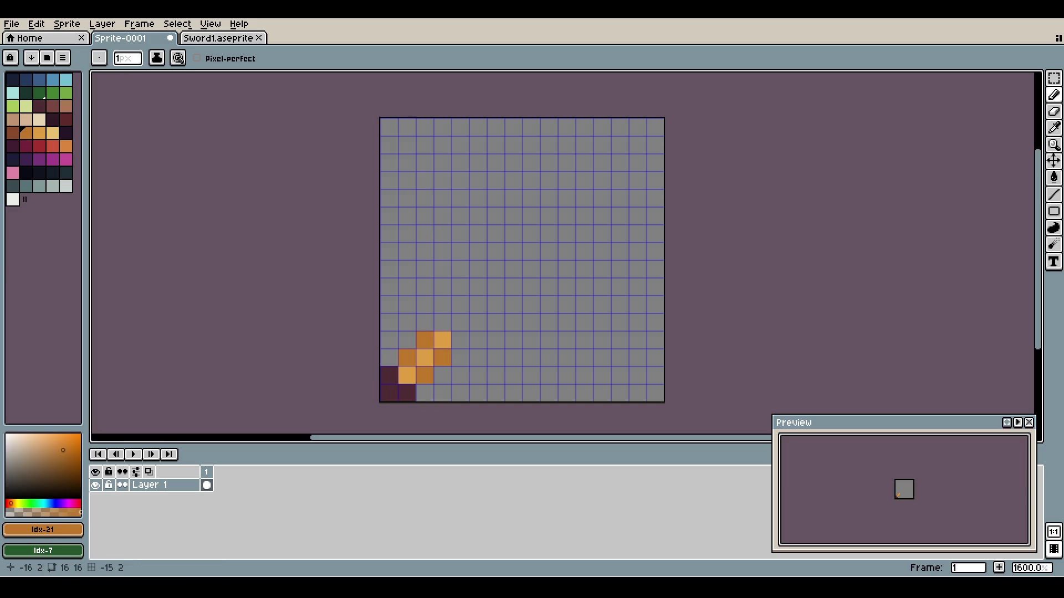
- Paint red-brown pixels above the guard and a branch running up the left side
click(53, 105)
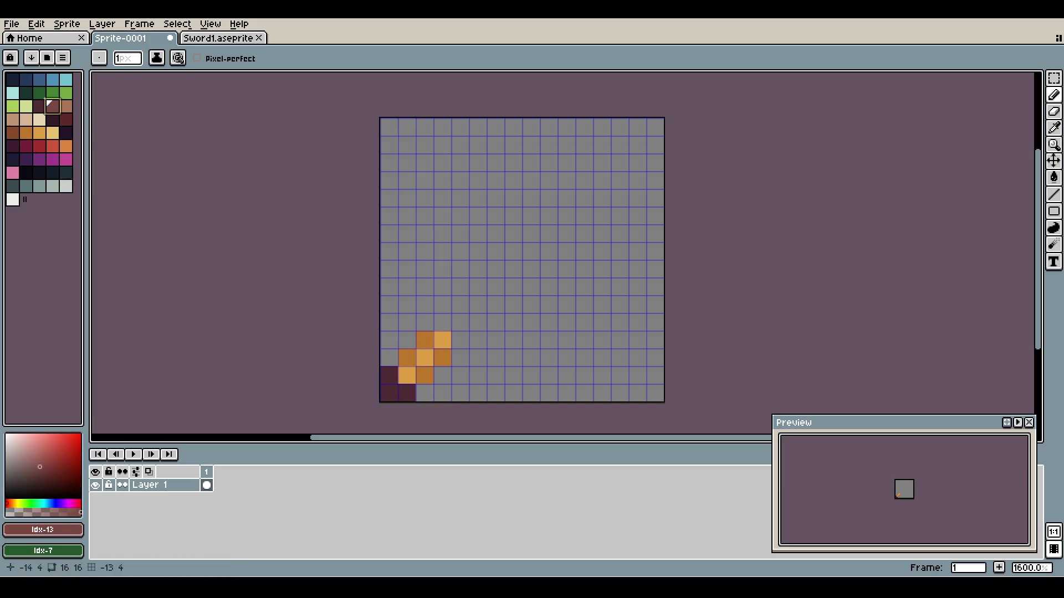
click(424, 322)
click(442, 322)
click(406, 322)
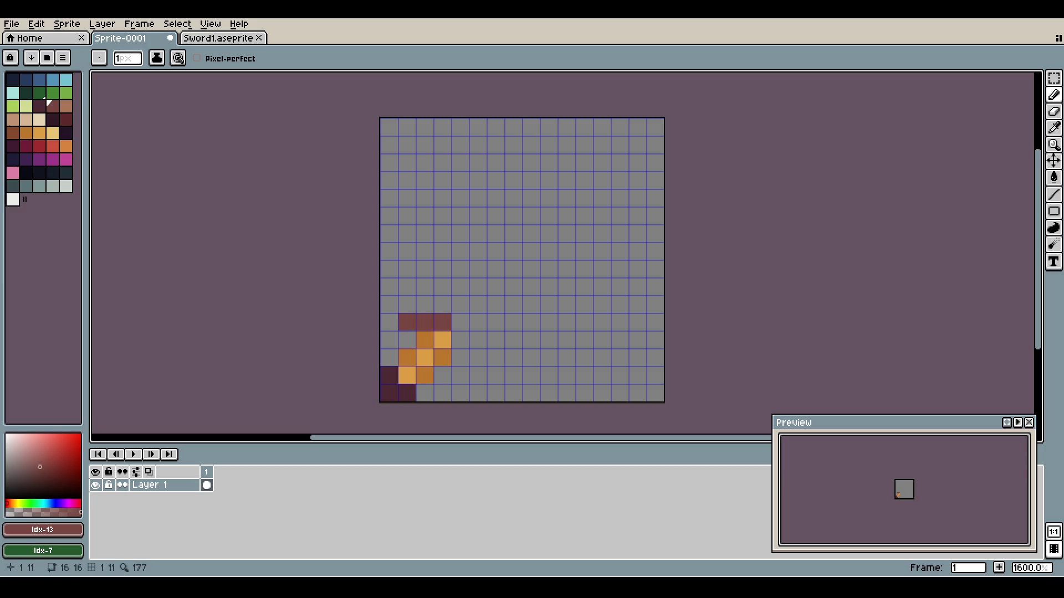
key(ctrl)
mouse_move(424, 322)
mouse_down()
mouse_move(407, 250)
mouse_move(389, 250)
mouse_move(388, 197)
mouse_move(388, 215)
mouse_up()
key(ctrl)
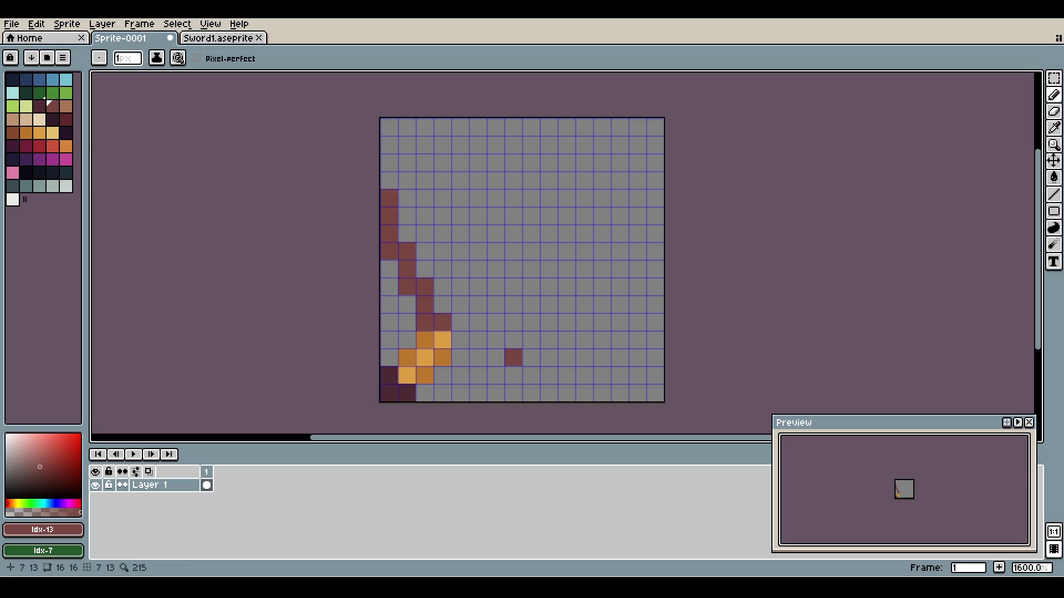
key(ctrl+z)
mouse_move(424, 321)
mouse_down()
mouse_move(424, 286)
mouse_move(407, 287)
mouse_move(407, 251)
mouse_move(388, 250)
mouse_move(389, 216)
mouse_up()
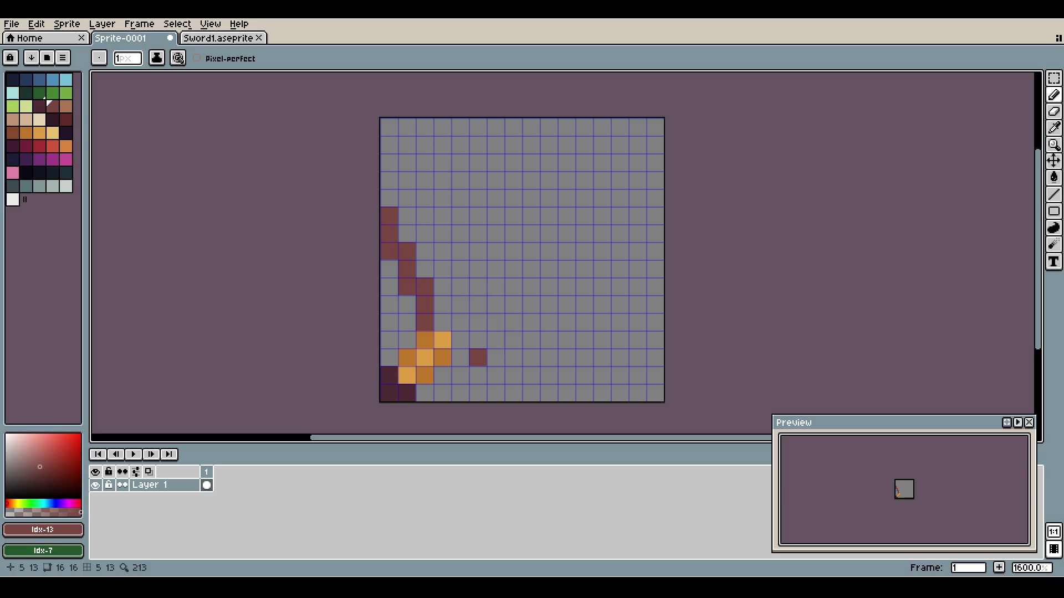
- Try a red-brown branch offshoot up and right, undoing the stray strokes
mouse_move(460, 358)
mouse_down()
mouse_move(496, 358)
mouse_move(496, 376)
mouse_move(530, 376)
mouse_move(566, 394)
mouse_up()
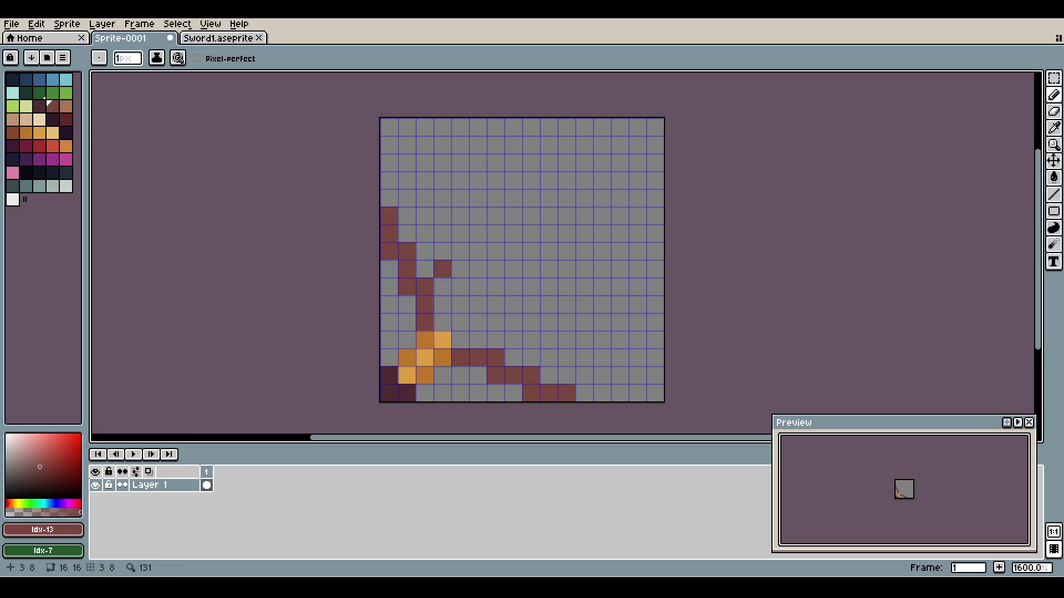
mouse_move(441, 269)
mouse_down()
mouse_move(477, 232)
mouse_move(460, 216)
mouse_move(459, 180)
mouse_move(424, 180)
mouse_move(442, 145)
mouse_up()
key(ctrl+z)
click(477, 180)
key(ctrl+z)
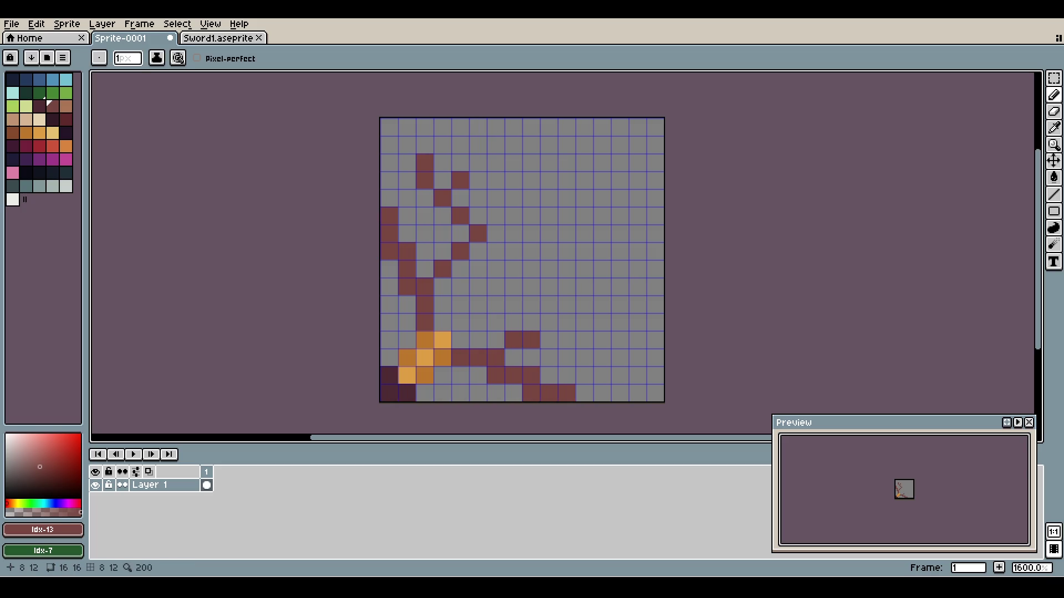
- Add maroon branch pixels extending toward the right side of the canvas
click(548, 322)
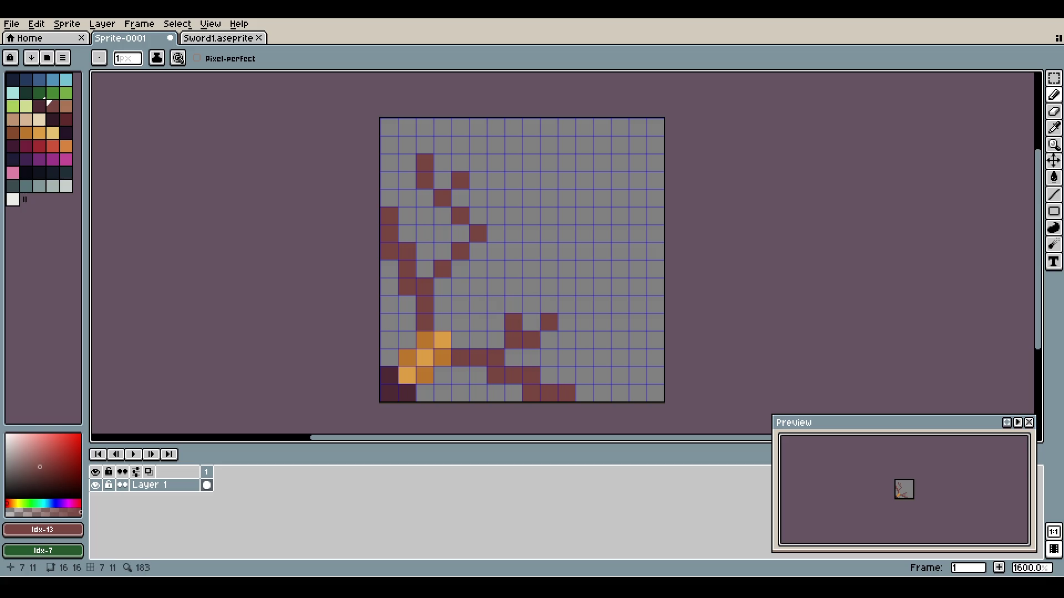
click(584, 375)
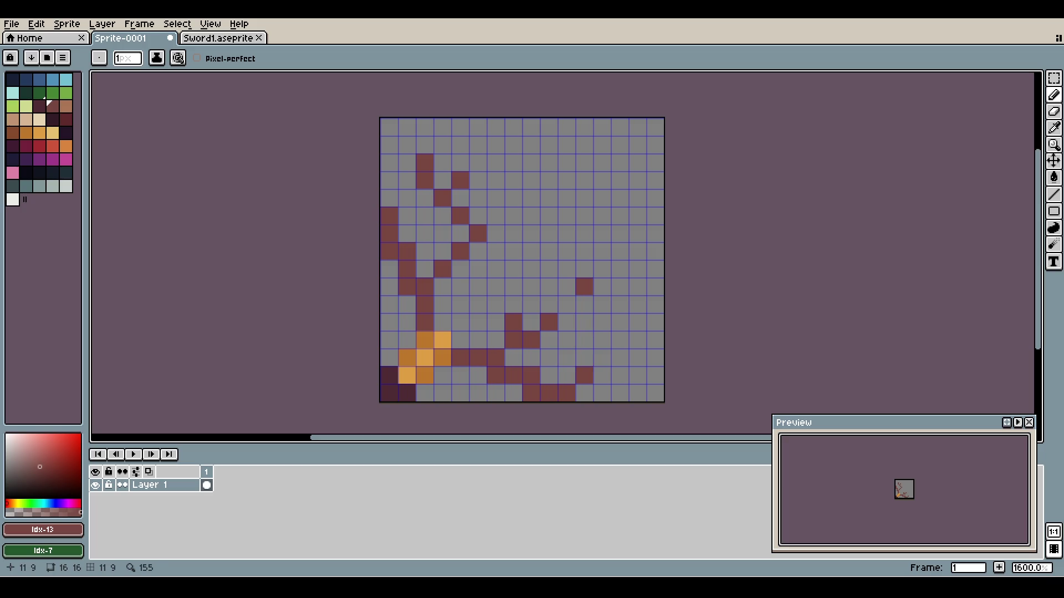
click(566, 304)
click(584, 322)
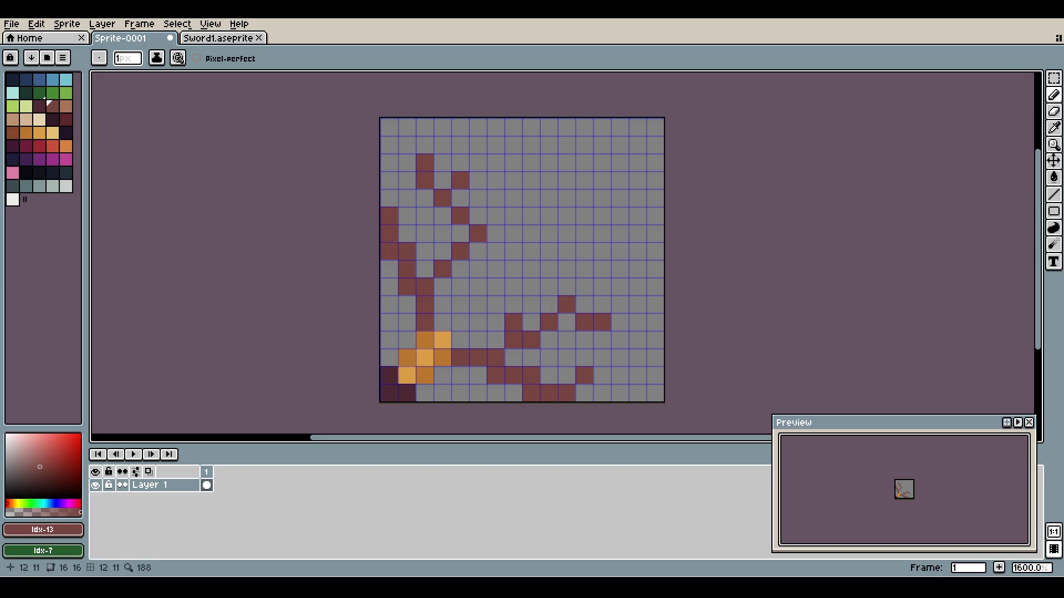
click(566, 286)
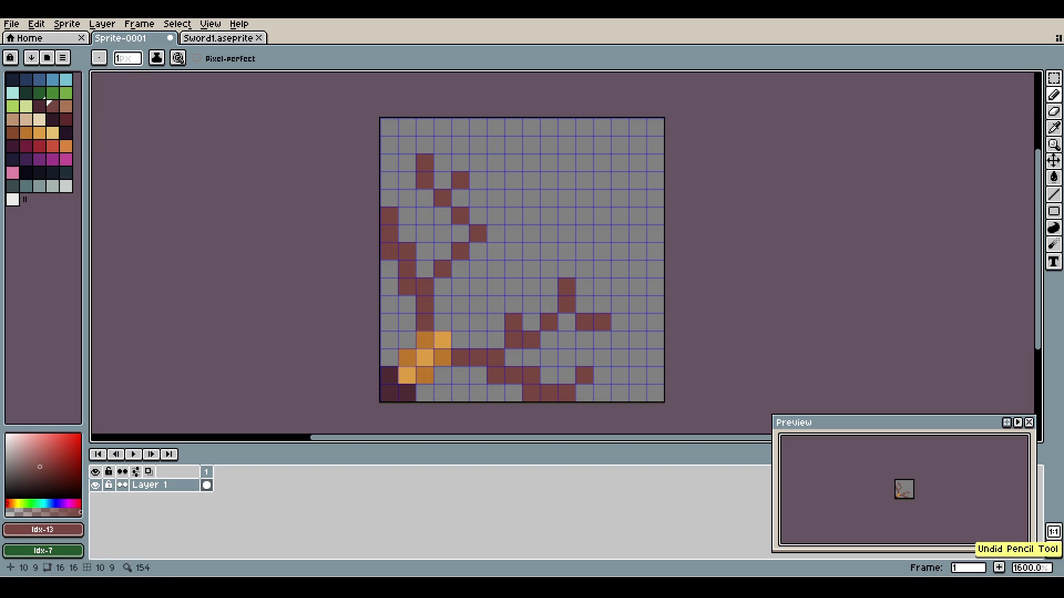
click(584, 269)
click(618, 339)
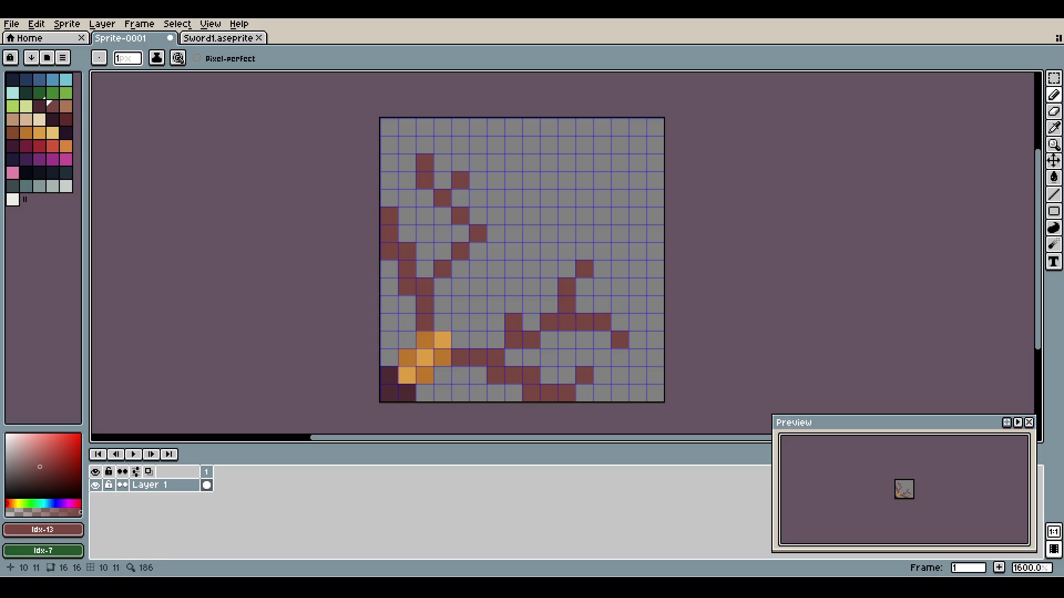
key(ctrl+apostrophe)
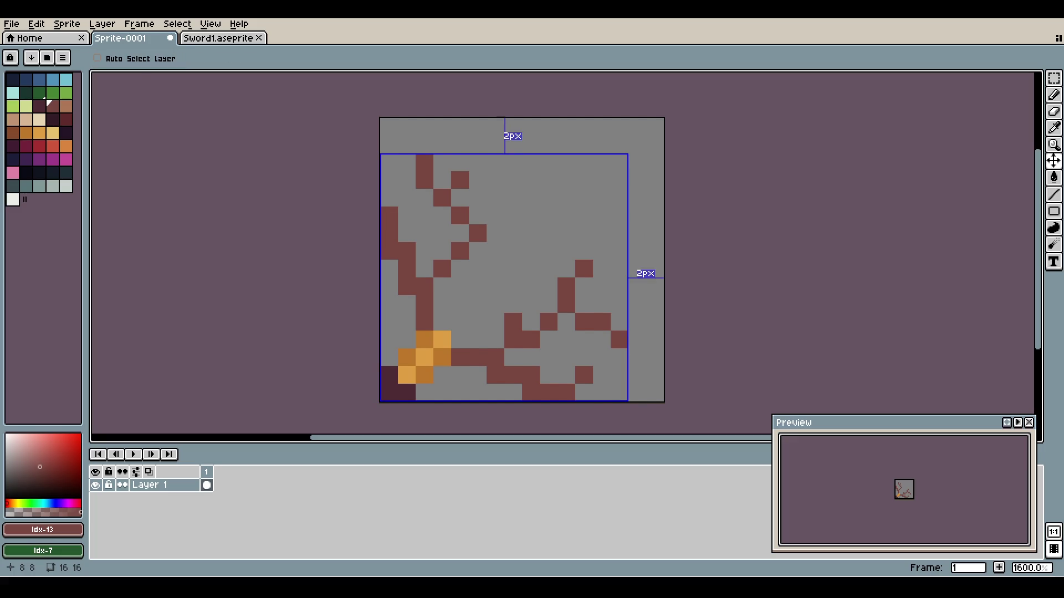
key(ctrl+apostrophe)
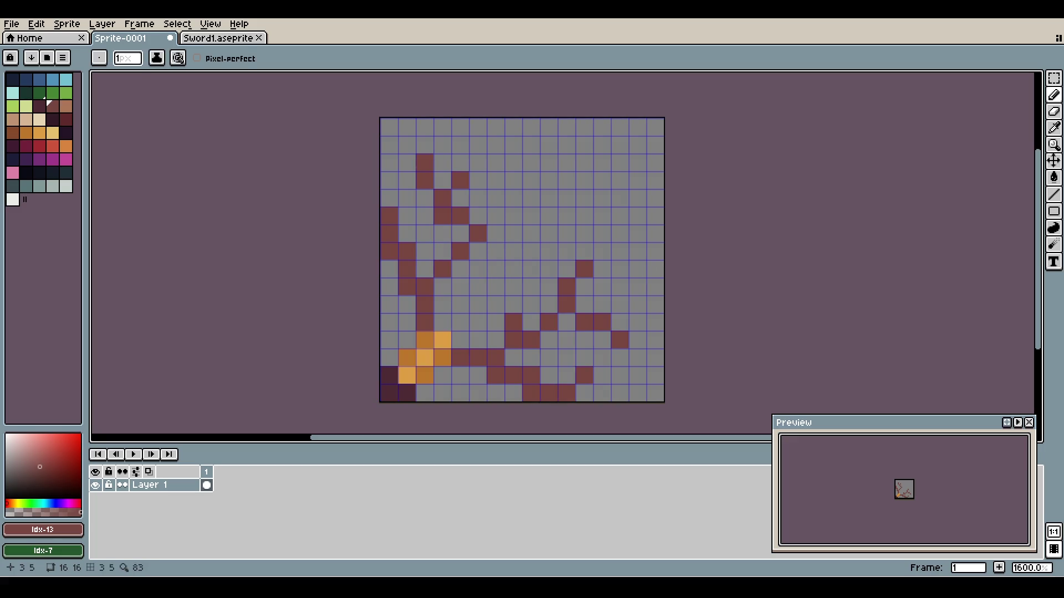
- Erase the upper maroon branches, re-place one maroon pixel, and select light green
key(e)
mouse_move(424, 180)
mouse_down()
mouse_move(477, 180)
mouse_move(460, 251)
mouse_move(493, 287)
mouse_move(565, 249)
mouse_move(548, 320)
mouse_move(600, 356)
mouse_move(619, 338)
mouse_up()
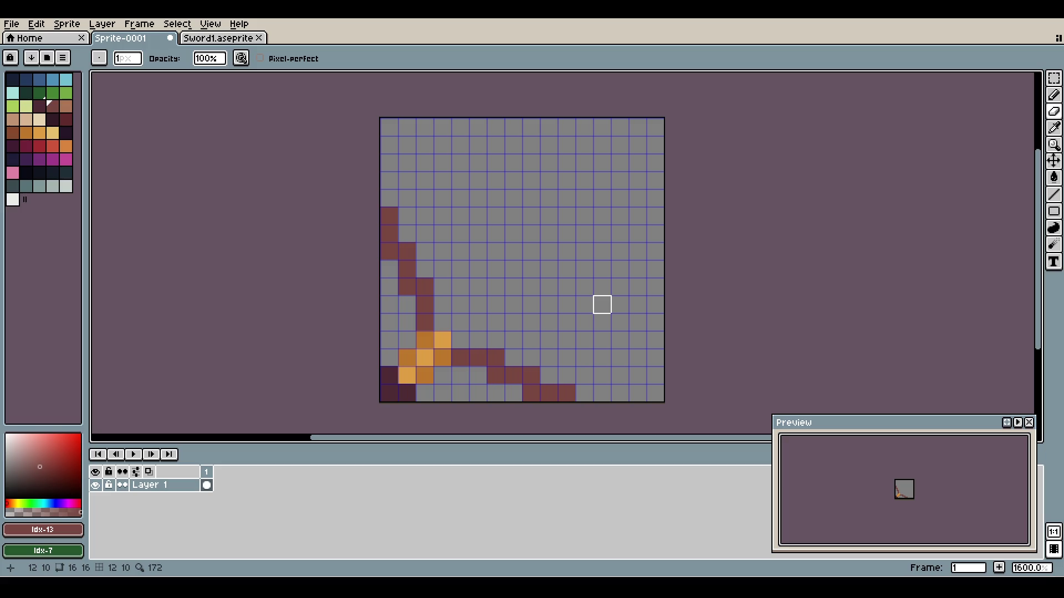
key(b)
click(602, 286)
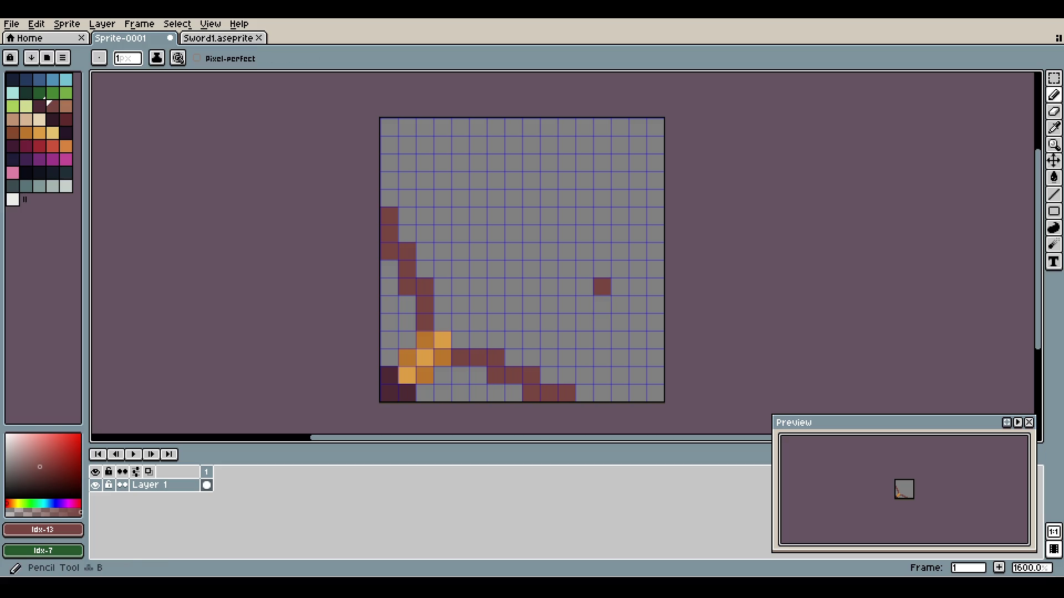
key(ctrl+z)
click(602, 269)
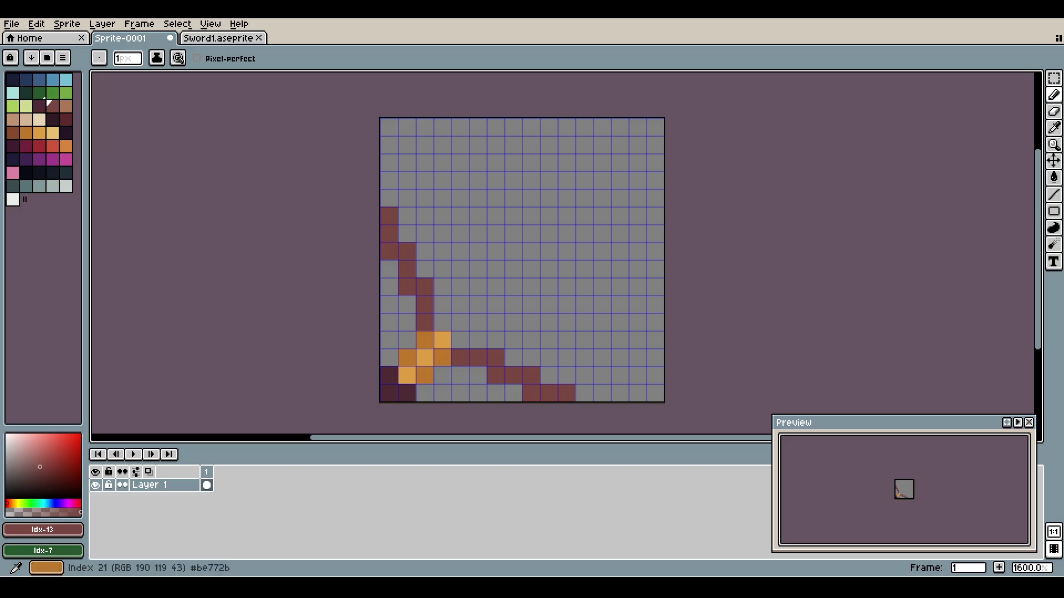
click(13, 106)
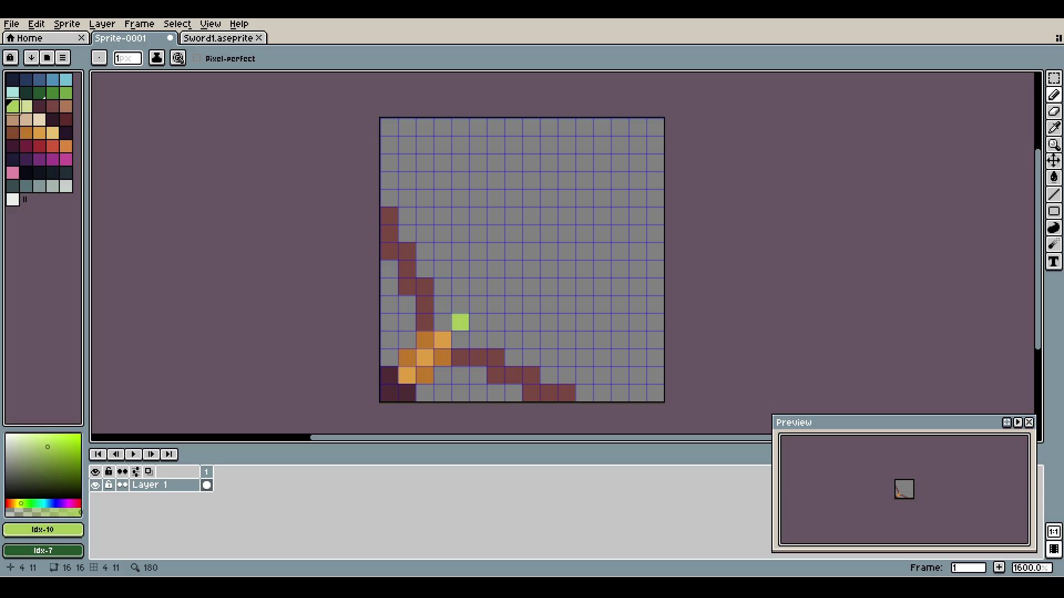
- Draw three parallel light-green diagonal lines from the guard to the top-right corner
key(shift)
drag(620, 162, 654, 125)
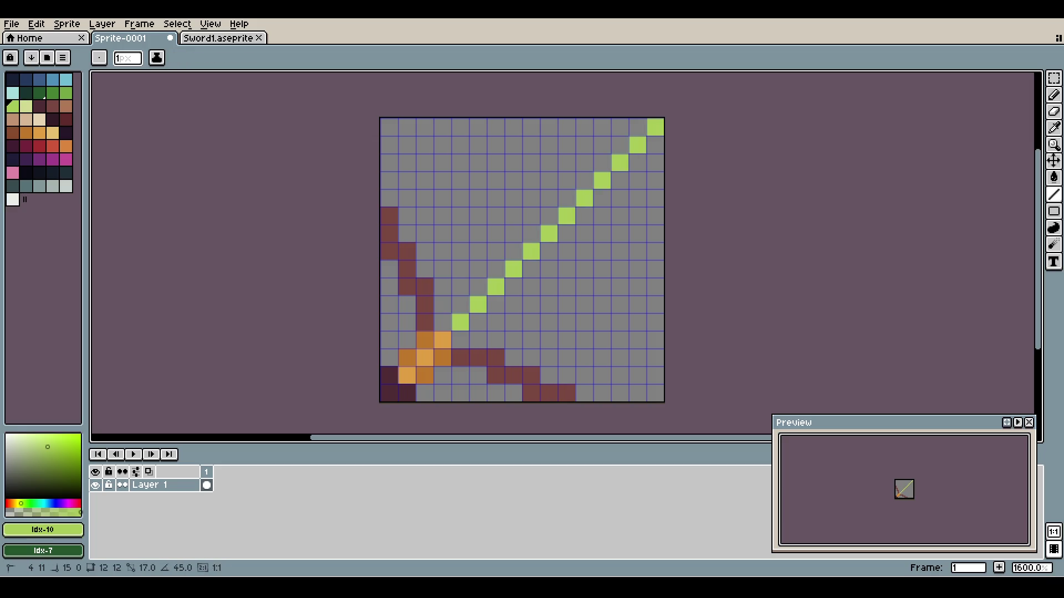
mouse_move(442, 321)
mouse_down()
mouse_move(655, 125)
mouse_move(560, 205)
mouse_move(540, 274)
mouse_move(459, 340)
mouse_move(477, 268)
mouse_move(619, 127)
mouse_up()
drag(654, 162, 477, 339)
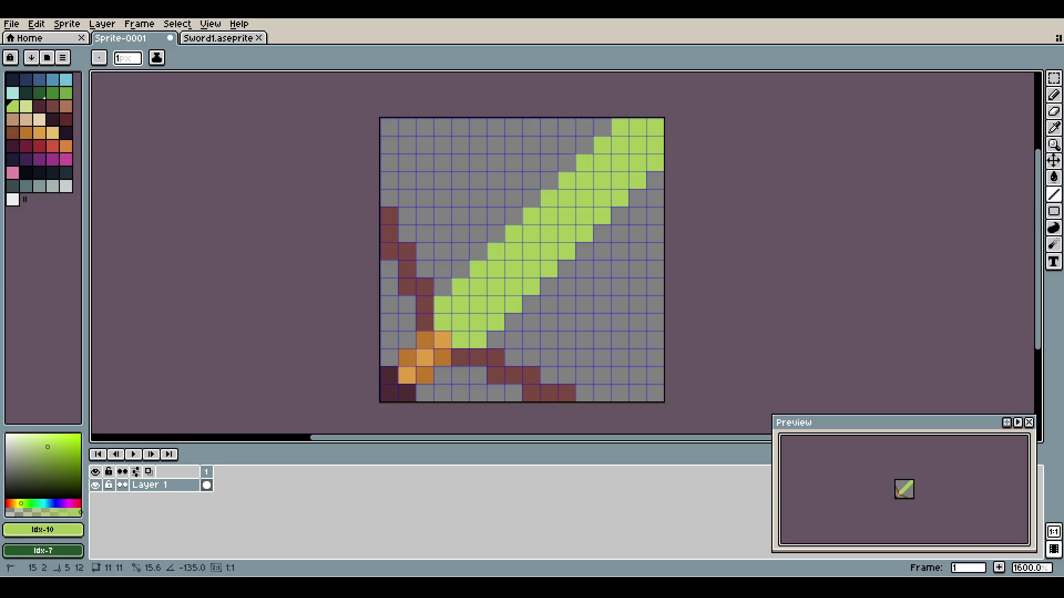
key(ctrl+apostrophe)
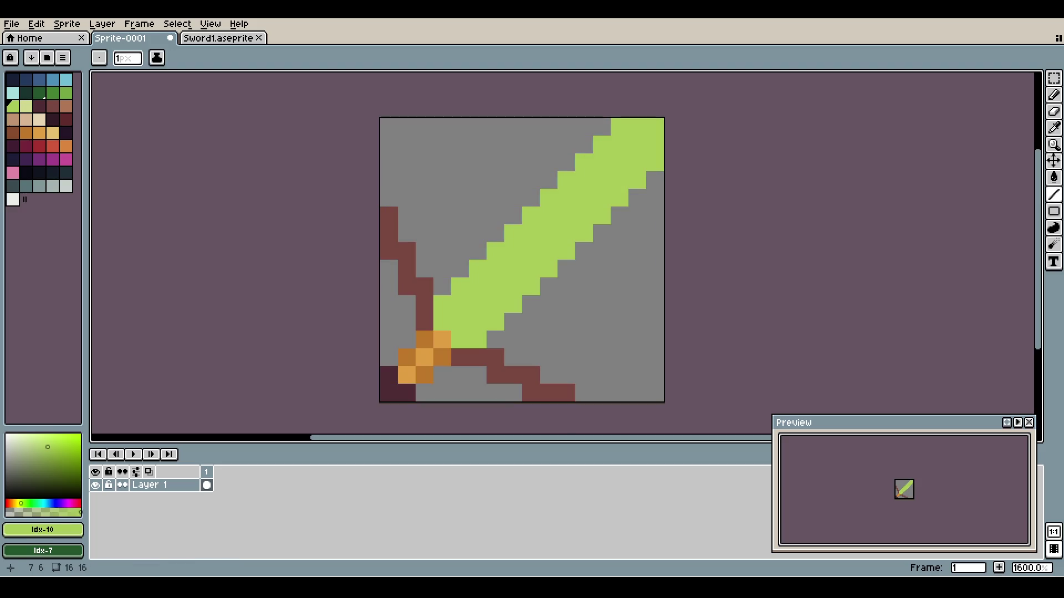
key(ctrl+apostrophe)
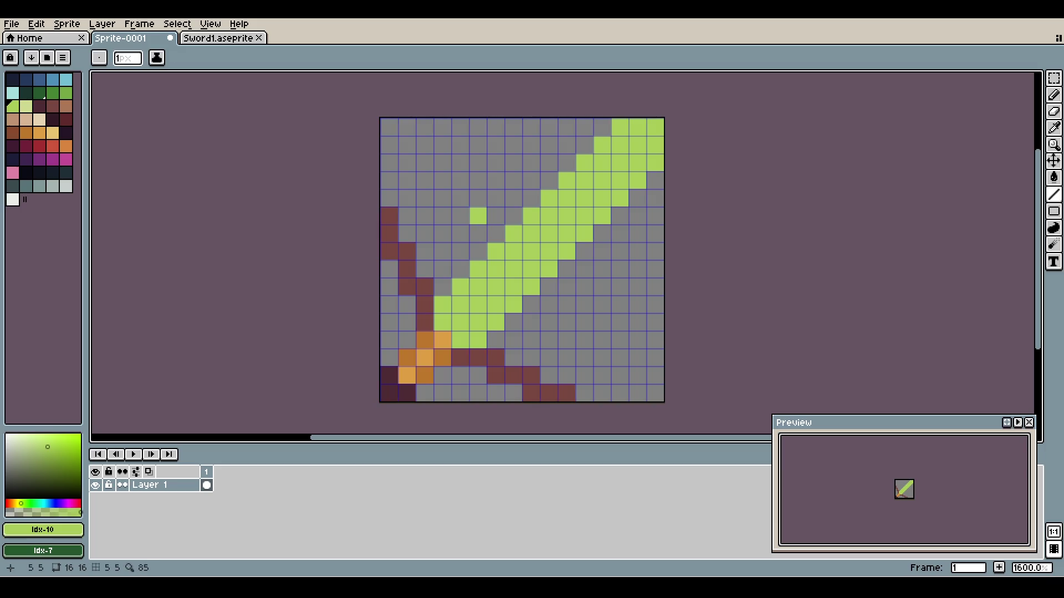
key(ctrl+apostrophe)
key(ctrl+apostrophe)
key(ctrl+apostrophe)
key(ctrl+apostrophe)
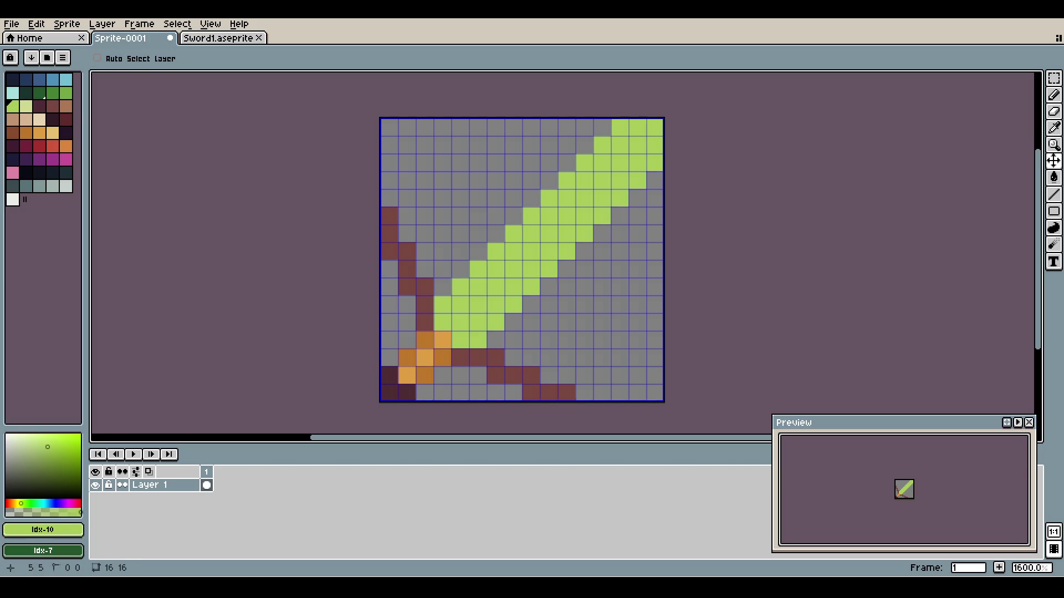
- Widen the blade with extra green edge pixels, undoing the stray ones
click(513, 215)
click(513, 198)
key(ctrl+z)
click(496, 216)
click(513, 181)
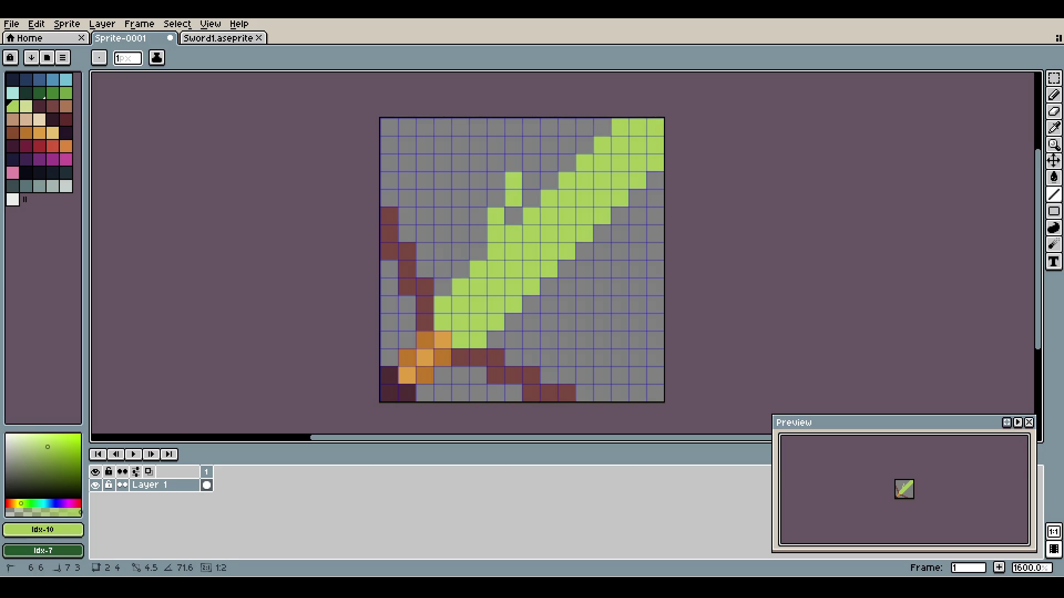
key(ctrl+z)
key(ctrl+z)
key(ctrl+z)
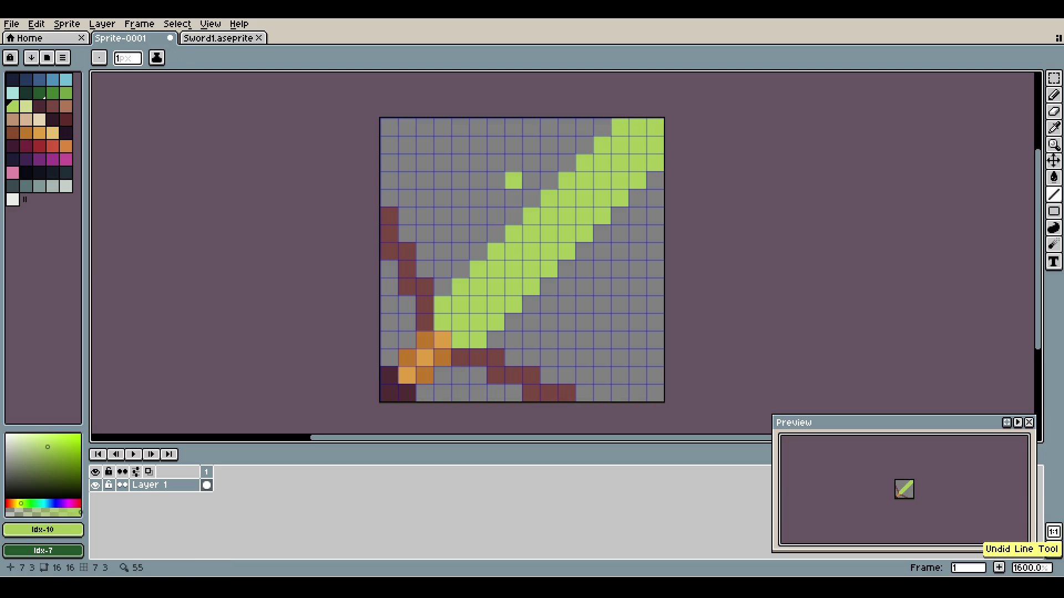
click(530, 198)
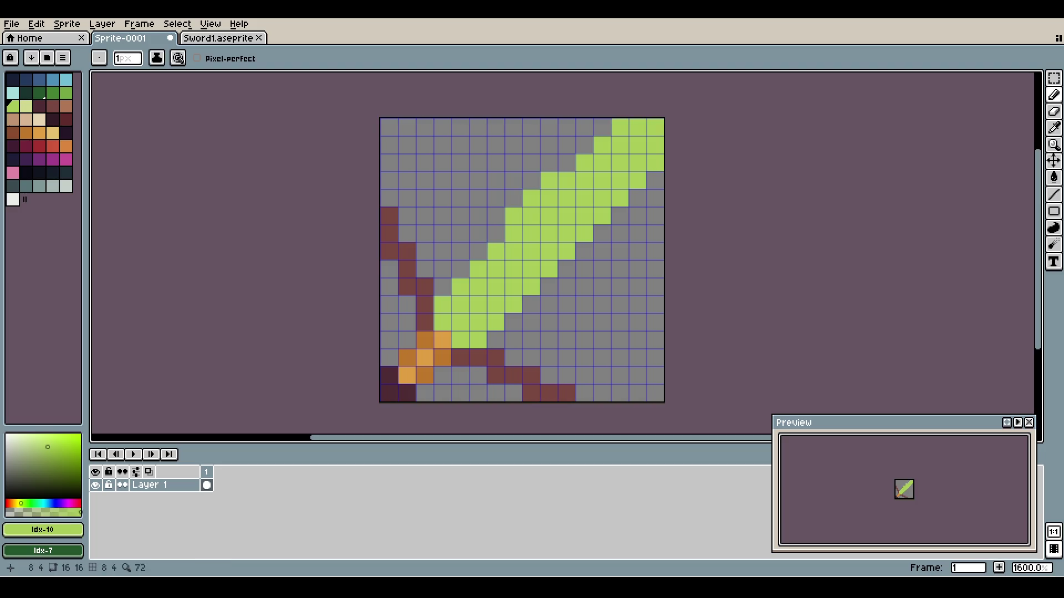
click(601, 233)
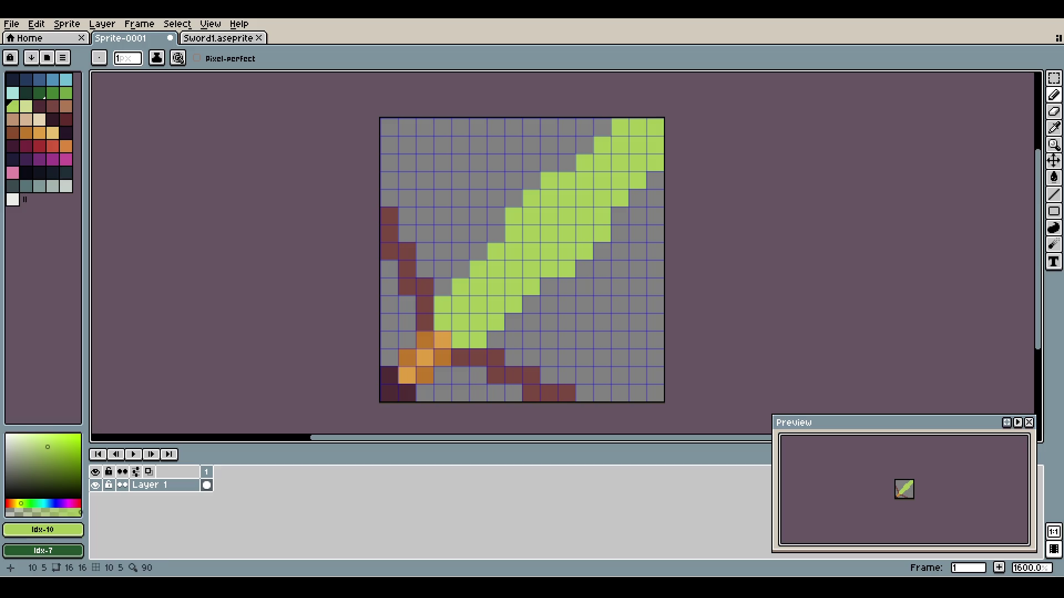
click(530, 180)
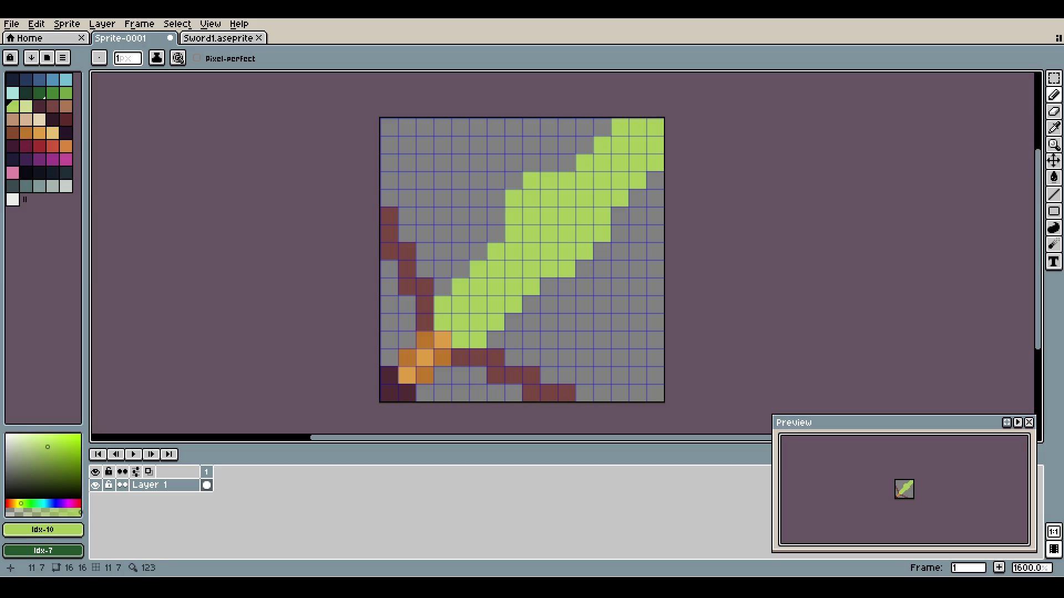
click(584, 269)
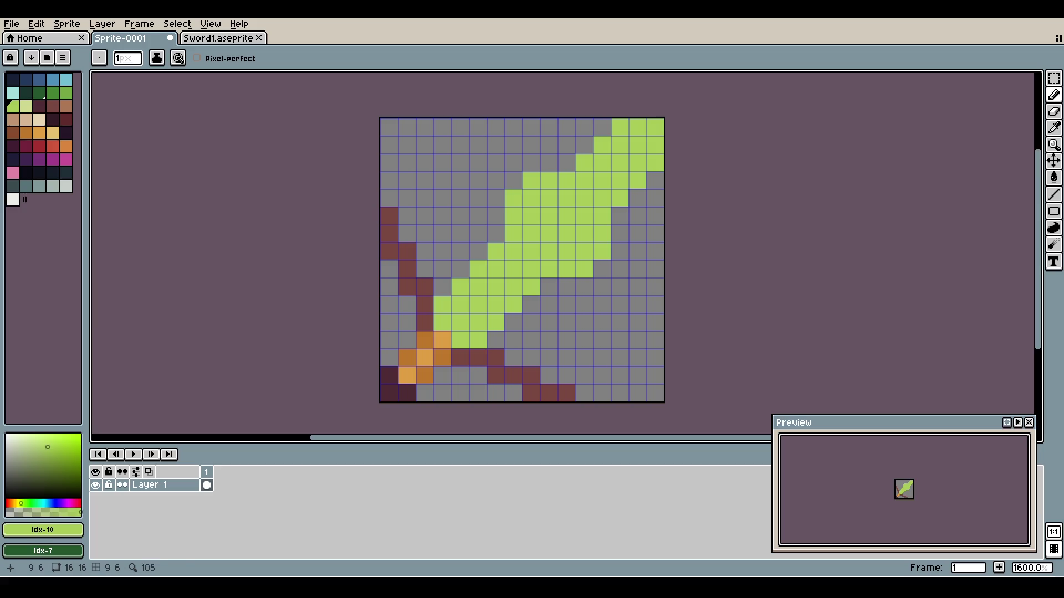
key(ctrl+z)
key(ctrl+z)
key(ctrl+z)
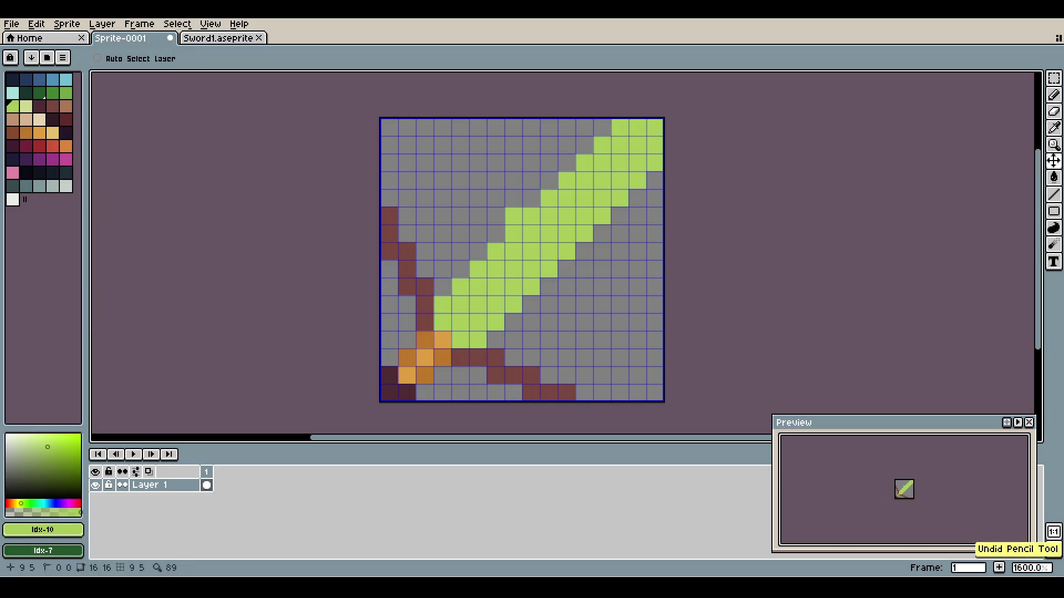
key(ctrl+z)
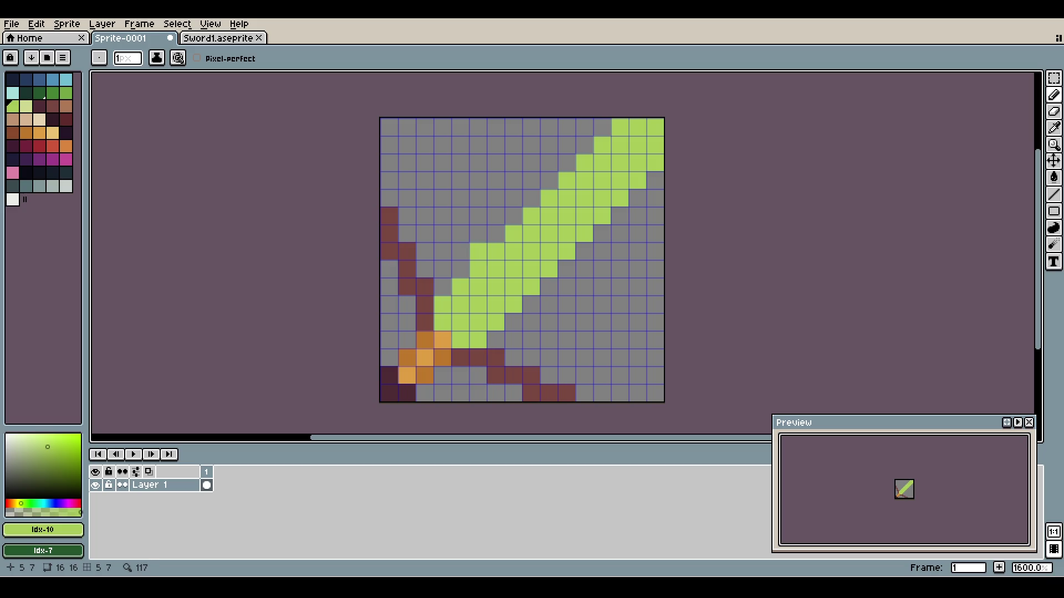
- Add four green pixels widening the blade near the guard and preview without the grid
key(ctrl+z)
click(443, 286)
click(459, 269)
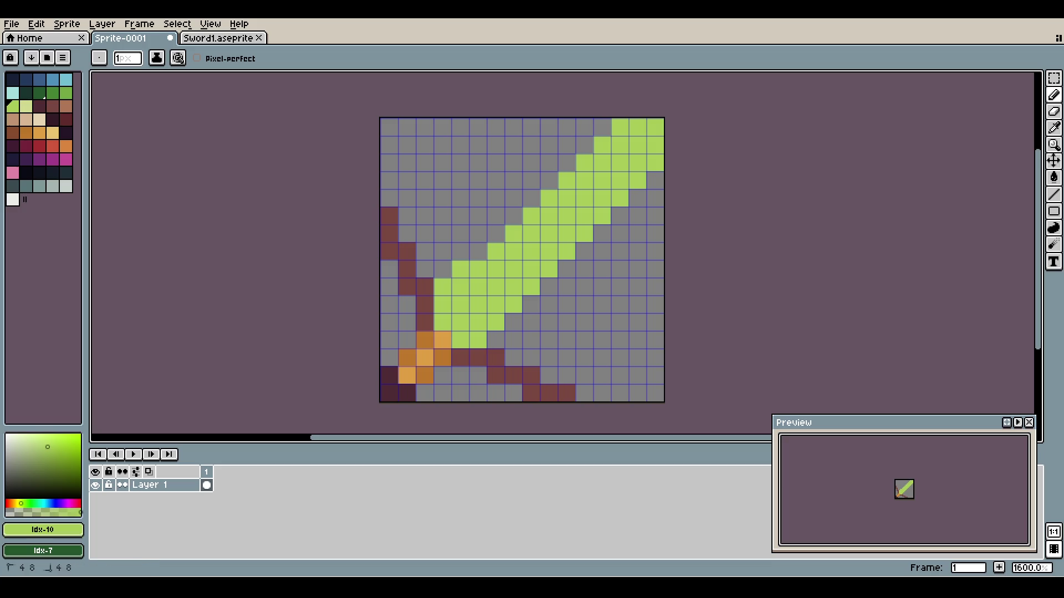
click(513, 322)
click(495, 339)
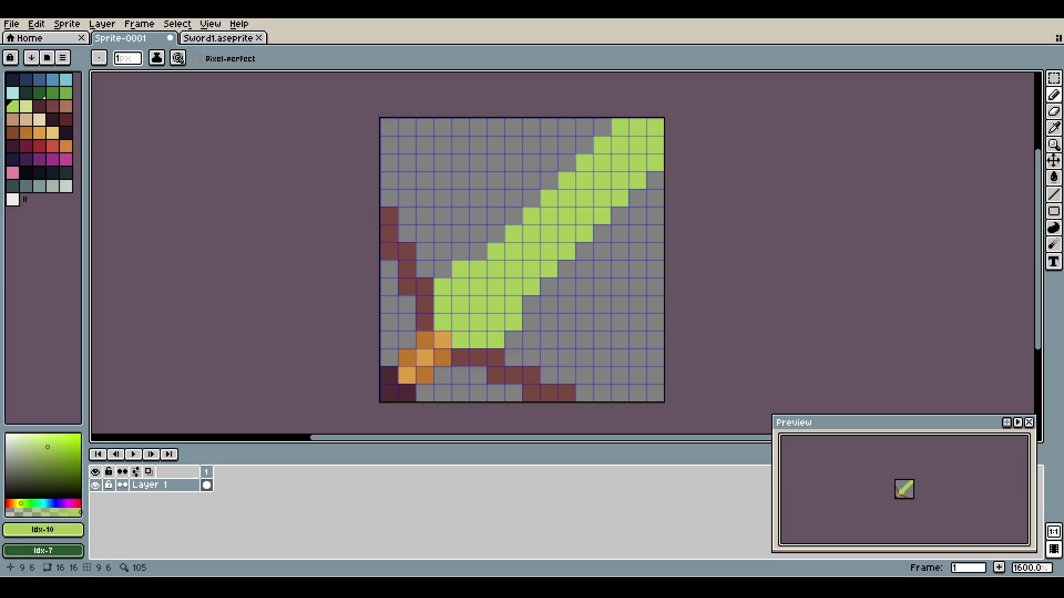
key(ctrl+apostrophe)
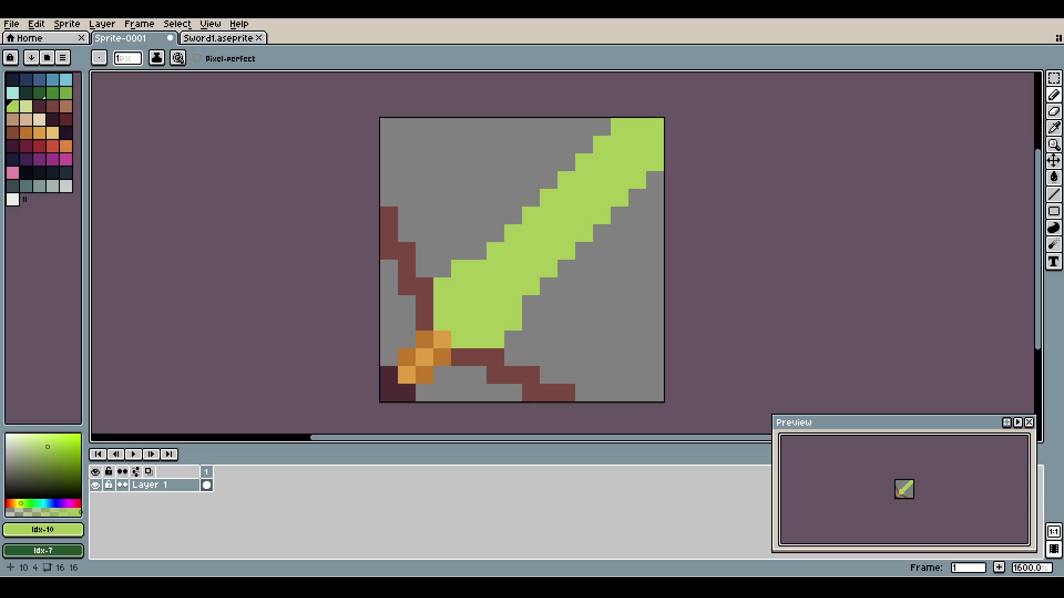
key(ctrl+apostrophe)
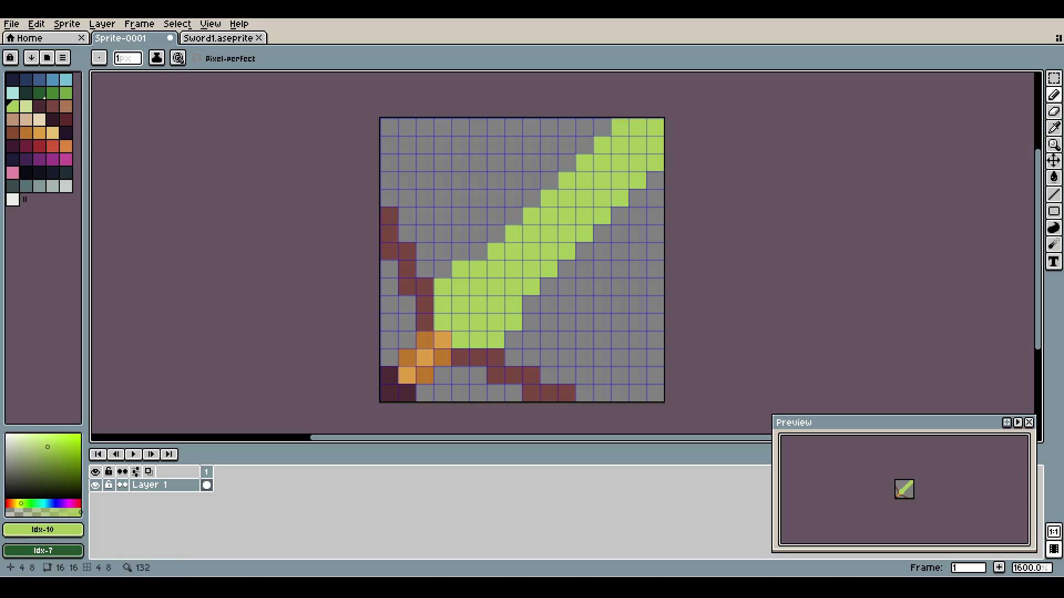
- Undo and redo the added blade cells to compare widths
key(ctrl+z)
key(ctrl+z)
key(ctrl+z)
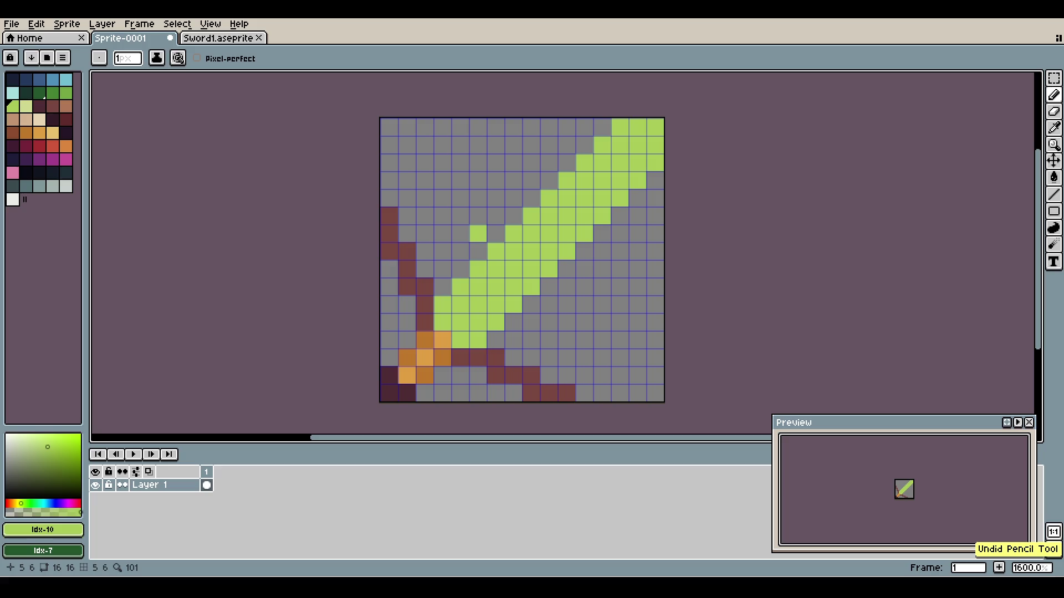
key(ctrl+apostrophe)
key(ctrl+apostrophe)
key(ctrl+y)
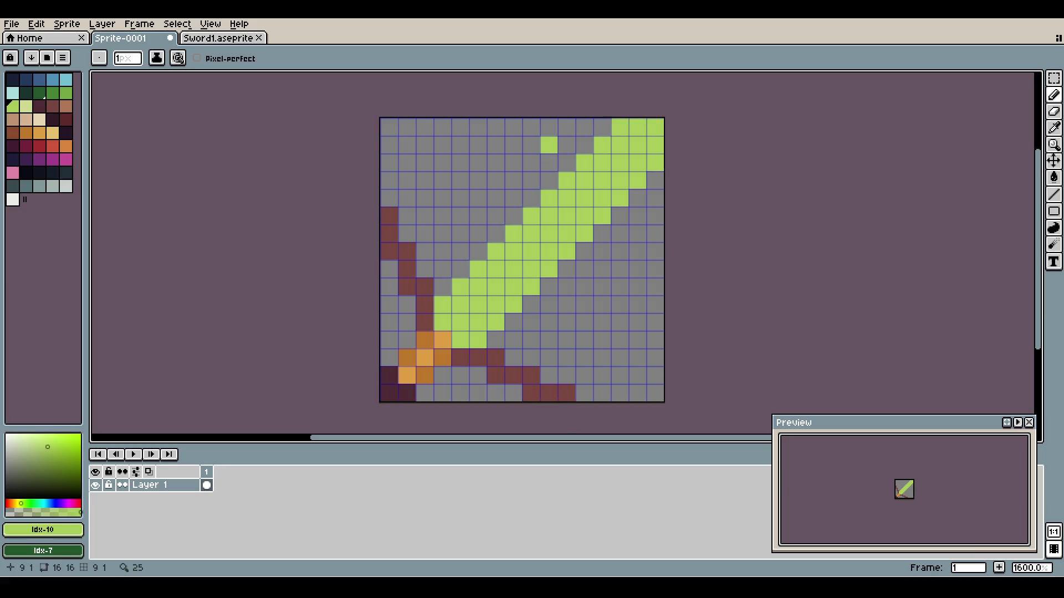
key(ctrl+y)
key(ctrl+y)
key(ctrl+y)
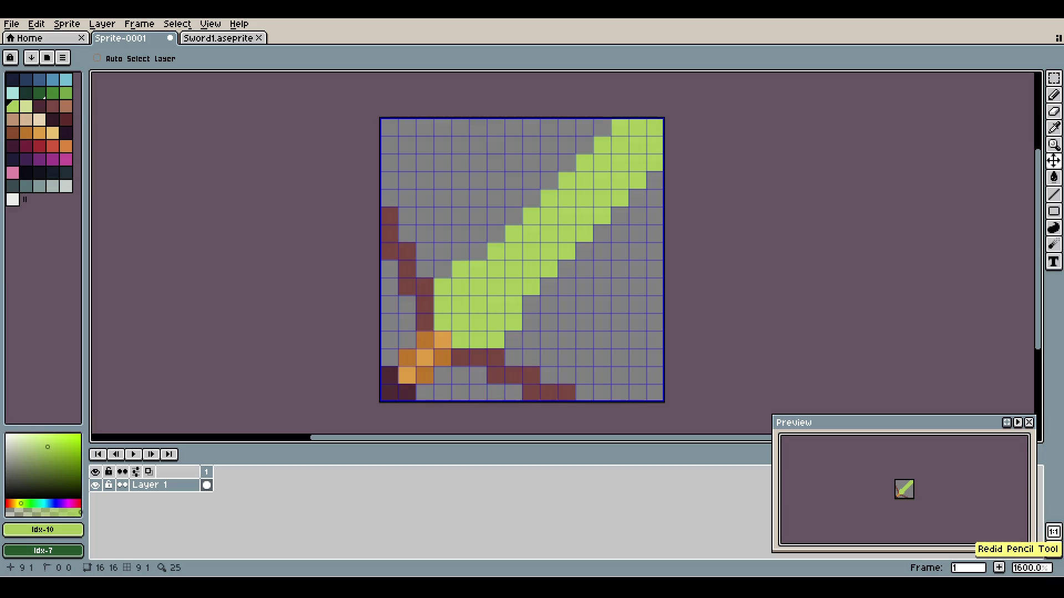
key(ctrl+apostrophe)
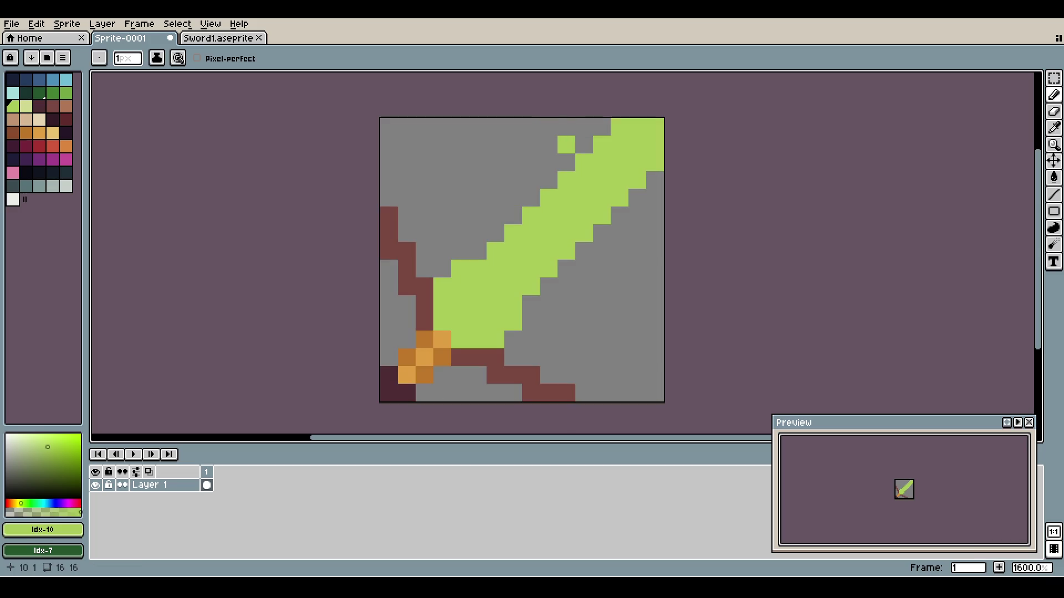
- Add three more green pixels beside the blade, then undo and redo to keep it narrower
click(478, 251)
click(530, 303)
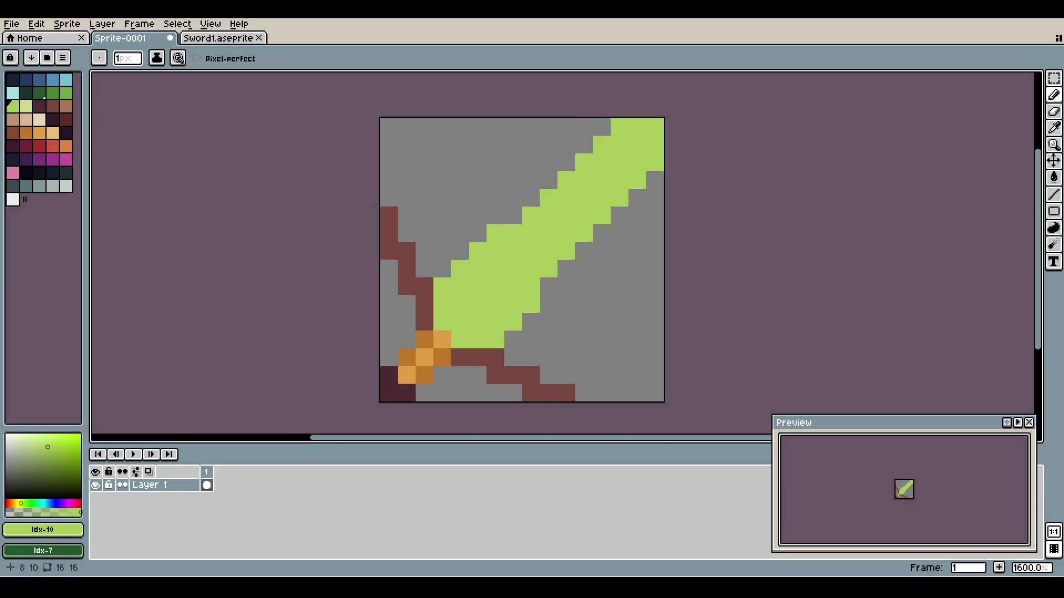
click(513, 216)
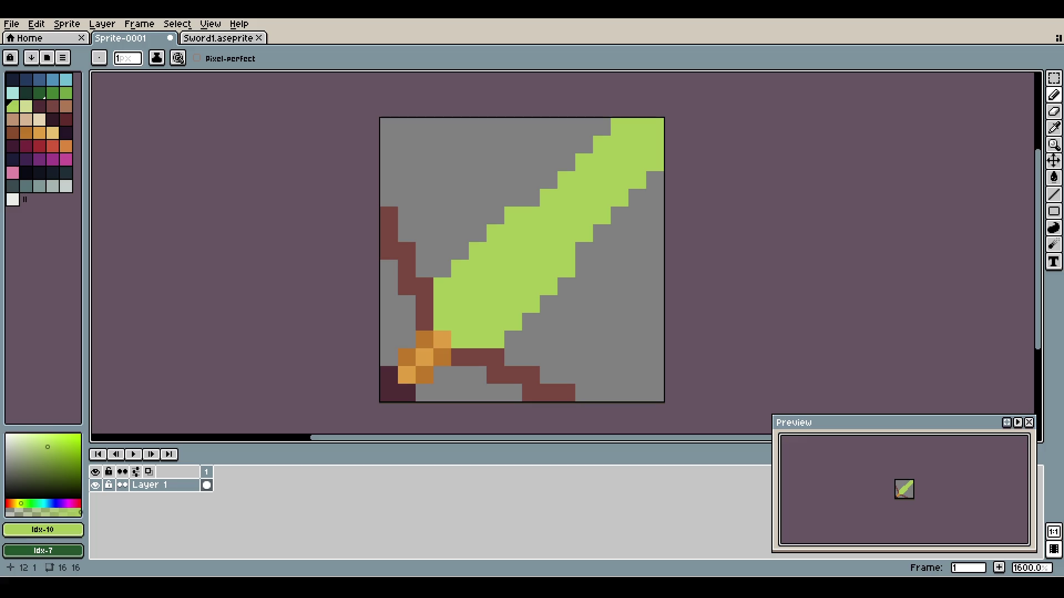
key(v)
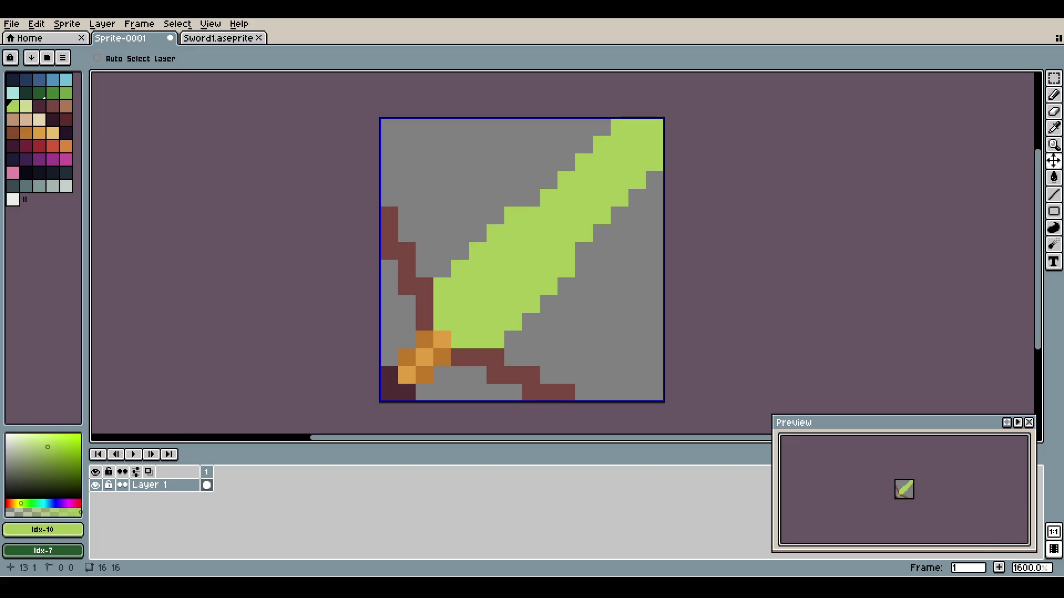
key(ctrl+z)
key(ctrl+z)
key(ctrl+z)
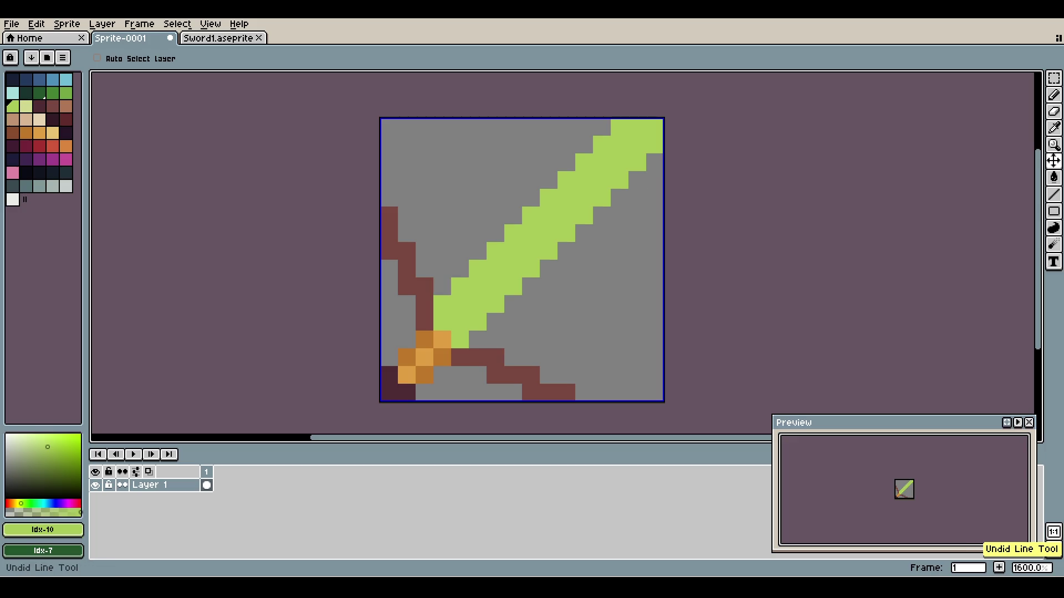
key(ctrl+y)
key(b)
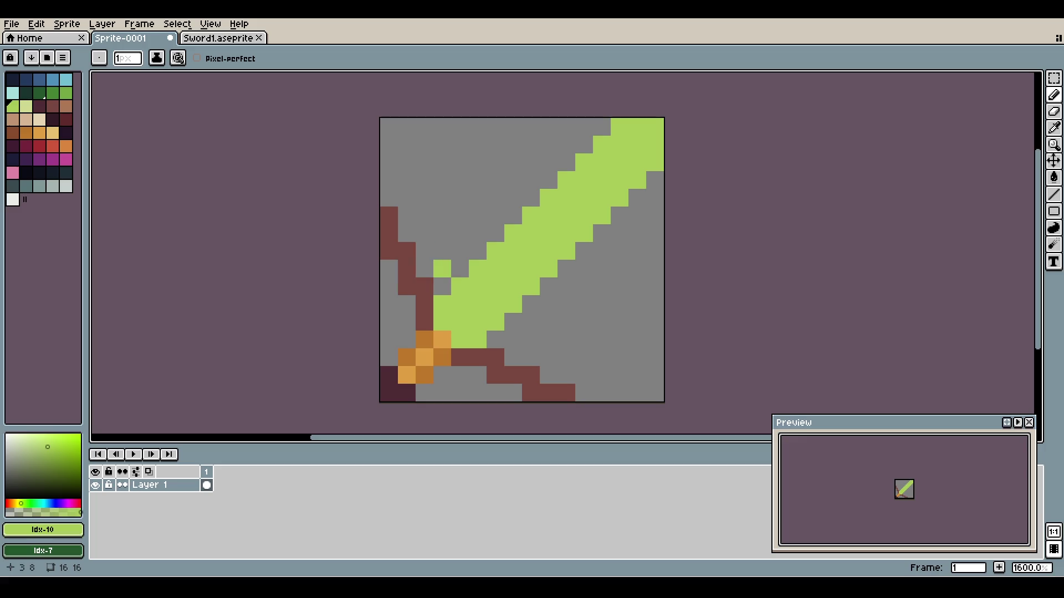
- Draw a light-brown diagonal beside the maroon handle, adding then undoing one pixel left of the blade
alt+click(459, 357)
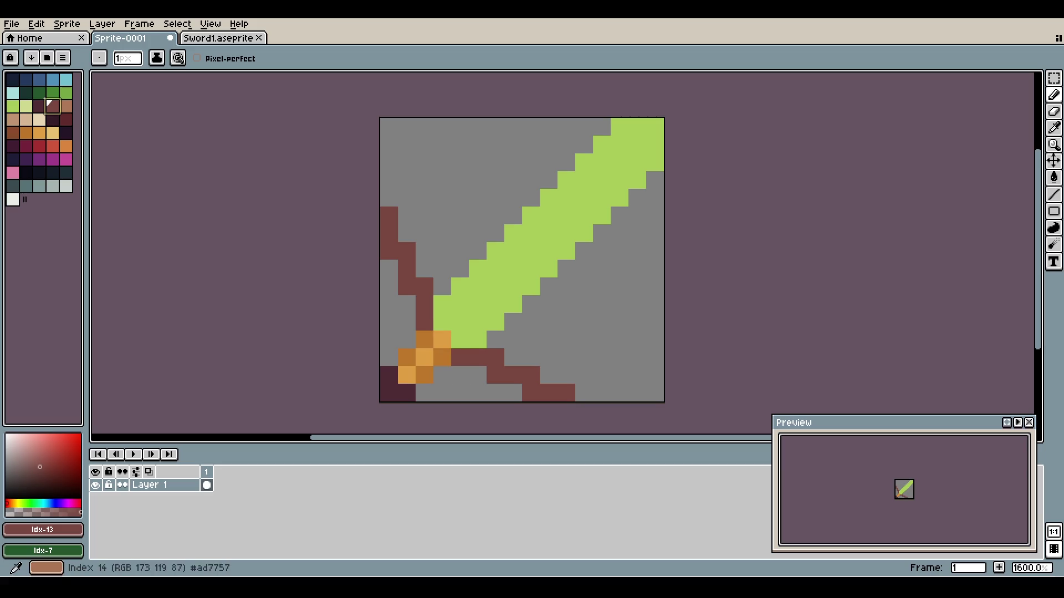
click(66, 106)
drag(443, 303, 477, 339)
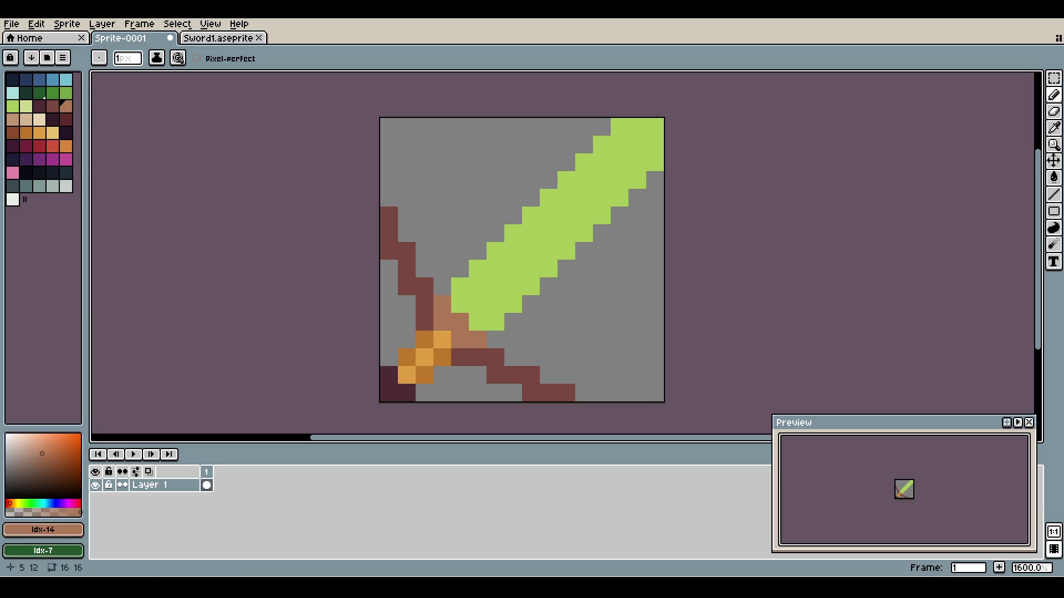
click(460, 269)
key(ctrl+z)
key(ctrl+z)
key(ctrl+z)
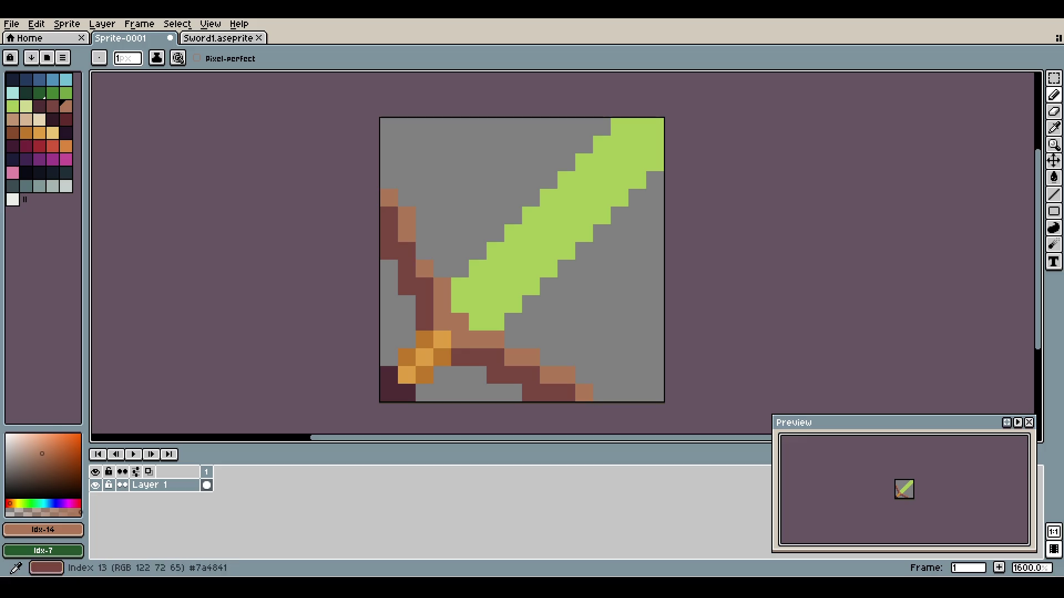
- Paint light-tan pixels beside the blade: a short twig upper left and a pixel below
click(441, 250)
click(13, 119)
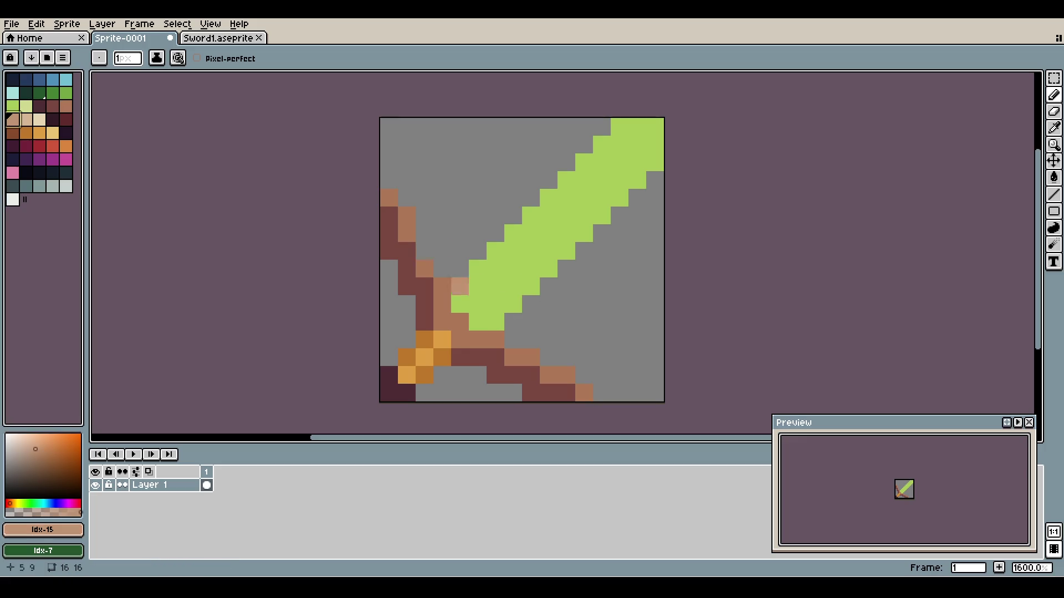
click(441, 250)
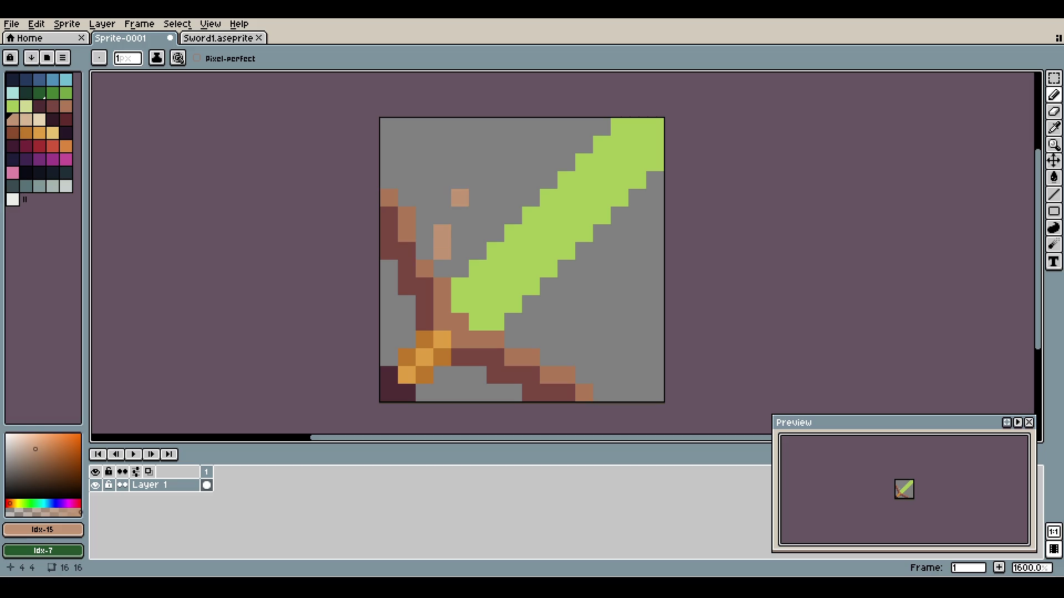
click(460, 216)
drag(424, 216, 425, 180)
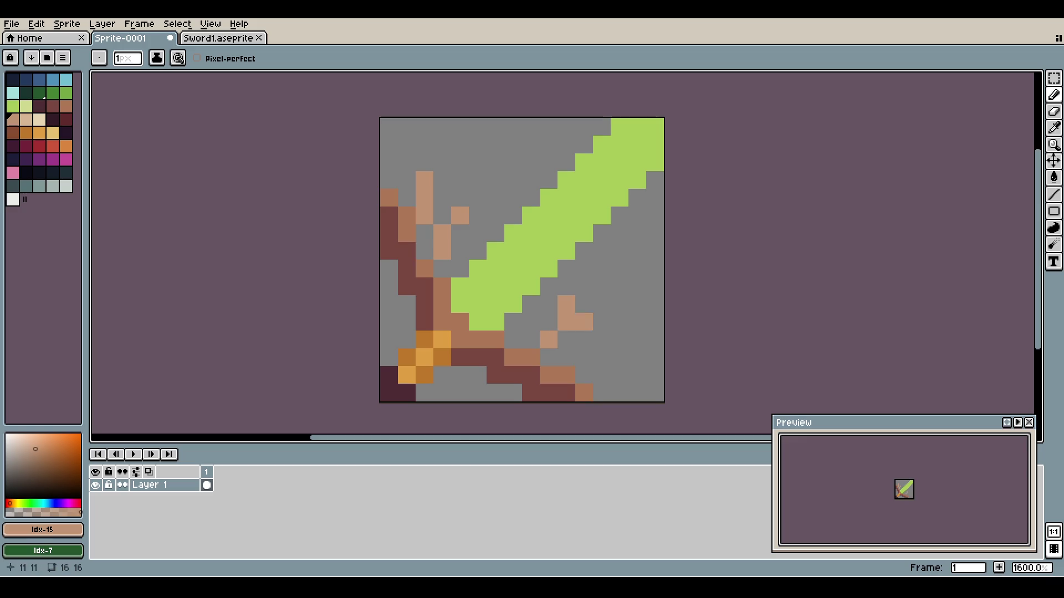
click(601, 340)
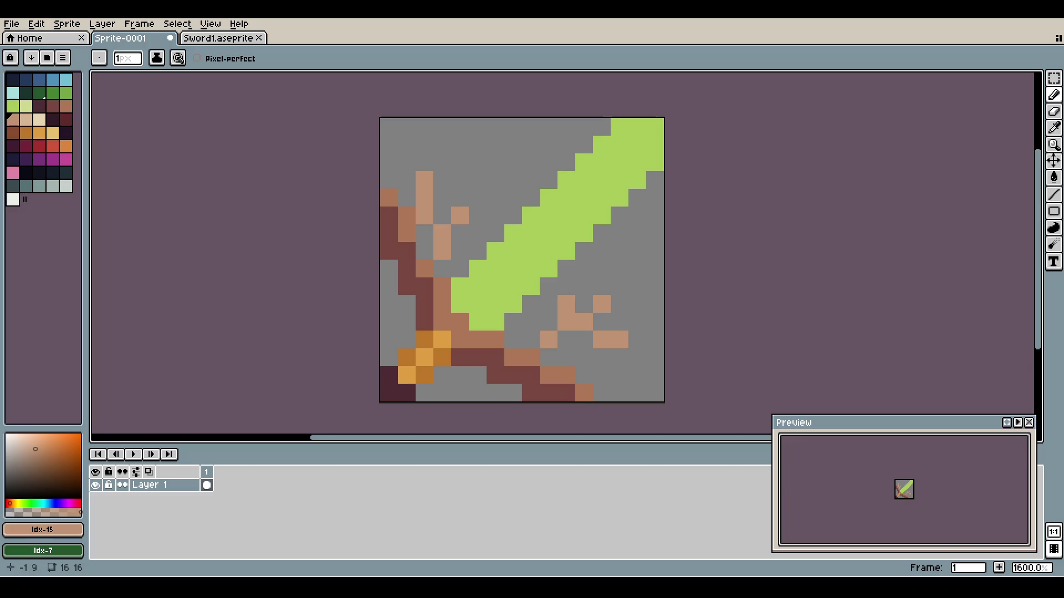
scroll(438, 249, down, 3)
scroll(452, 249, up, 3)
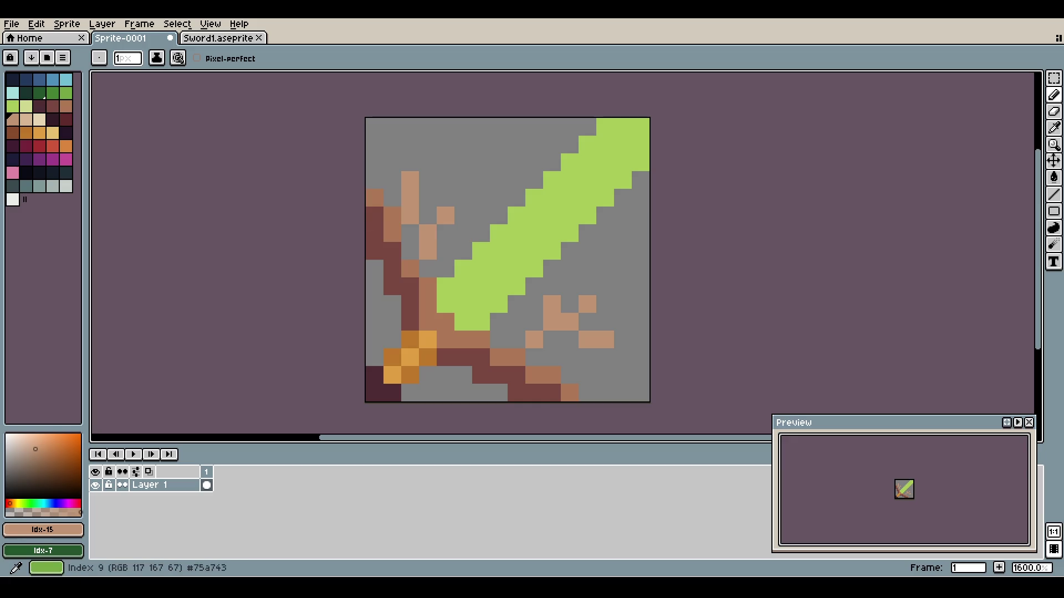
click(66, 93)
key(g)
click(533, 215)
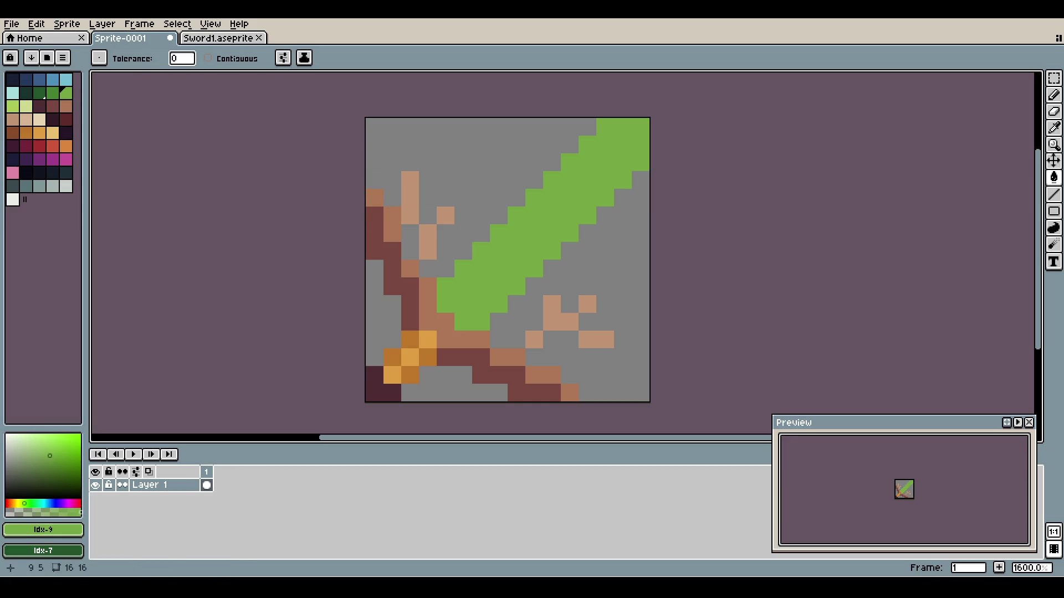
key(b)
click(13, 106)
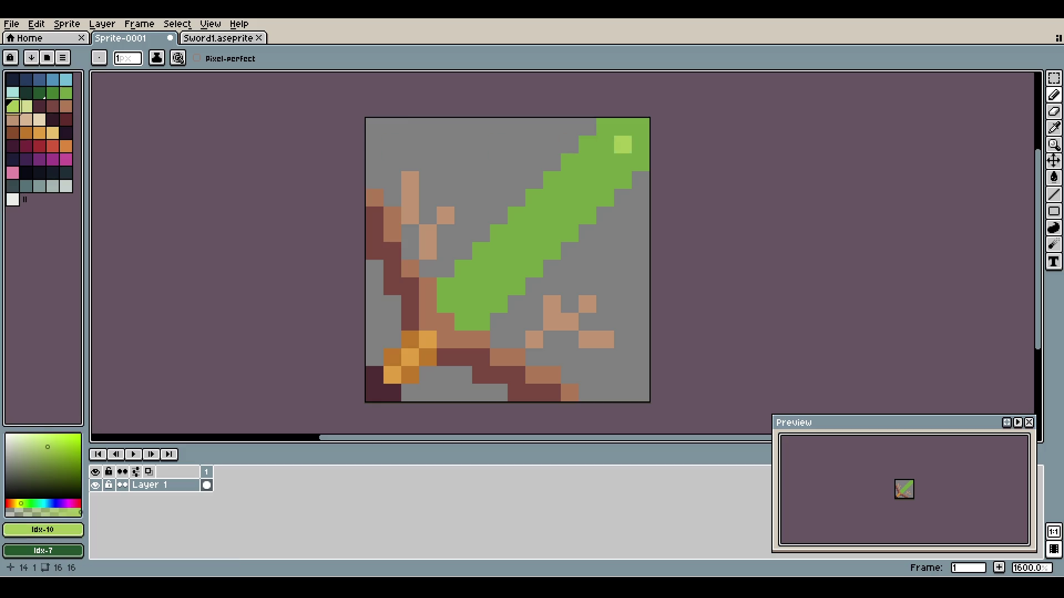
key(l)
mouse_move(640, 126)
mouse_down()
mouse_move(445, 321)
mouse_move(463, 303)
mouse_up()
drag(639, 145, 462, 322)
drag(604, 144, 444, 305)
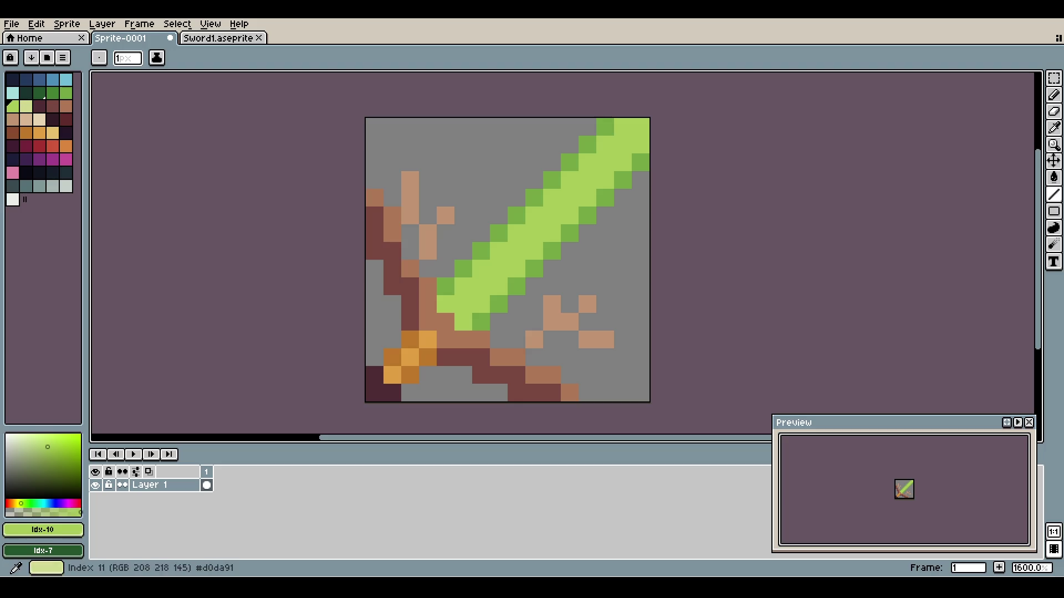
click(26, 105)
drag(622, 127, 445, 305)
key(z)
scroll(515, 171, down, 3)
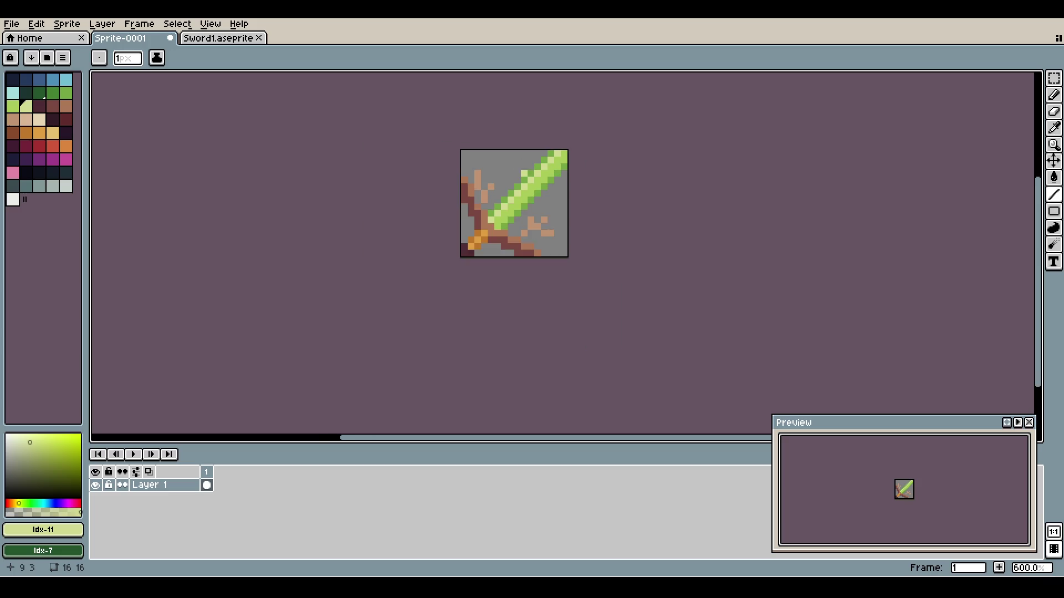
scroll(512, 158, up, 3)
key(ctrl+z)
key(l)
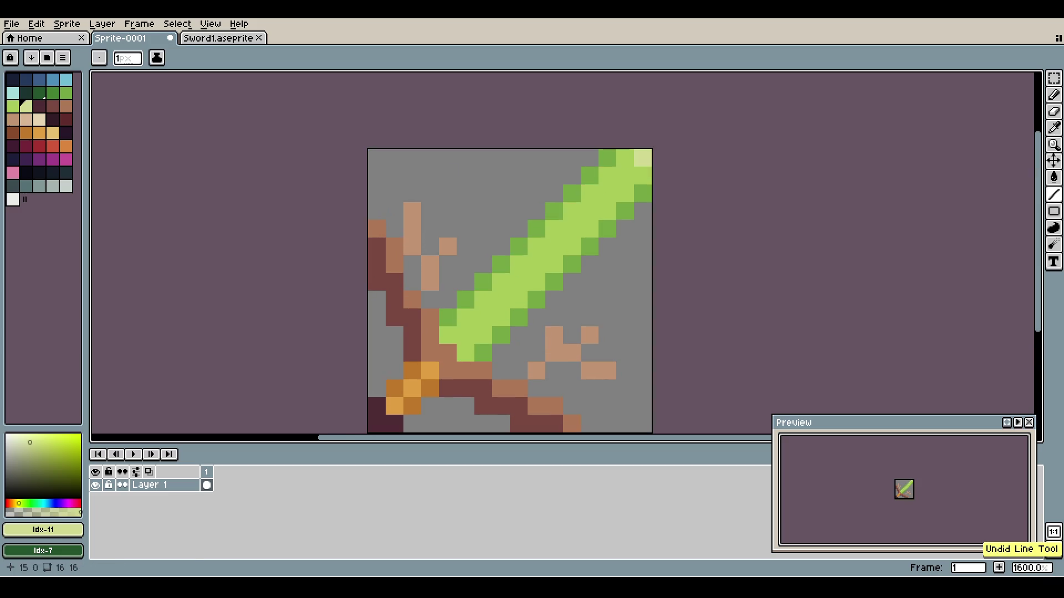
drag(643, 158, 465, 334)
scroll(465, 335, down, 3)
scroll(554, 249, up, 3)
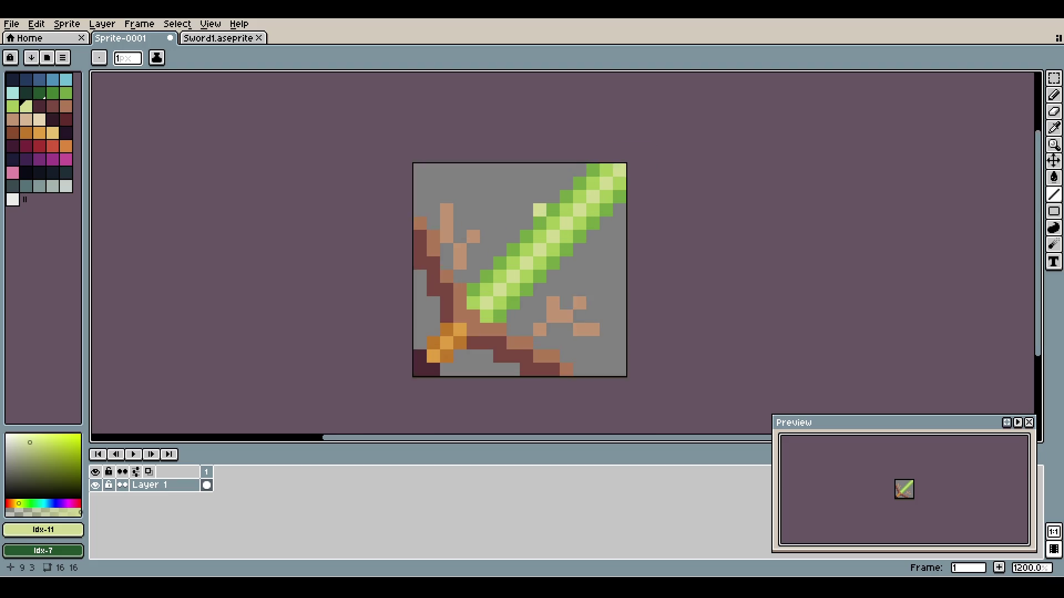
key(ctrl+z)
mouse_move(627, 154)
mouse_down()
mouse_move(574, 226)
mouse_move(449, 332)
mouse_up()
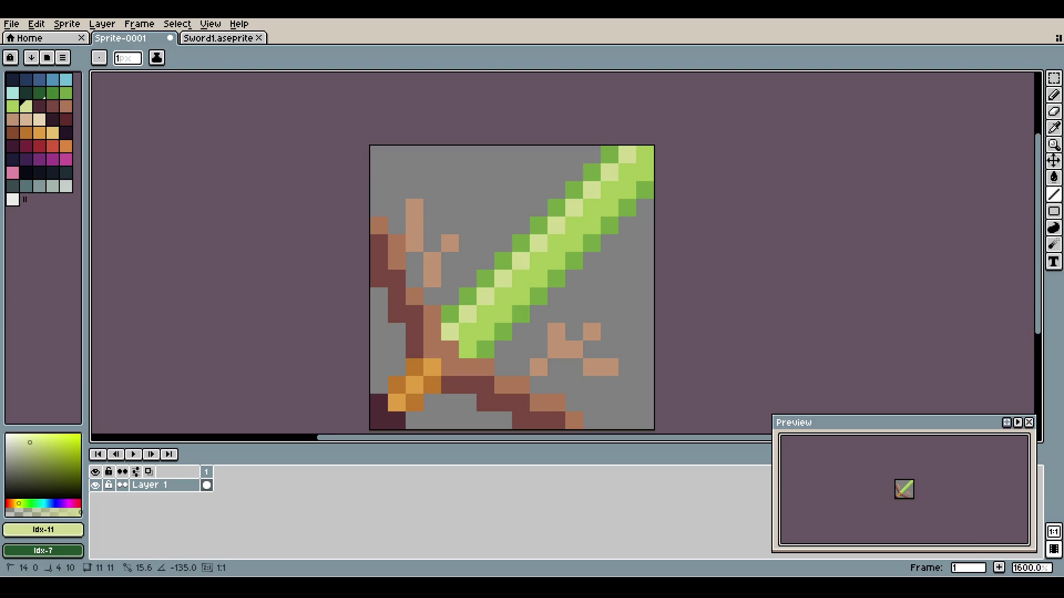
drag(644, 154, 468, 331)
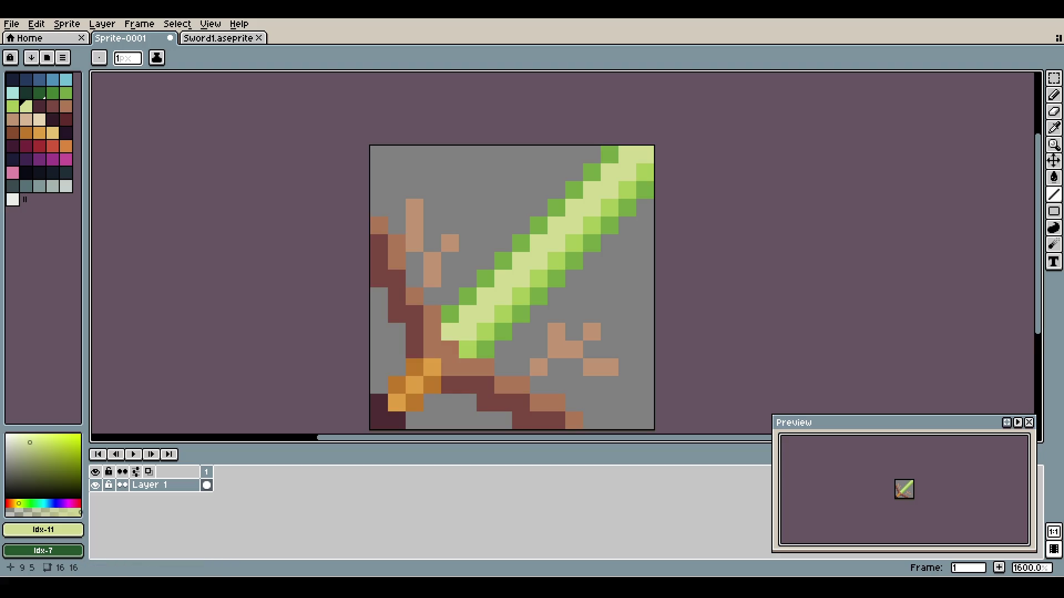
scroll(541, 222, down, 4)
scroll(541, 204, up, 4)
key(ctrl+z)
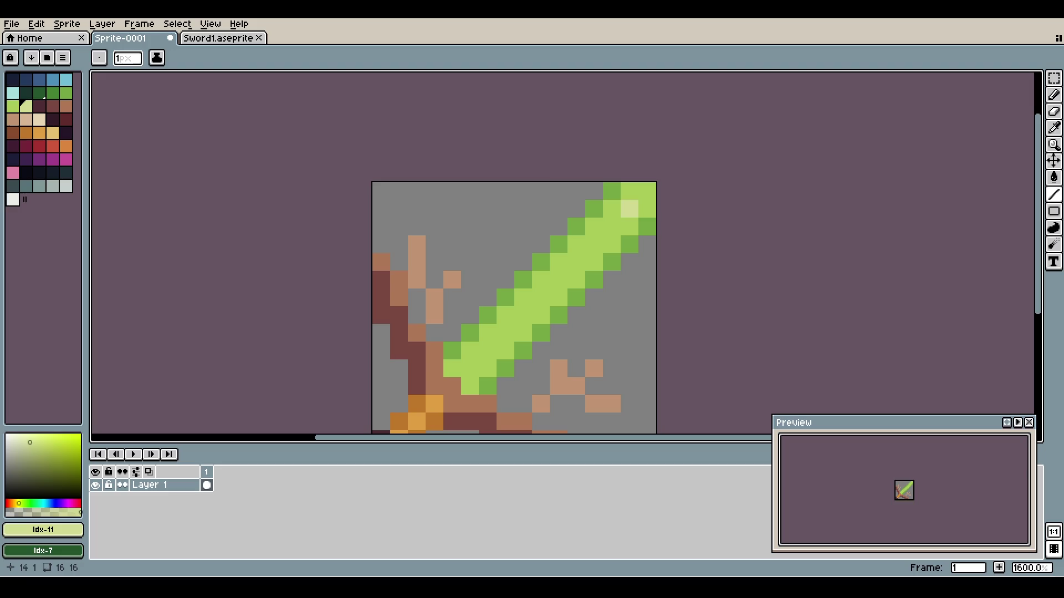
click(52, 92)
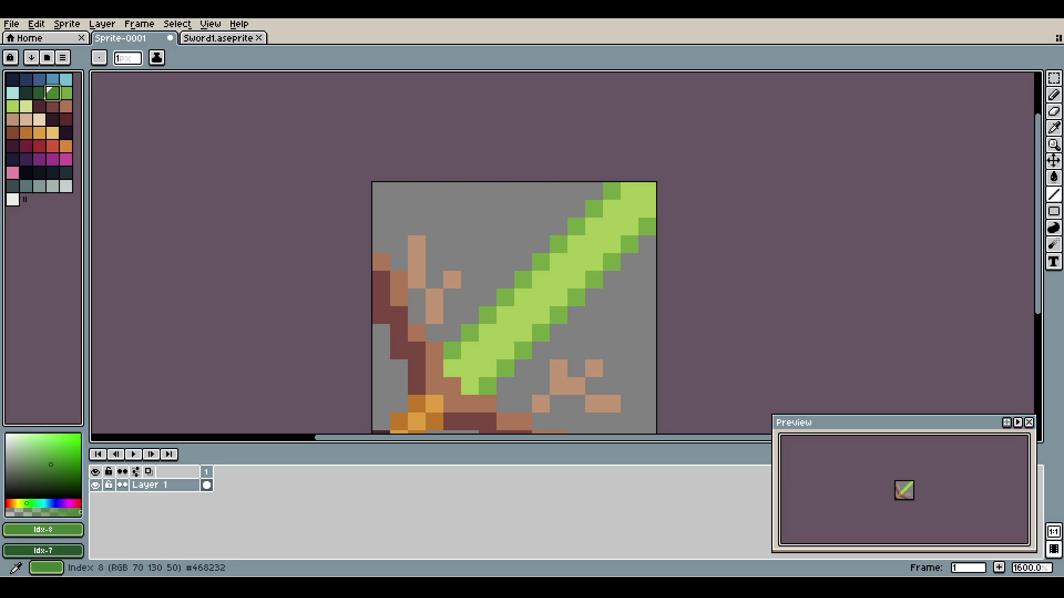
click(612, 190)
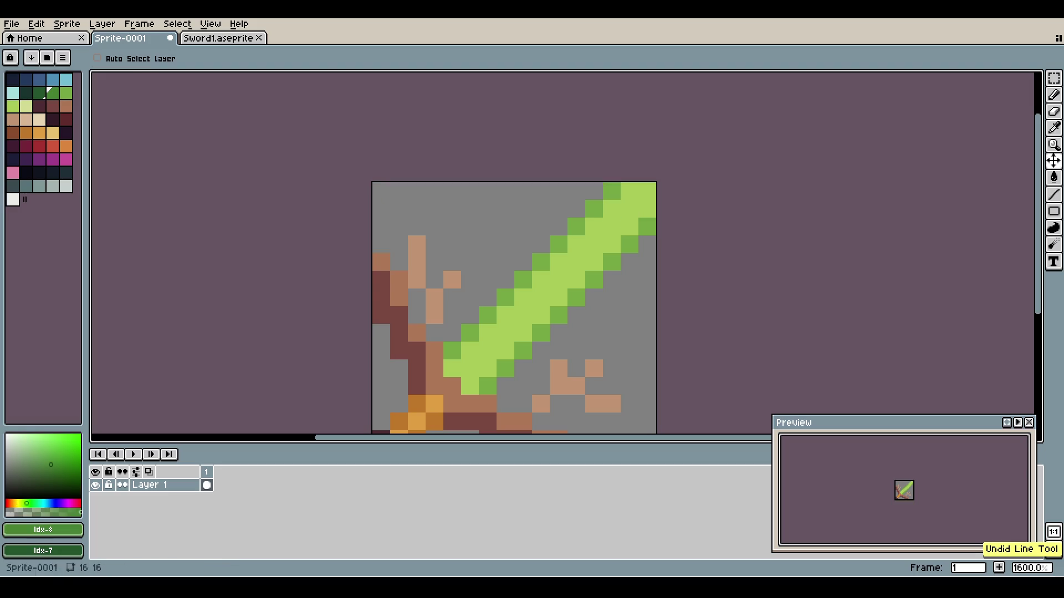
click(66, 93)
mouse_move(612, 190)
mouse_down()
mouse_move(630, 191)
mouse_move(559, 297)
mouse_move(470, 385)
mouse_up()
shift+click(469, 368)
click(13, 106)
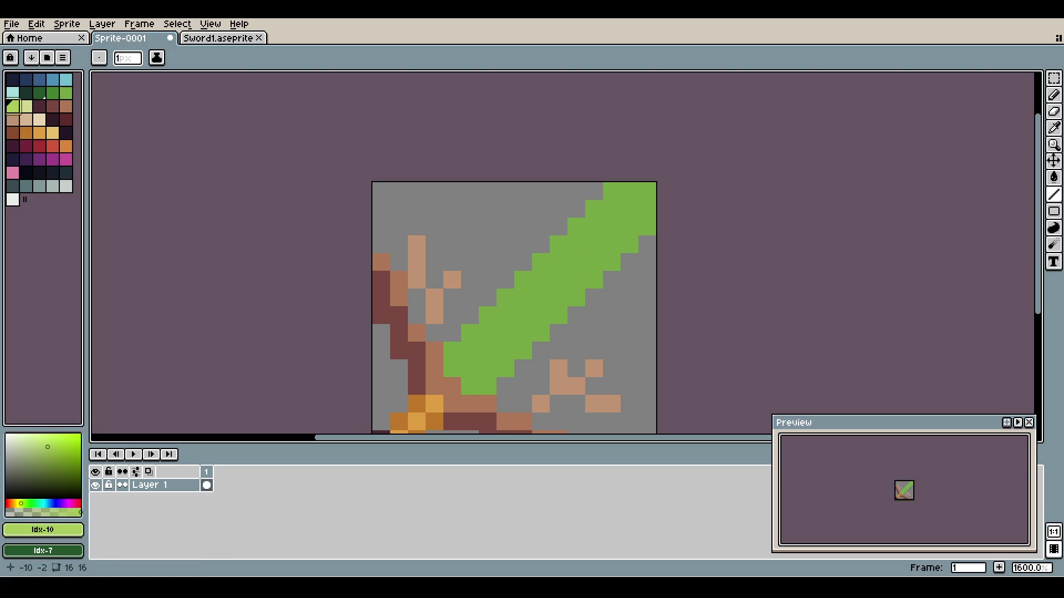
click(629, 191)
shift+click(452, 367)
click(470, 368)
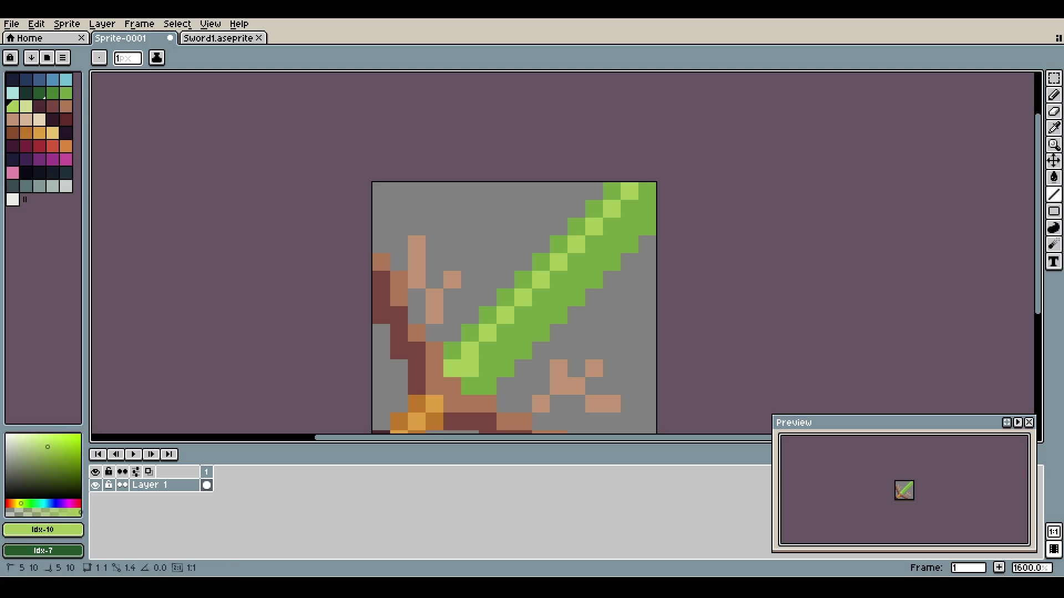
shift+click(648, 190)
scroll(633, 202, down, 1)
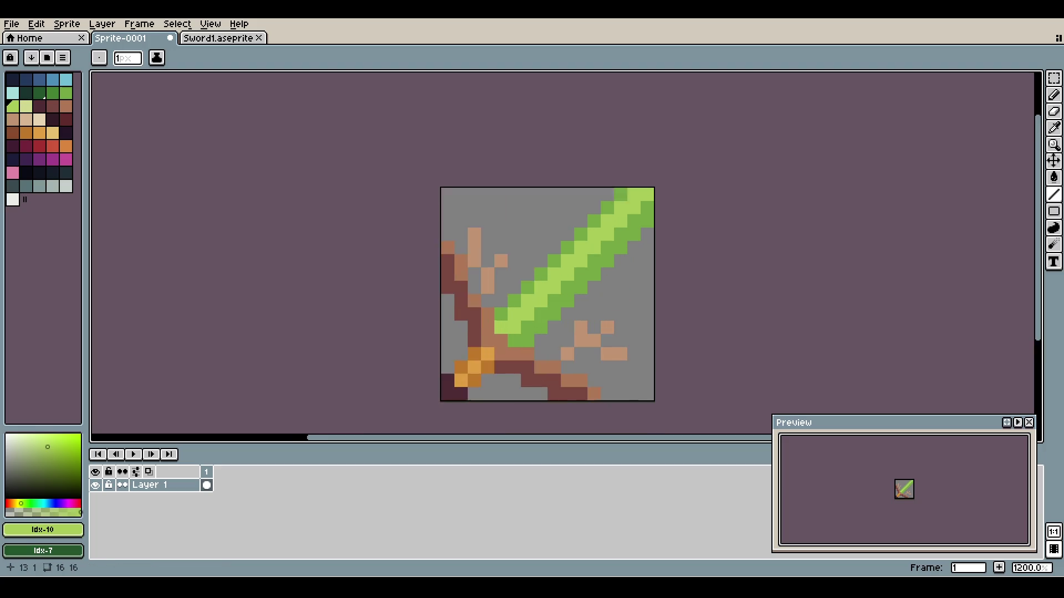
scroll(631, 206, up, 1)
click(217, 38)
key(ctrl+shift+Tab)
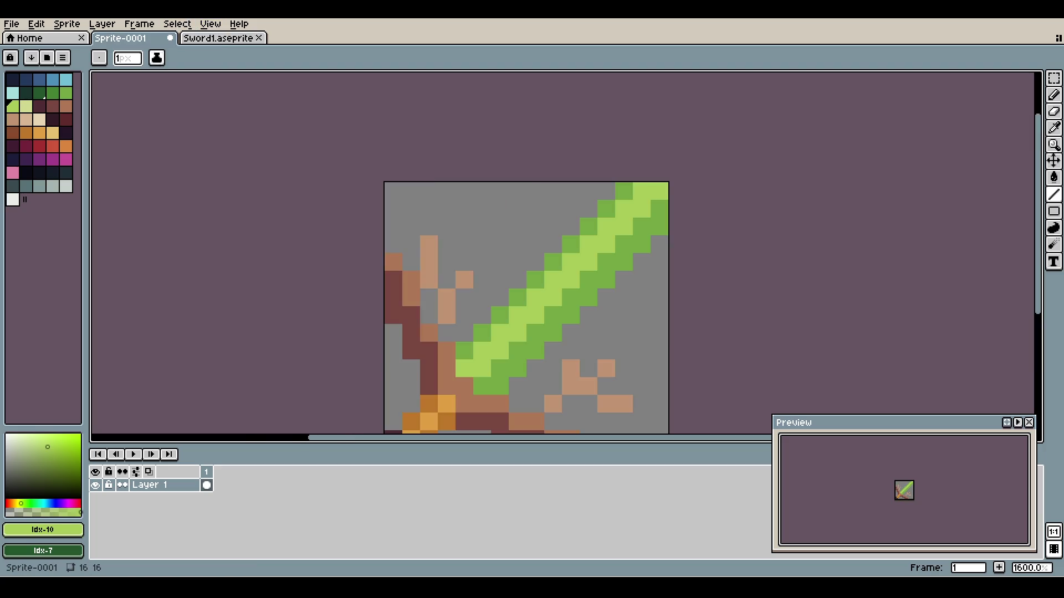
drag(624, 190, 464, 350)
scroll(554, 248, down, 1)
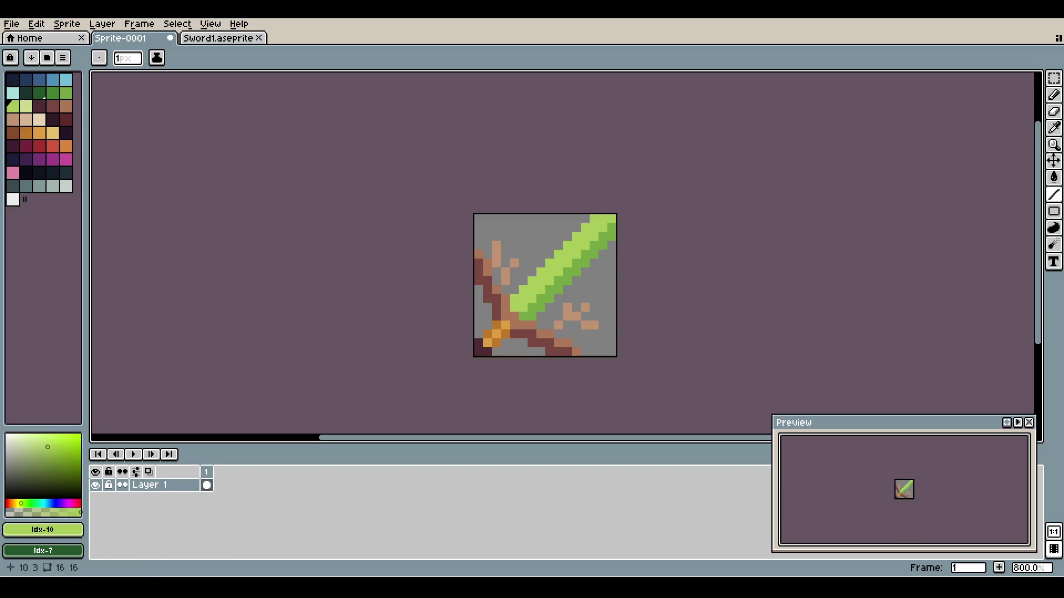
scroll(554, 247, up, 1)
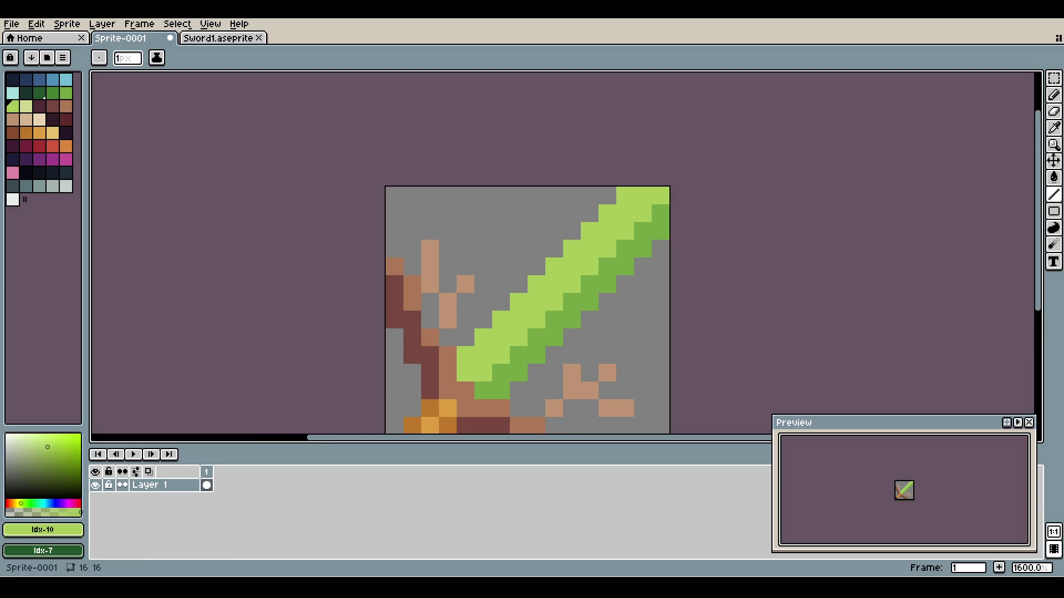
key(ctrl+Tab)
key(ctrl+shift+Tab)
mouse_move(554, 248)
mouse_down()
mouse_move(527, 168)
mouse_move(542, 180)
mouse_move(524, 183)
mouse_up()
scroll(544, 190, down, 1)
scroll(537, 183, up, 1)
key(l)
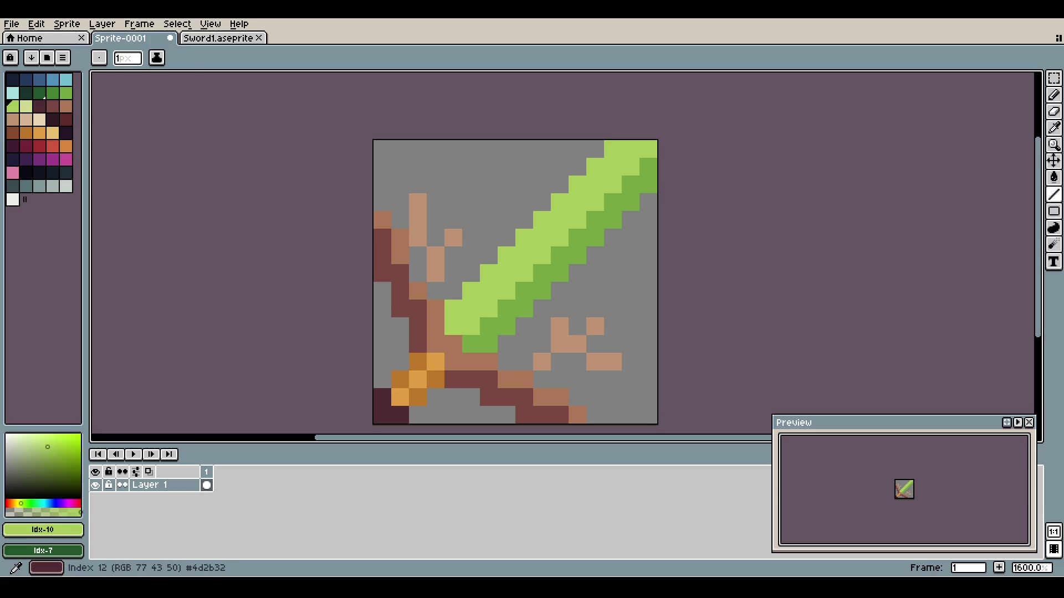
click(53, 92)
mouse_move(648, 185)
mouse_down()
mouse_move(613, 238)
mouse_move(471, 345)
mouse_up()
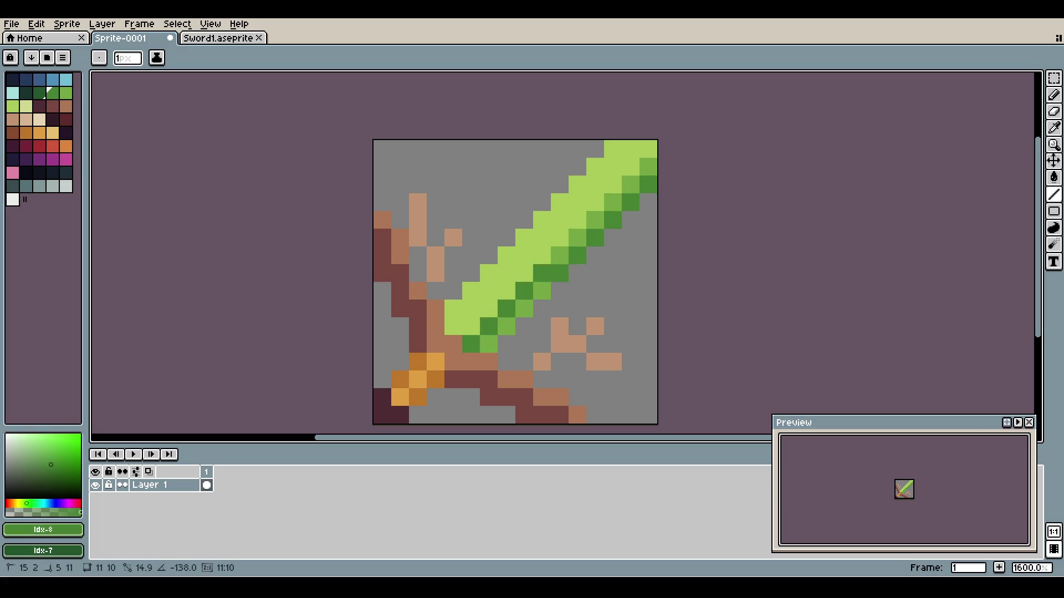
scroll(560, 222, down, 5)
scroll(596, 192, up, 4)
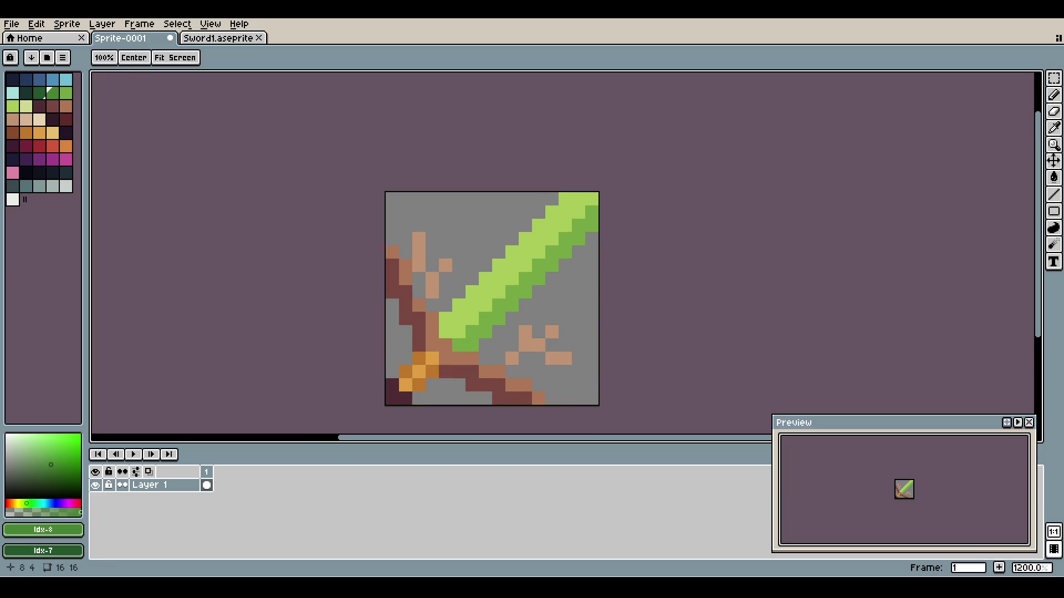
scroll(504, 222, down, 2)
scroll(512, 244, up, 1)
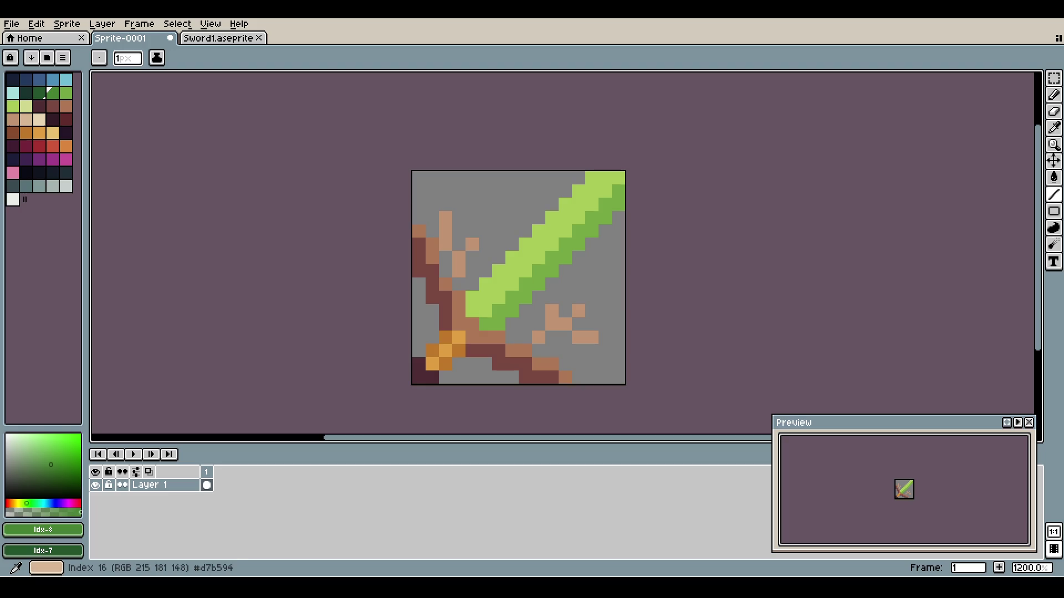
- Shade the handle, left branch and lower branch pixels with dark maroon
click(39, 105)
click(445, 283)
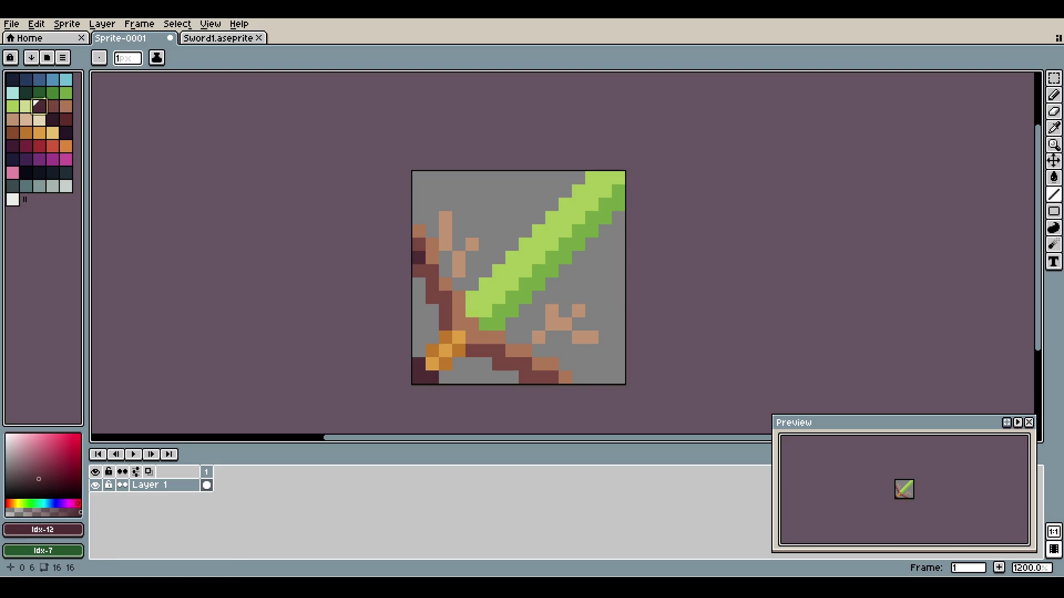
drag(418, 257, 418, 271)
click(432, 284)
click(432, 298)
click(445, 324)
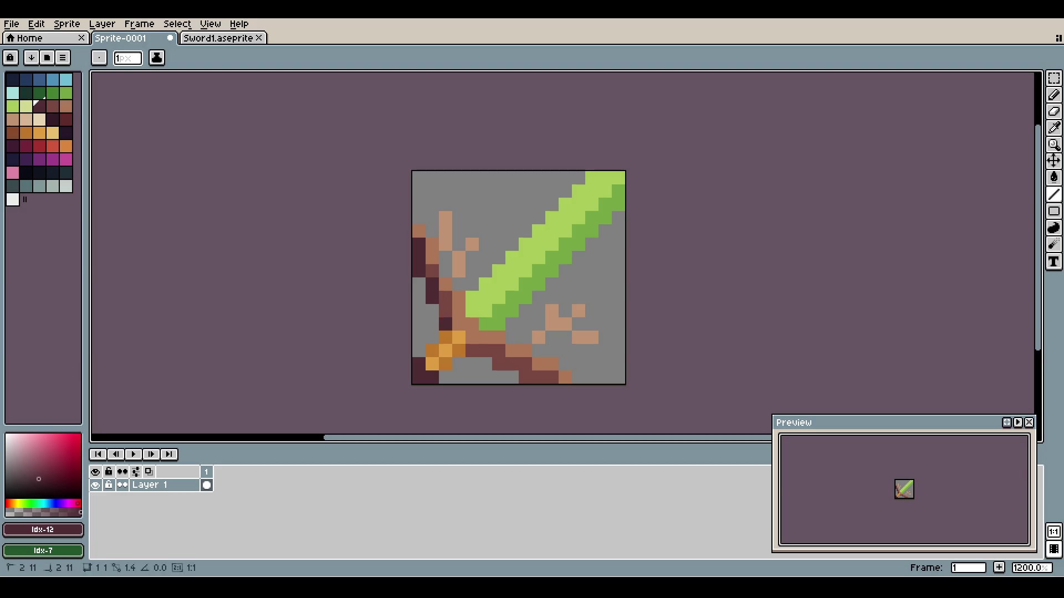
click(473, 350)
click(538, 377)
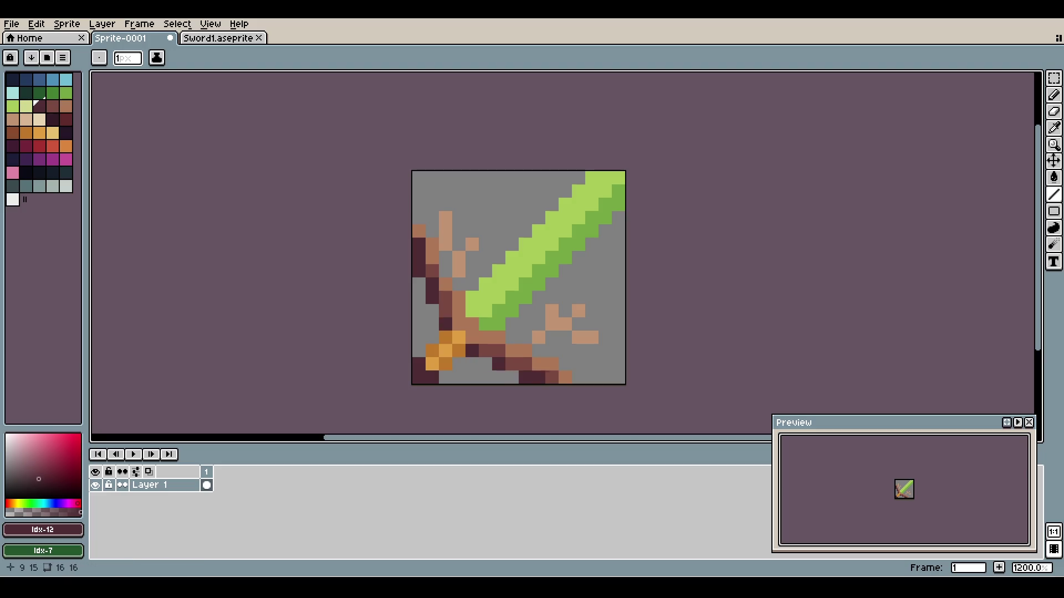
click(551, 377)
click(512, 364)
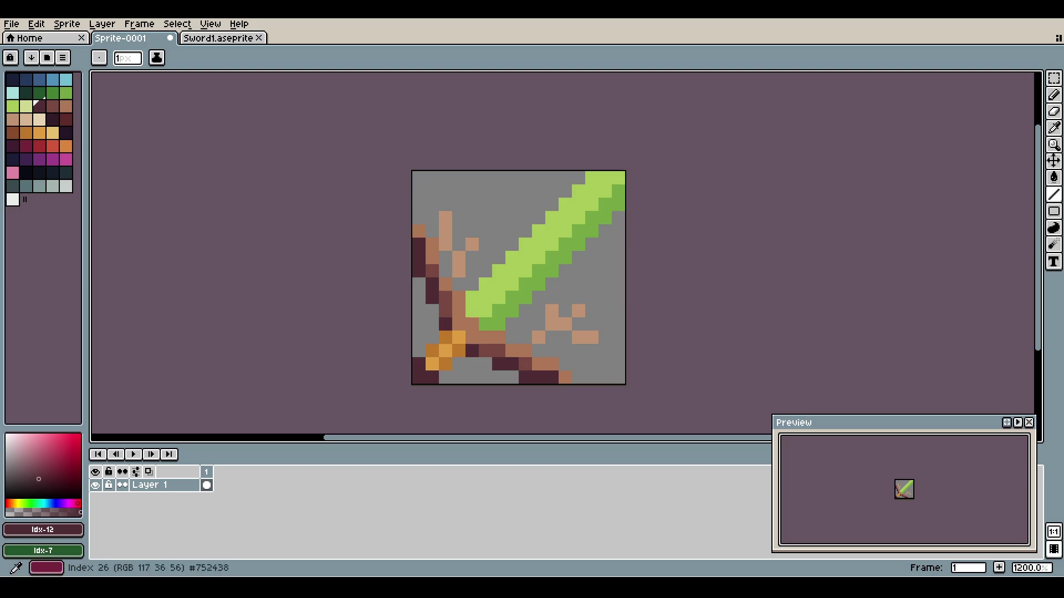
- Darken the hilt and pixels beside it with a deeper maroon shade
click(52, 105)
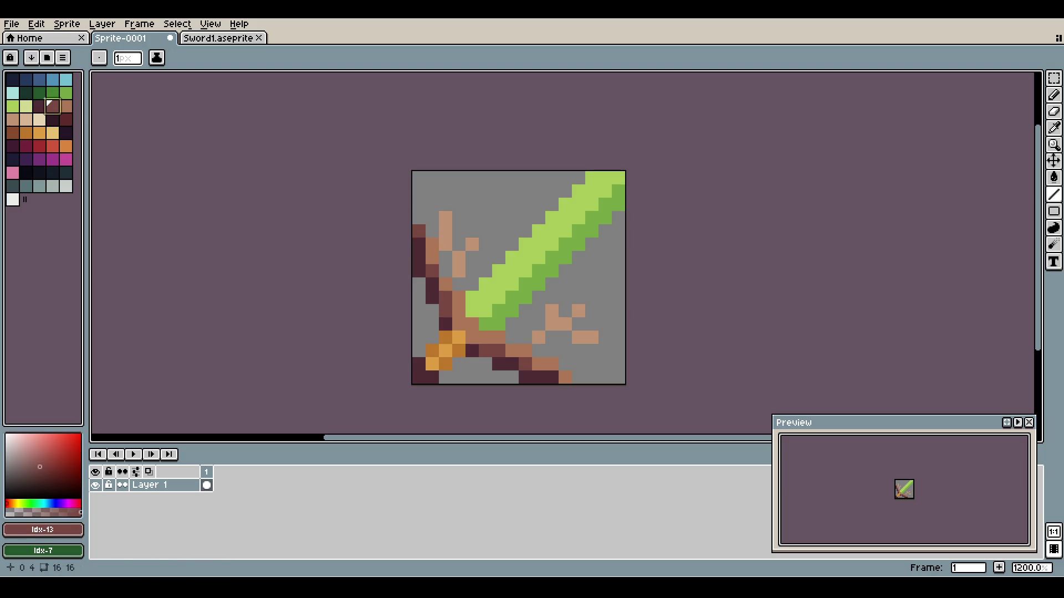
mouse_move(458, 324)
mouse_down()
mouse_move(458, 311)
mouse_move(471, 338)
mouse_up()
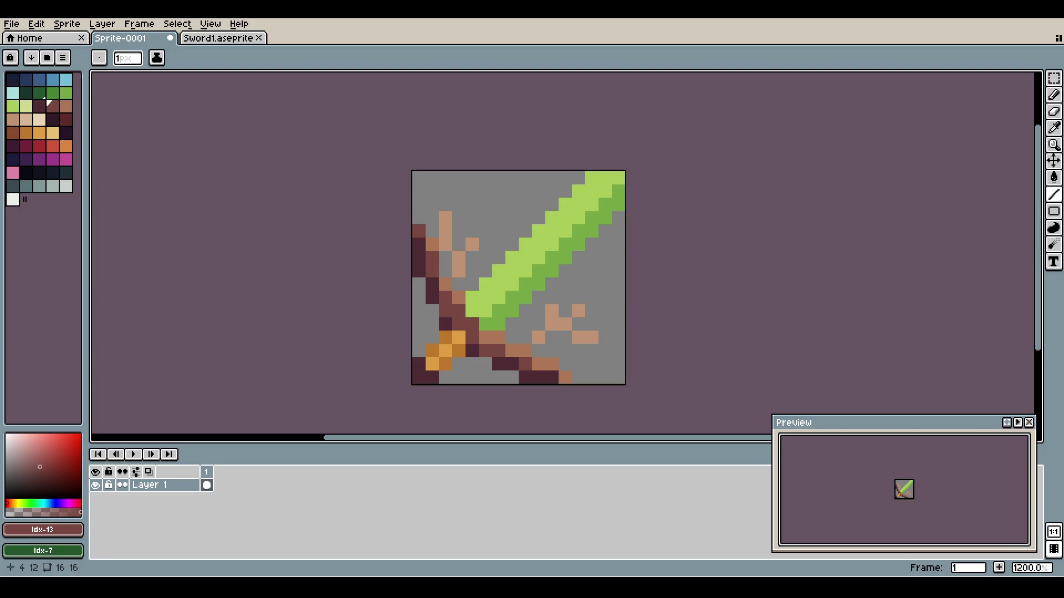
click(538, 364)
click(525, 351)
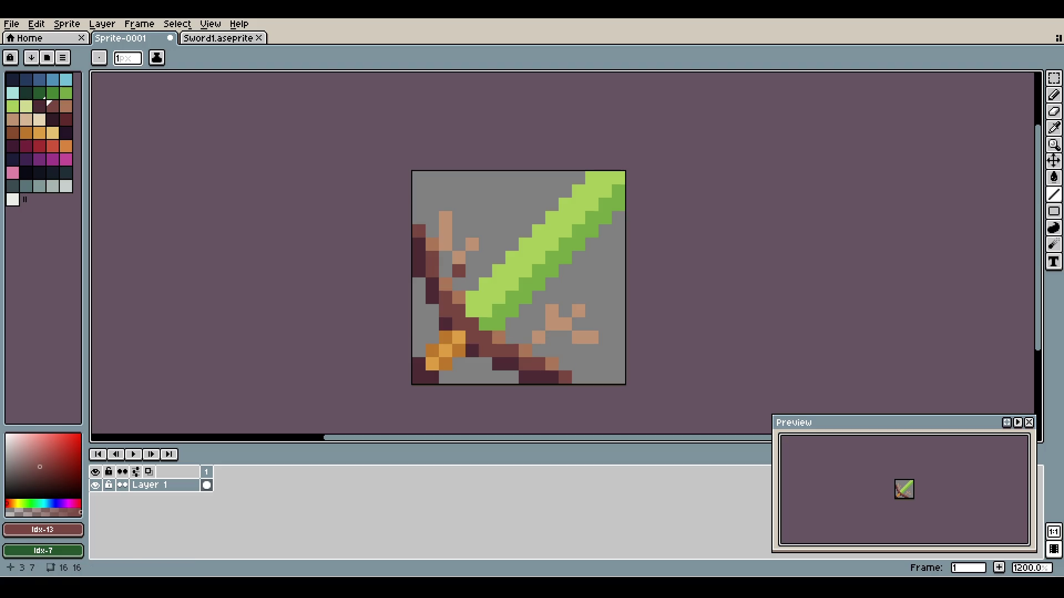
click(13, 119)
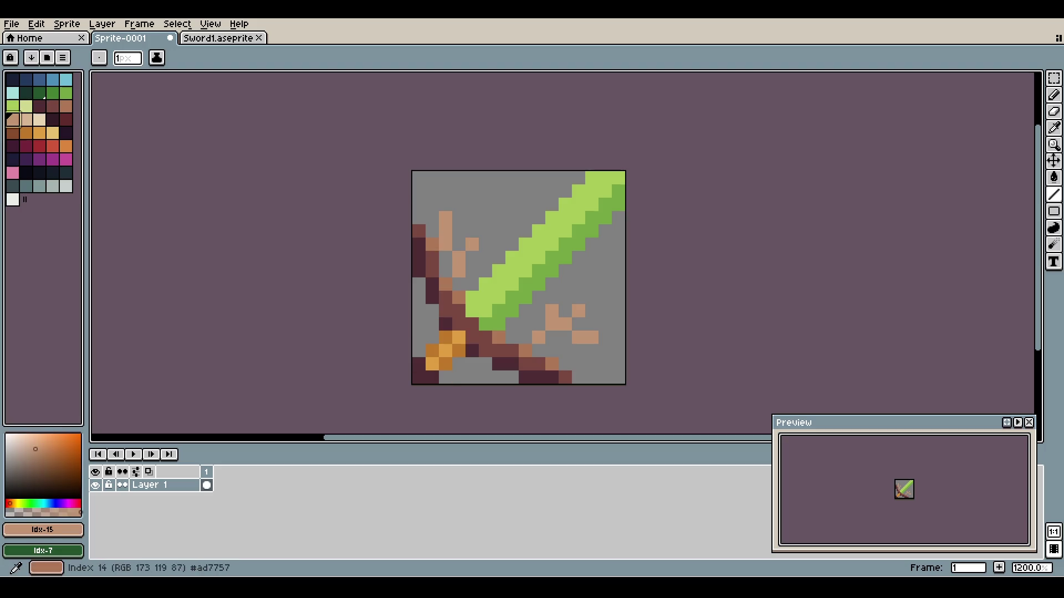
- Add light tan highlight pixels to the upper-left twig
alt+click(432, 244)
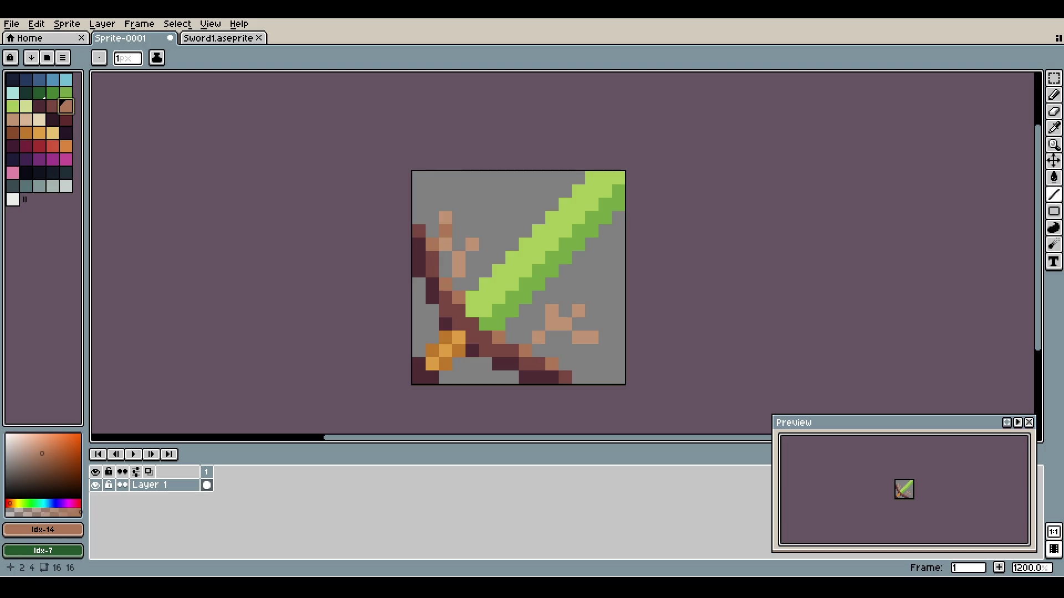
alt+click(445, 231)
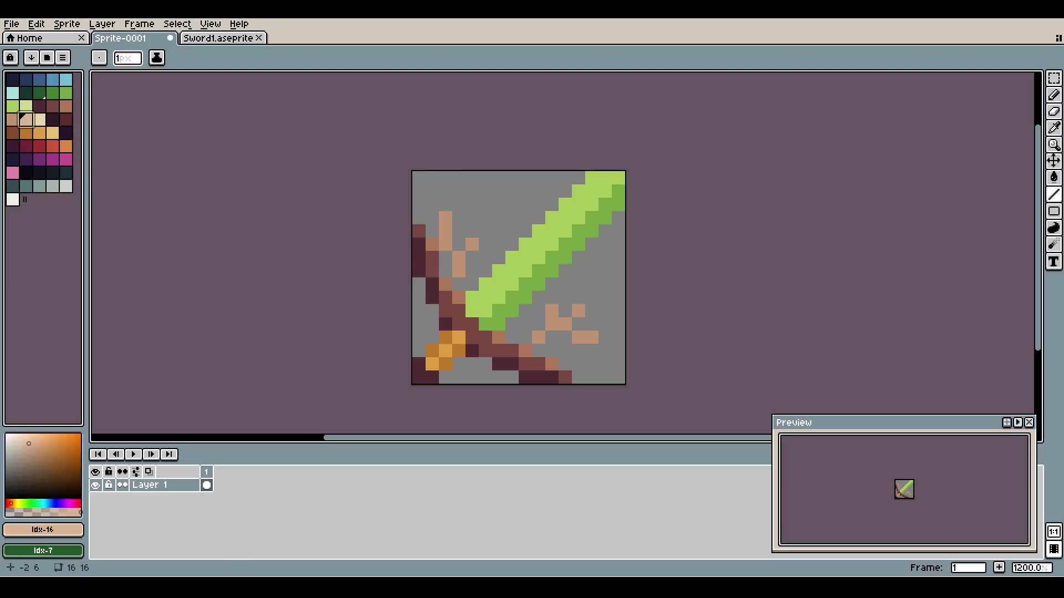
click(472, 244)
drag(446, 218, 445, 231)
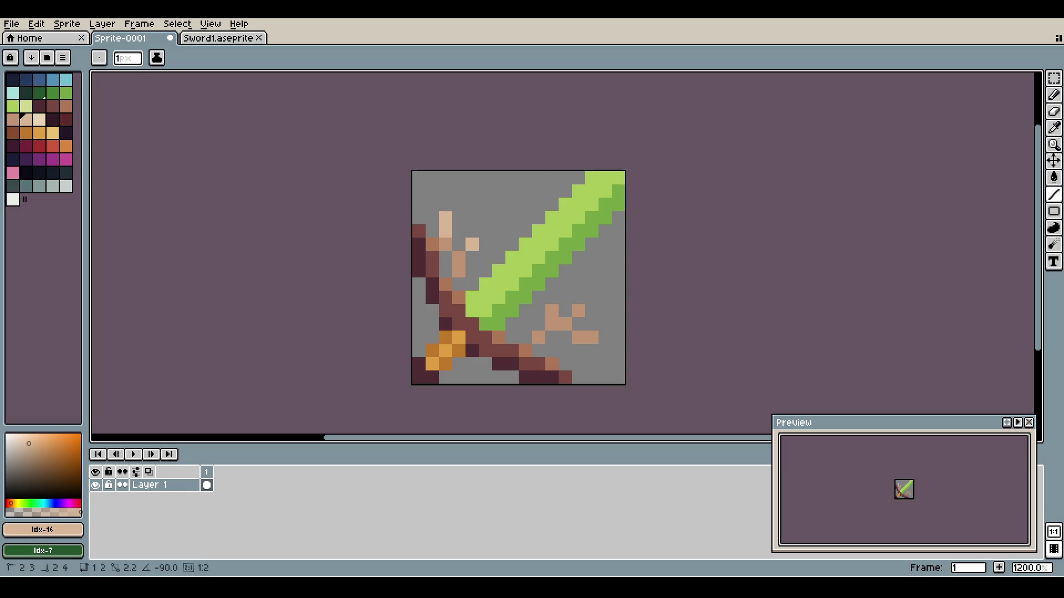
- Highlight the right-hand leaves with light tan pixels
click(579, 311)
drag(578, 337, 592, 338)
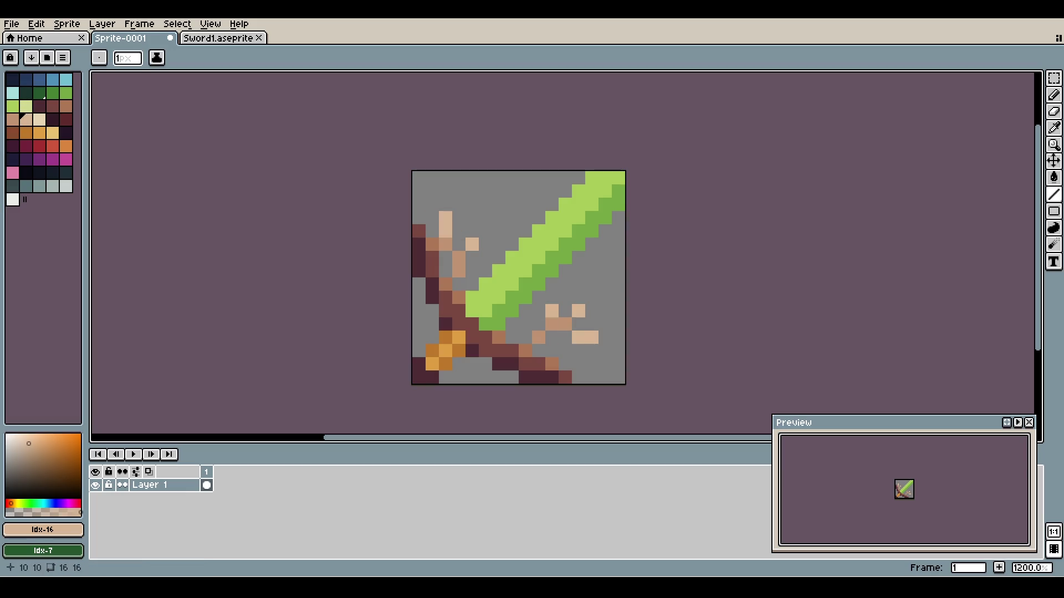
scroll(474, 205, down, 4)
scroll(482, 208, up, 5)
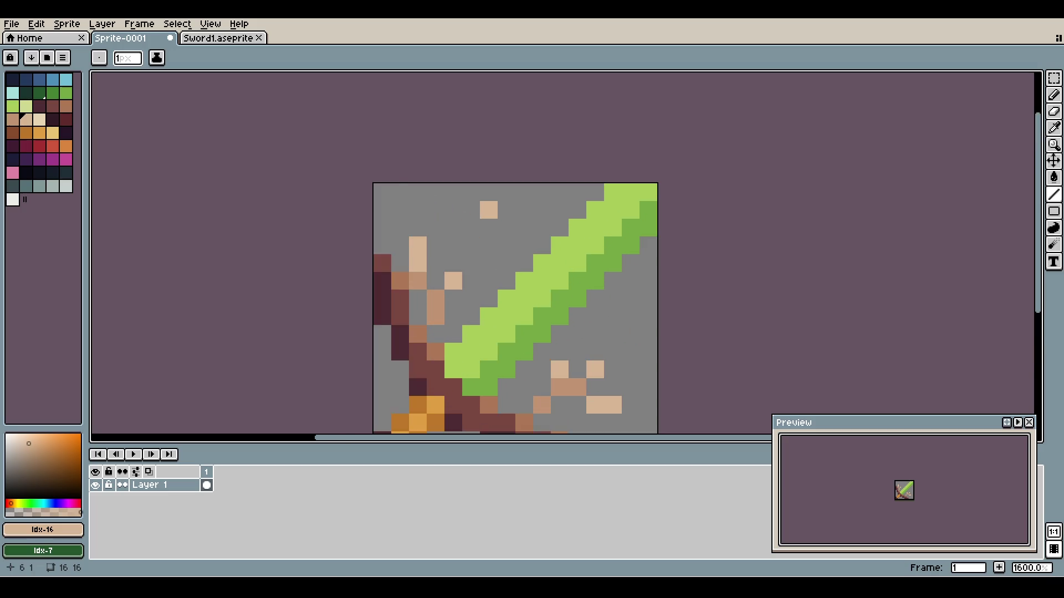
scroll(489, 210, down, 3)
scroll(498, 213, down, 1)
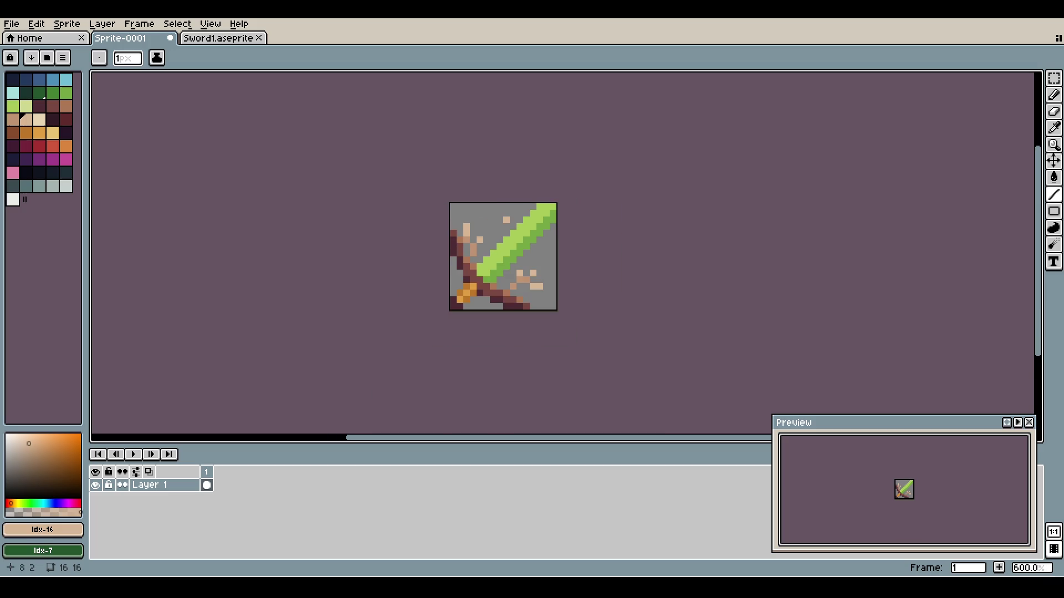
scroll(515, 216, down, 1)
scroll(499, 225, up, 3)
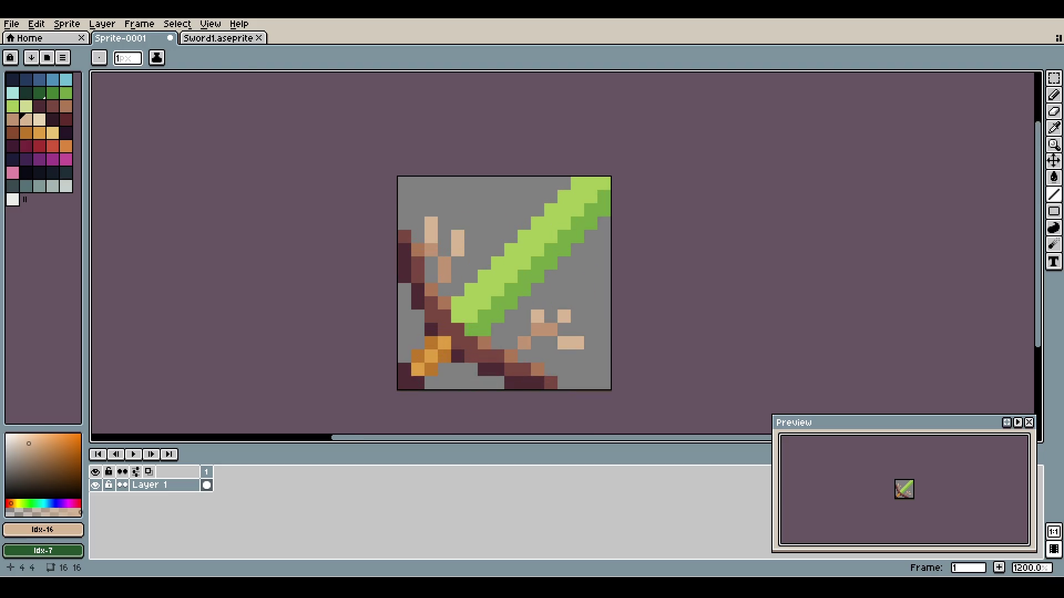
- Try scrambling pixels near the upper-left branch with the Jumble tool, then undo it
key(r)
click(425, 218)
click(410, 233)
key(v)
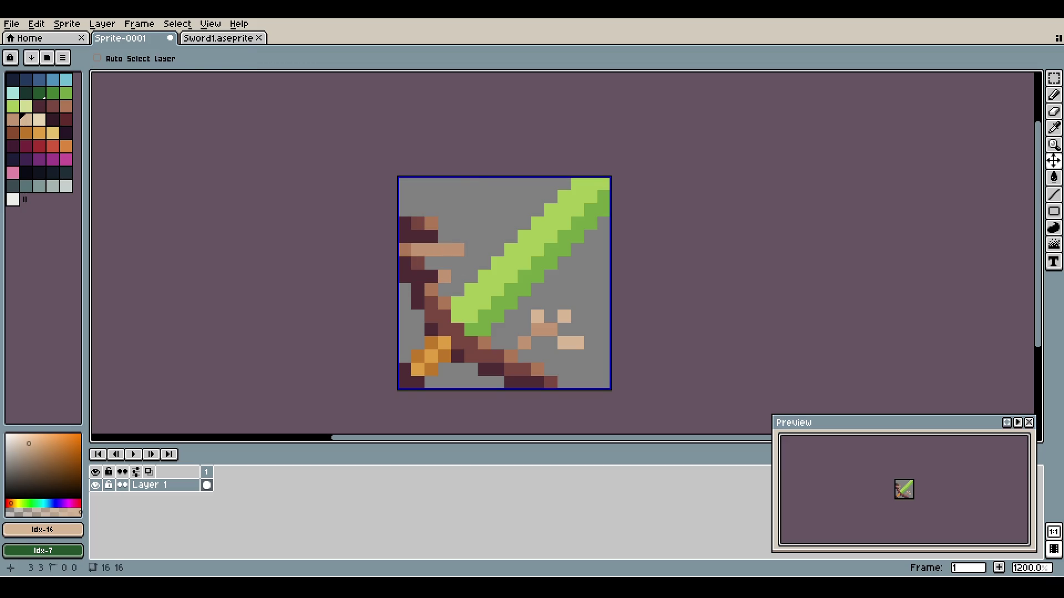
key(ctrl+z)
key(r)
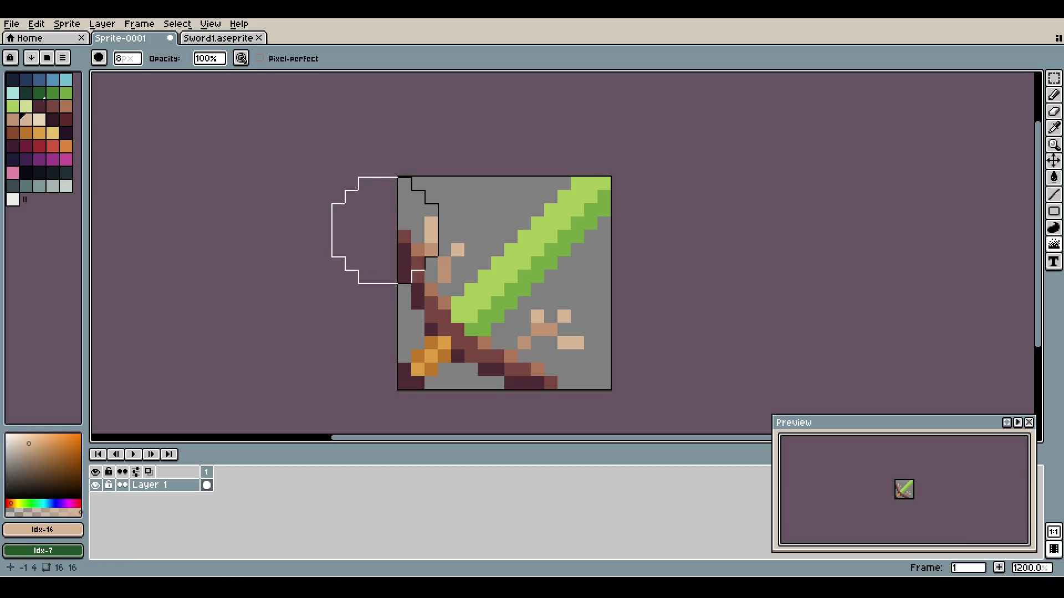
mouse_move(424, 217)
mouse_down()
mouse_move(422, 237)
mouse_move(453, 197)
mouse_move(492, 242)
mouse_move(544, 257)
mouse_move(546, 297)
mouse_move(558, 269)
mouse_move(463, 238)
mouse_move(391, 285)
mouse_move(550, 323)
mouse_move(544, 243)
mouse_move(404, 300)
mouse_move(557, 280)
mouse_move(467, 266)
mouse_move(411, 283)
mouse_move(487, 354)
mouse_move(527, 314)
mouse_move(498, 289)
mouse_move(524, 263)
mouse_up()
key(ctrl+z)
key(ctrl+z)
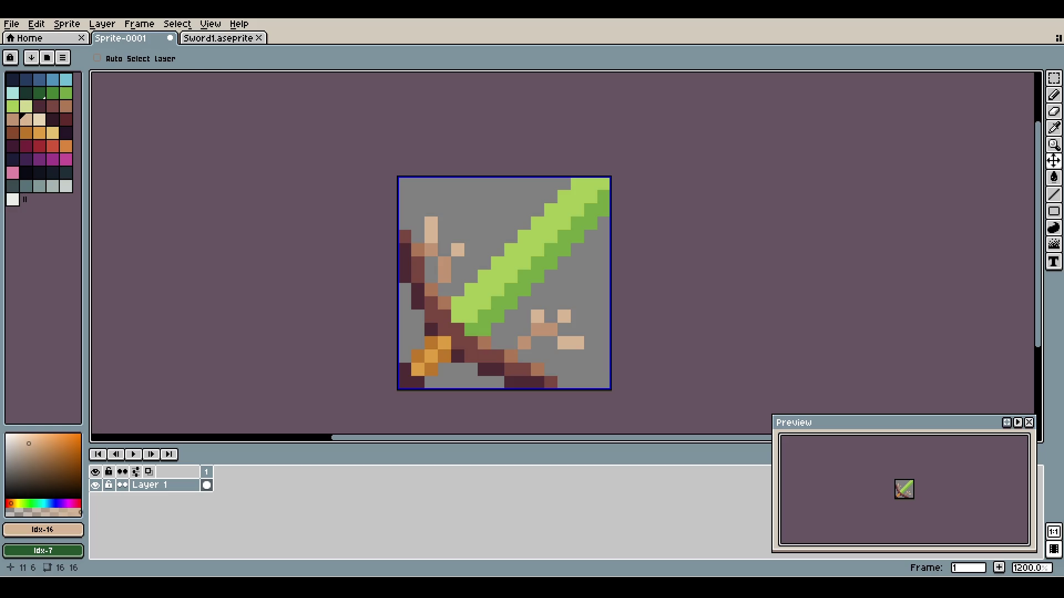
key(ctrl+y)
key(ctrl+z)
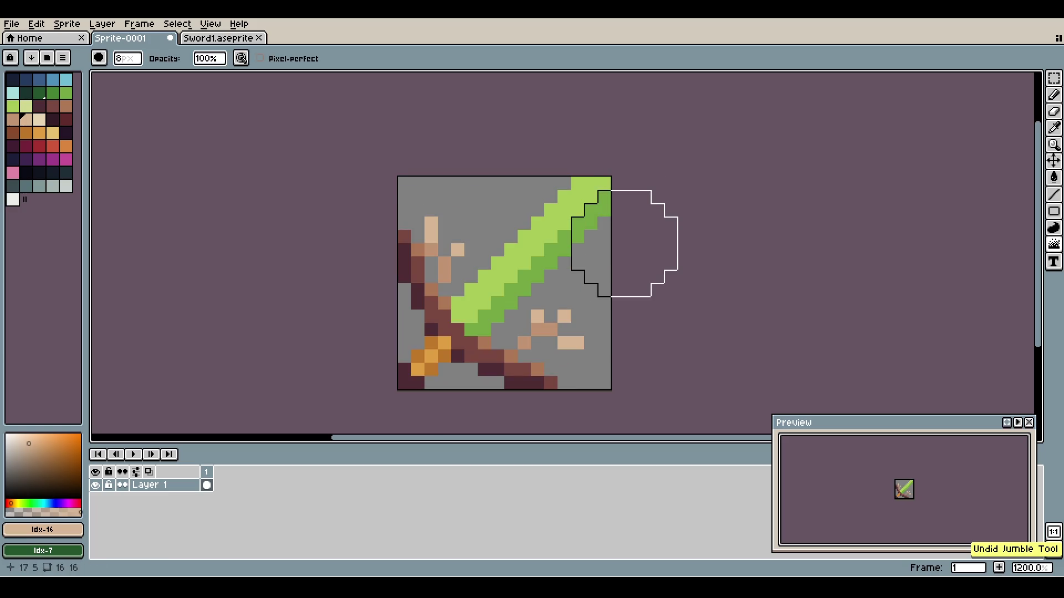
- Try erasing tan twig pixels with the Eraser, then undo the erasure
key(e)
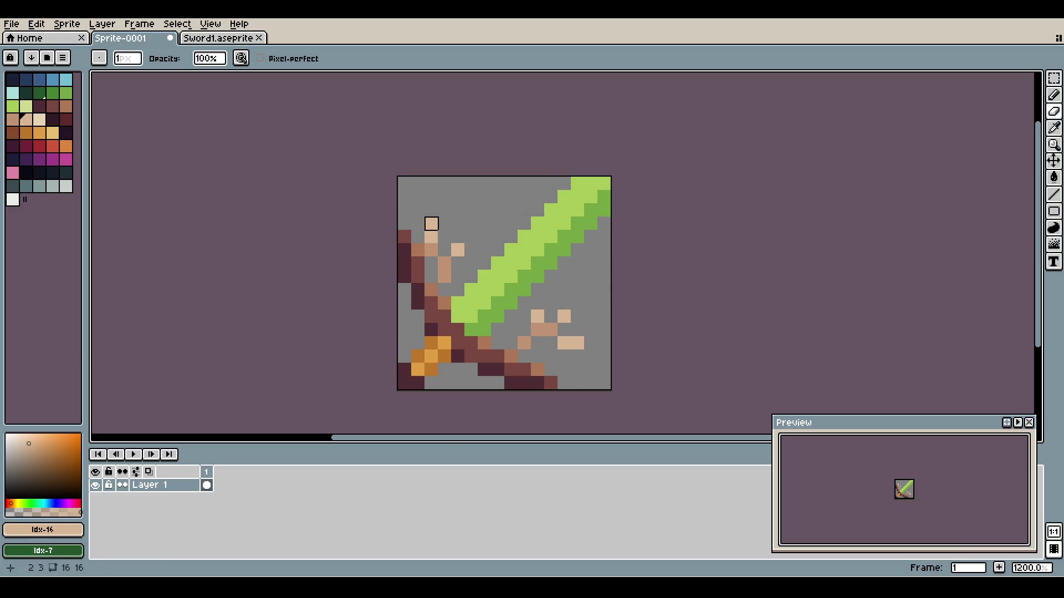
click(458, 250)
drag(430, 221, 431, 277)
key(ctrl+z)
key(ctrl+z)
key(ctrl+z)
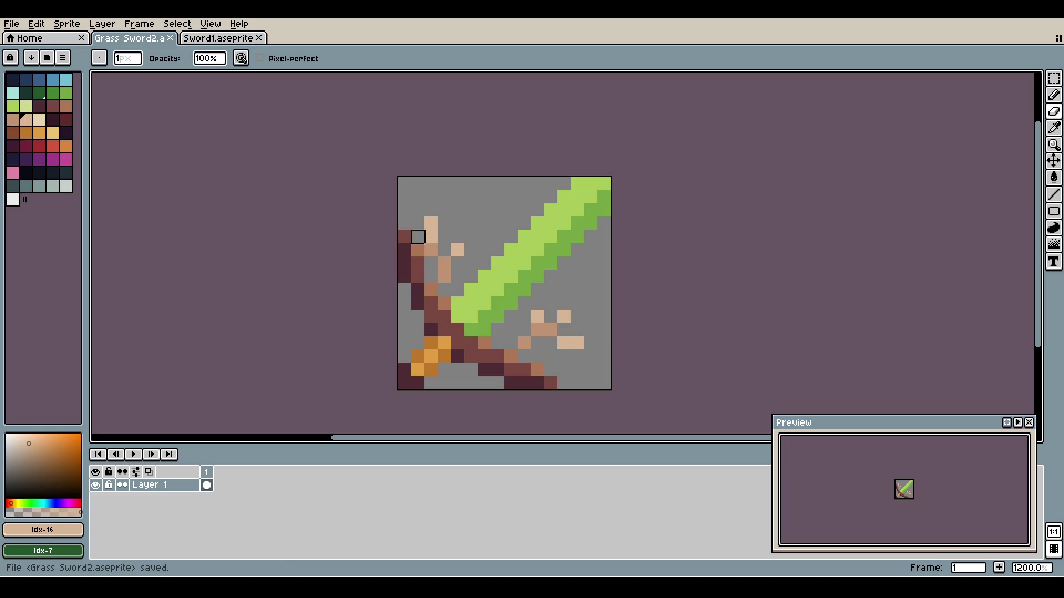
- Paint over the twigs, leaves and branches in background grey to remove them
drag(418, 237, 458, 250)
mouse_move(524, 343)
mouse_down()
mouse_move(551, 303)
mouse_move(578, 343)
mouse_up()
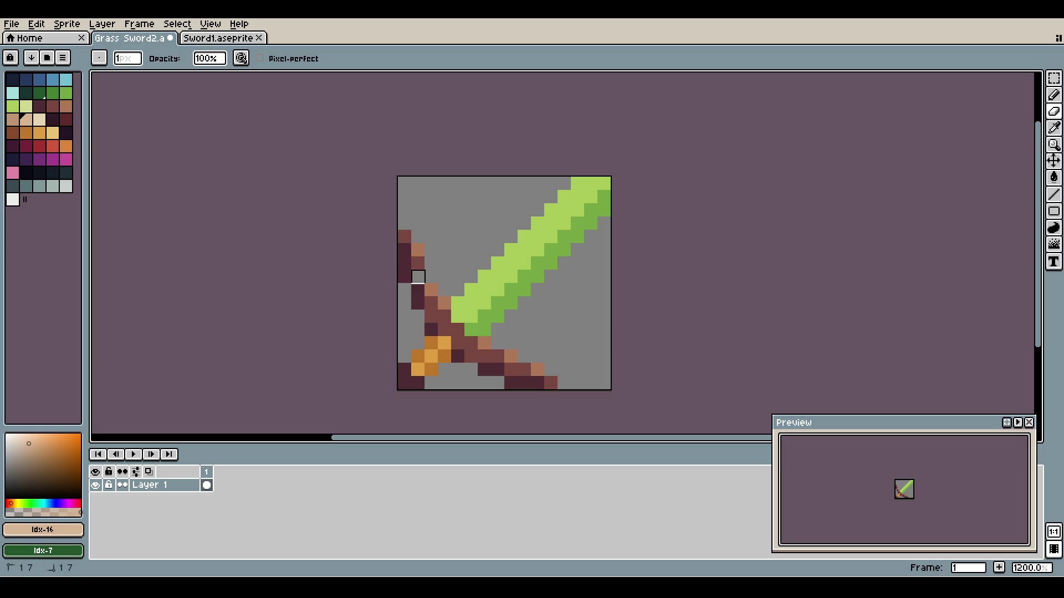
drag(417, 277, 401, 276)
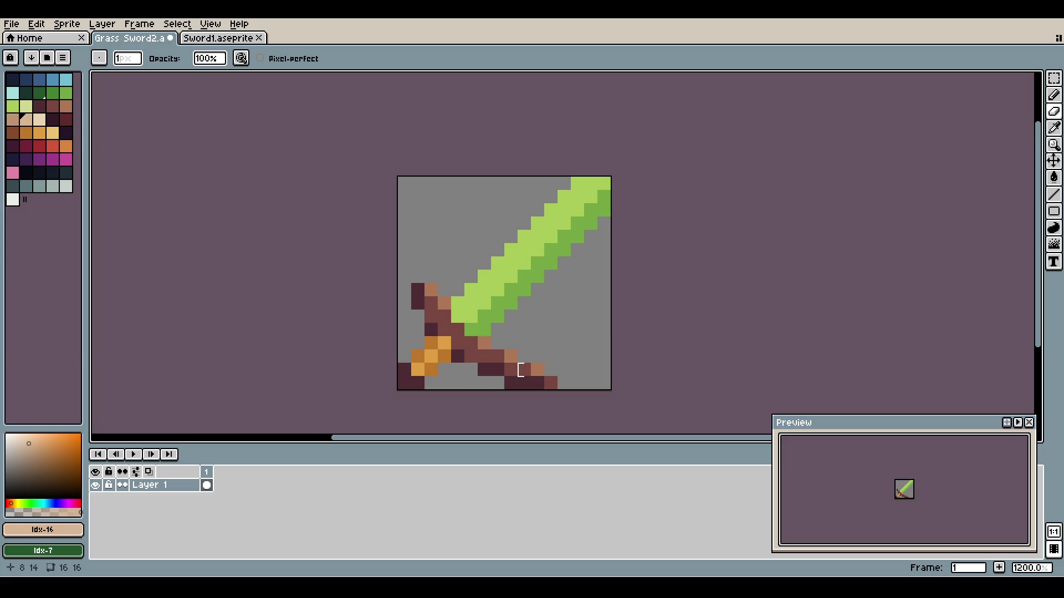
mouse_move(521, 370)
mouse_down()
mouse_move(539, 373)
mouse_move(508, 382)
mouse_move(538, 370)
mouse_move(538, 343)
mouse_up()
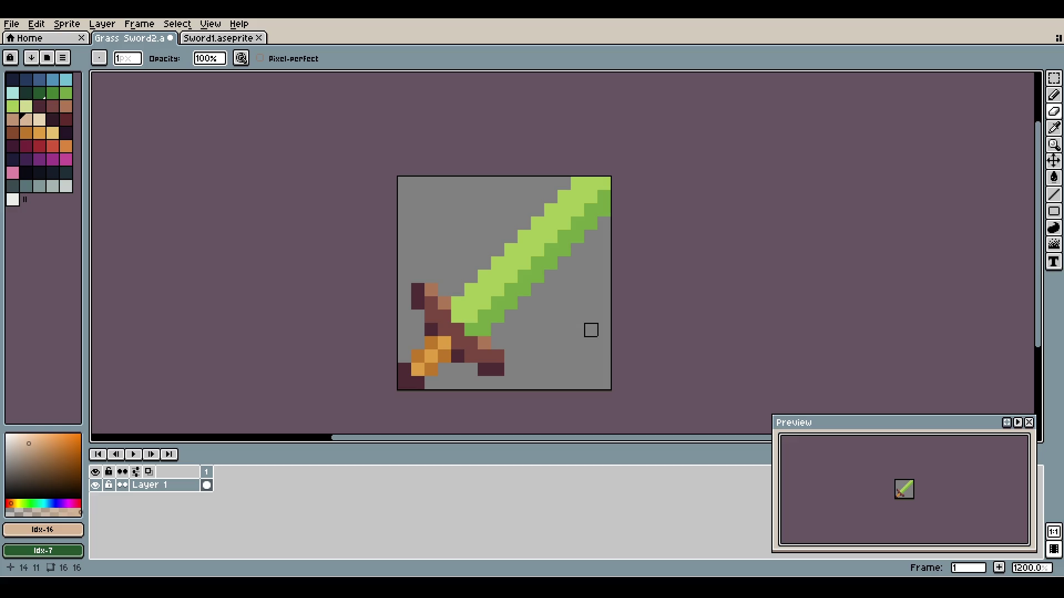
- Touch up the guard tip with the sampled brown #ad7757 and recentre the sprite
alt+click(484, 343)
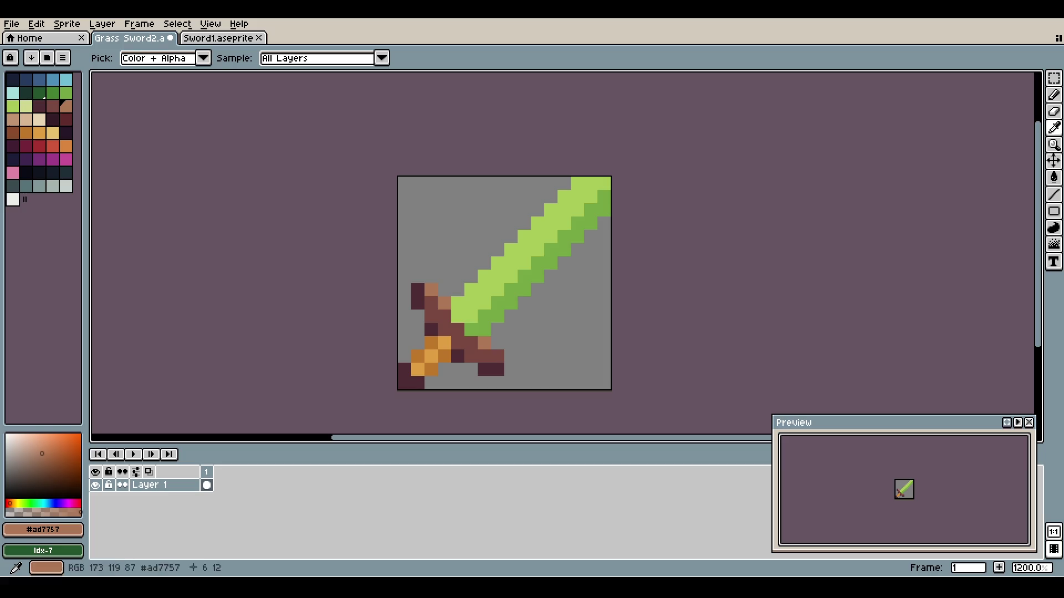
click(498, 356)
scroll(576, 303, down, 3)
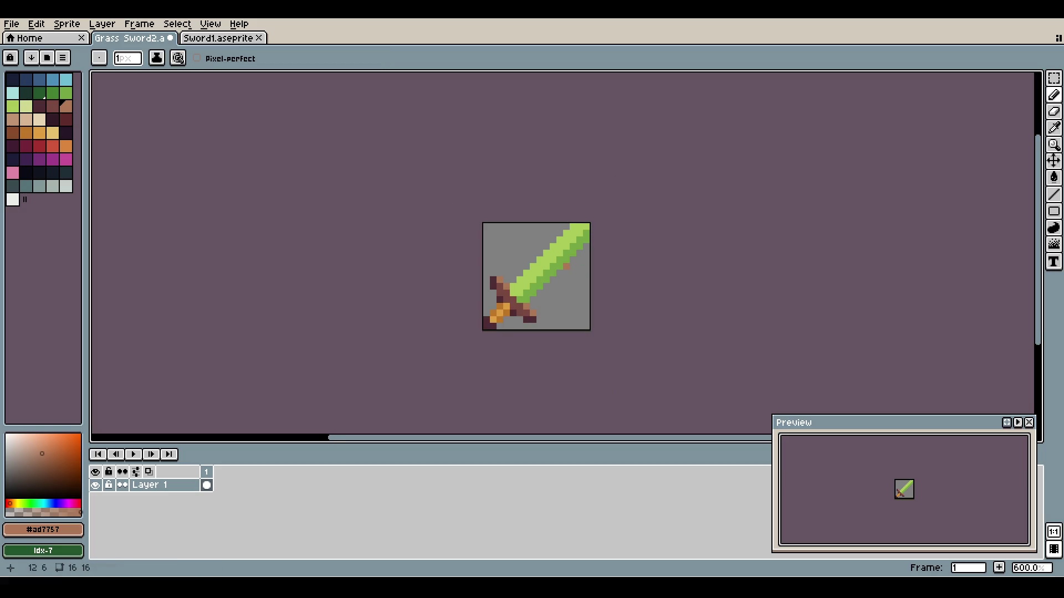
scroll(577, 303, up, 3)
key(space)
drag(538, 277, 566, 285)
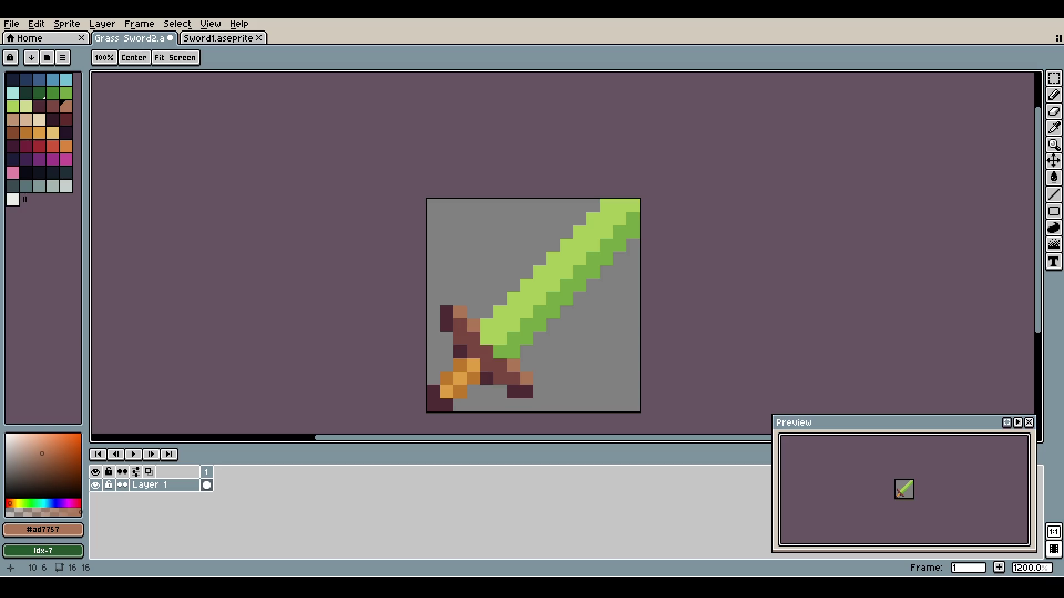
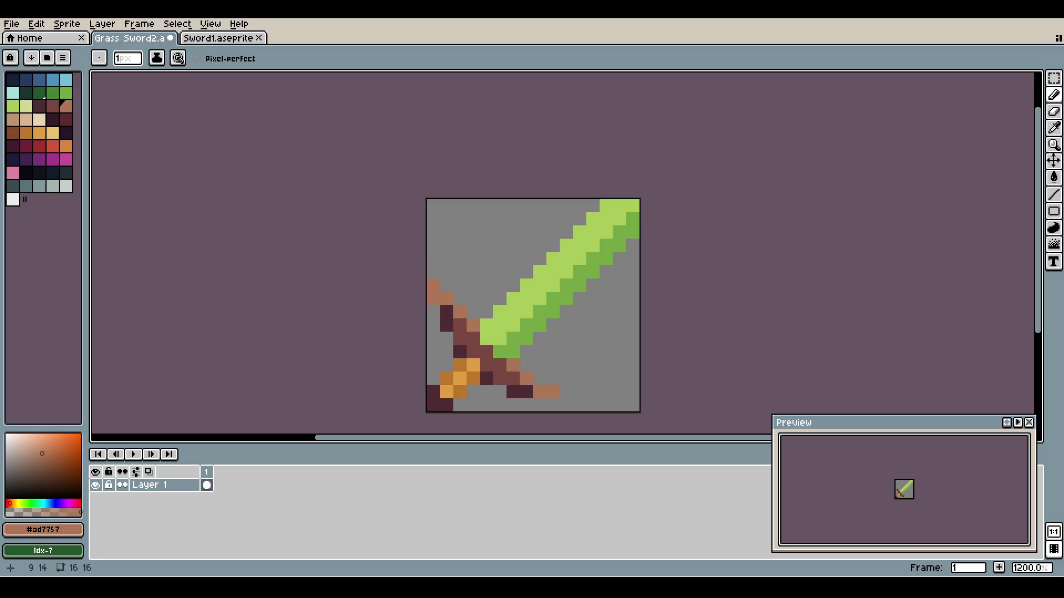
- Nudge the crossguard pixels and undo a stray brown pixel placed in the blade
key(v)
key(b)
key(ctrl+z)
click(553, 298)
scroll(552, 298, down, 2)
scroll(552, 298, down, 1)
scroll(569, 278, up, 3)
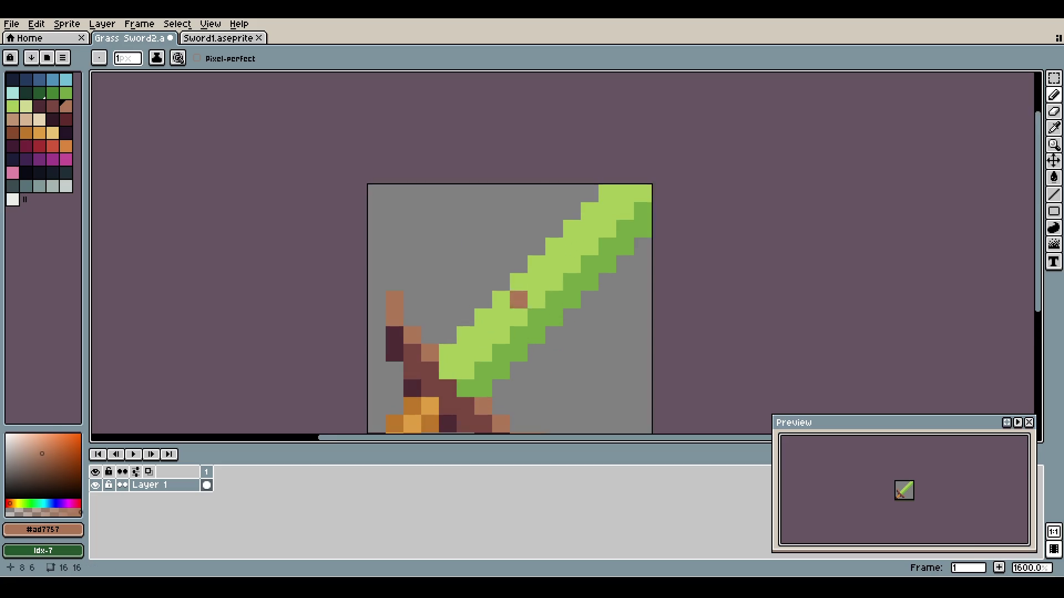
key(ctrl+z)
- Remove the remaining stray brown pixels from the blade and the handle top
scroll(535, 291, down, 2)
drag(532, 296, 544, 290)
scroll(527, 296, up, 1)
click(529, 307)
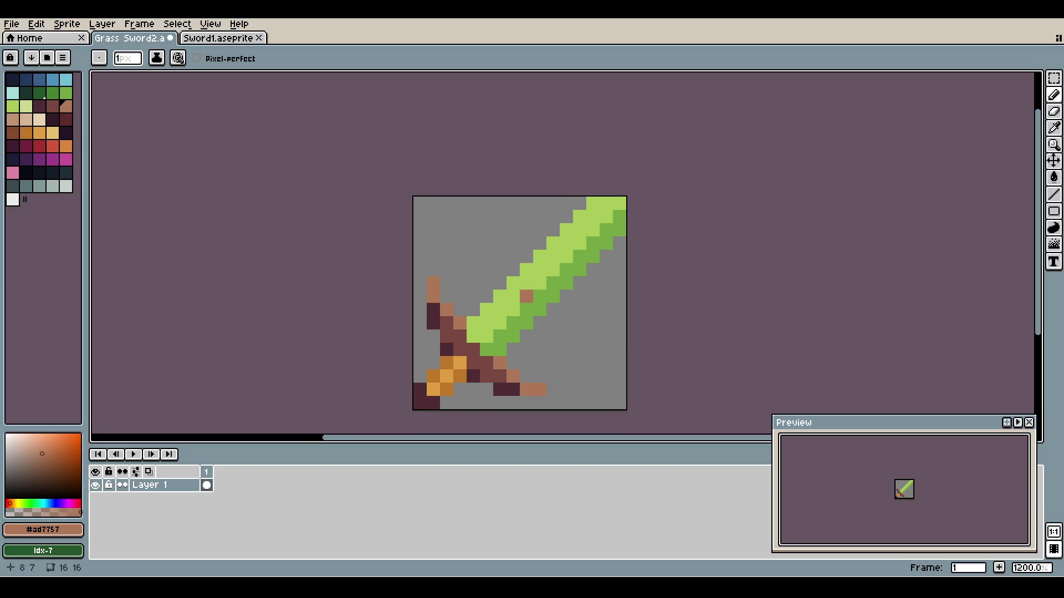
key(v)
key(ctrl+z)
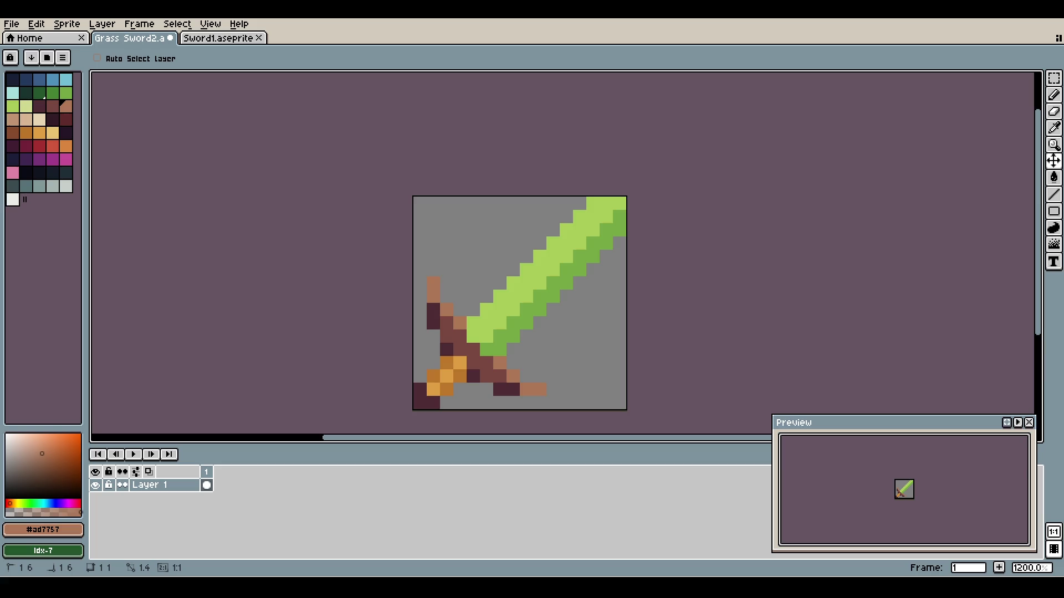
key(b)
click(460, 270)
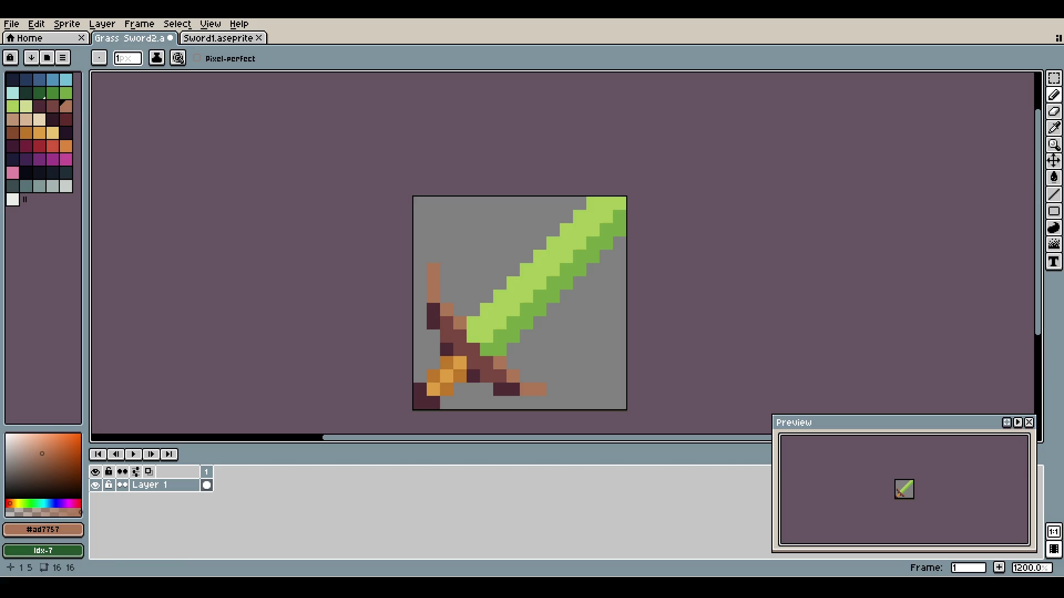
key(ctrl+z)
- Repaint the orange crossguard pixels in reddish-brown and tan
click(13, 105)
click(52, 105)
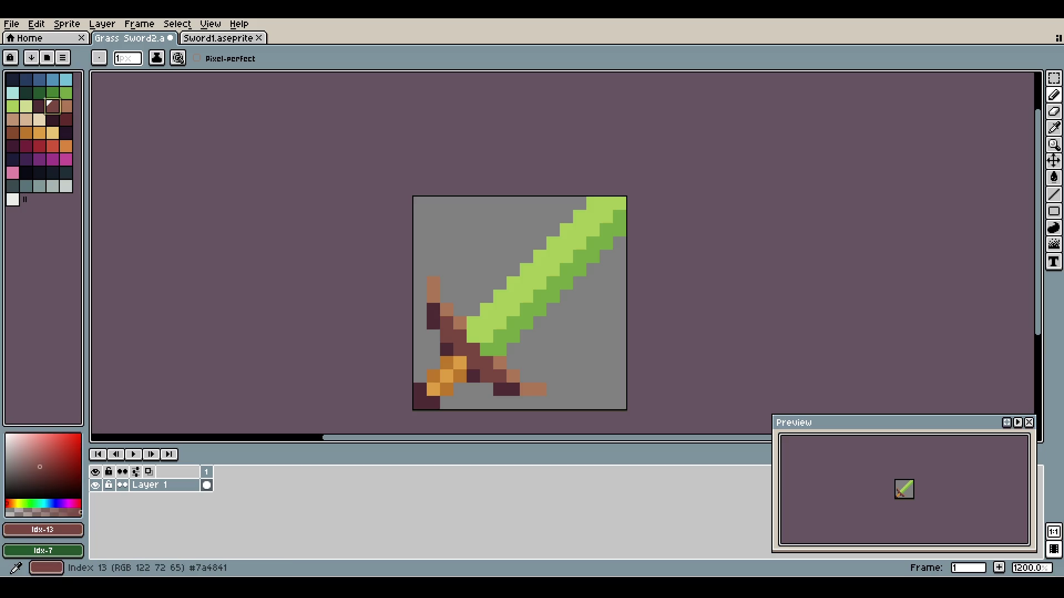
click(447, 362)
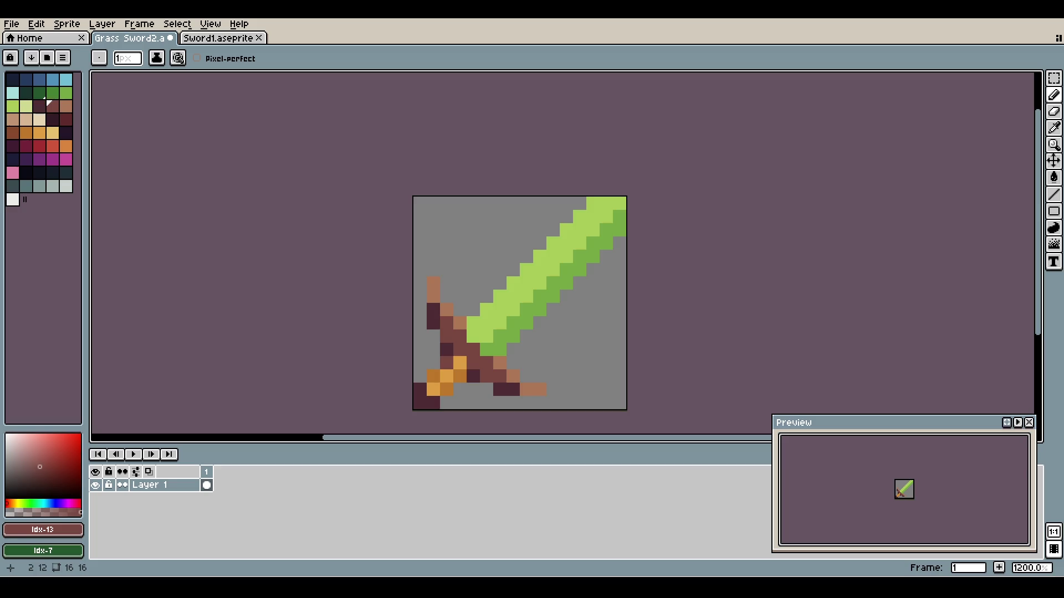
click(432, 378)
click(459, 377)
click(446, 391)
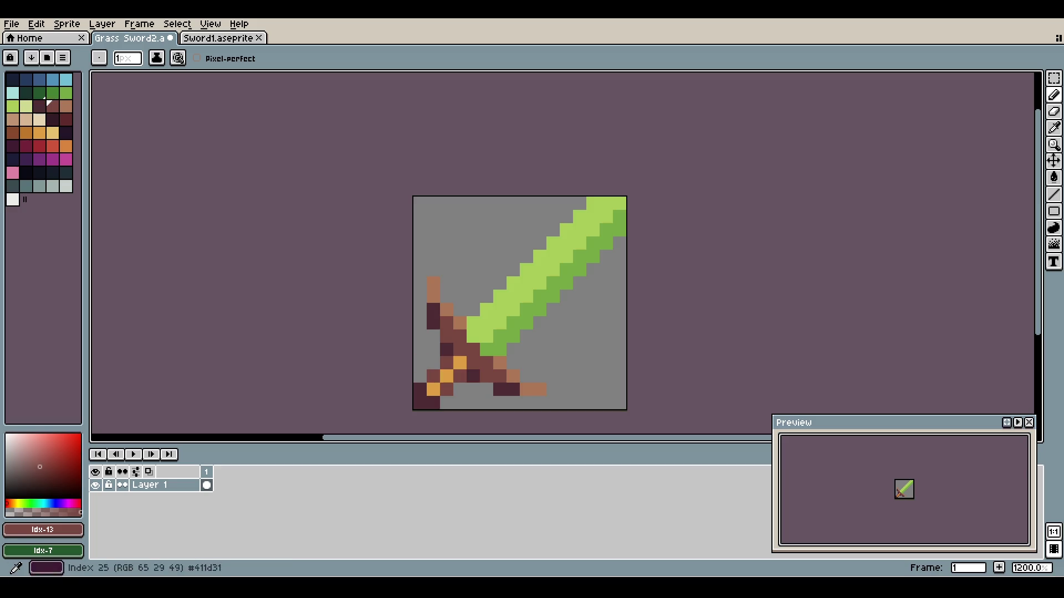
click(66, 106)
click(432, 391)
click(445, 377)
click(459, 363)
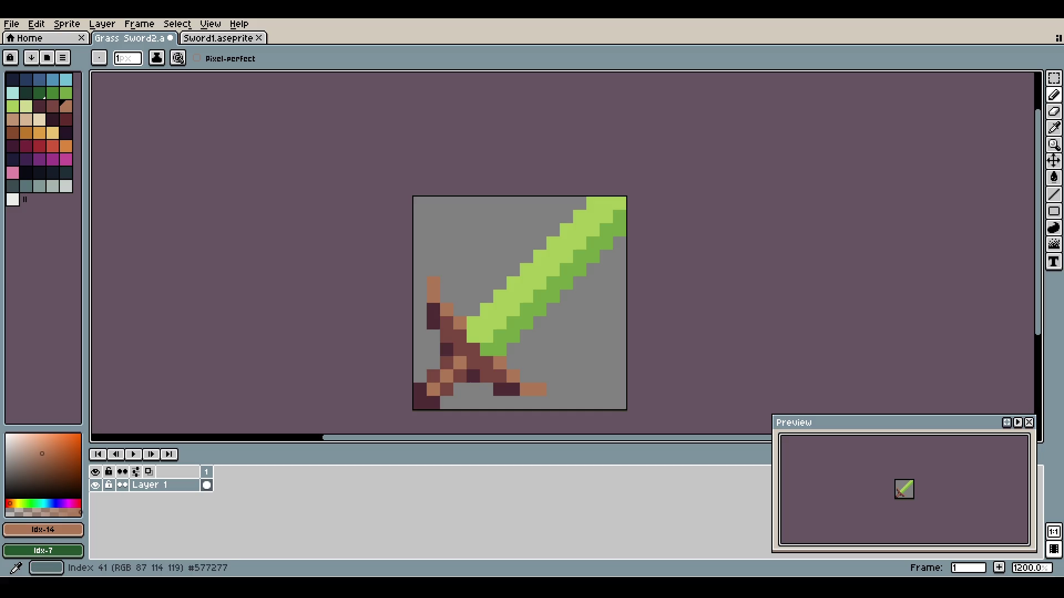
- Recolour the hilt's dark outline grey-teal and add a lighter grey-teal line along it
click(26, 186)
drag(433, 308, 433, 322)
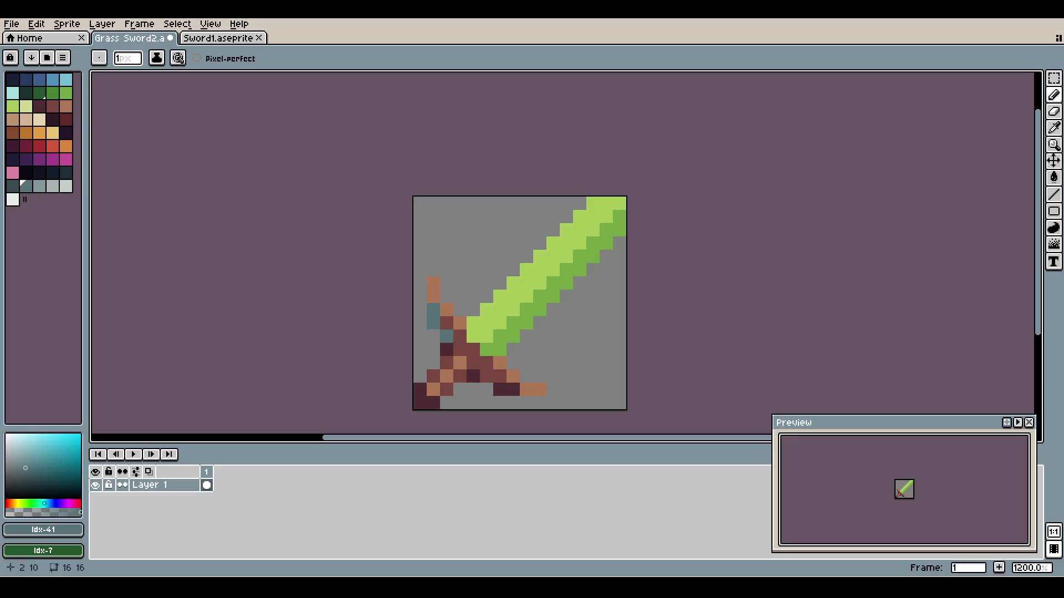
click(446, 349)
click(473, 375)
click(499, 388)
click(513, 389)
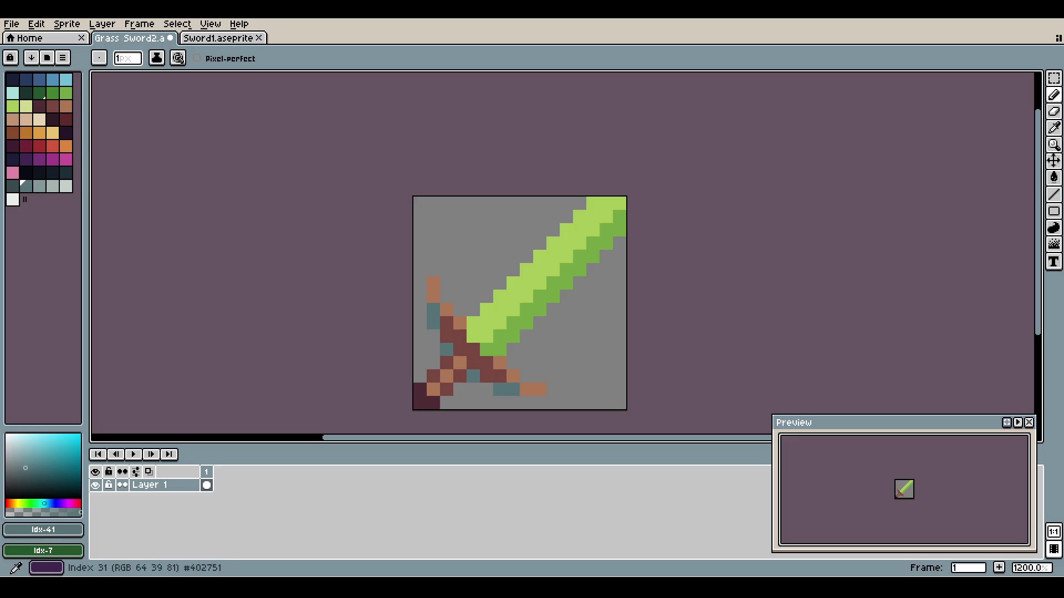
click(39, 186)
click(446, 322)
mouse_move(446, 322)
mouse_down()
mouse_move(460, 349)
mouse_move(499, 375)
mouse_up()
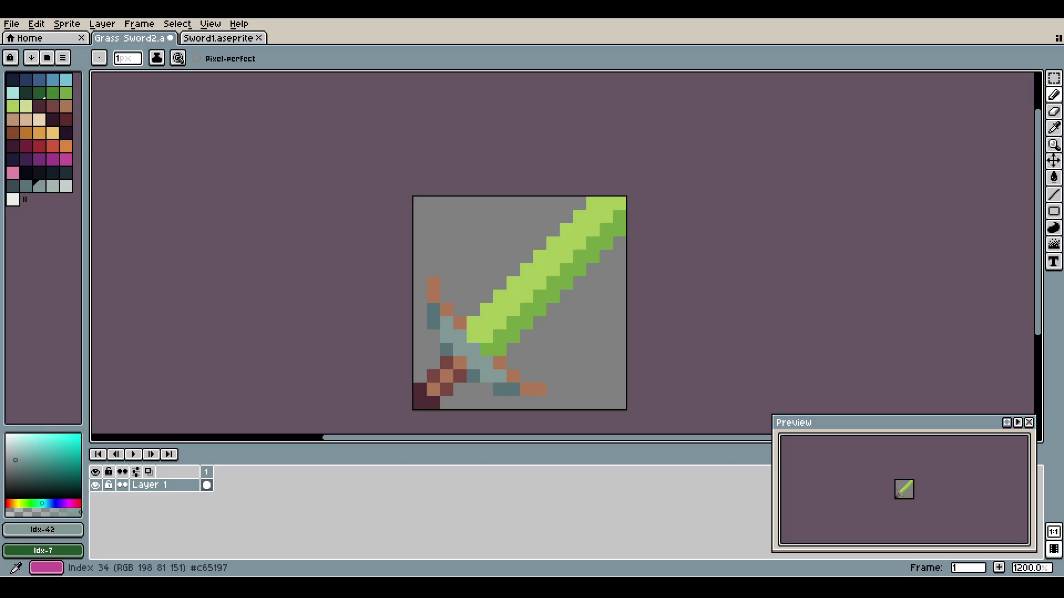
- Turn the remaining brown hilt and guard edge pixels light grey
click(52, 185)
drag(433, 296, 433, 283)
click(446, 309)
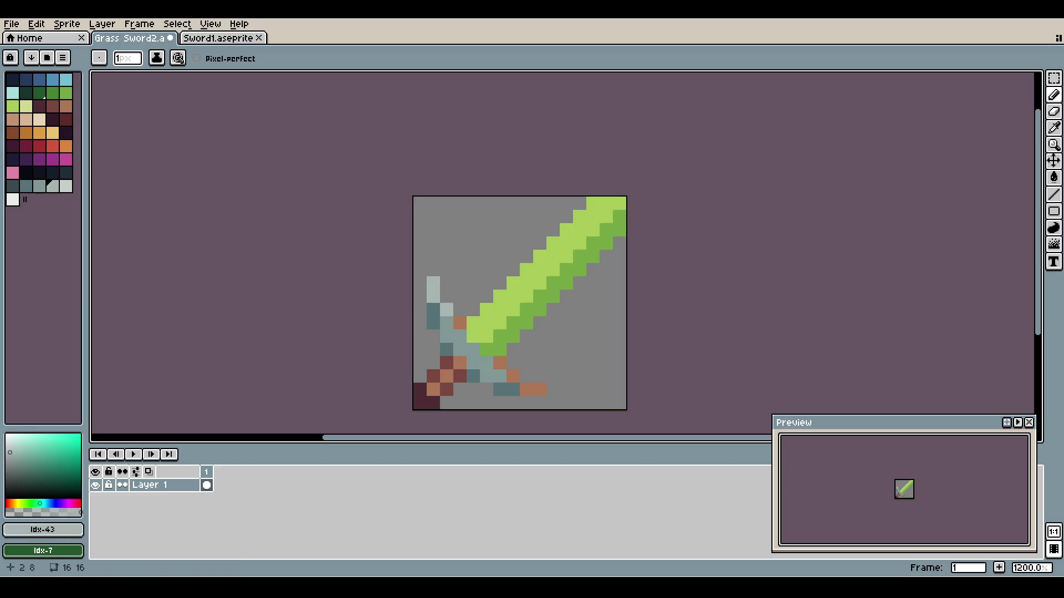
click(459, 323)
click(499, 362)
click(512, 375)
click(525, 388)
click(539, 389)
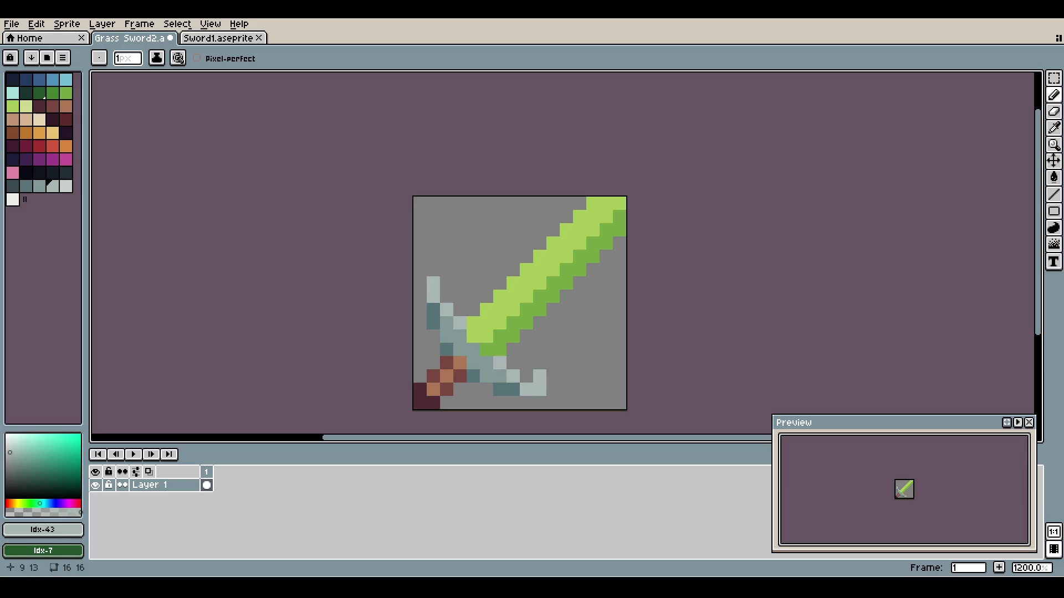
- Paint the bottom-left pommel pixels teal-grey with a darker teal corner pixel
click(39, 106)
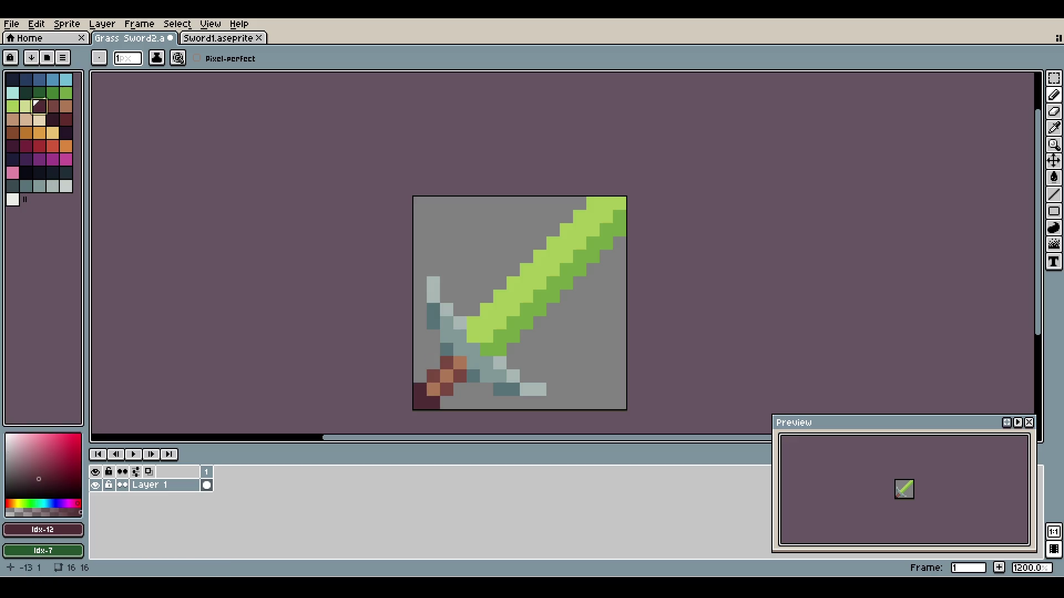
click(26, 185)
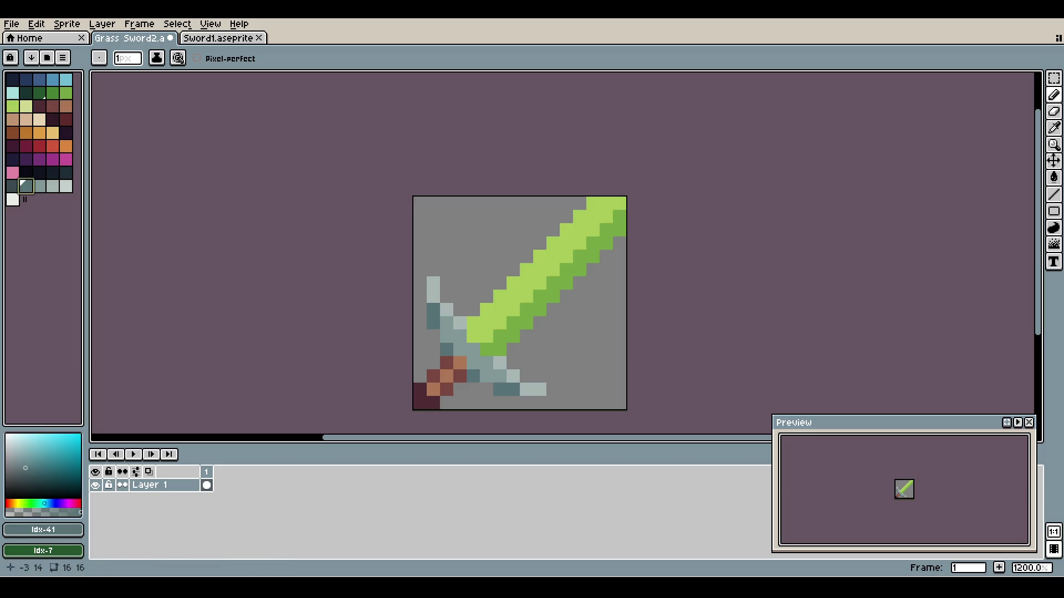
mouse_move(419, 389)
mouse_down()
mouse_move(418, 403)
mouse_move(433, 404)
mouse_up()
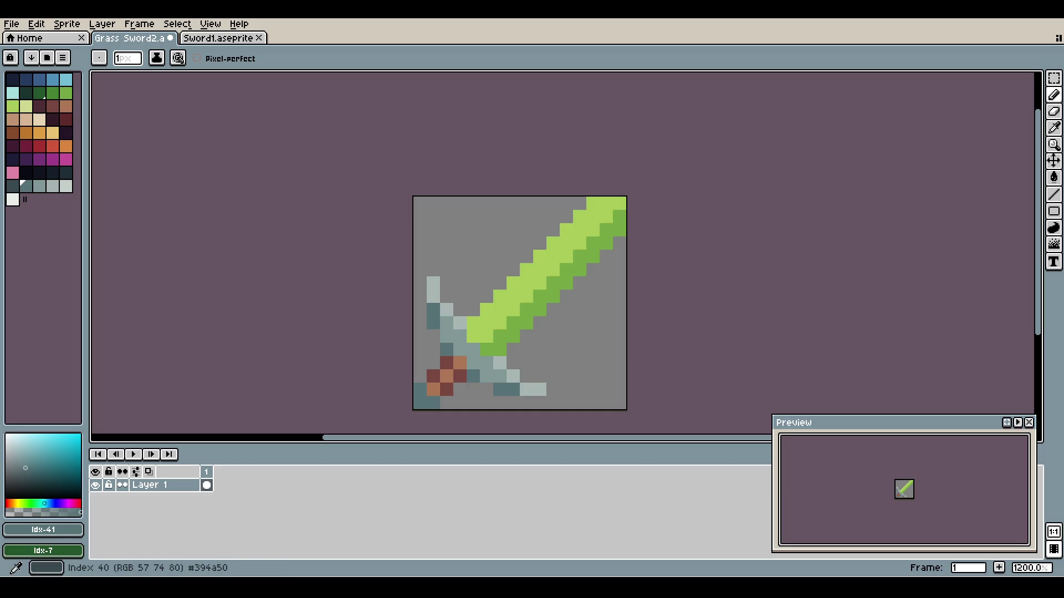
click(13, 185)
click(419, 404)
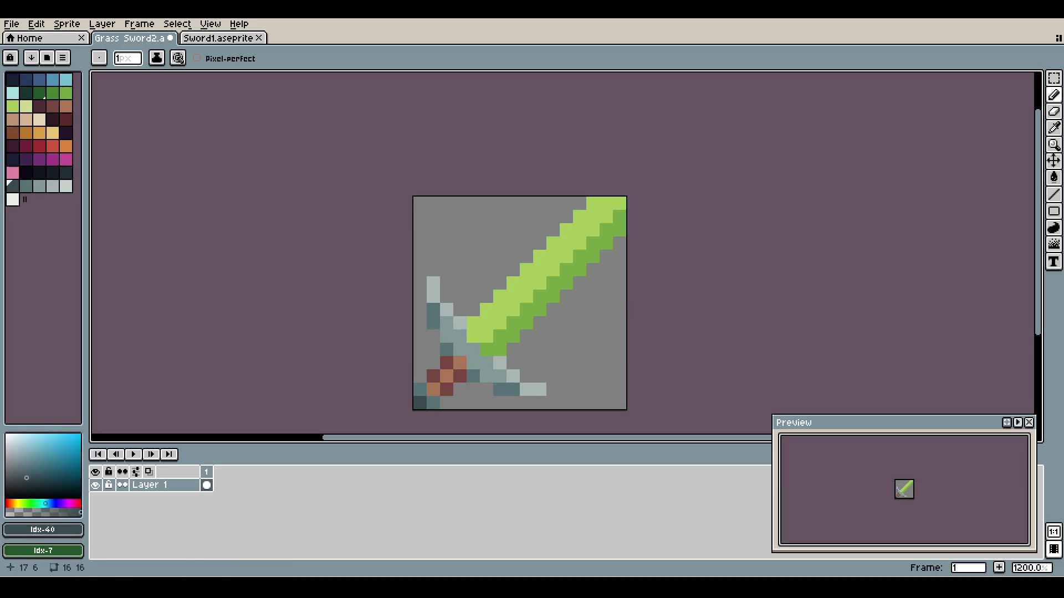
key(ctrl+z)
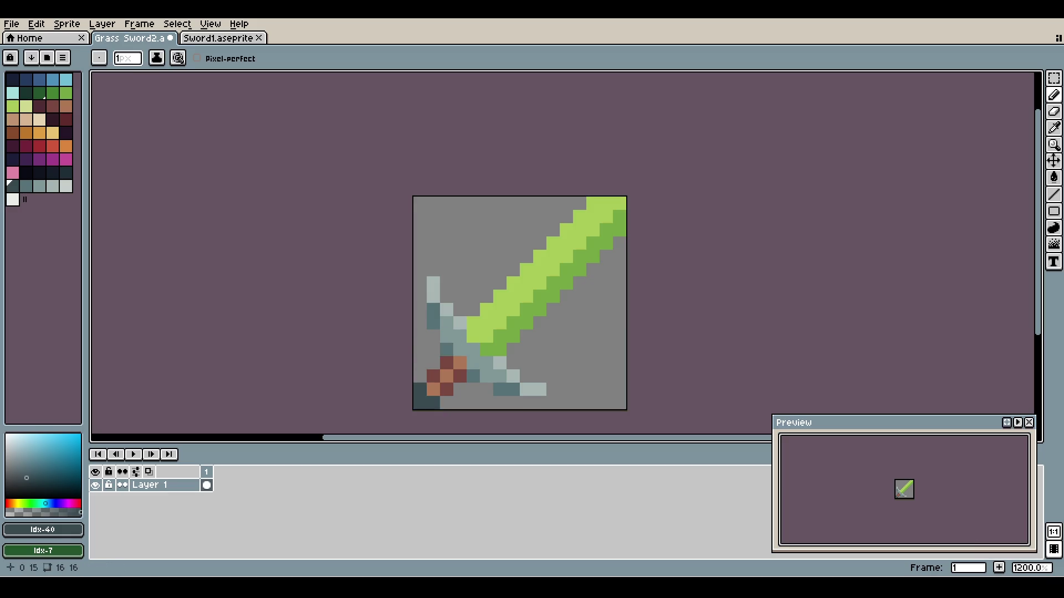
key(ctrl+z)
key(ctrl+z)
key(ctrl+z)
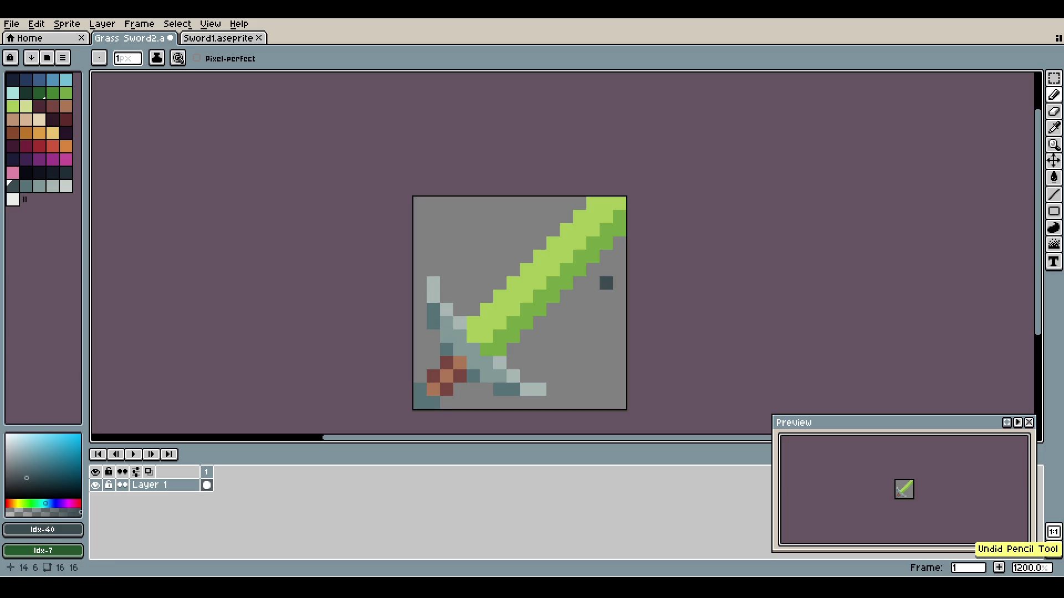
- Paint the pommel dark teal and undo the stray dark pixels beside the blade
drag(418, 390, 432, 404)
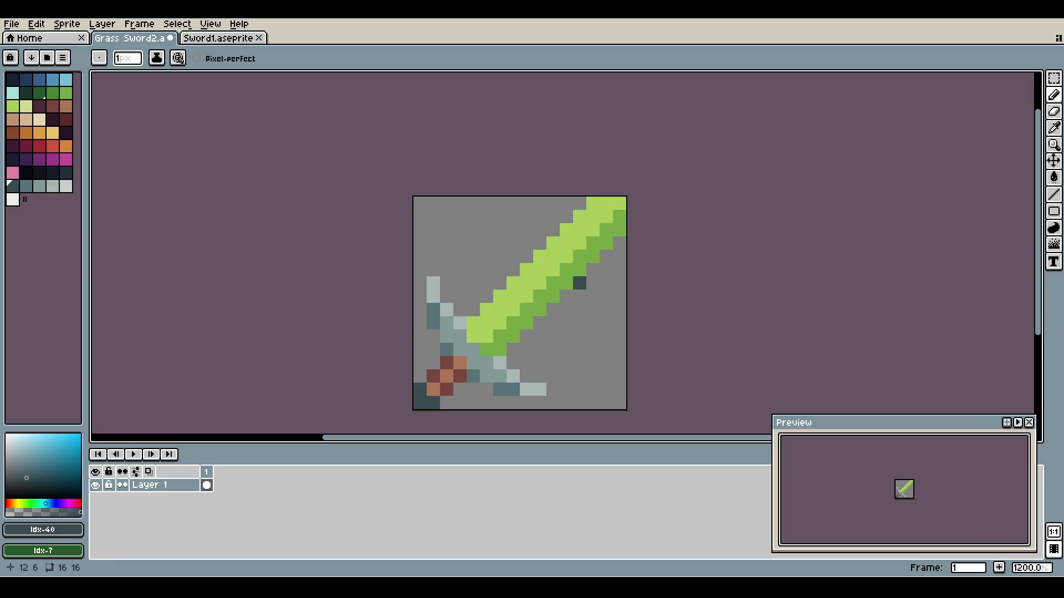
scroll(579, 282, down, 1)
scroll(579, 282, down, 1)
scroll(578, 282, up, 1)
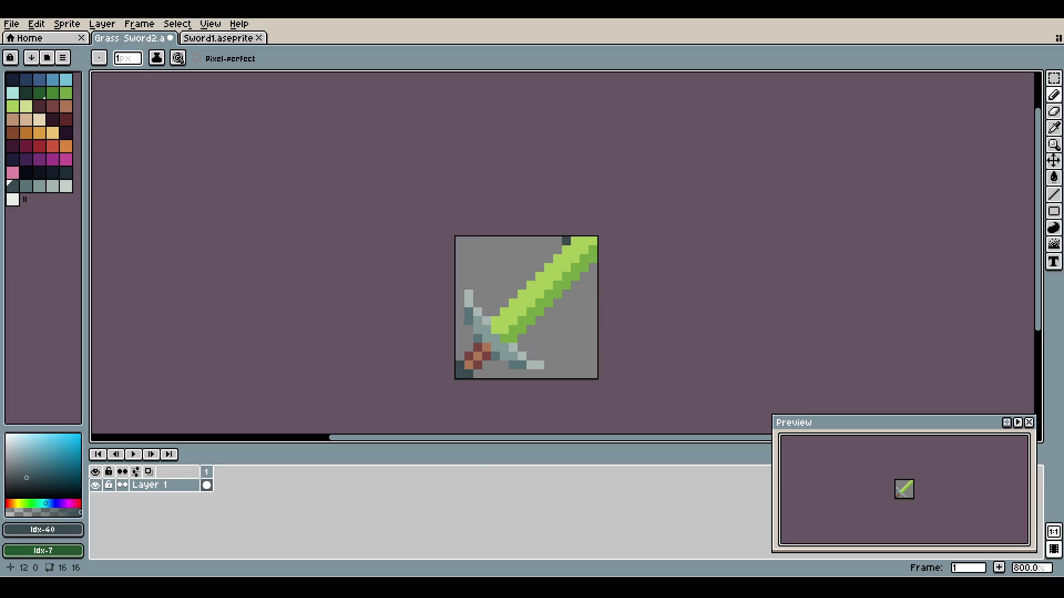
key(ctrl+z)
scroll(546, 255, down, 1)
scroll(543, 252, up, 2)
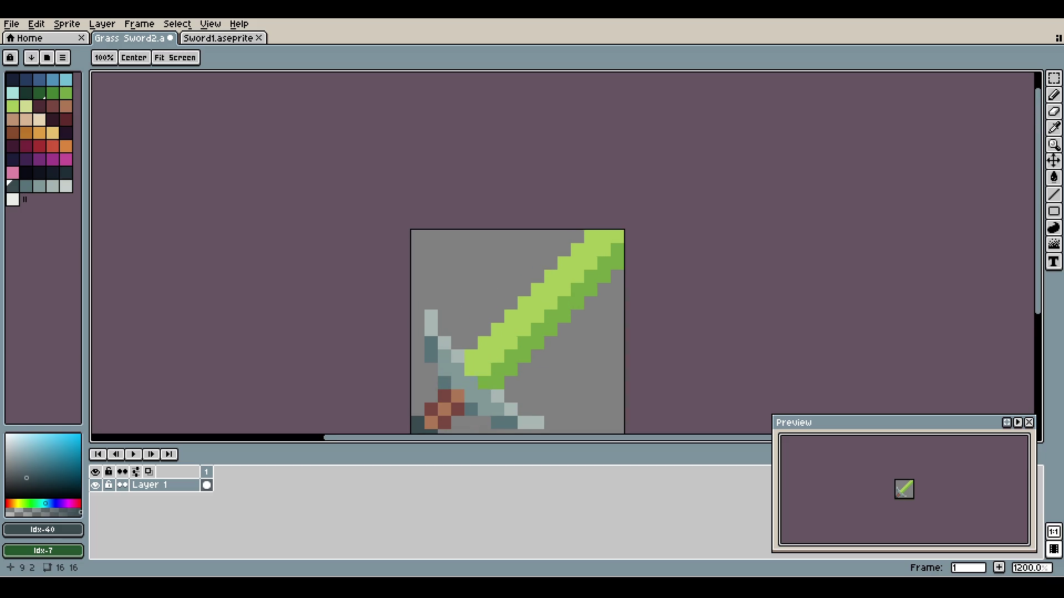
drag(536, 263, 546, 193)
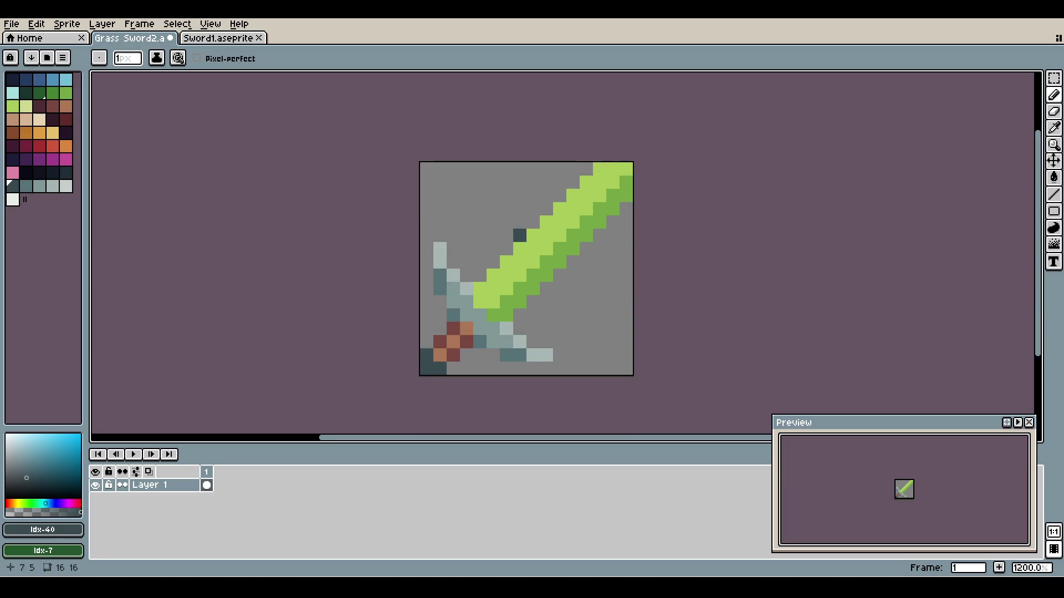
scroll(492, 231, down, 2)
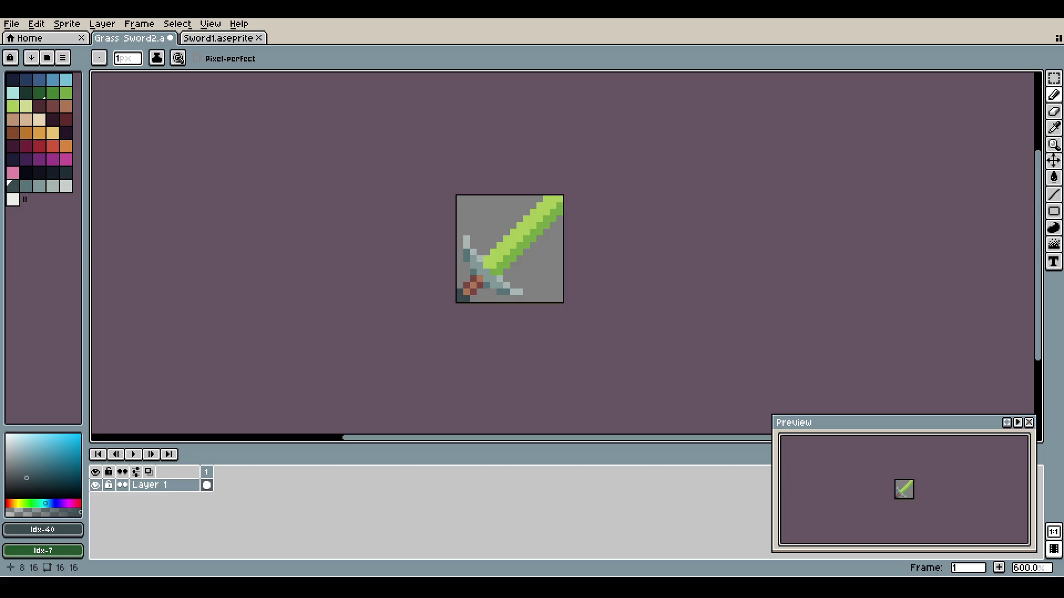
key(ctrl+z)
key(ctrl+y)
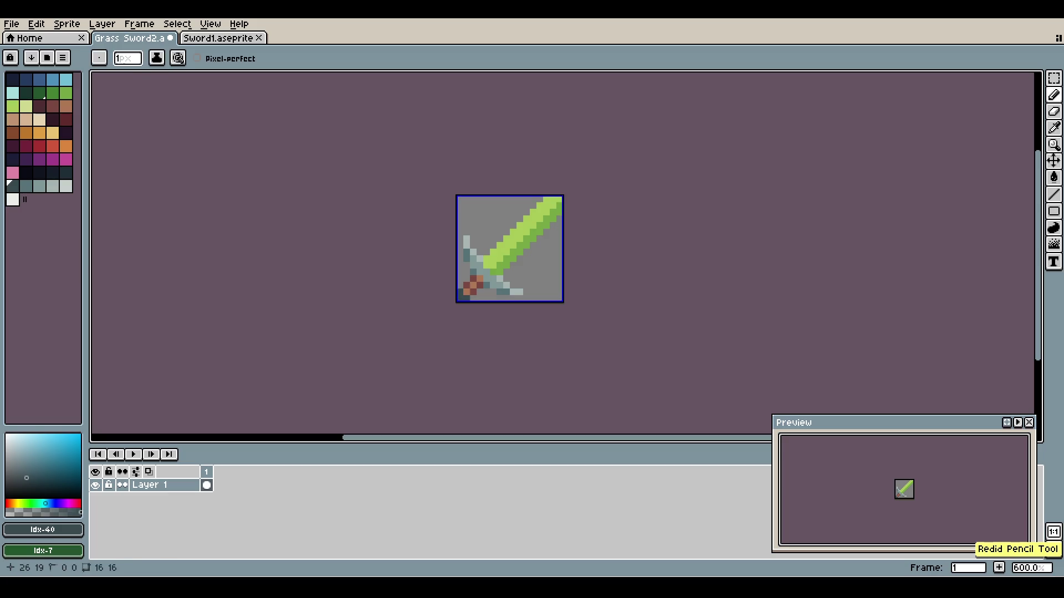
key(ctrl+z)
scroll(475, 220, up, 4)
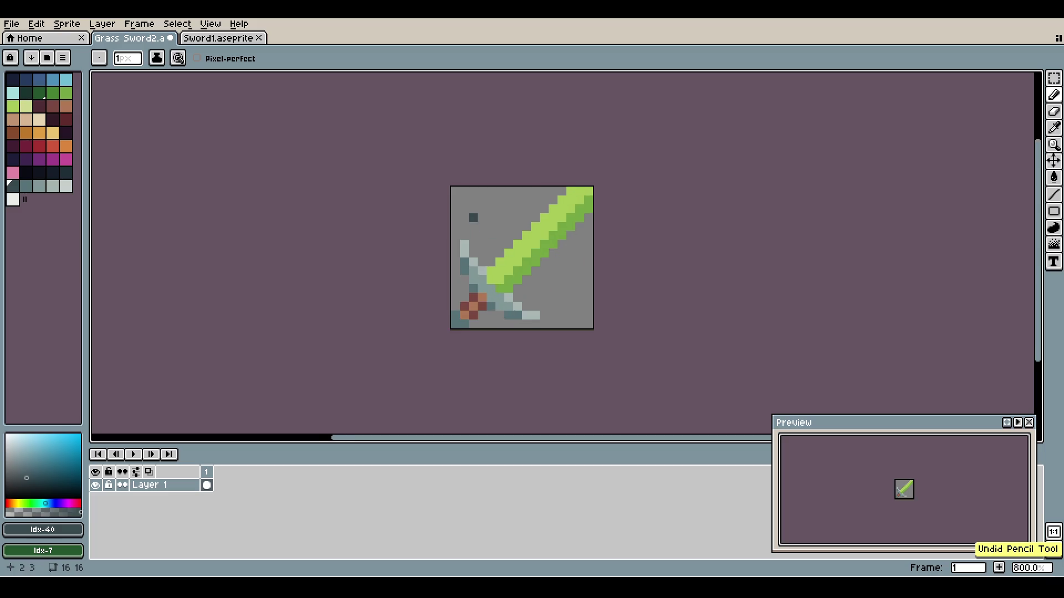
scroll(543, 274, down, 3)
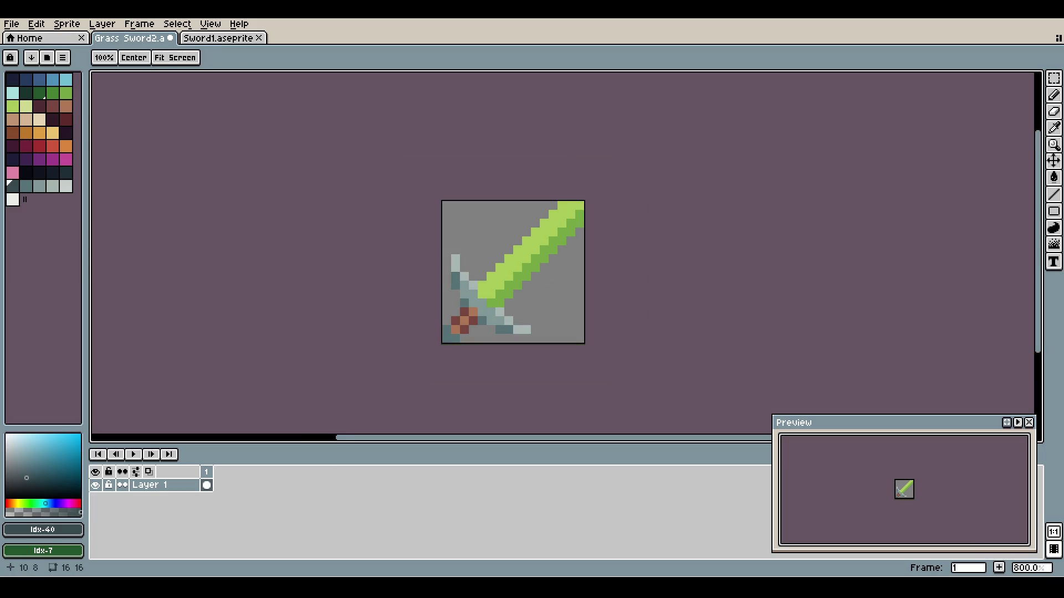
scroll(544, 274, up, 2)
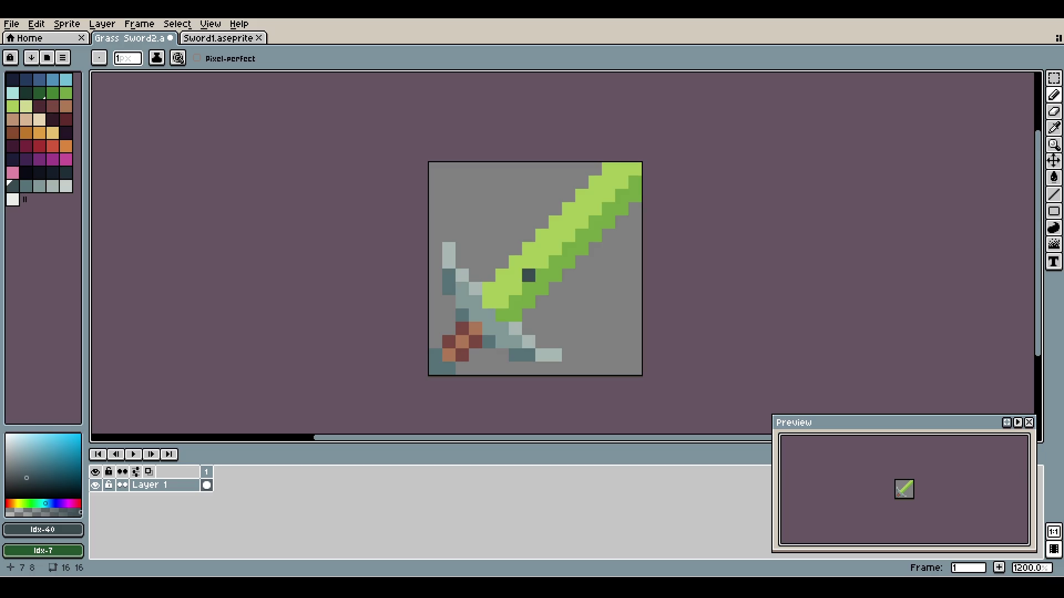
- Fill the selected blade with white, undoing a stray orange pixel, then deselect
key(i)
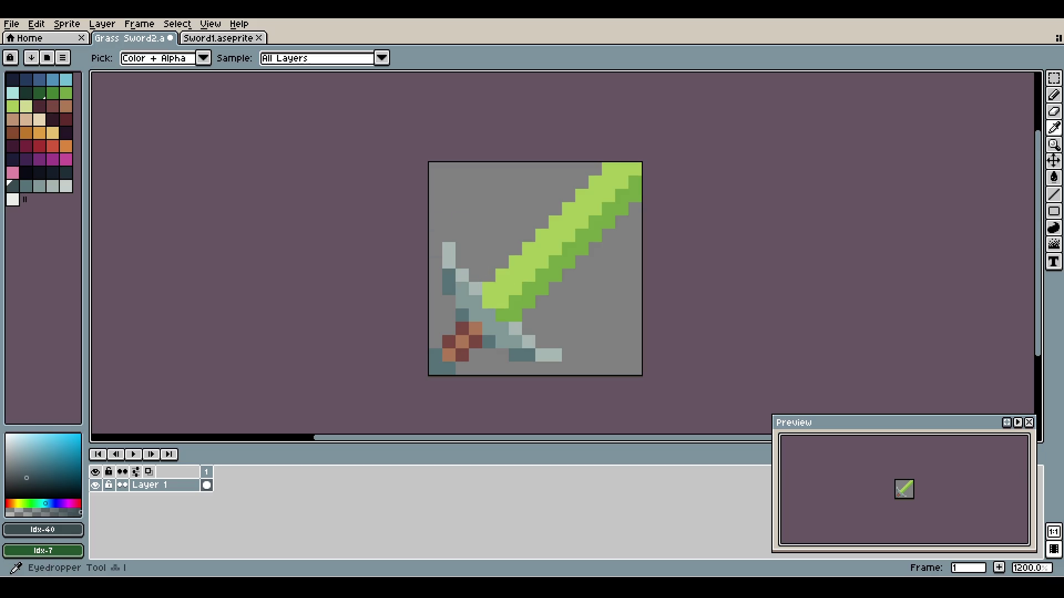
key(w)
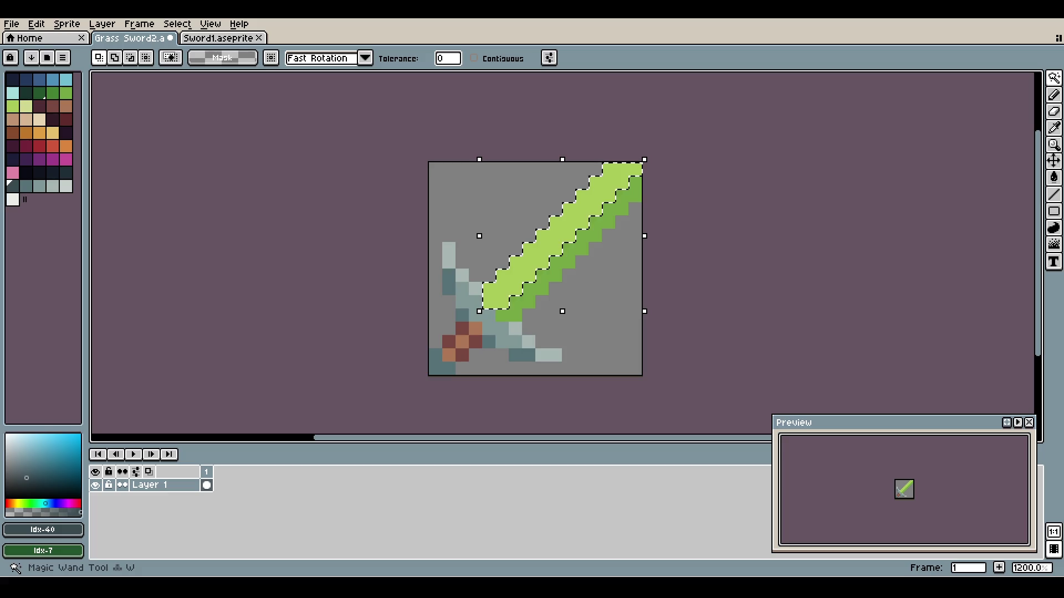
key(b)
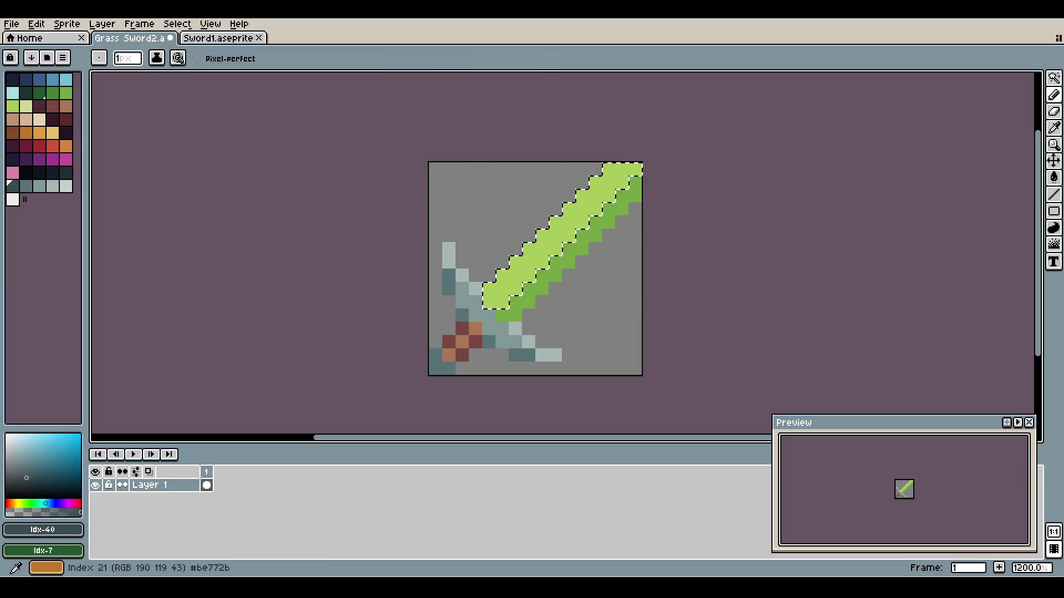
click(26, 133)
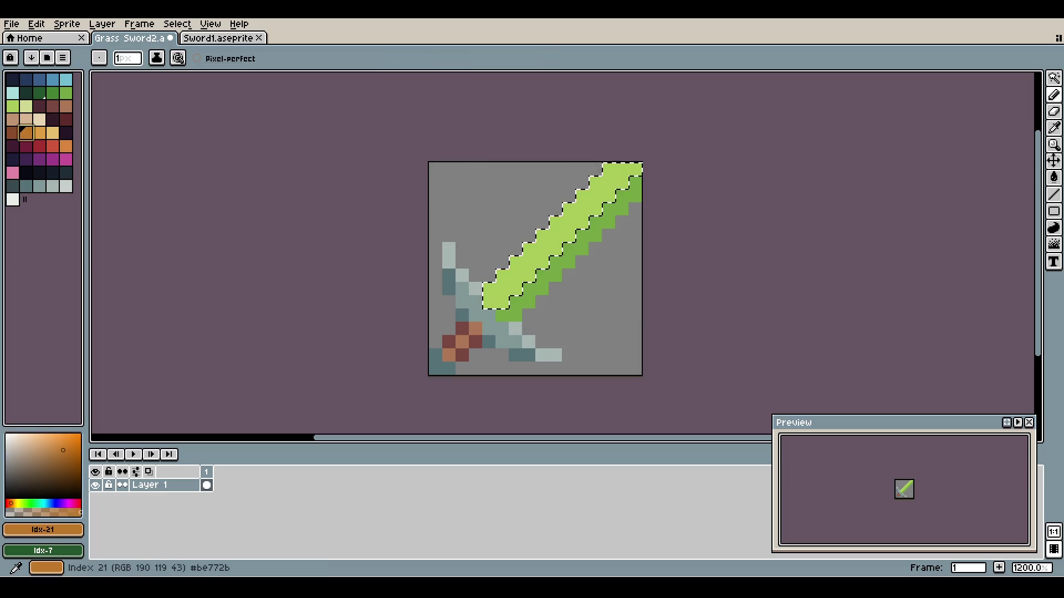
click(515, 263)
key(g)
key(ctrl+z)
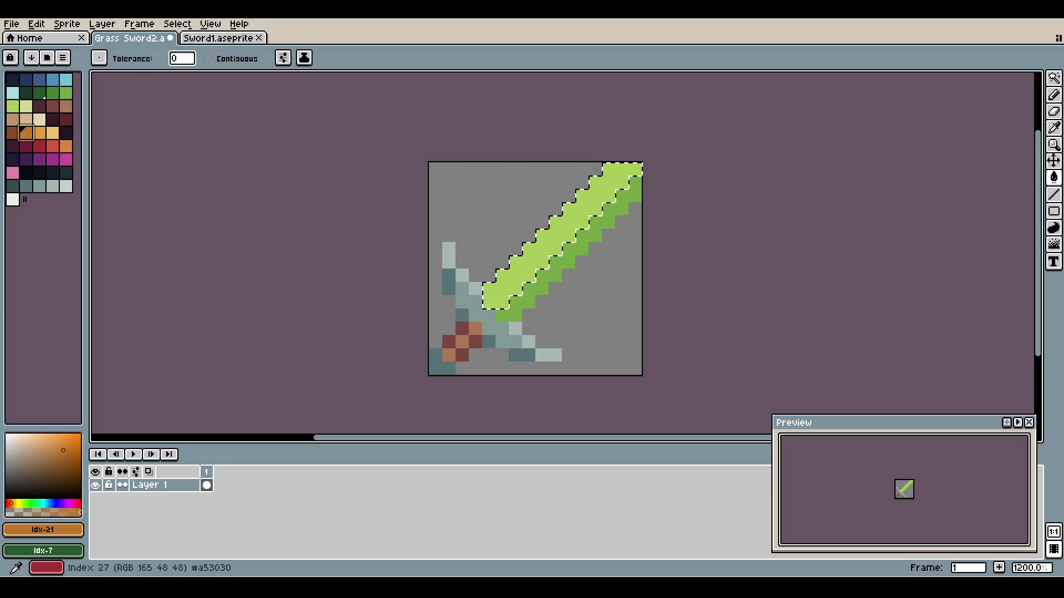
click(66, 185)
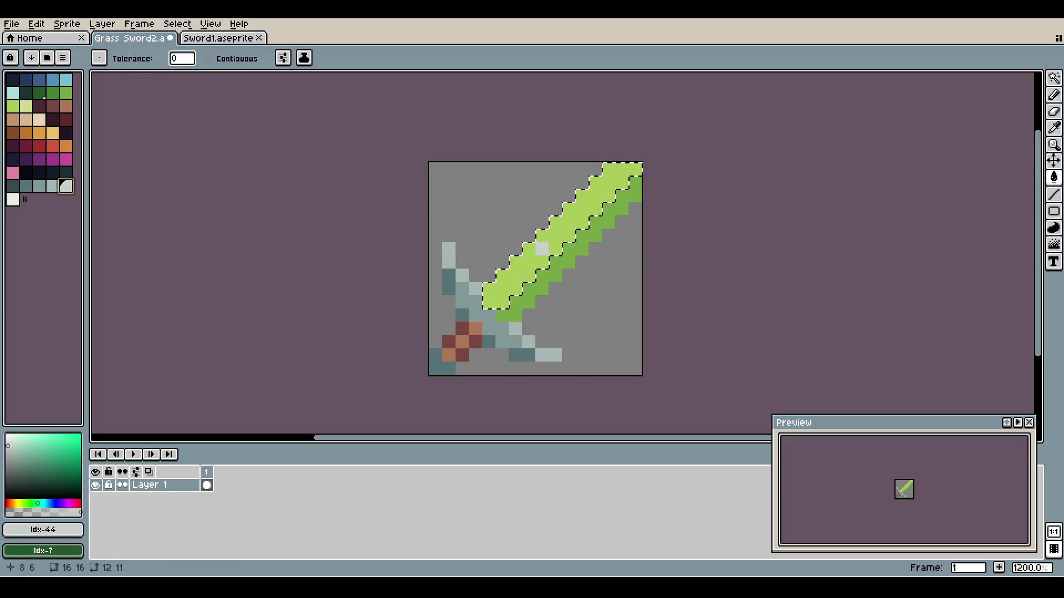
click(536, 248)
click(12, 199)
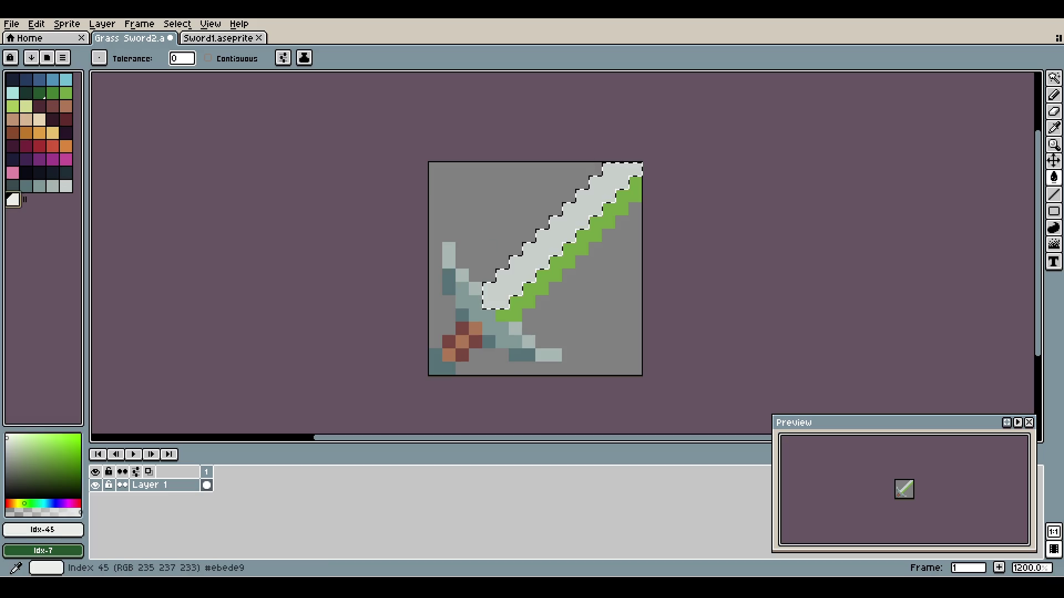
click(555, 261)
key(ctrl+d)
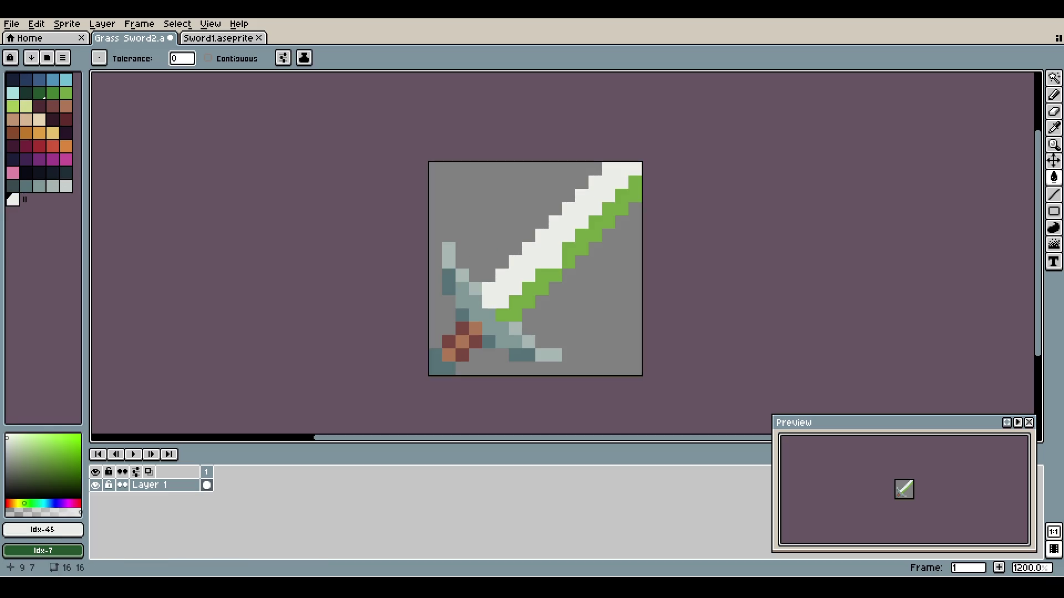
- Fill the green blade edge with light grey and compare against the original Sword1
key(w)
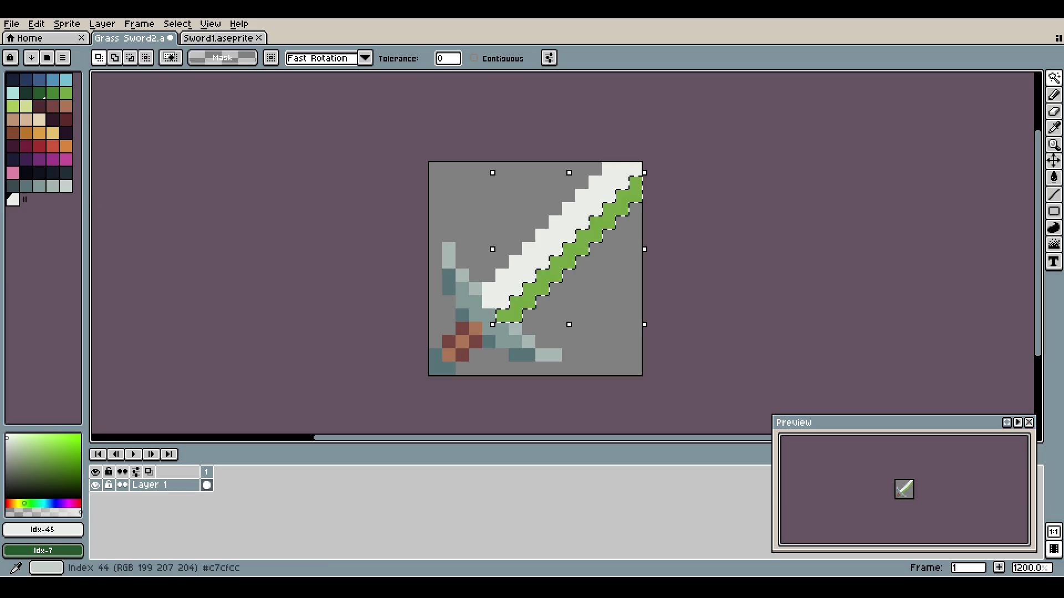
key(bracketleft)
key(f)
key(v)
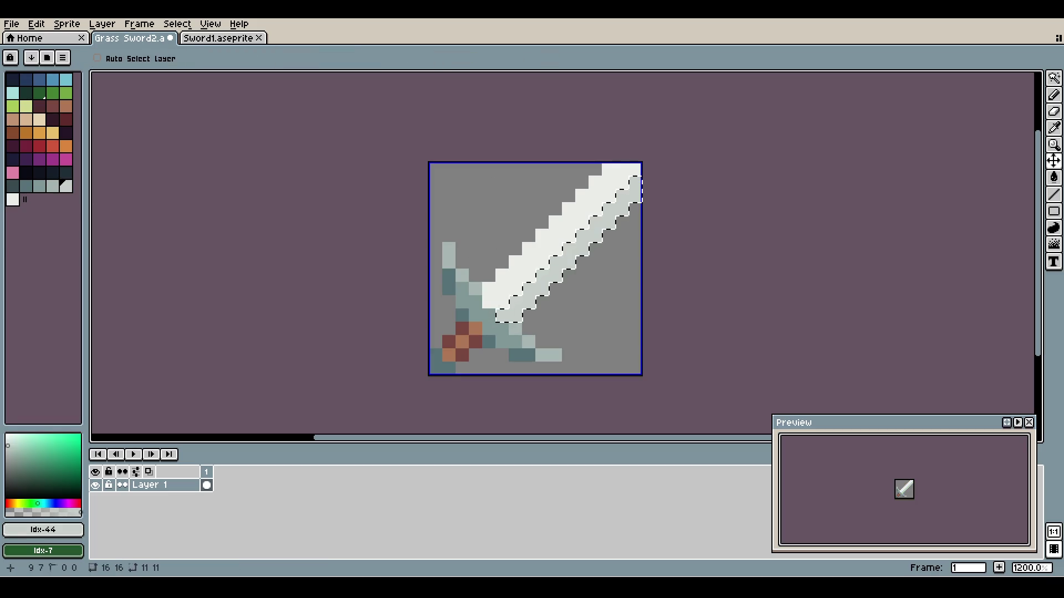
key(ctrl+d)
key(g)
scroll(520, 266, down, 2)
scroll(521, 266, up, 2)
drag(560, 234, 571, 242)
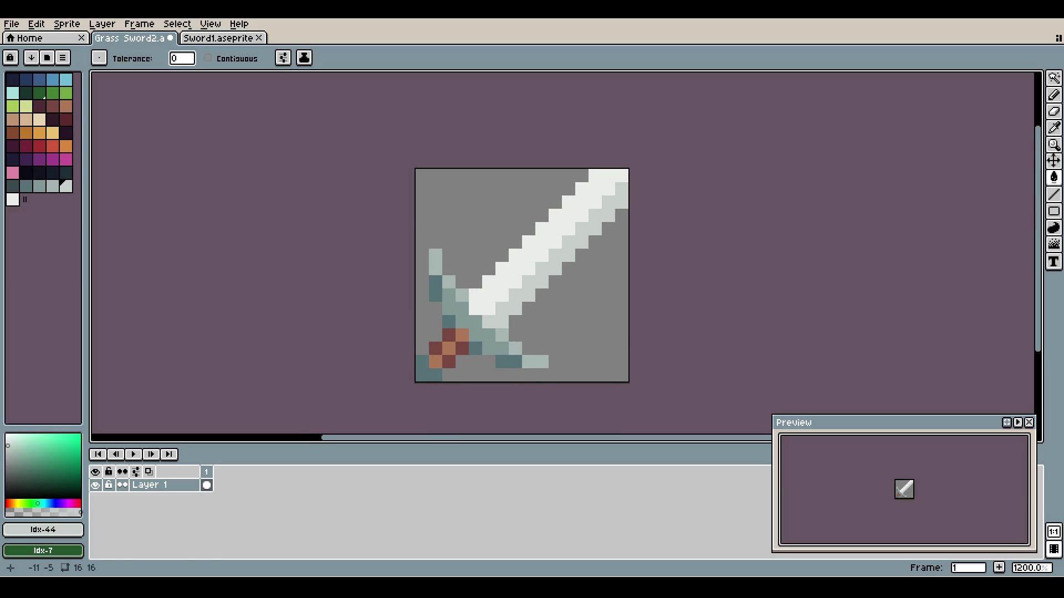
click(218, 38)
click(130, 38)
click(539, 206)
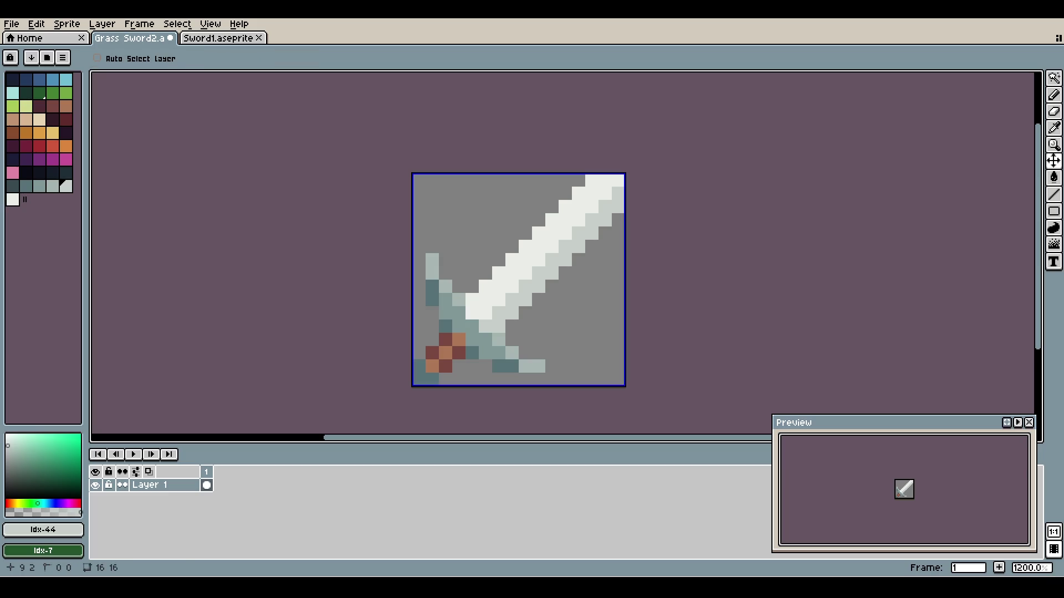
- Save as Platinum Sword1.aseprite, pick dark navy, and magic-wand select the white blade
key(ctrl+s)
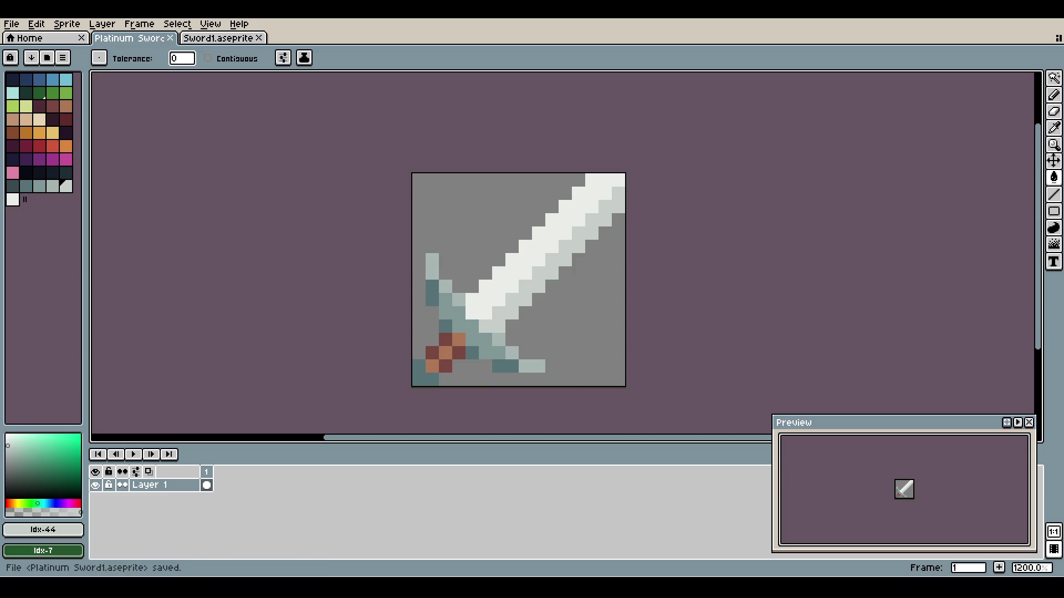
click(39, 172)
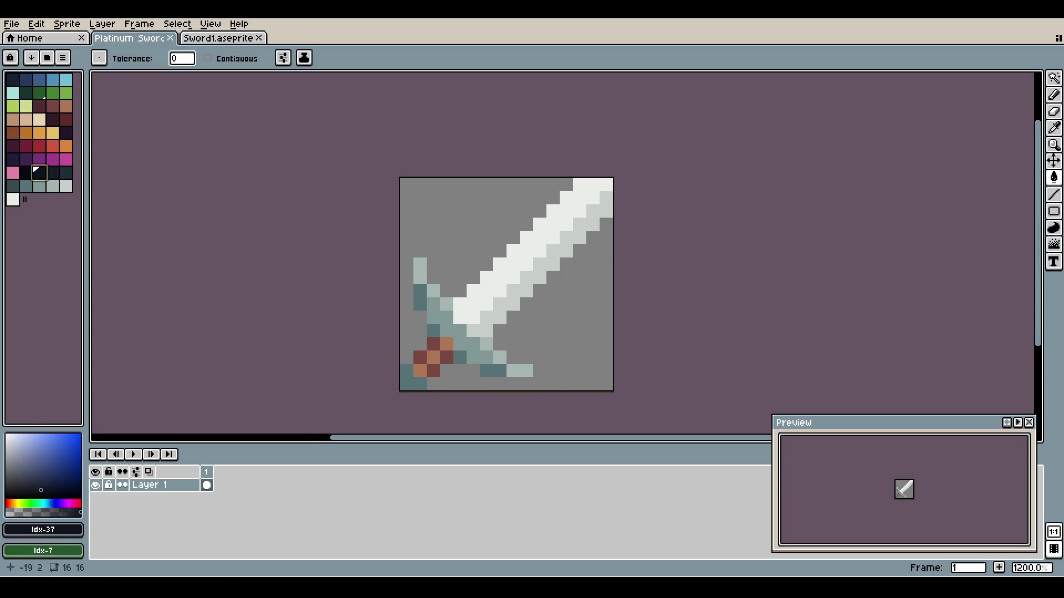
key(w)
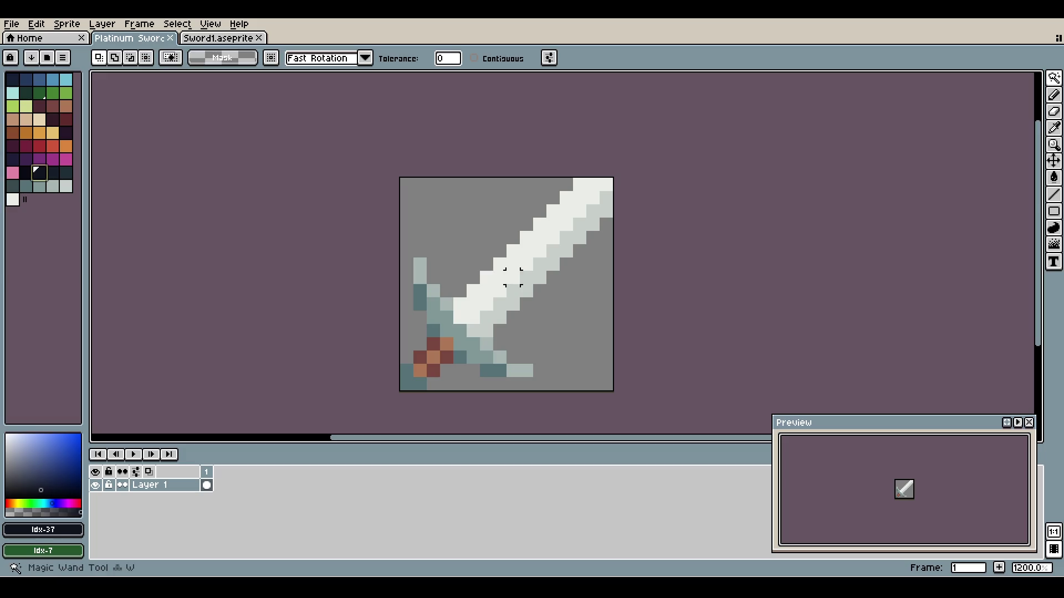
click(525, 277)
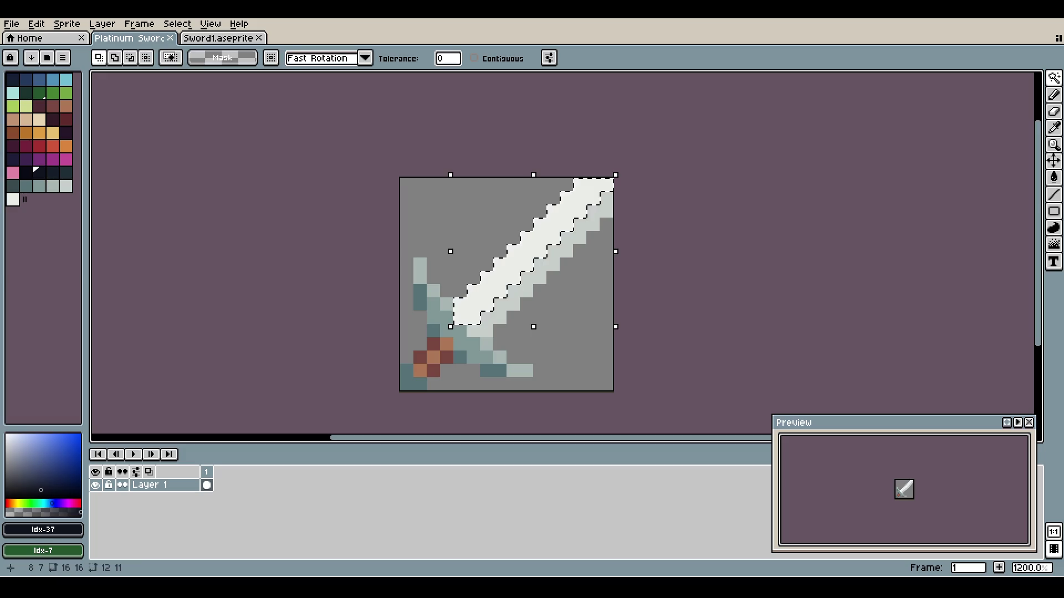
- Fill the blade and its light edge with dark navy swatches, then deselect
key(g)
click(526, 277)
key(ctrl+d)
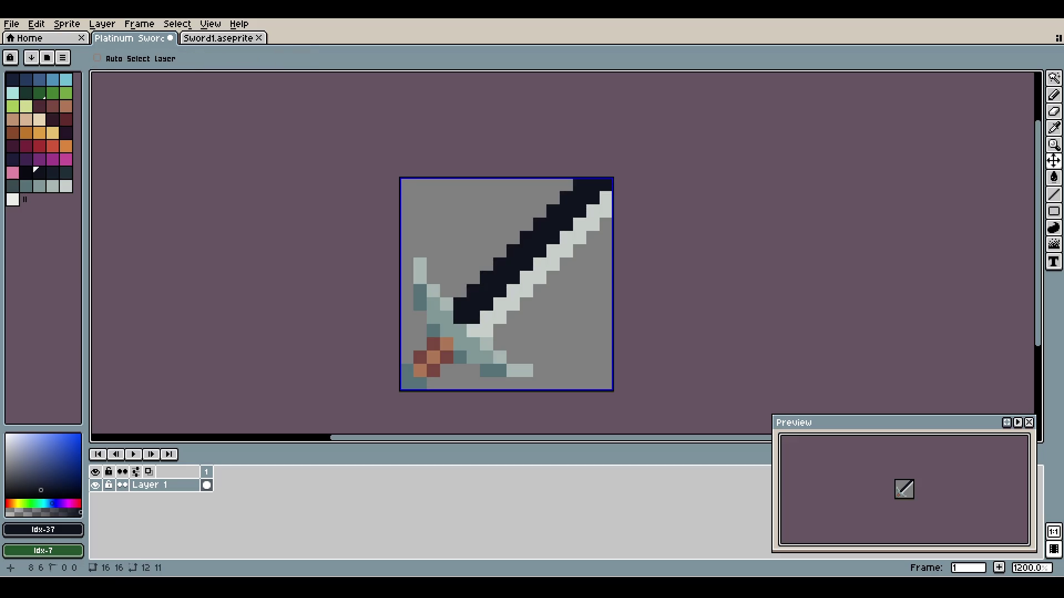
key([)
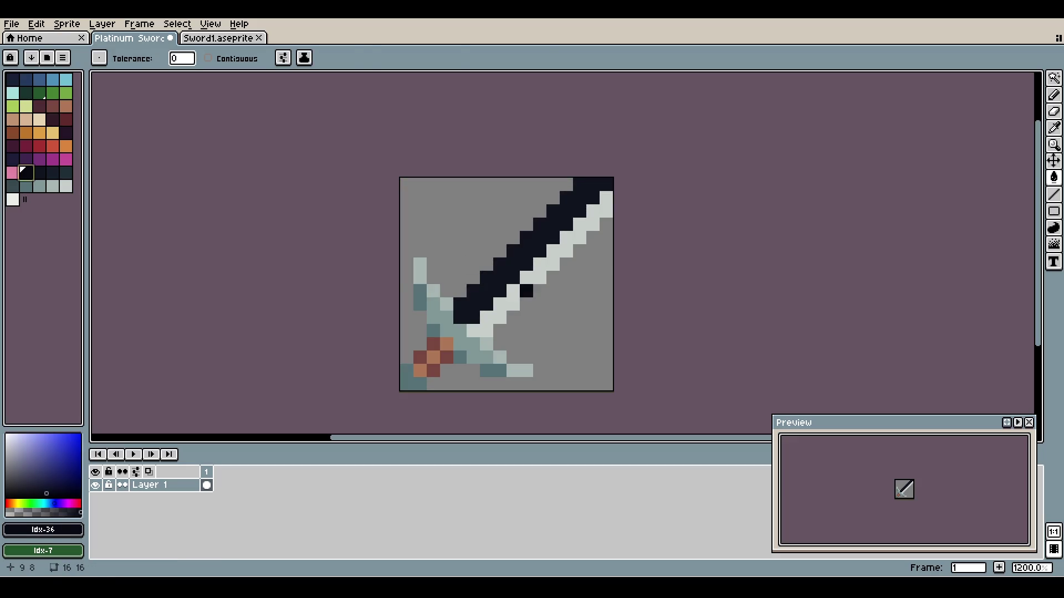
key(w)
click(526, 291)
key(g)
click(526, 291)
key(ctrl+d)
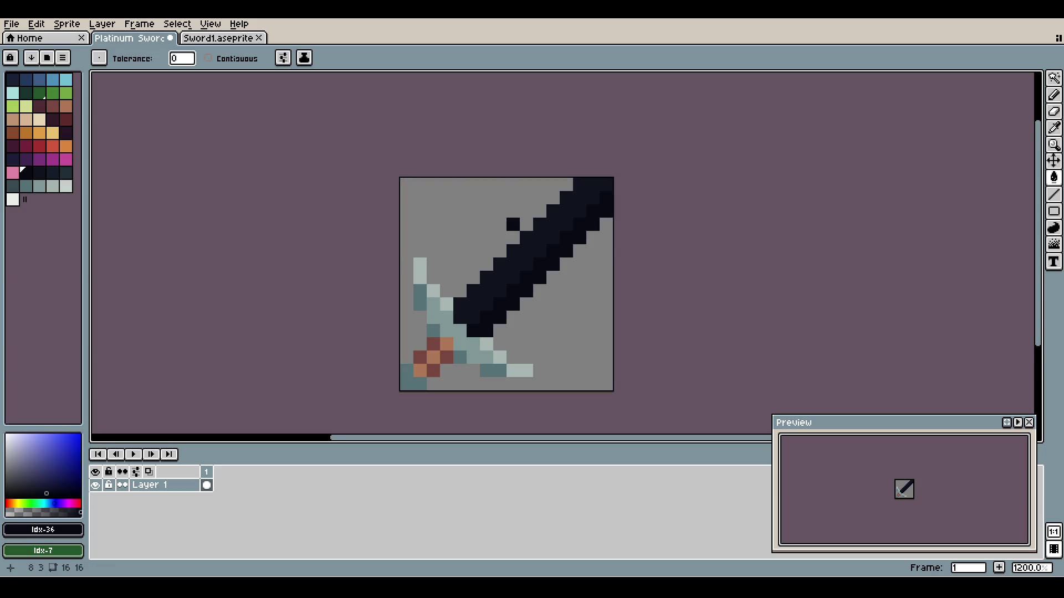
- Save the dark-bladed sprite as Obsidian Sword1.aseprite
scroll(508, 258, down, 1)
scroll(508, 258, up, 1)
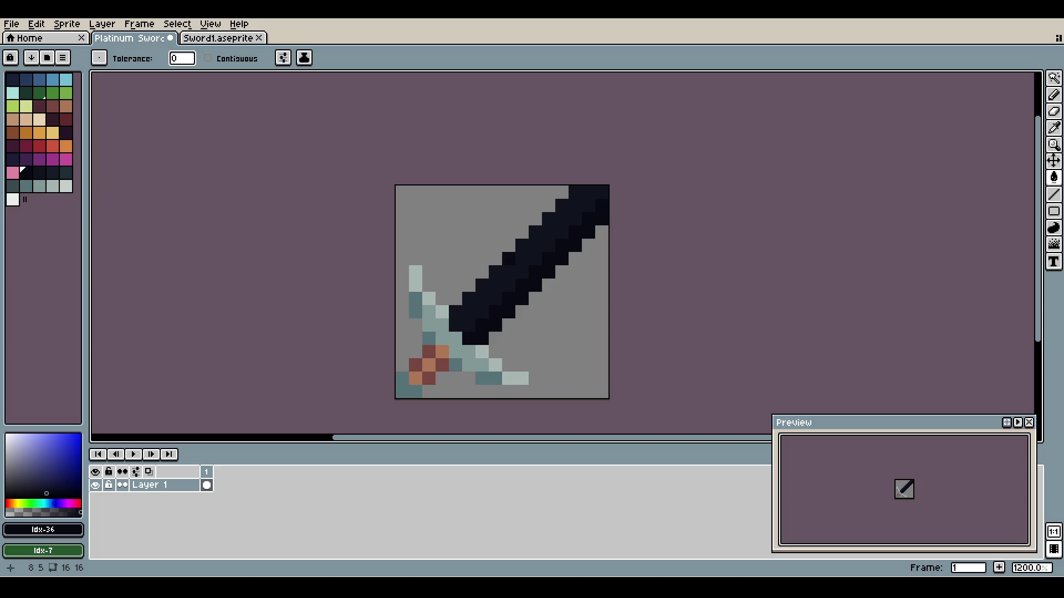
key(ctrl+s)
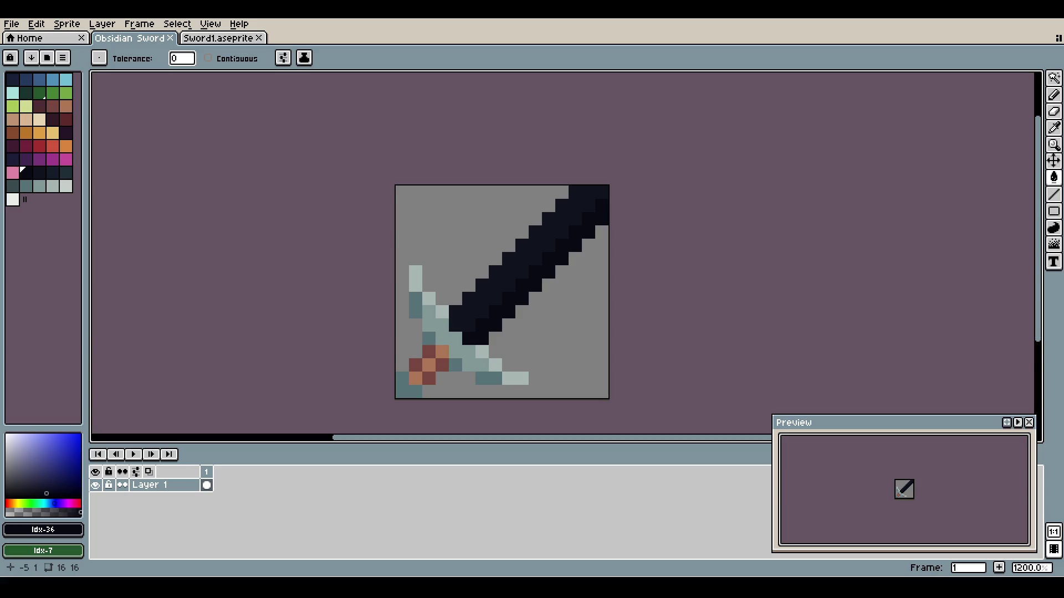
click(1054, 78)
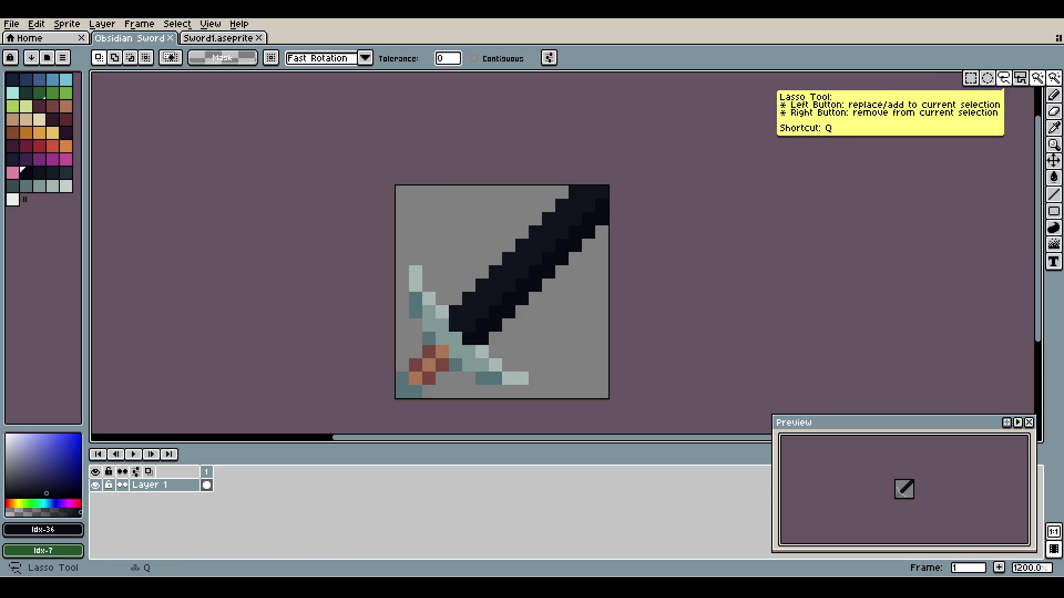
- Lasso-select the hilt and crossguard, then open Edit > Adjustments > Hue/Saturation
click(1003, 78)
mouse_move(402, 378)
mouse_down()
mouse_move(409, 396)
mouse_move(543, 391)
mouse_move(487, 348)
mouse_move(455, 350)
mouse_move(415, 272)
mouse_move(402, 311)
mouse_up()
drag(402, 378, 402, 381)
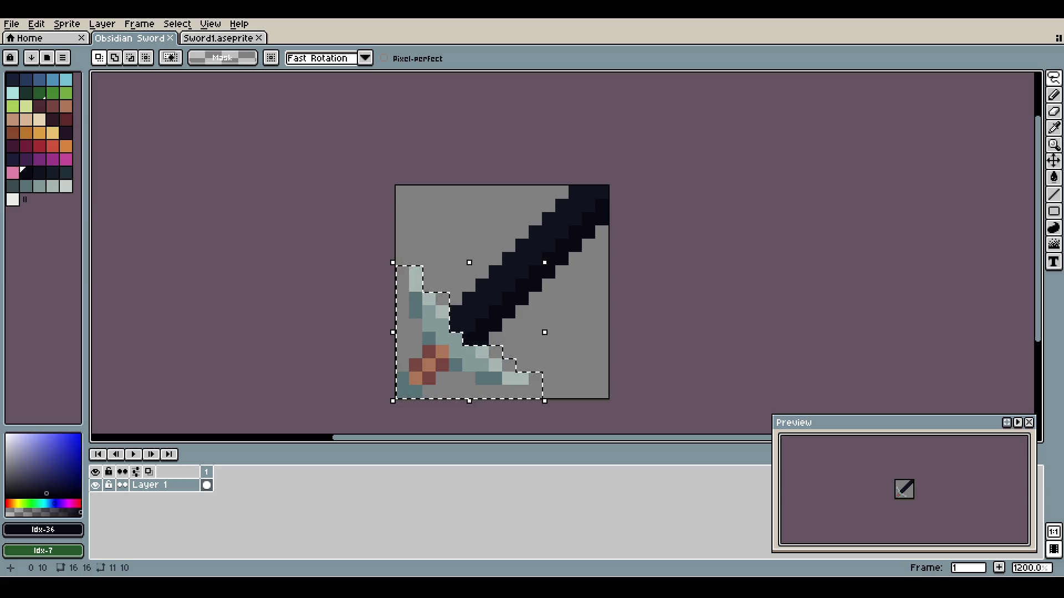
click(36, 24)
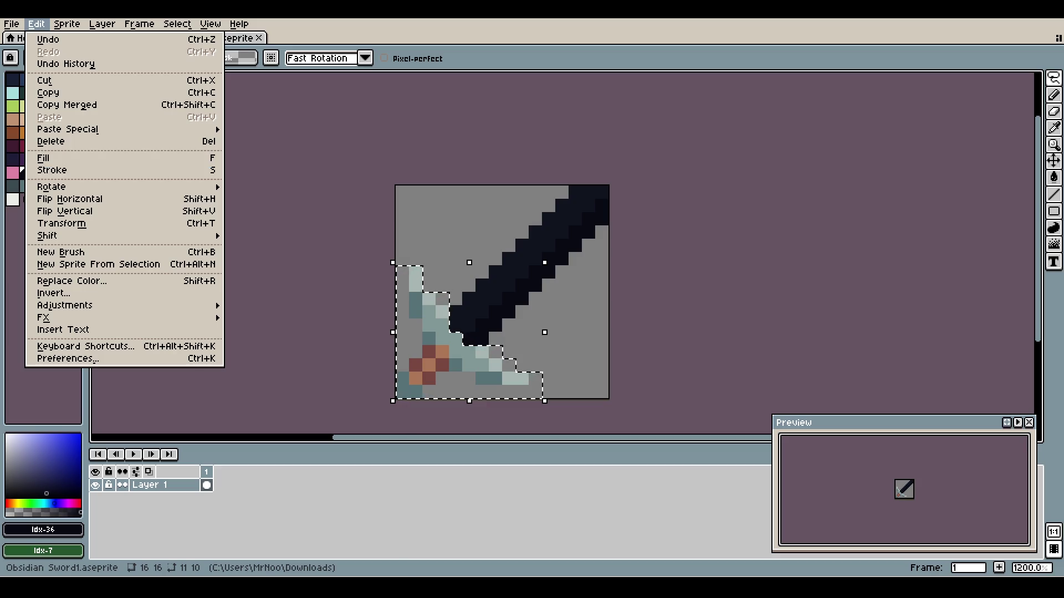
mouse_move(64, 306)
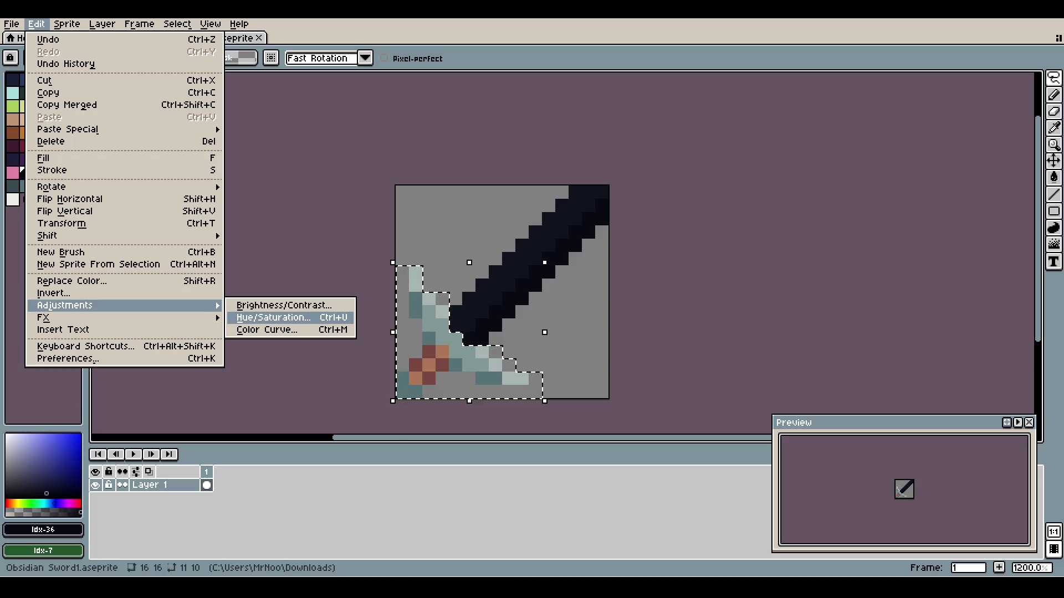
click(274, 318)
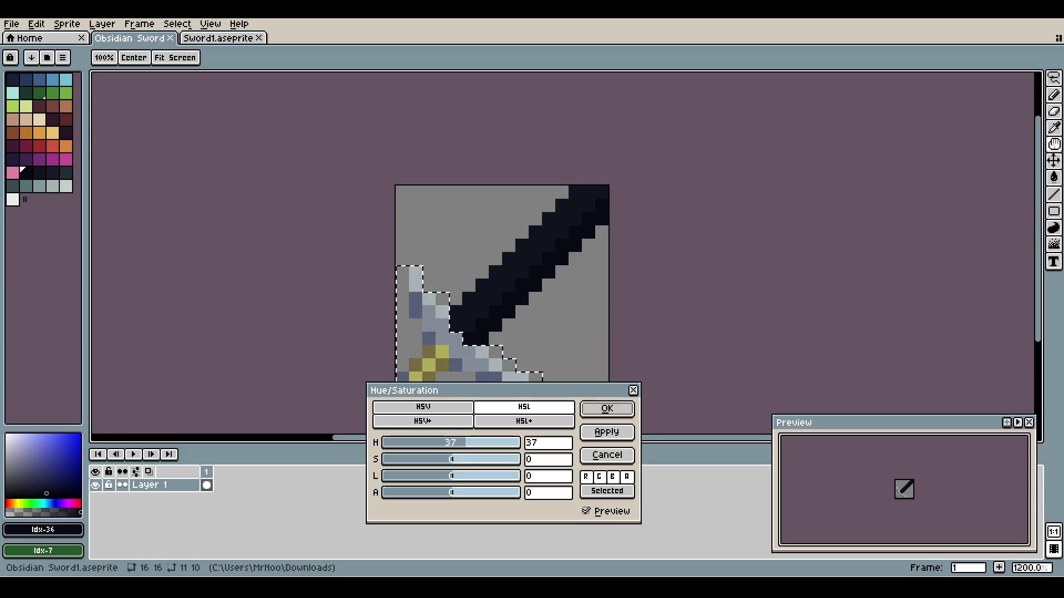
drag(465, 443, 445, 442)
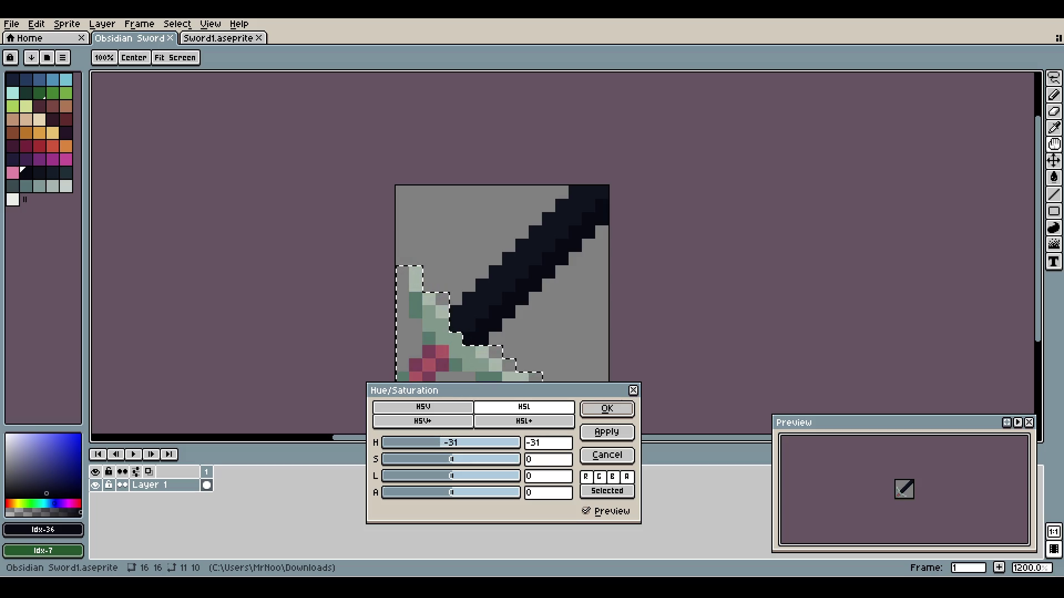
drag(443, 390, 498, 427)
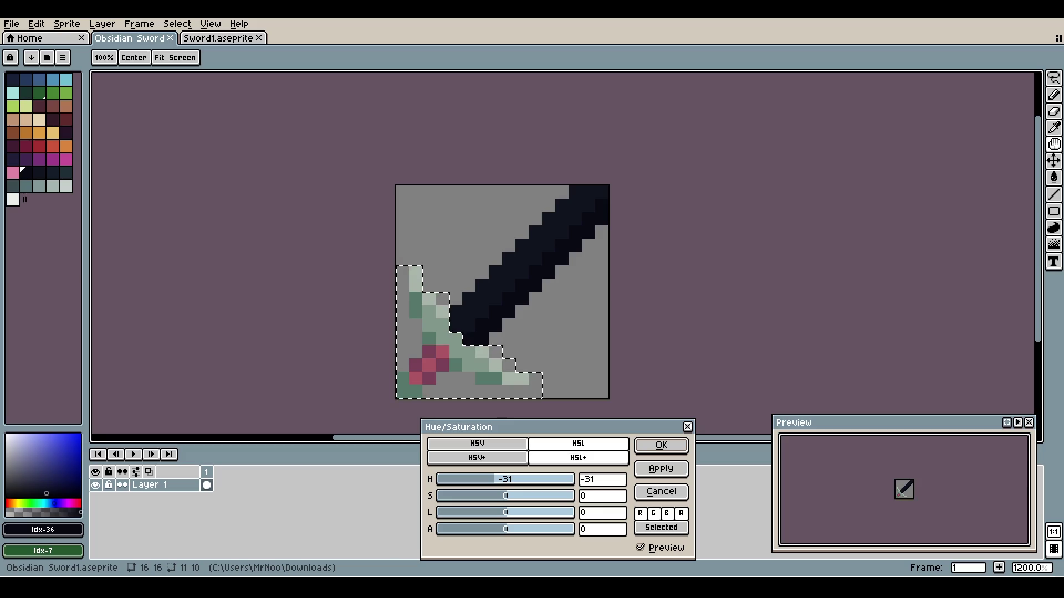
text(28)
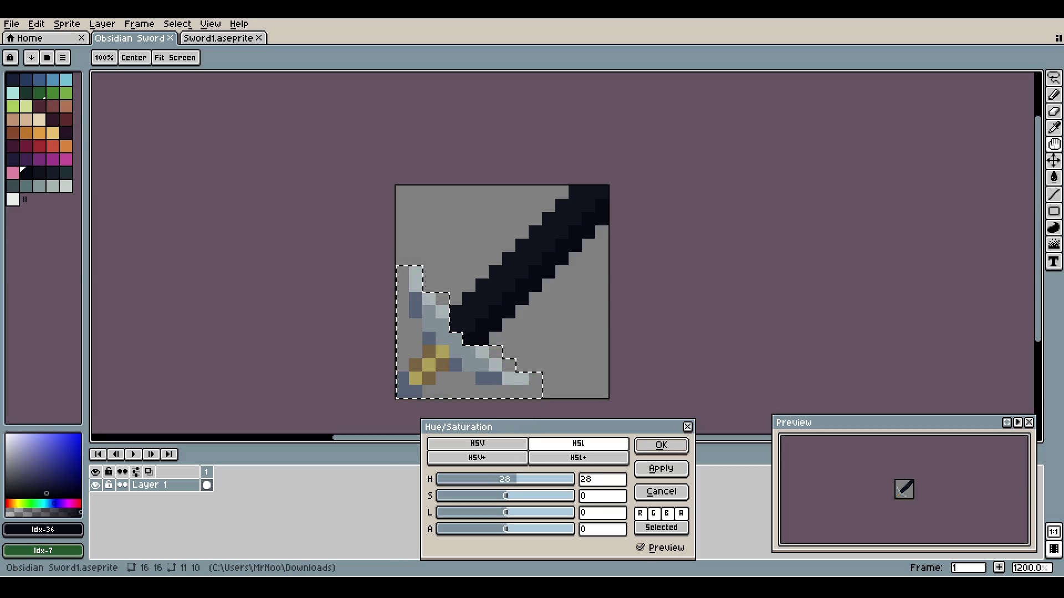
text(0)
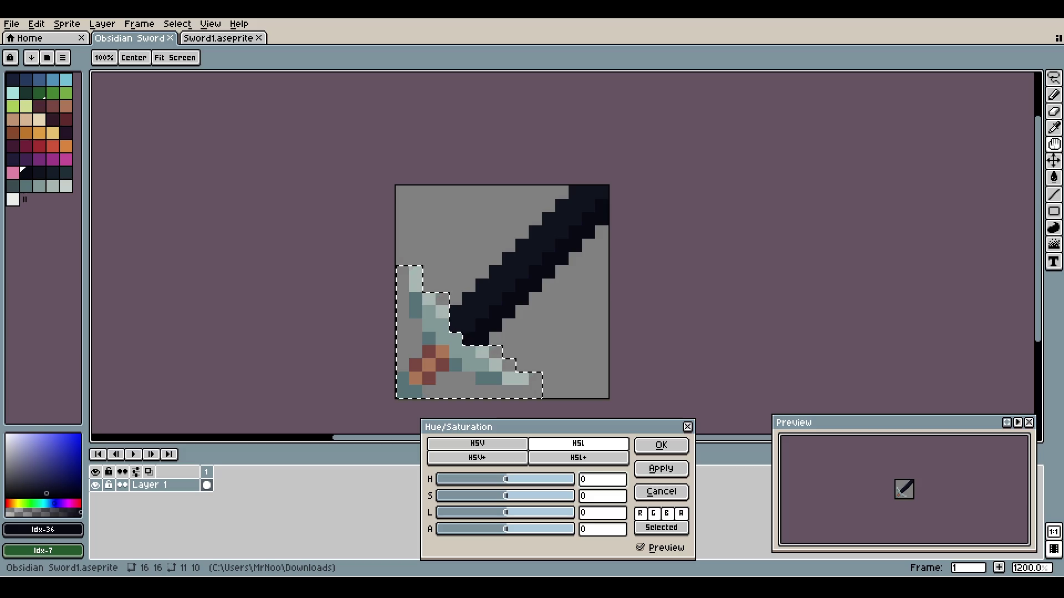
mouse_move(505, 496)
mouse_down()
mouse_move(555, 496)
mouse_move(463, 495)
mouse_up()
key(Tab)
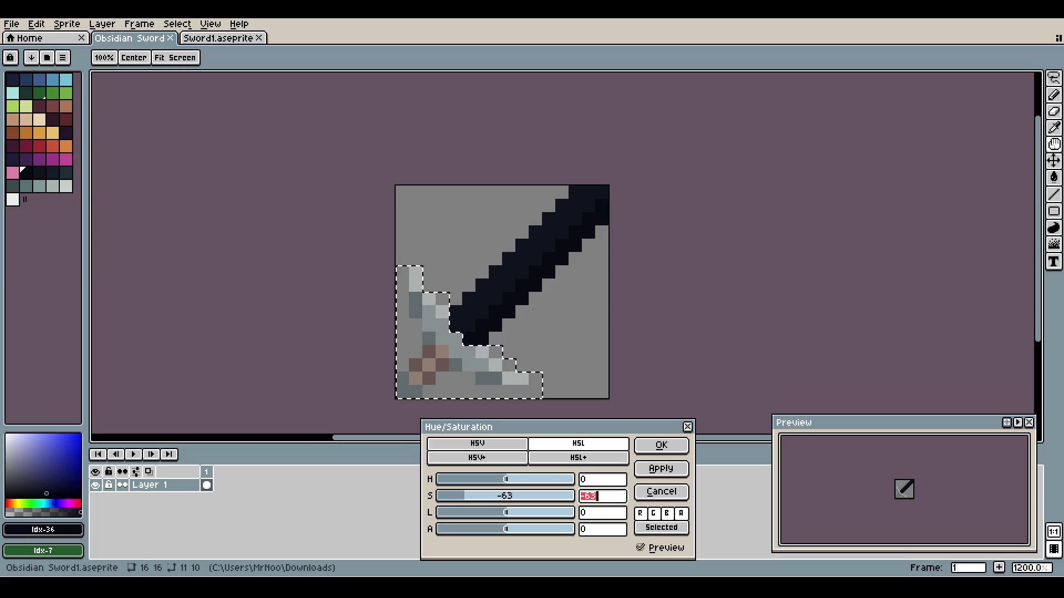
text(0)
mouse_move(505, 512)
mouse_down()
mouse_move(549, 511)
mouse_move(489, 512)
mouse_up()
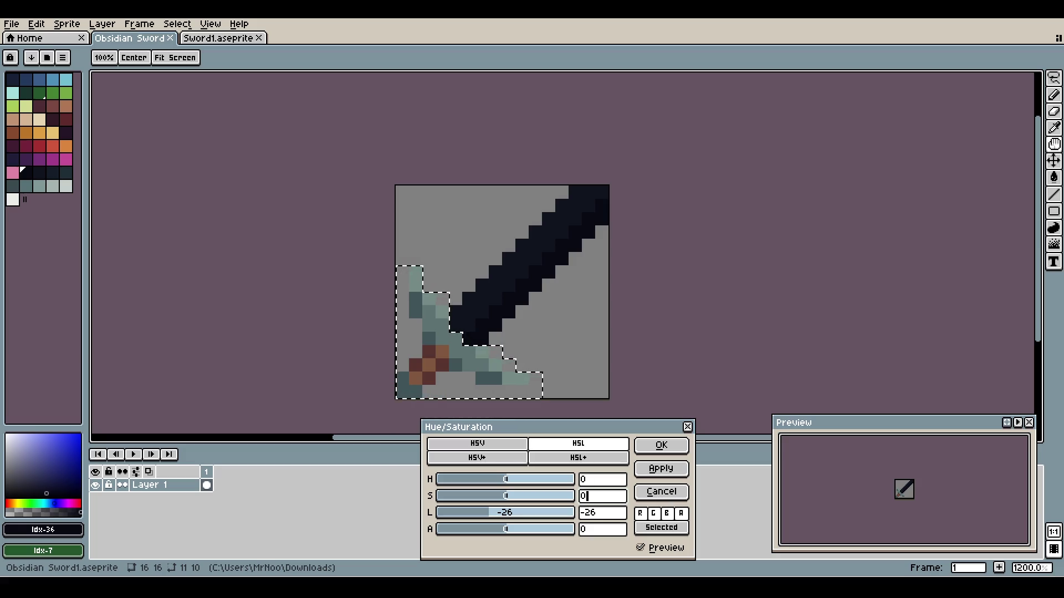
click(598, 513)
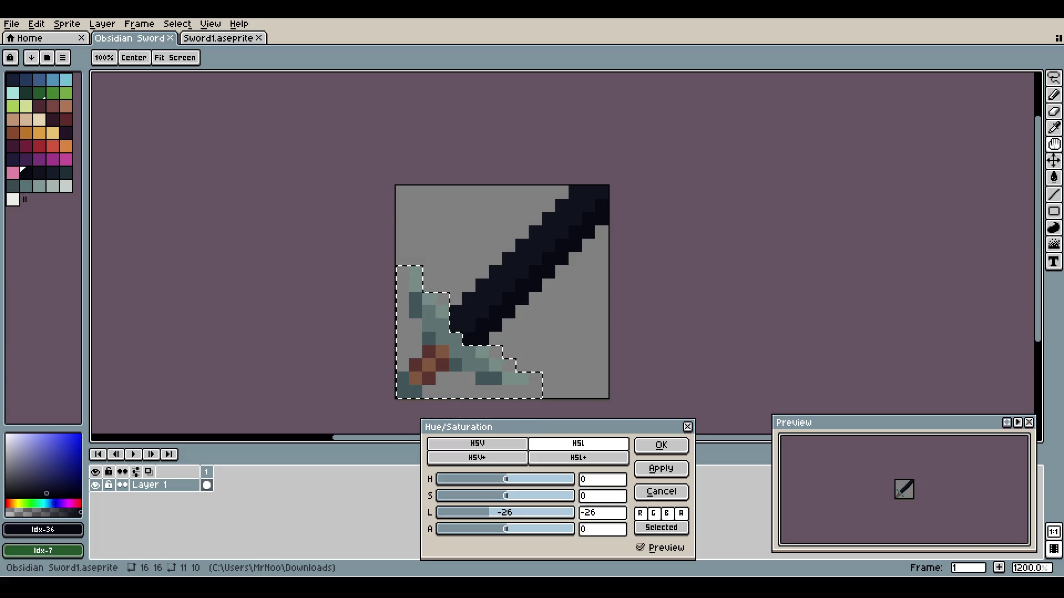
key(BackSpace)
key(BackSpace)
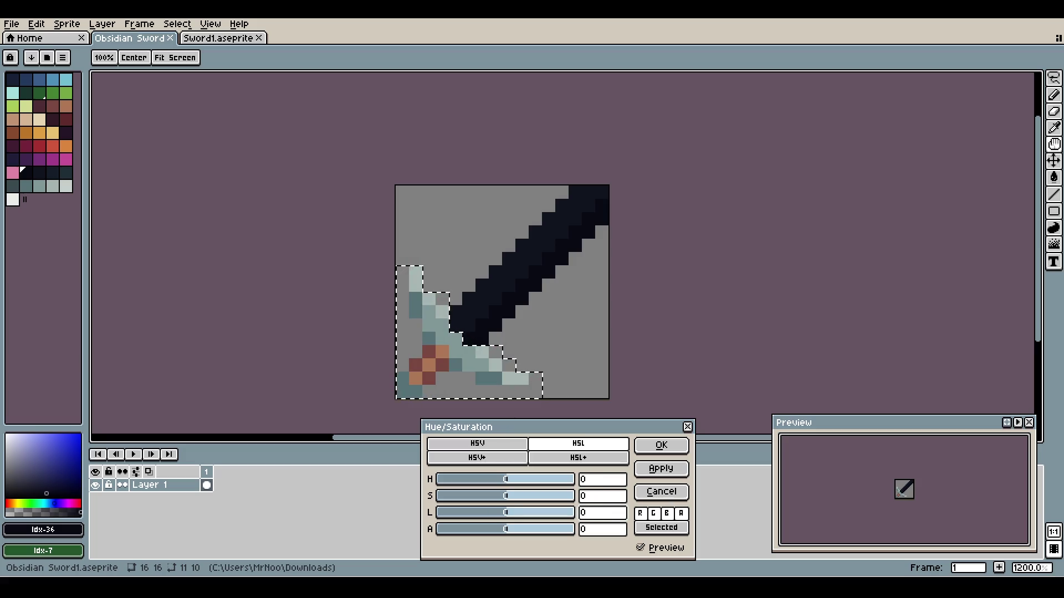
text(43)
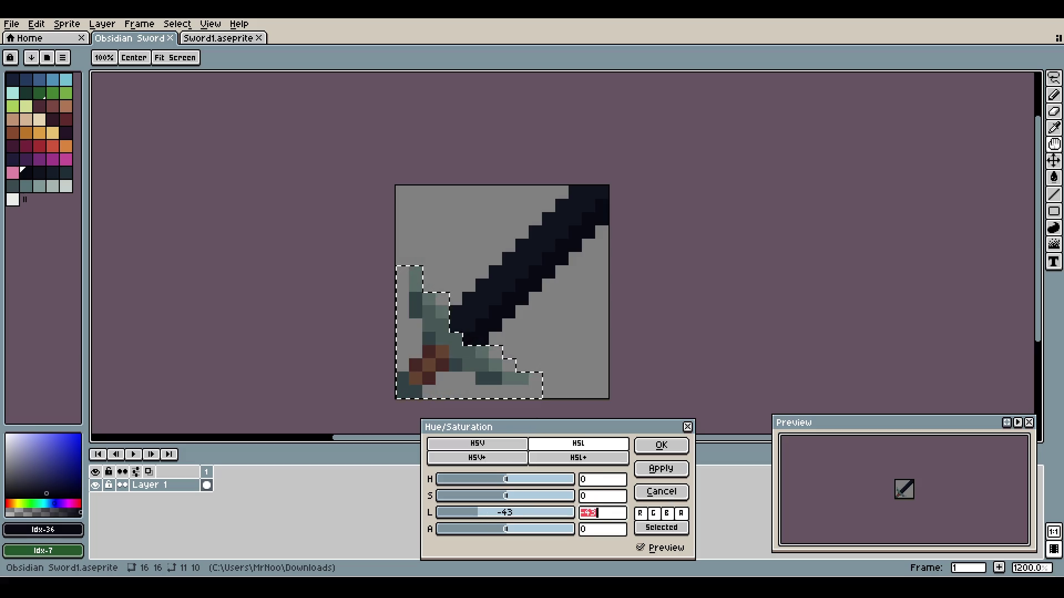
text(0)
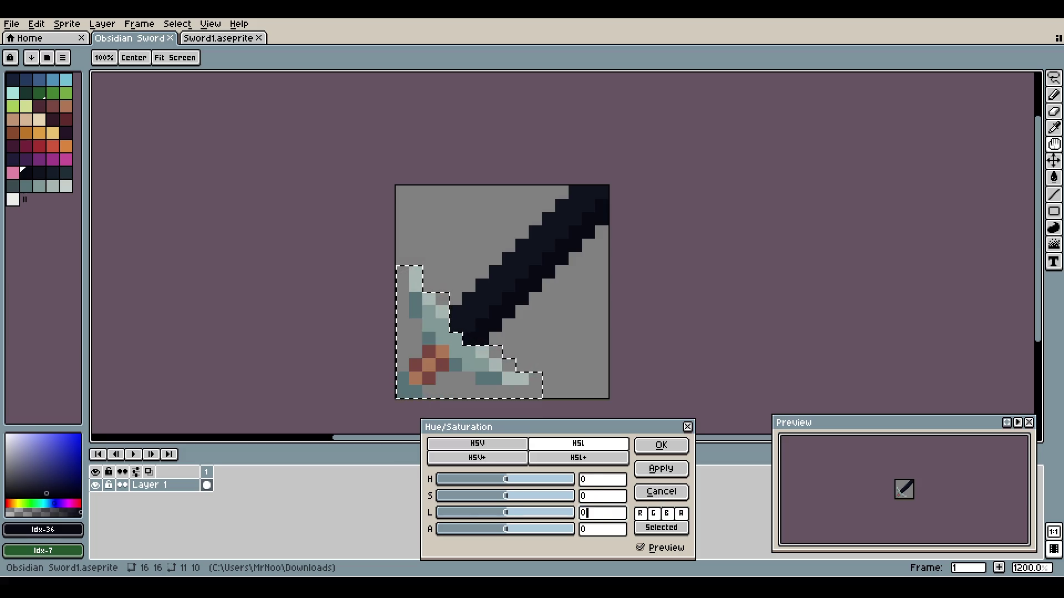
mouse_move(505, 529)
mouse_down()
mouse_move(515, 529)
mouse_move(469, 529)
mouse_up()
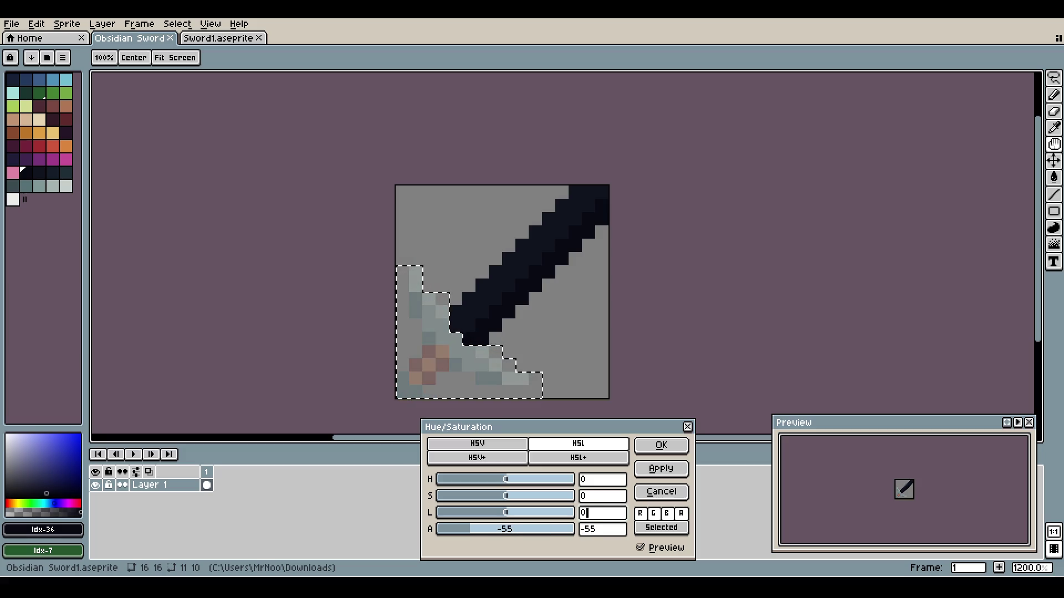
click(581, 529)
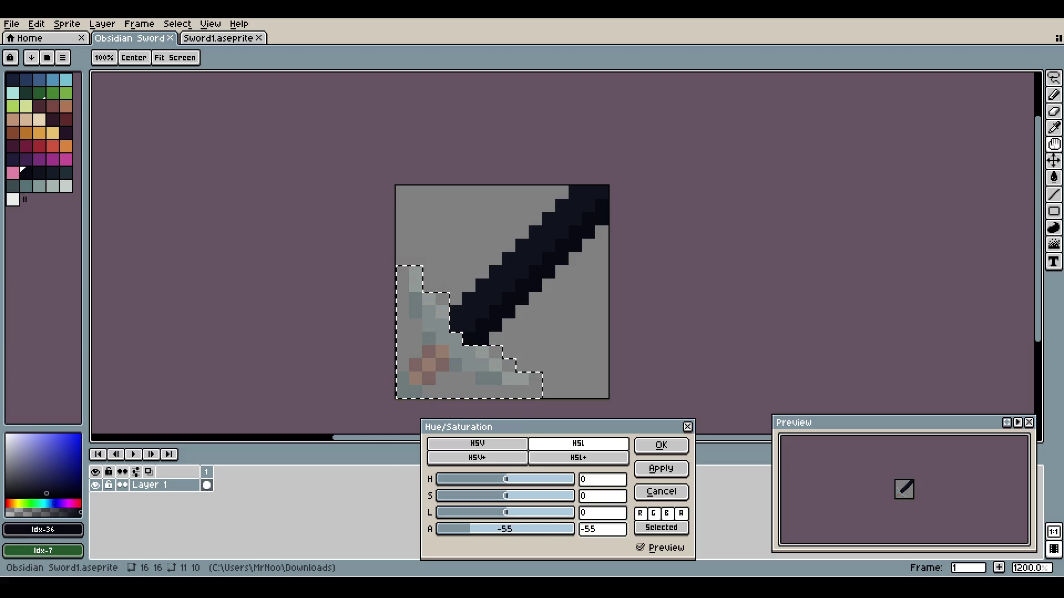
key(BackSpace)
key(BackSpace)
key(BackSpace)
text(0)
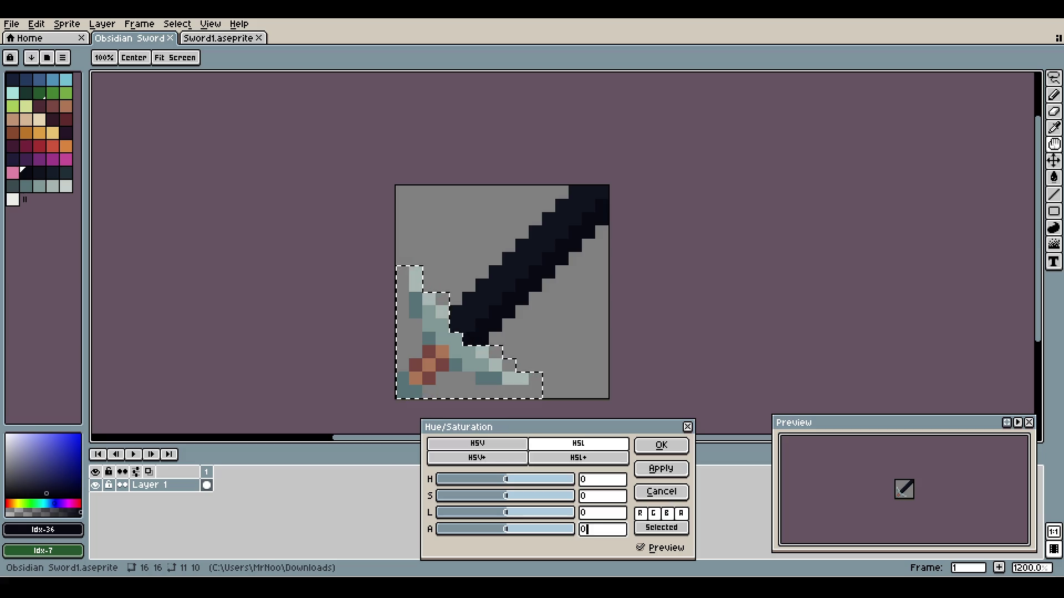
click(477, 443)
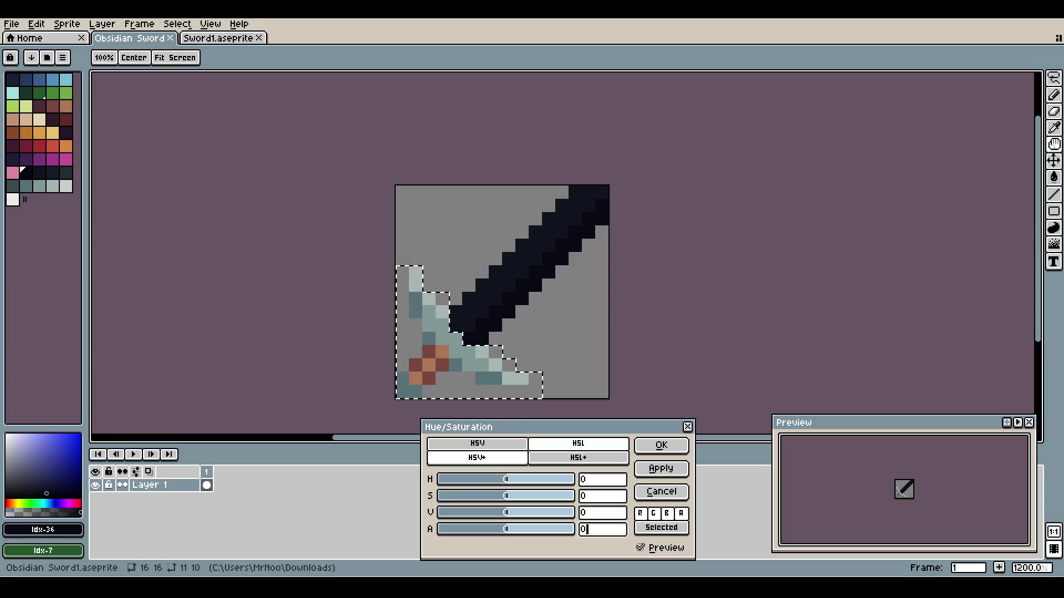
click(578, 443)
drag(506, 478, 488, 478)
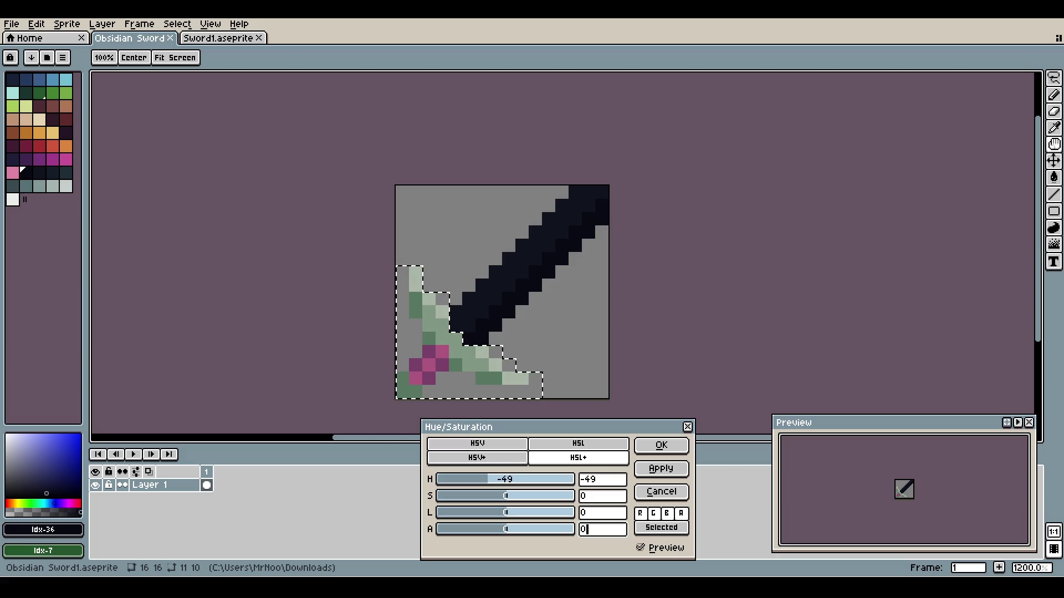
click(590, 480)
text(0)
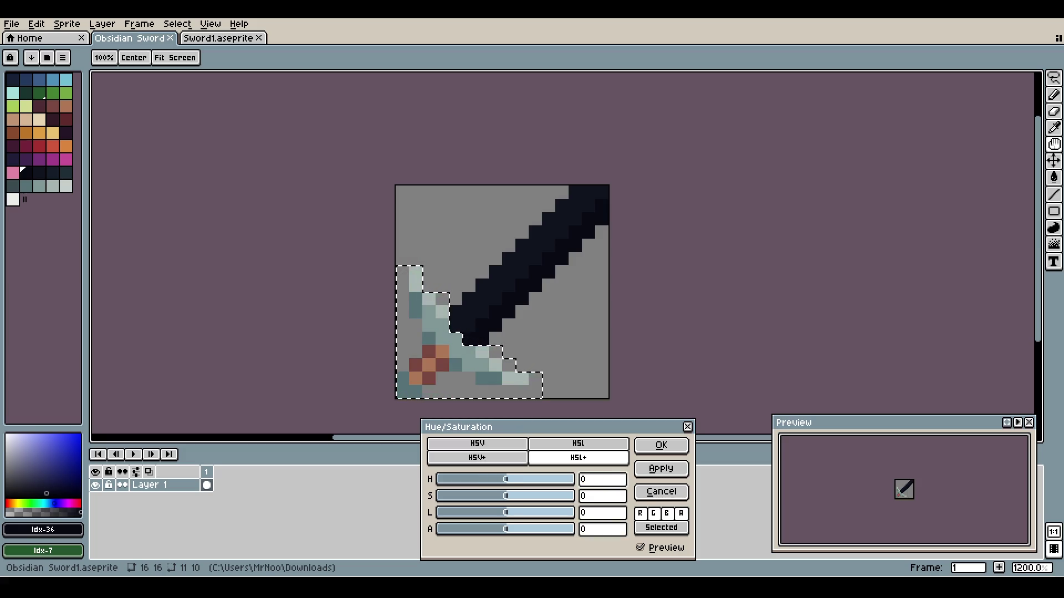
click(578, 443)
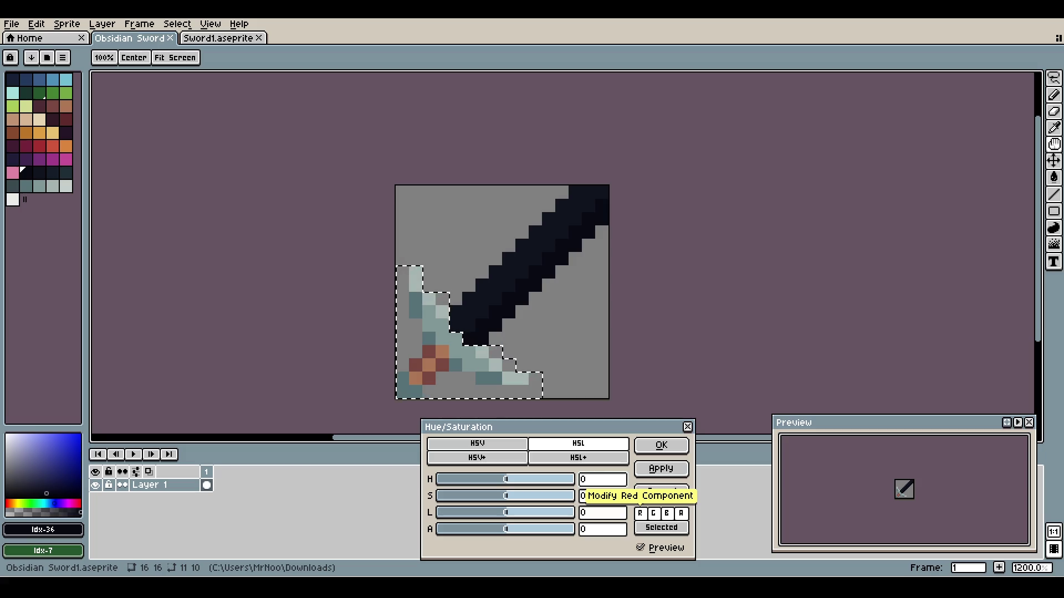
click(641, 514)
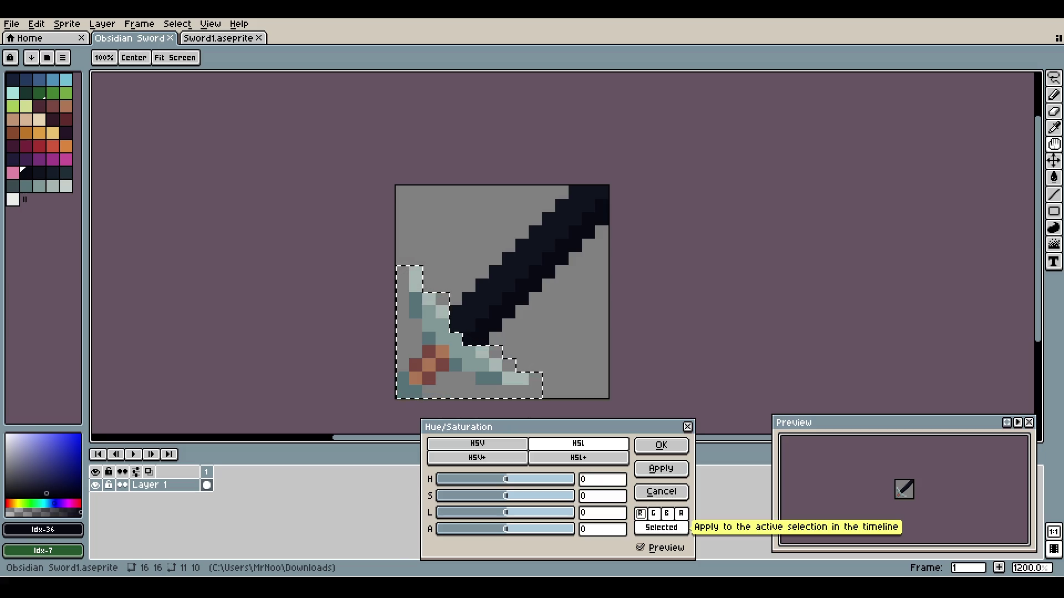
mouse_move(505, 480)
mouse_down()
mouse_move(540, 479)
mouse_move(493, 479)
mouse_up()
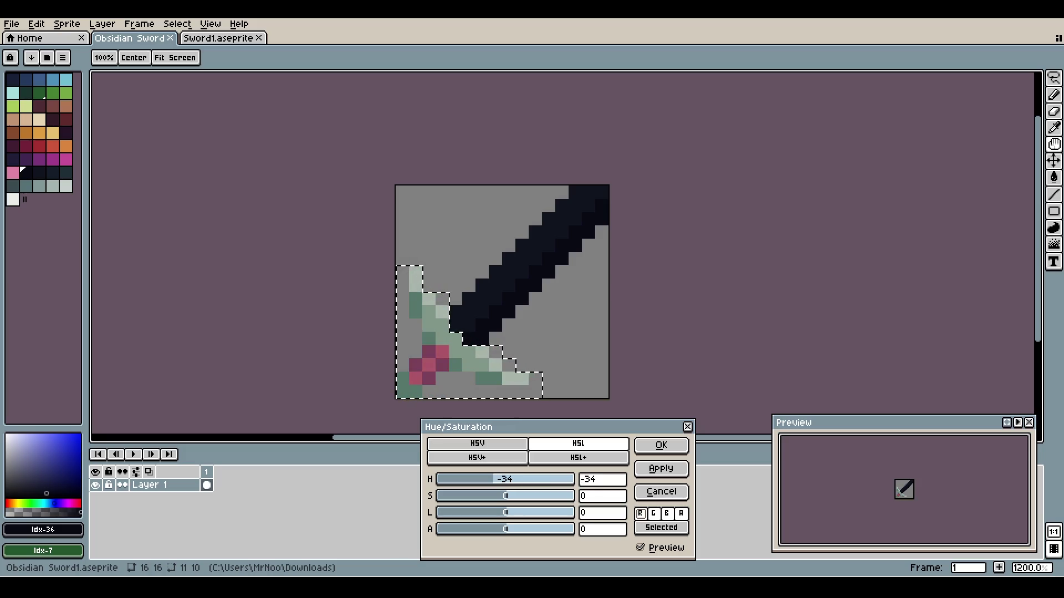
click(602, 479)
text(0)
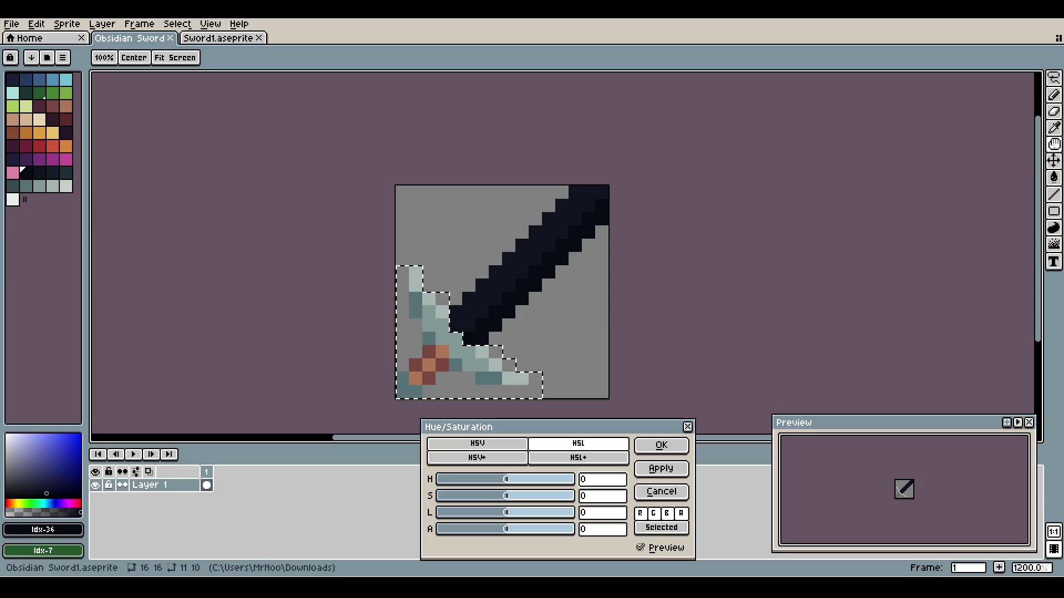
- Turn off live preview and set the hilt's Hue/Saturation lightness to -40
click(641, 548)
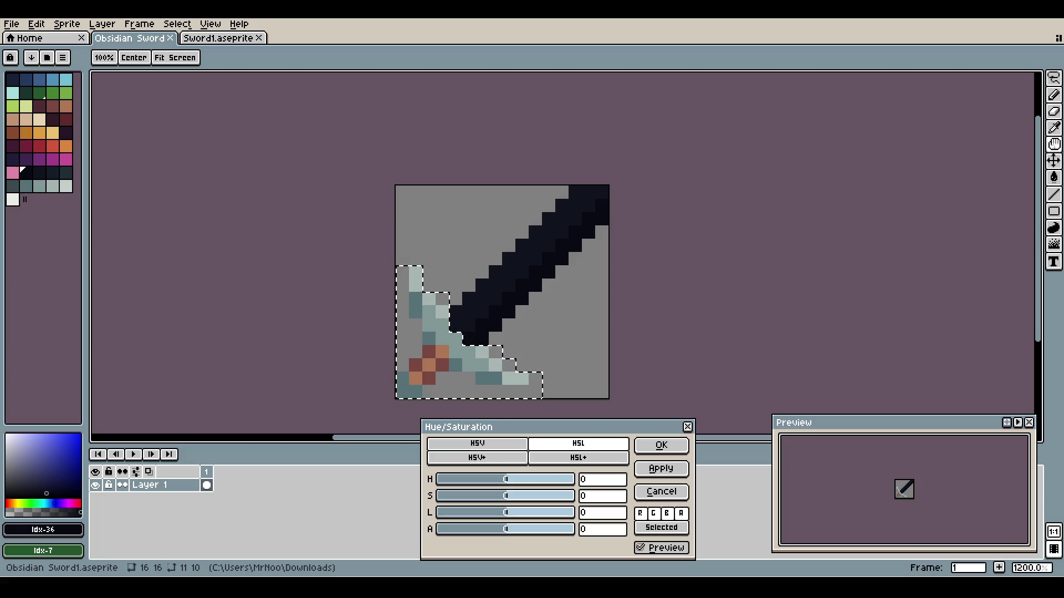
mouse_move(505, 513)
mouse_down()
mouse_move(458, 512)
mouse_move(479, 512)
mouse_up()
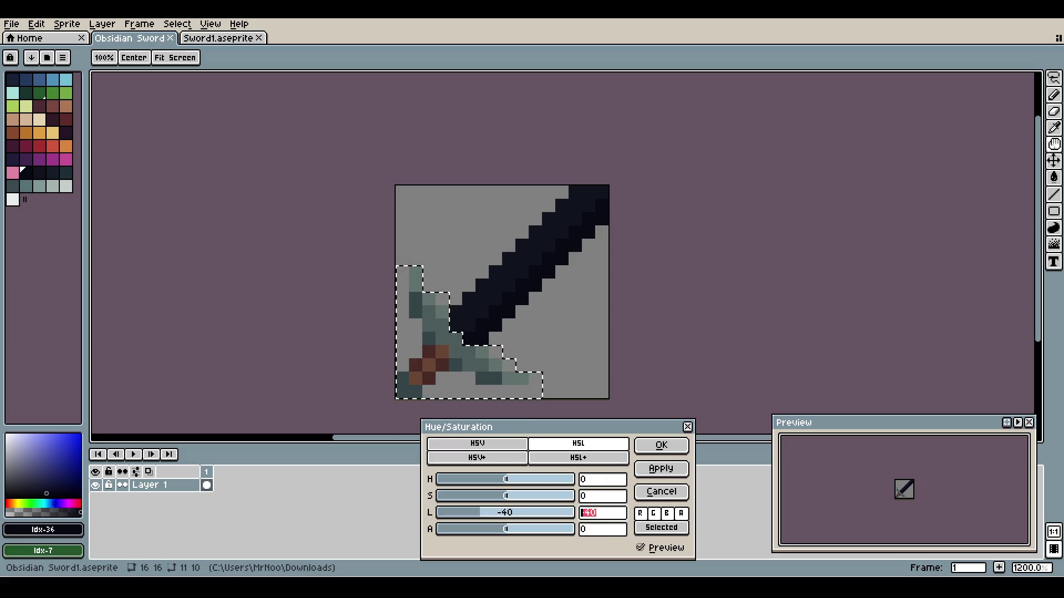
text(0)
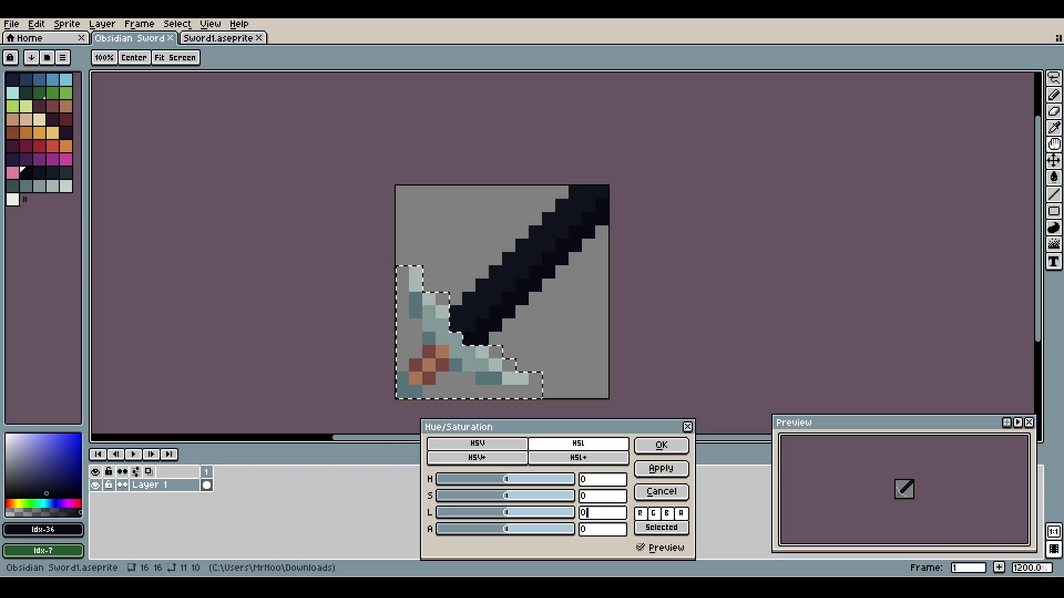
text(-40)
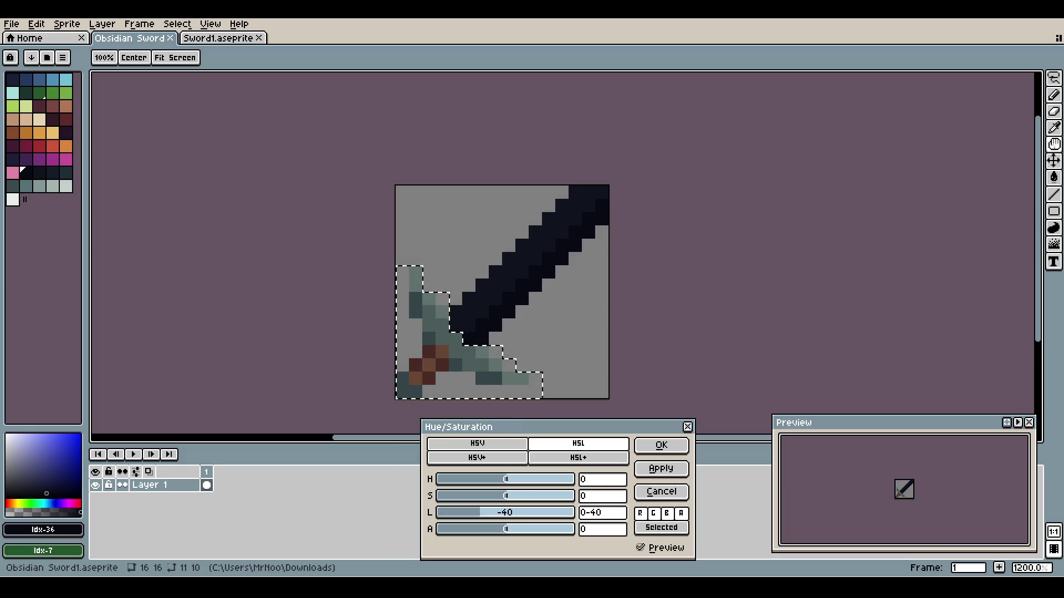
key(BackSpace)
key(BackSpace)
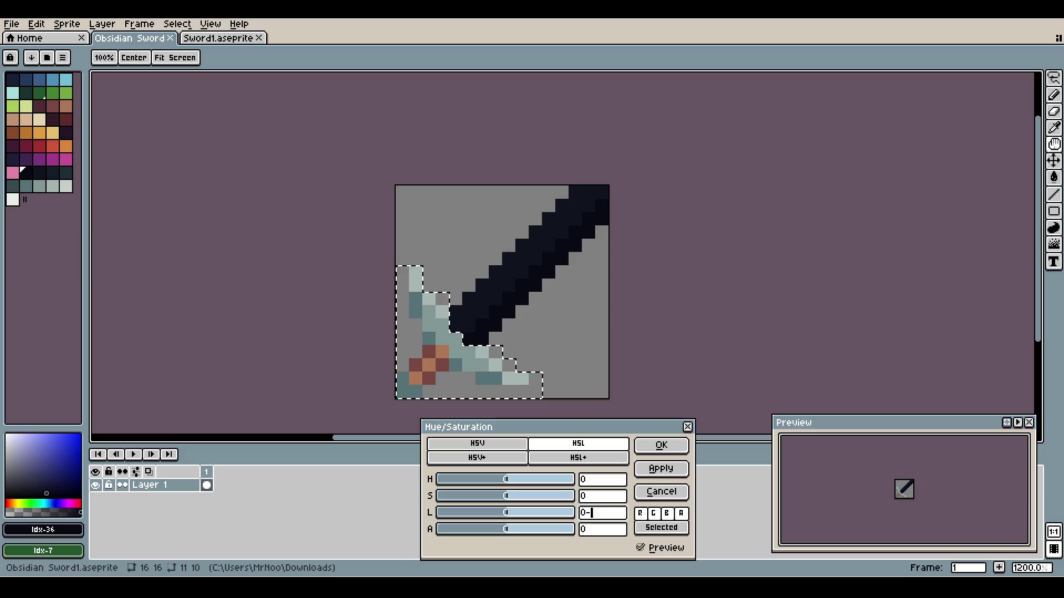
text(40)
key(BackSpace)
key(BackSpace)
key(BackSpace)
key(BackSpace)
text(40)
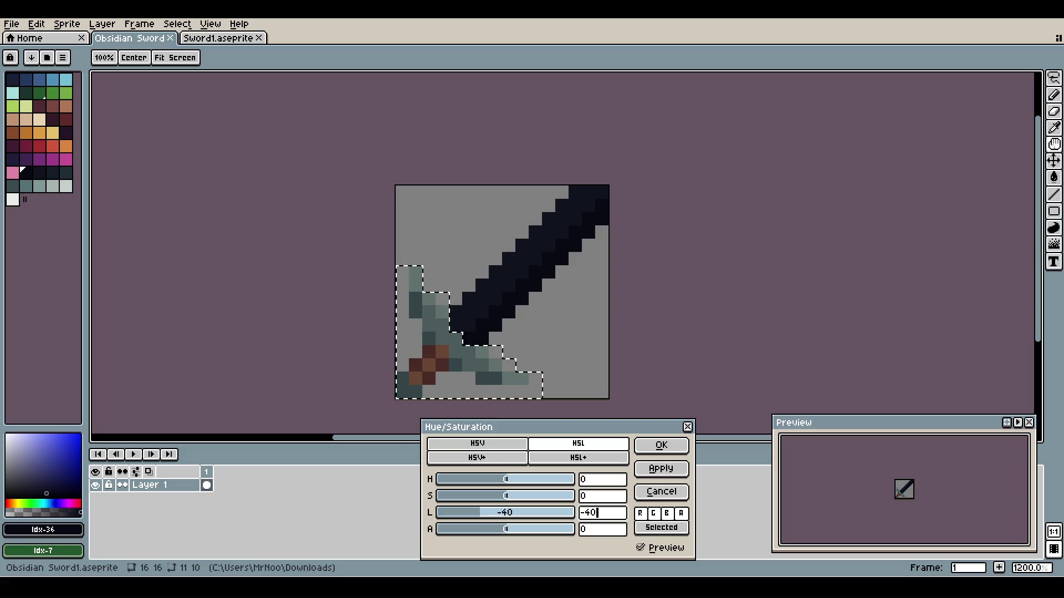
key(BackSpace)
key(BackSpace)
text(40)
key(BackSpace)
key(BackSpace)
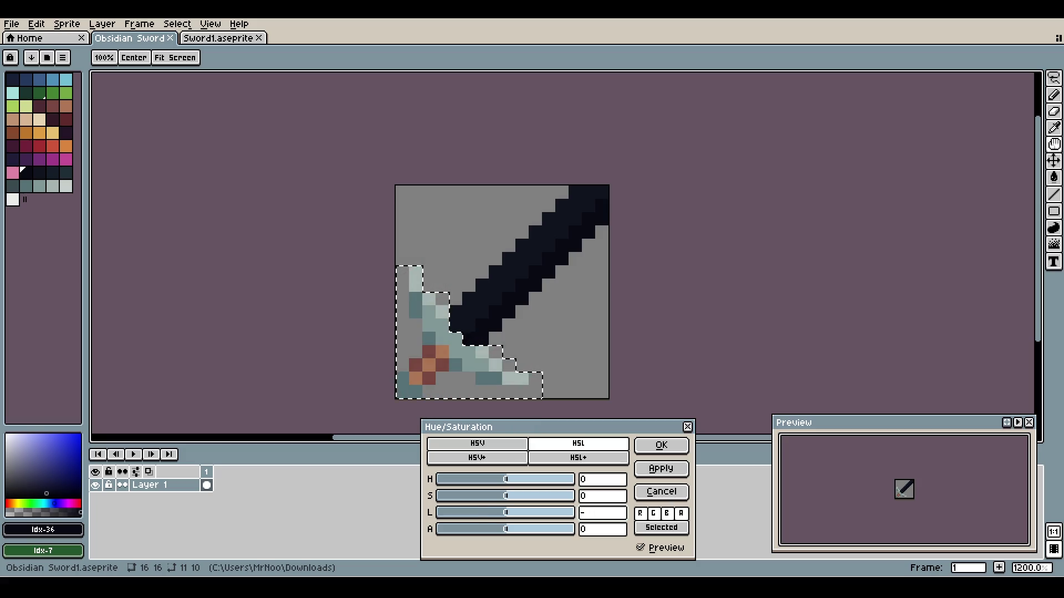
text(40)
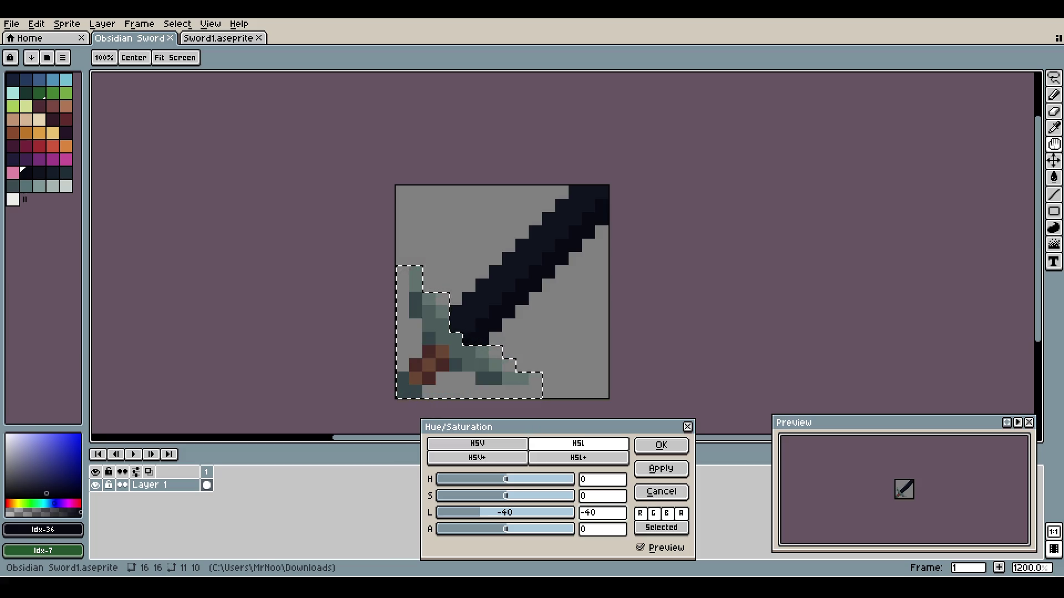
- Apply the -40 lightness to the hilt and save, then undo it and deselect
click(661, 445)
click(628, 417)
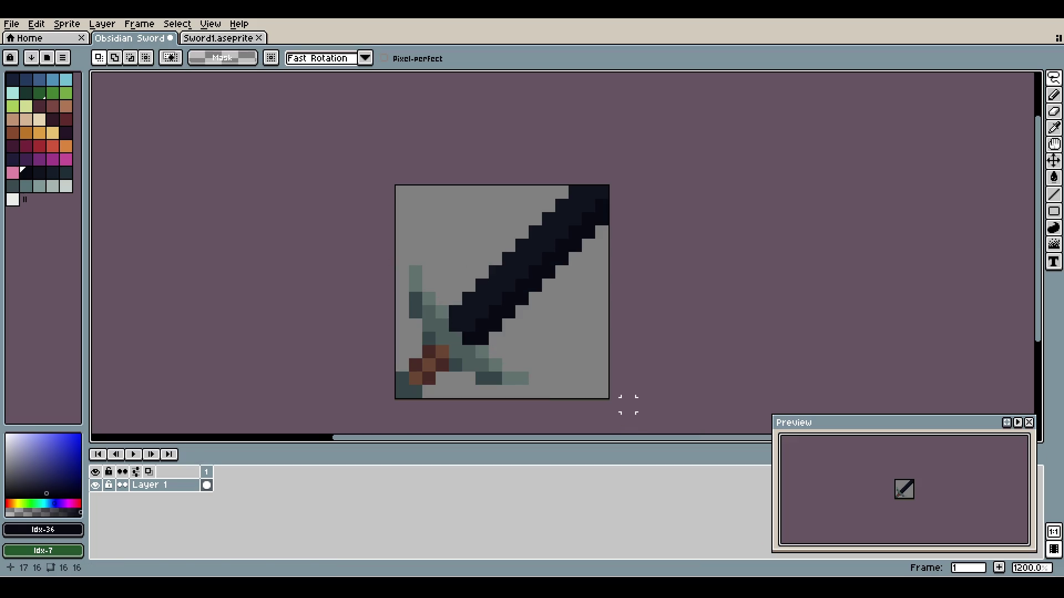
key(shift+alt)
key(ctrl+s)
key(ctrl+z)
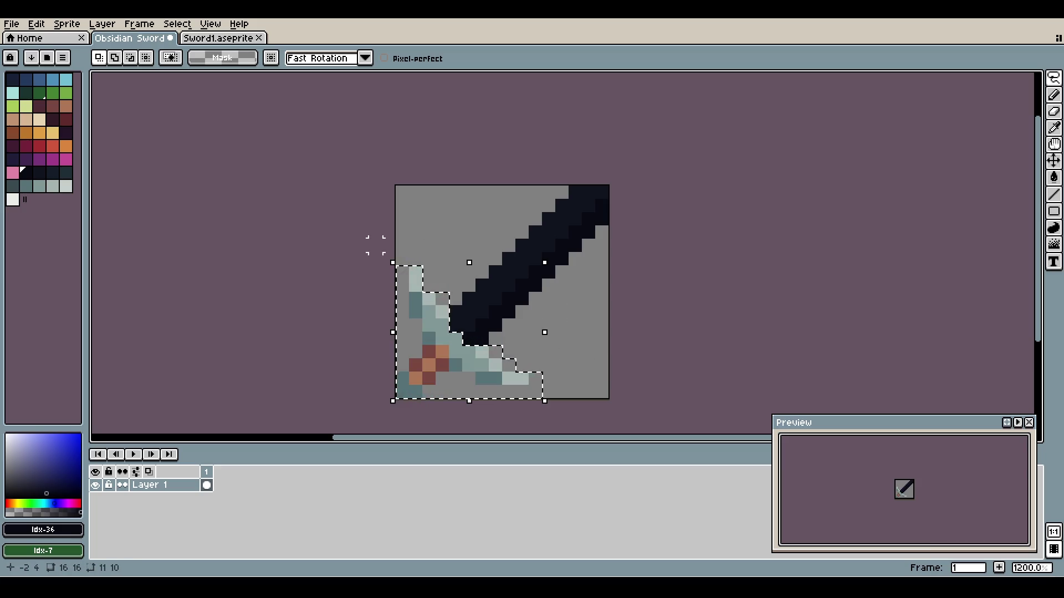
click(456, 271)
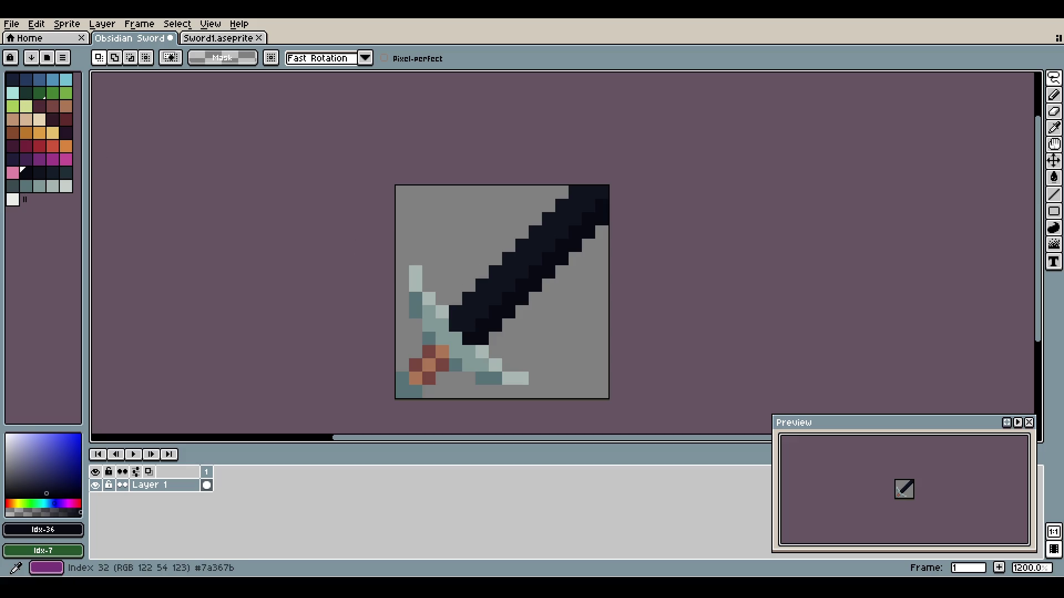
- Fill the upper half of the blade with purple from the palette
click(40, 160)
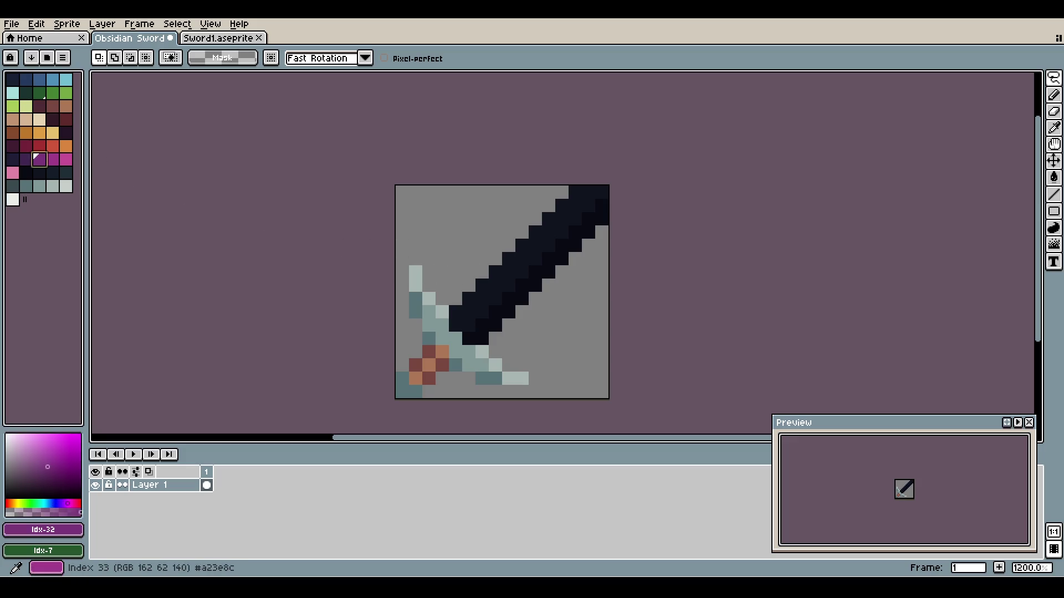
key(w)
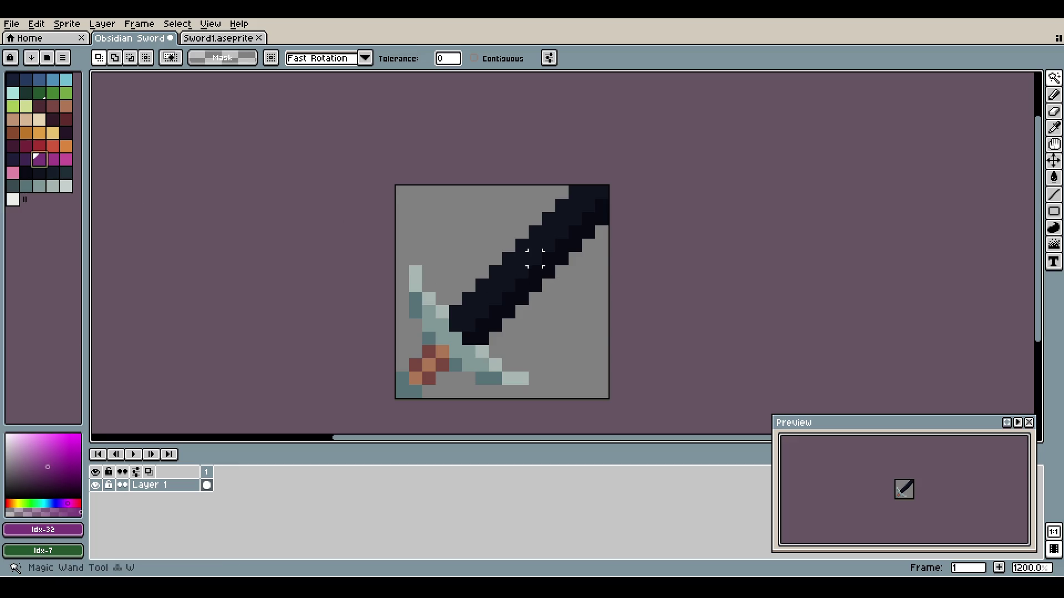
click(532, 243)
key(g)
click(532, 247)
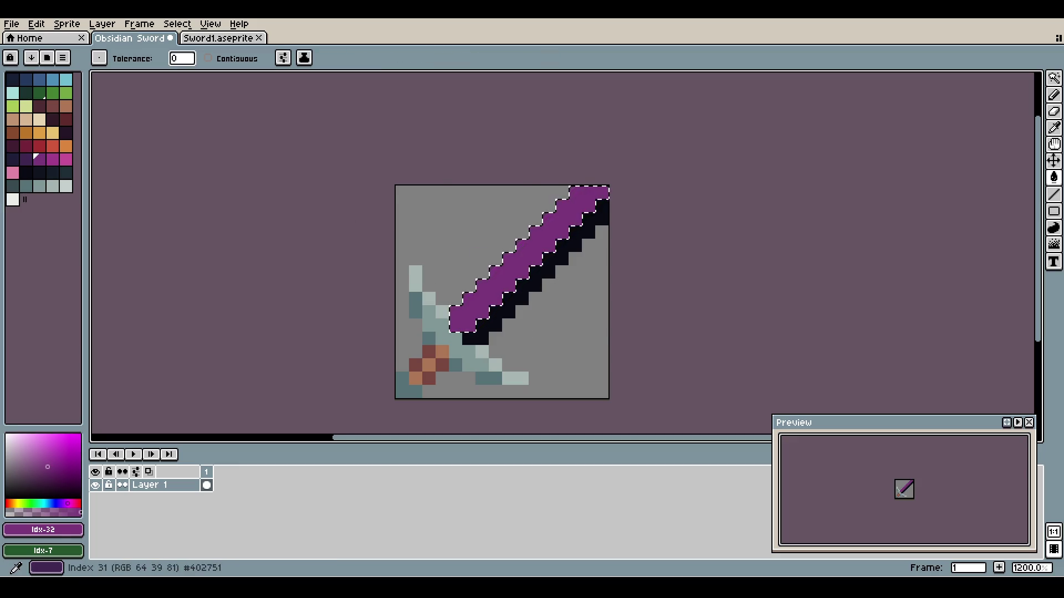
- Fill the lower blade half with a darker purple and clear the selection
click(26, 160)
key(w)
click(532, 282)
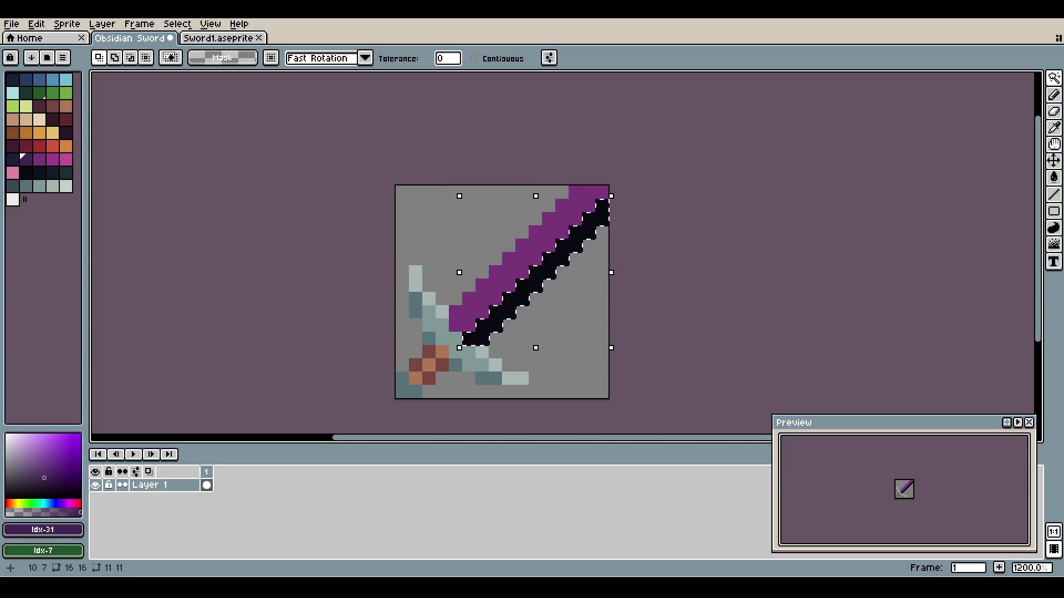
key(g)
click(535, 284)
key(ctrl+d)
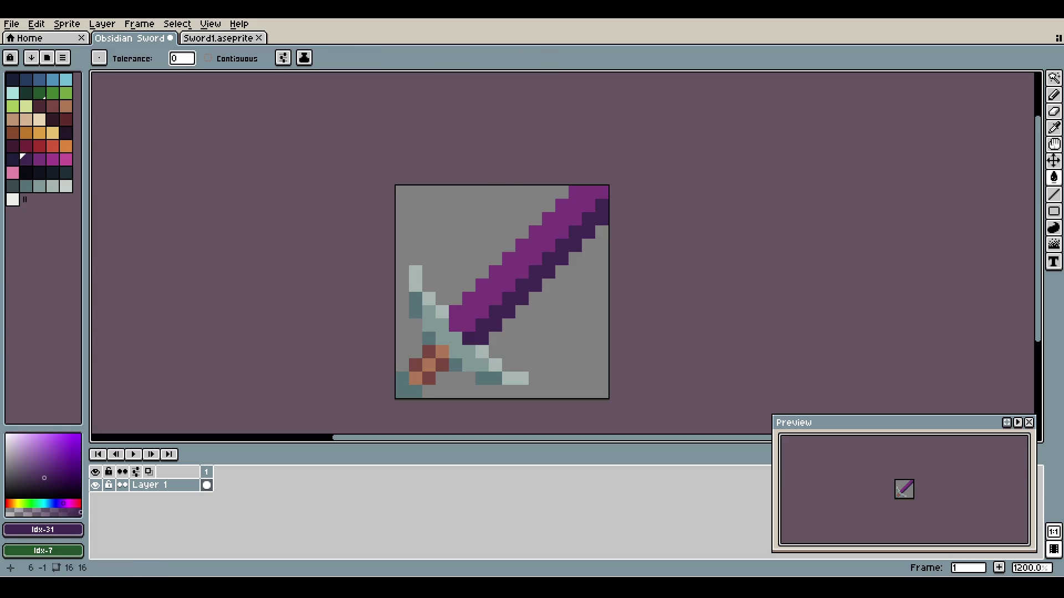
scroll(481, 178, down, 1)
scroll(471, 191, up, 1)
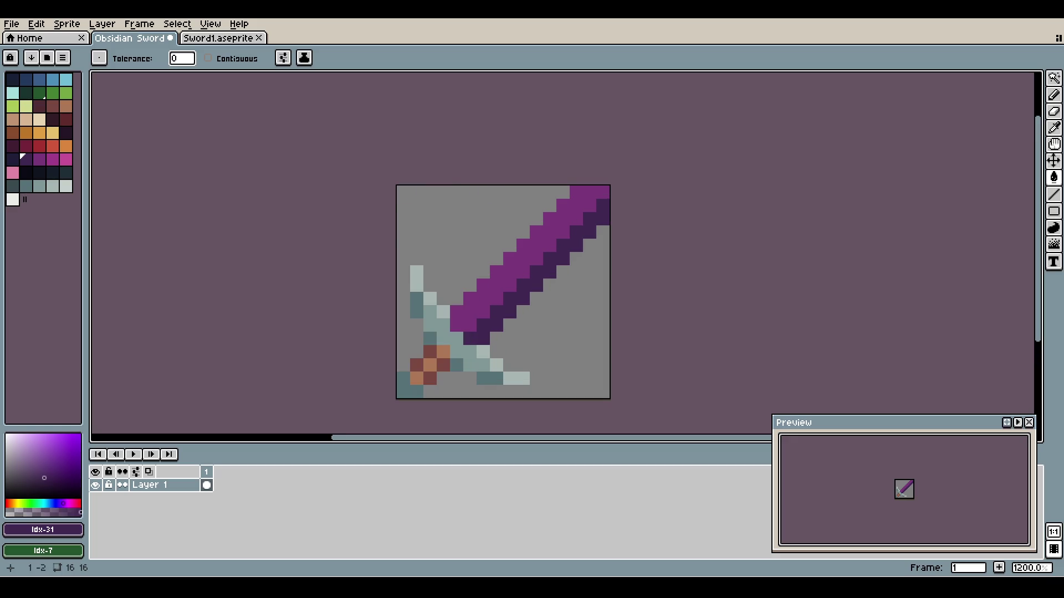
click(1054, 78)
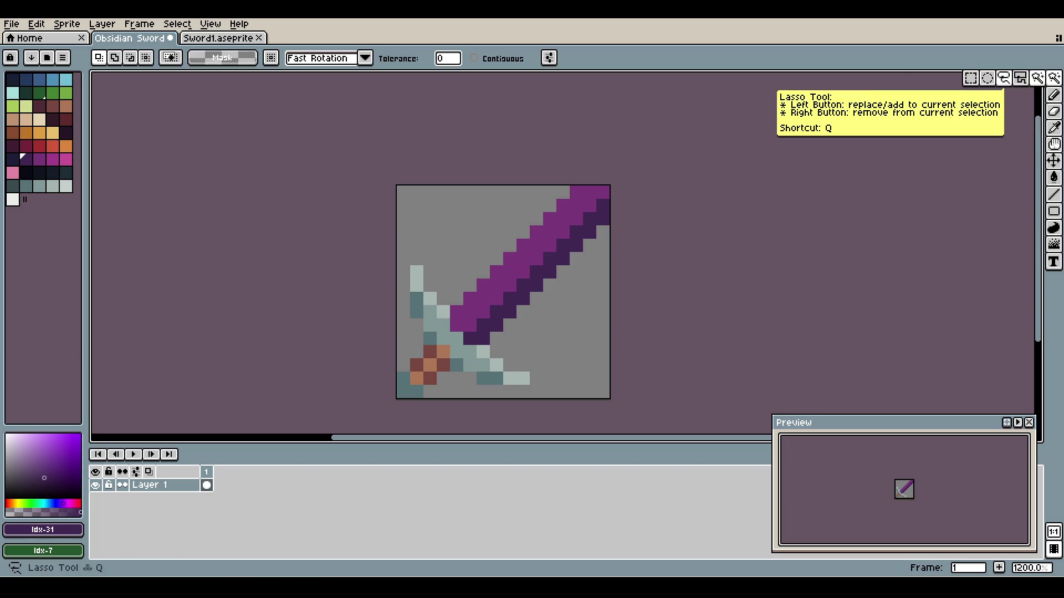
- Lasso-select the sword's guard and hilt, then open Edit > Adjustments > Hue/Saturation
click(1004, 78)
click(1054, 78)
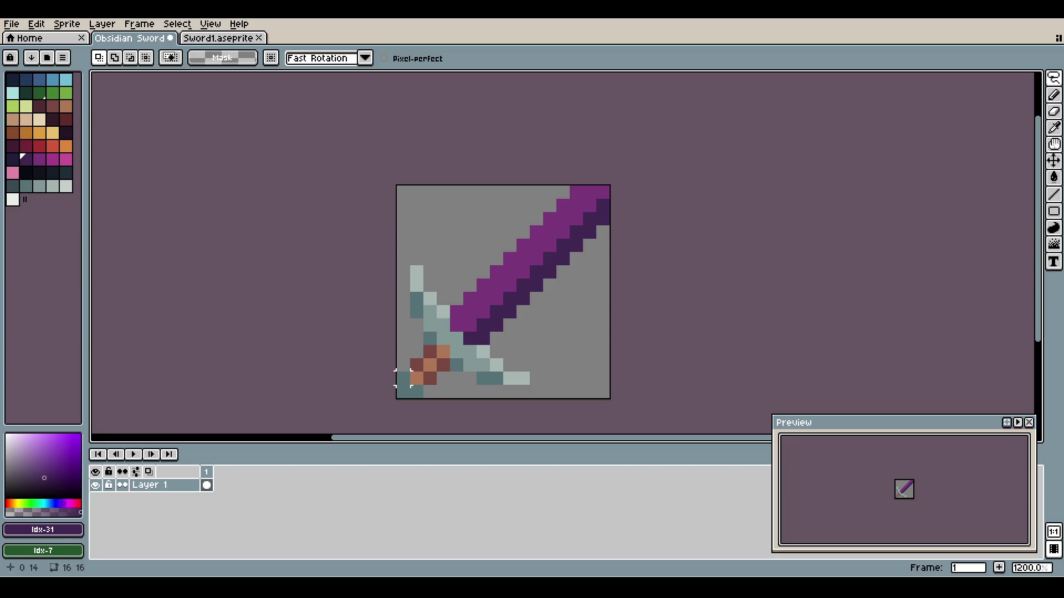
mouse_move(403, 379)
mouse_down()
mouse_move(446, 392)
mouse_move(522, 378)
mouse_move(456, 346)
mouse_move(400, 274)
mouse_move(397, 354)
mouse_up()
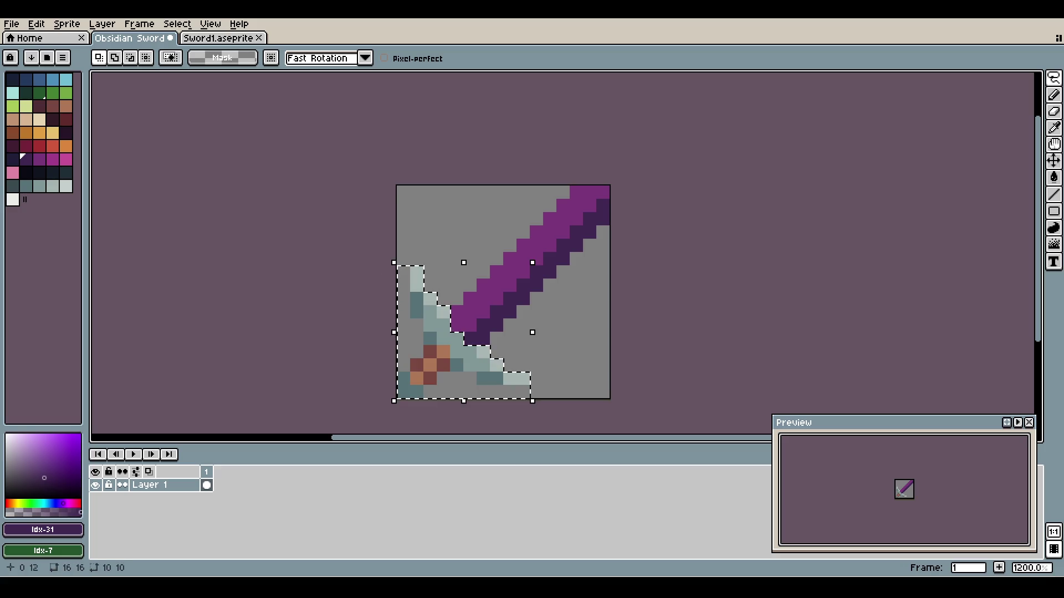
click(36, 23)
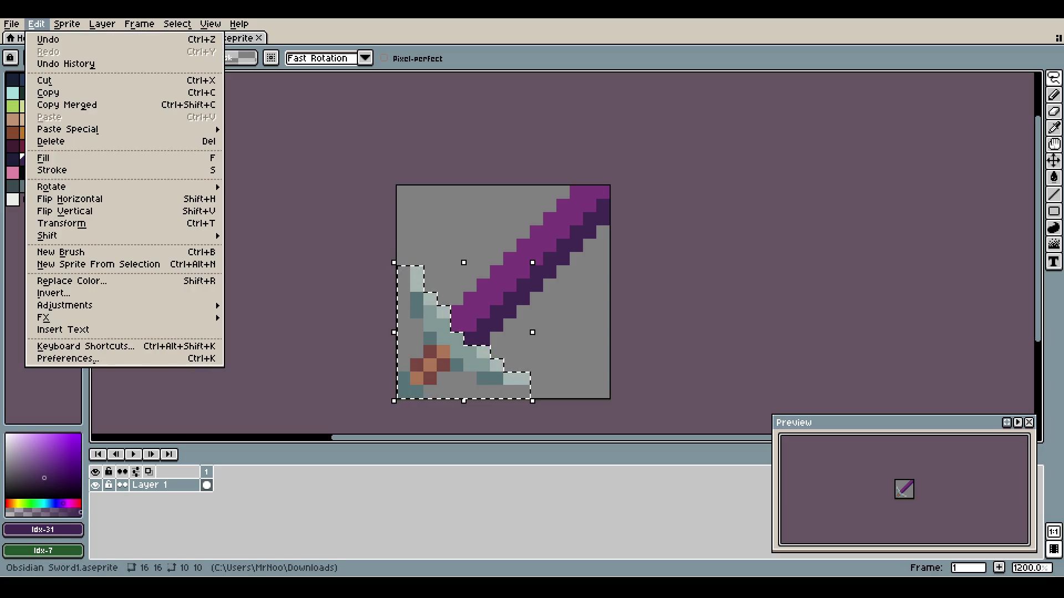
key(Down)
key(Down)
key(Down)
key(Right)
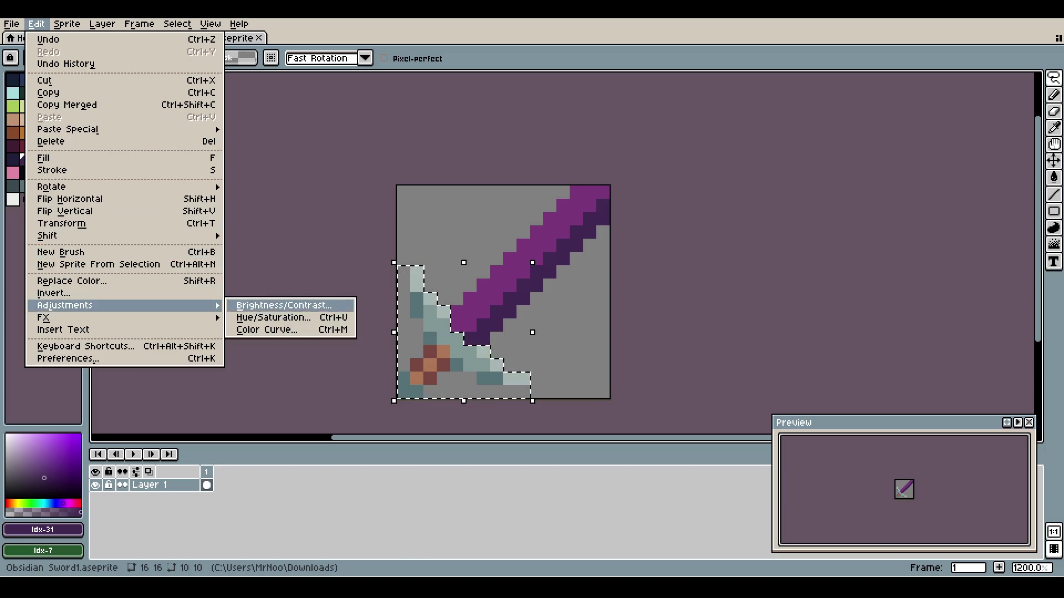
key(Down)
key(Return)
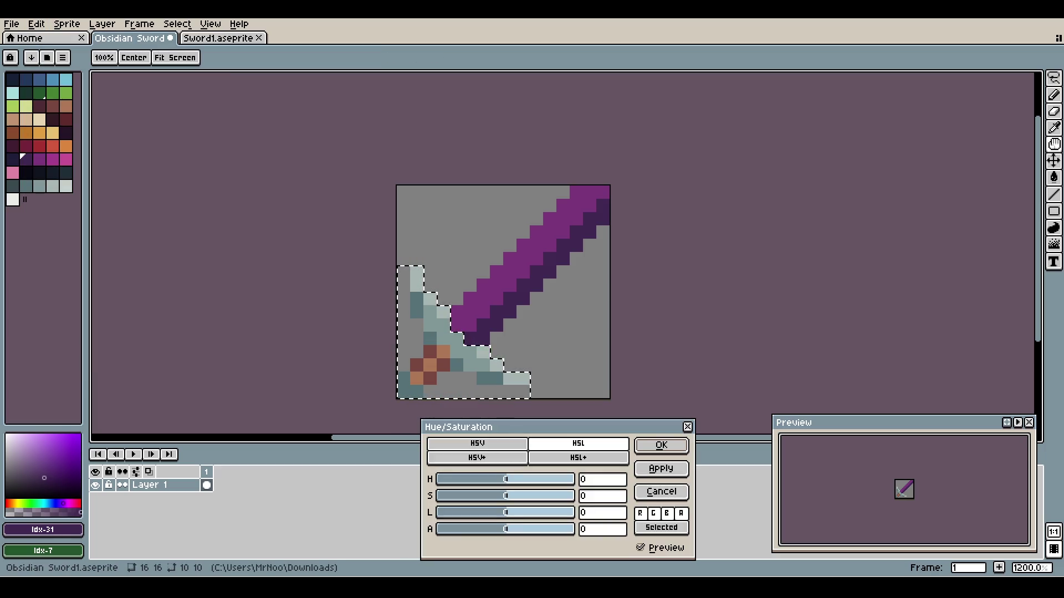
- Shift the selection's hue to 80 so the grip turns green, apply it, and deselect
drag(500, 480, 494, 480)
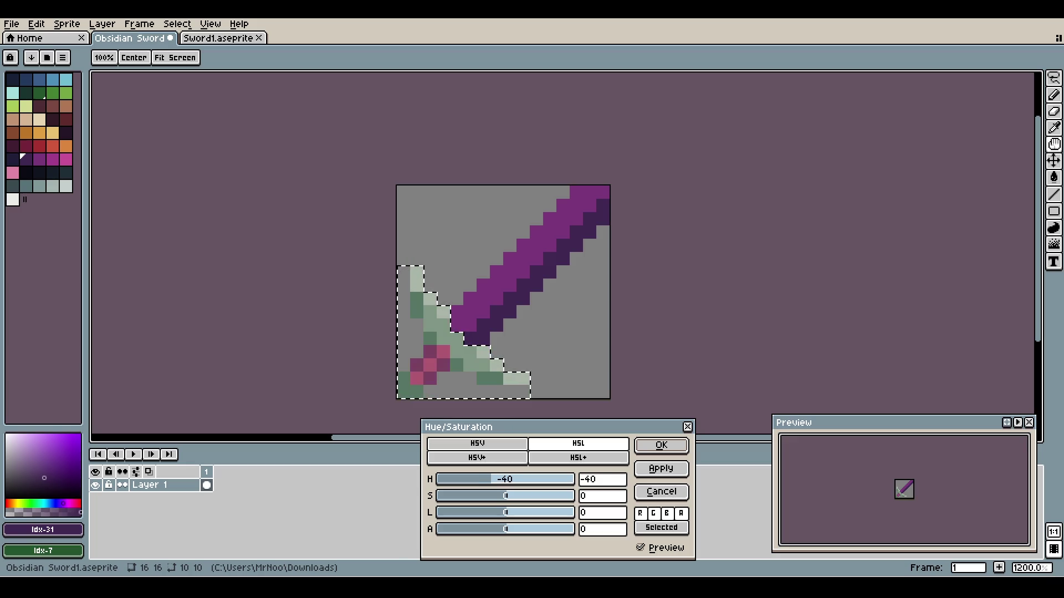
drag(491, 479, 540, 479)
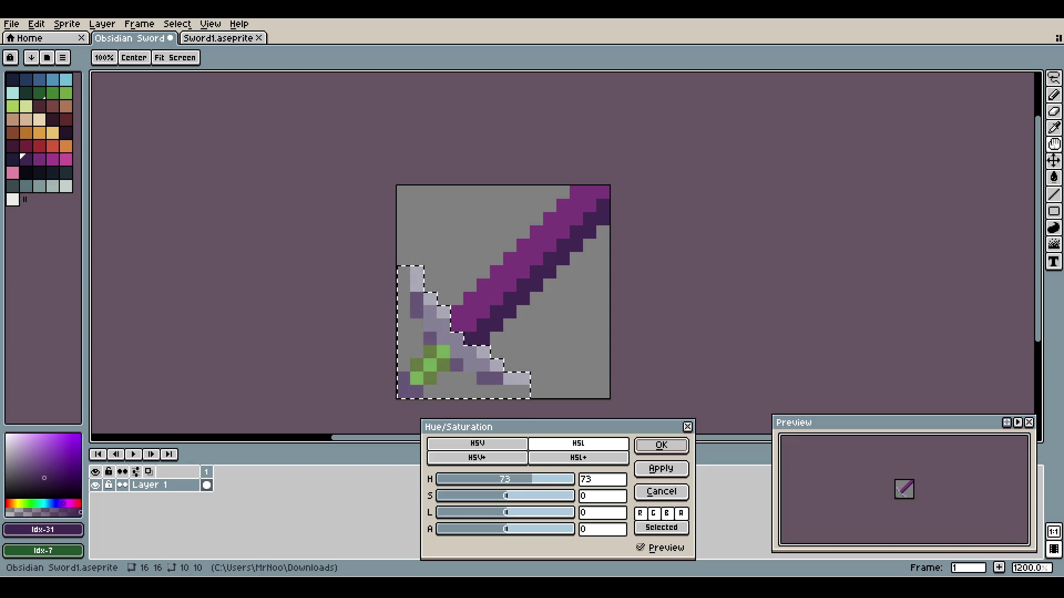
drag(533, 480, 523, 479)
drag(537, 480, 551, 479)
mouse_move(559, 479)
mouse_down()
mouse_move(512, 479)
mouse_move(536, 476)
mouse_up()
key(Return)
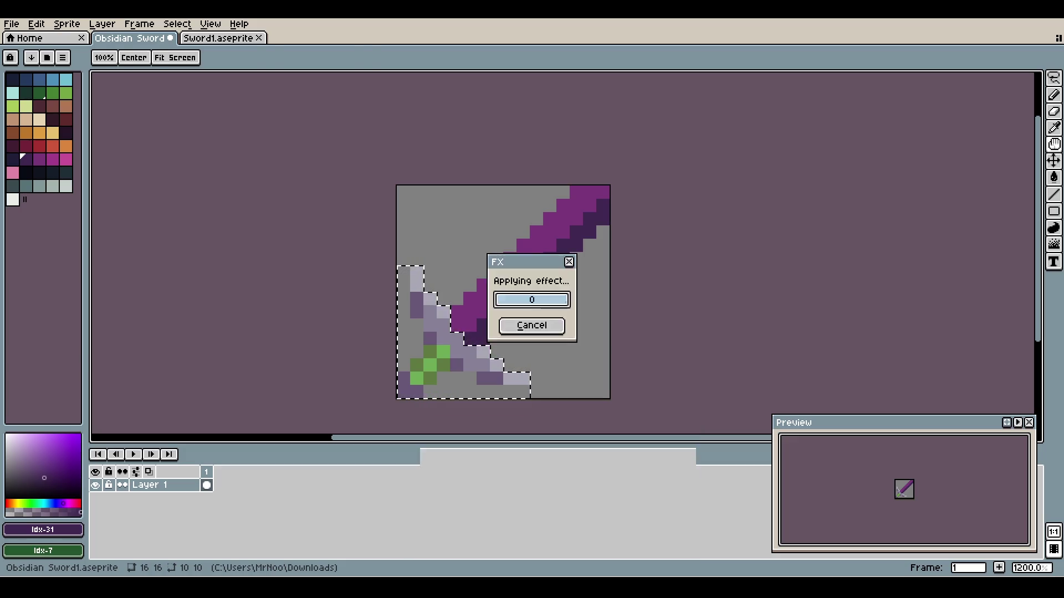
click(589, 352)
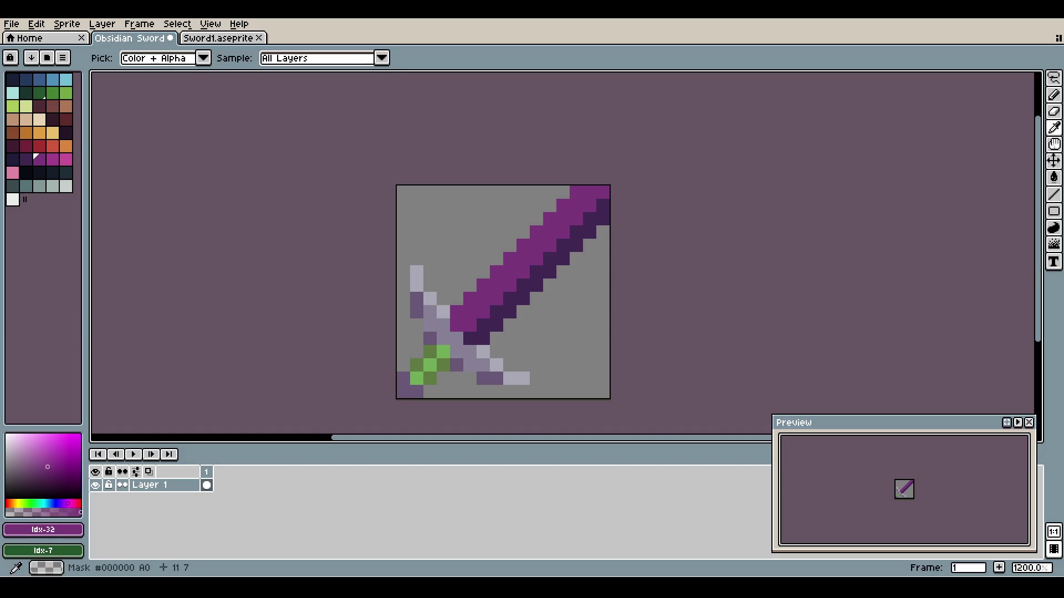
- Pick orange from the palette, then undo the hue shift to restore the teal guard and brown grip
alt+click(549, 285)
key(z)
scroll(549, 285, down, 5)
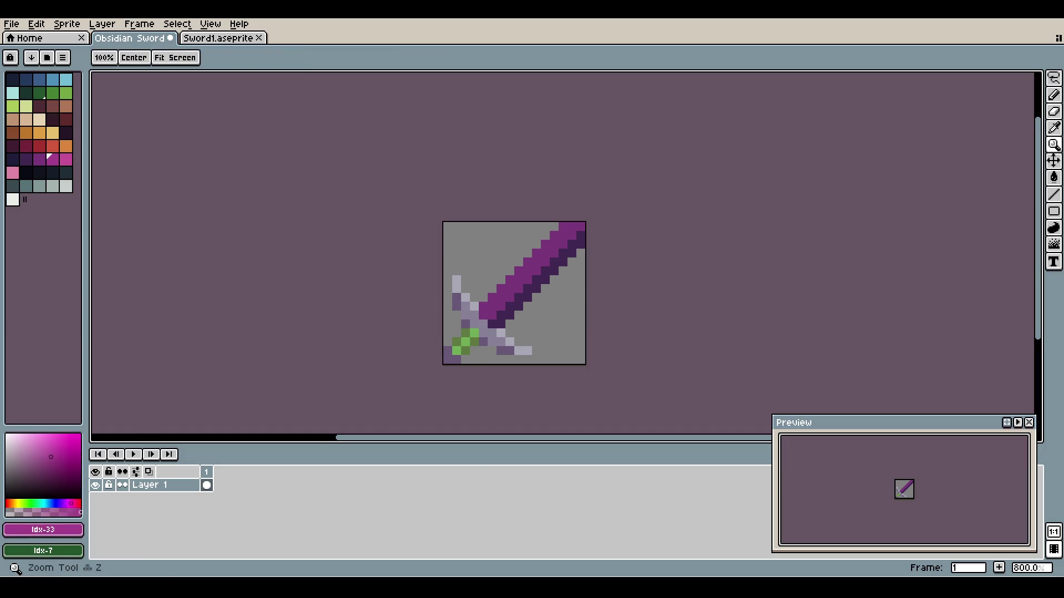
scroll(554, 293, up, 5)
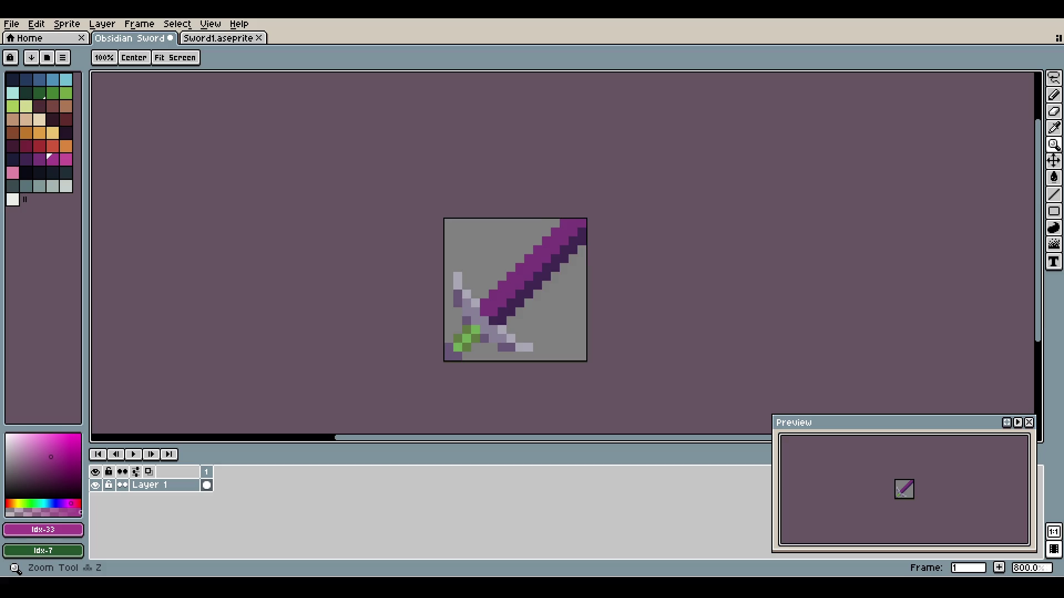
scroll(554, 299, down, 2)
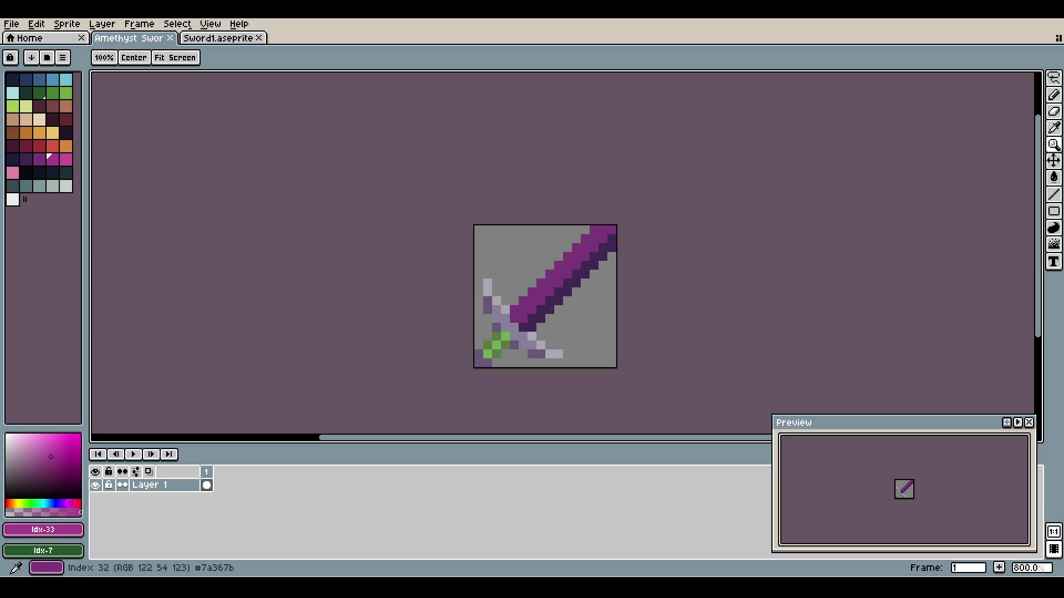
click(39, 133)
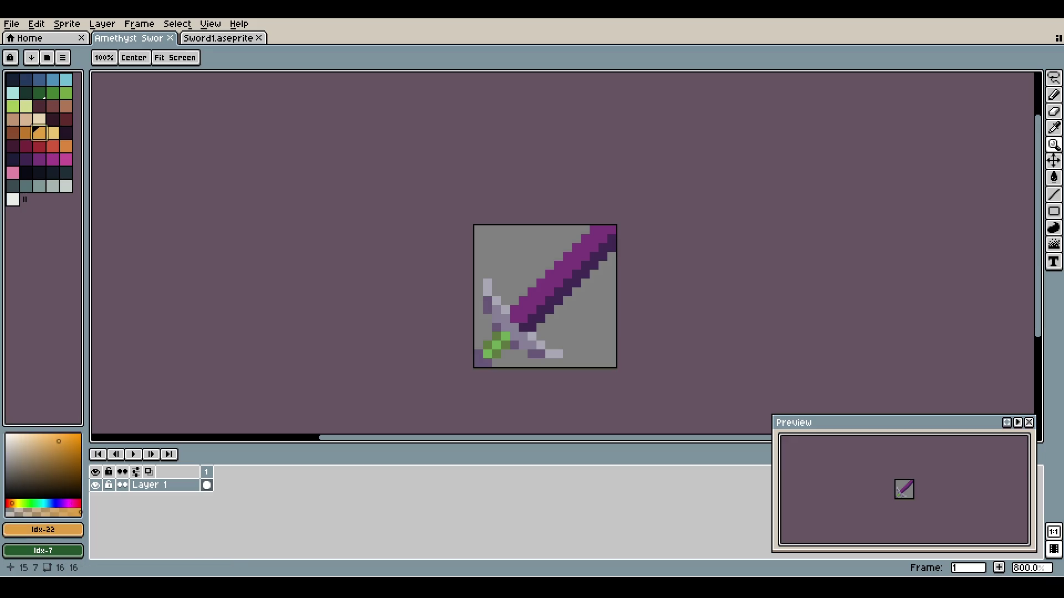
key(ctrl+z)
key(ctrl+z)
key(ctrl+d)
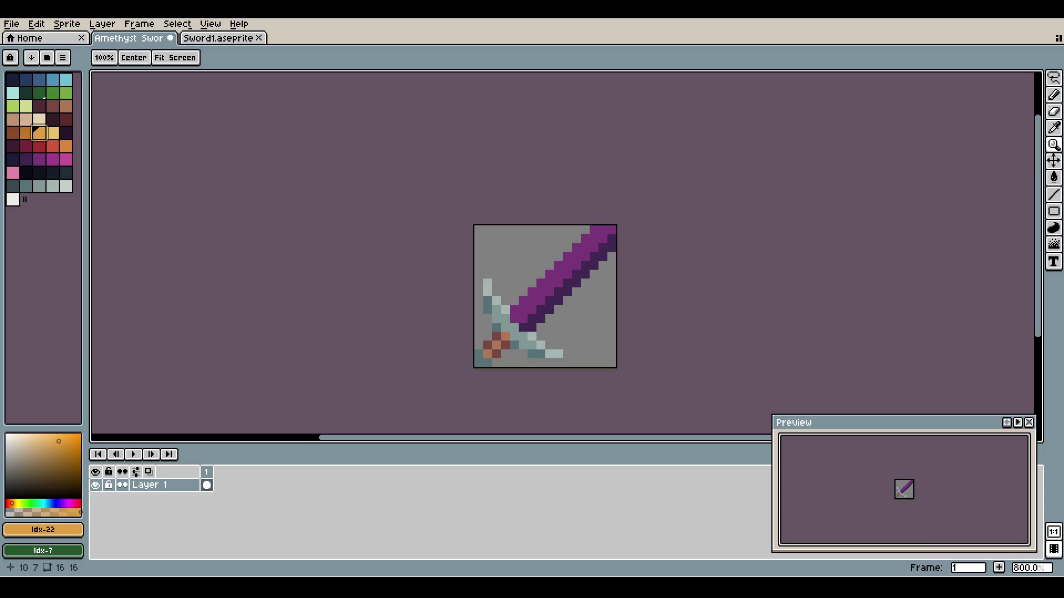
scroll(587, 284, up, 3)
key(w)
click(557, 227)
key(g)
click(557, 227)
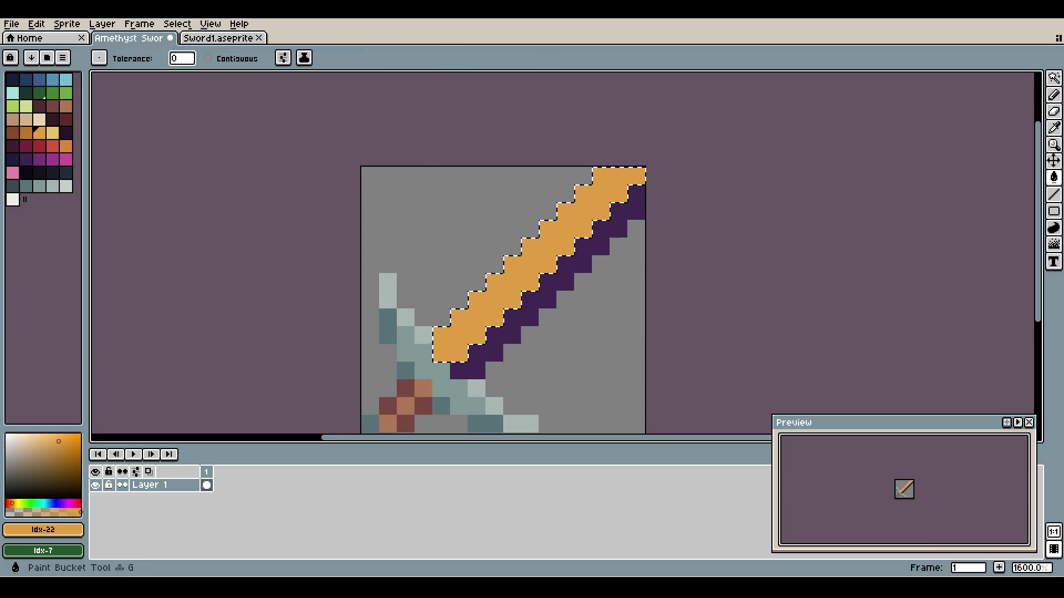
key(bracketright)
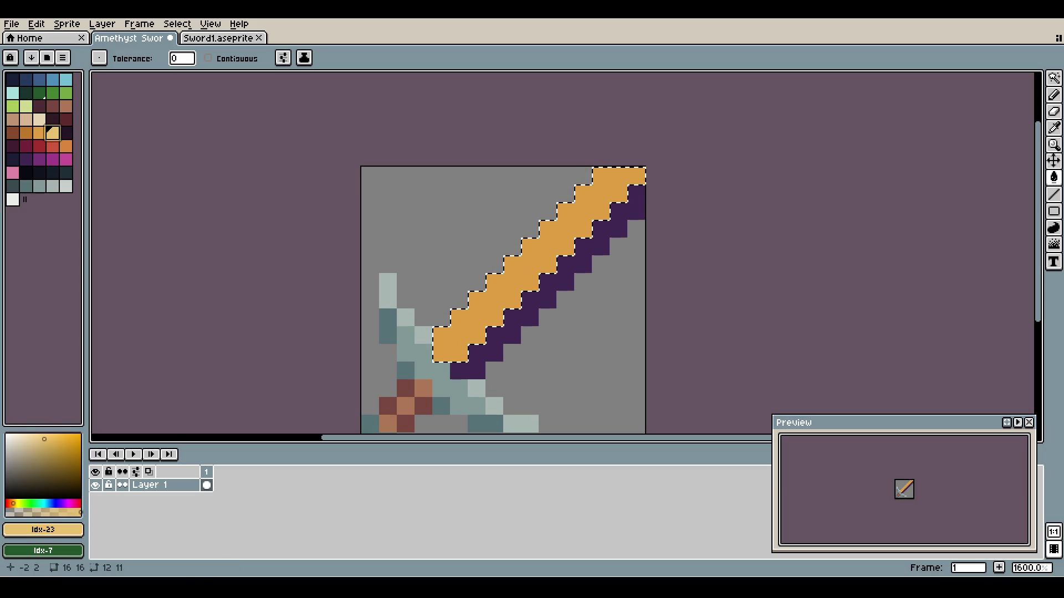
click(514, 261)
key(bracketleft)
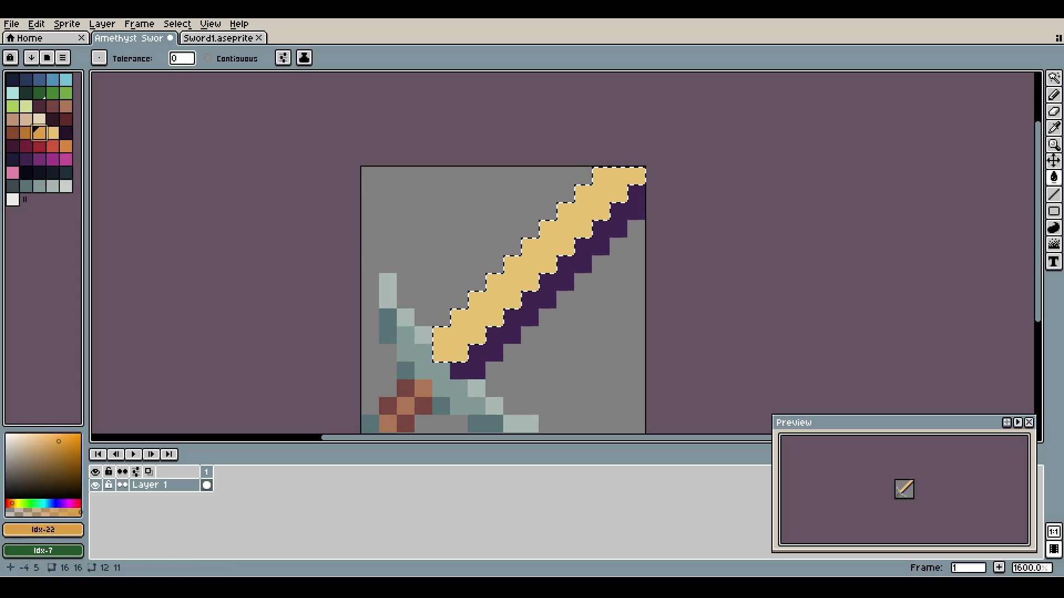
key(w)
click(547, 299)
key(g)
click(548, 299)
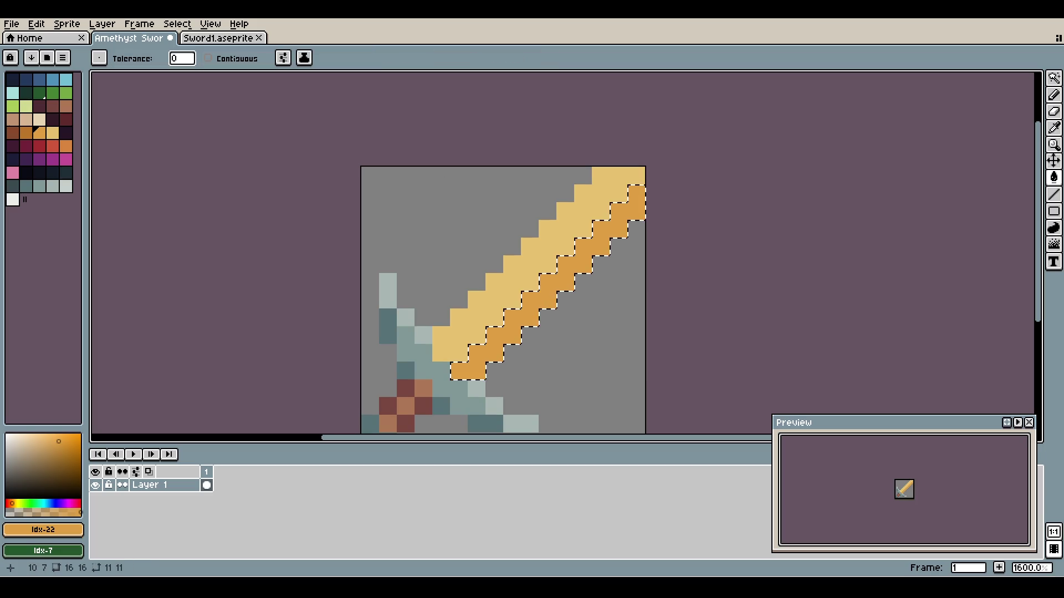
key(ctrl+d)
scroll(540, 268, down, 2)
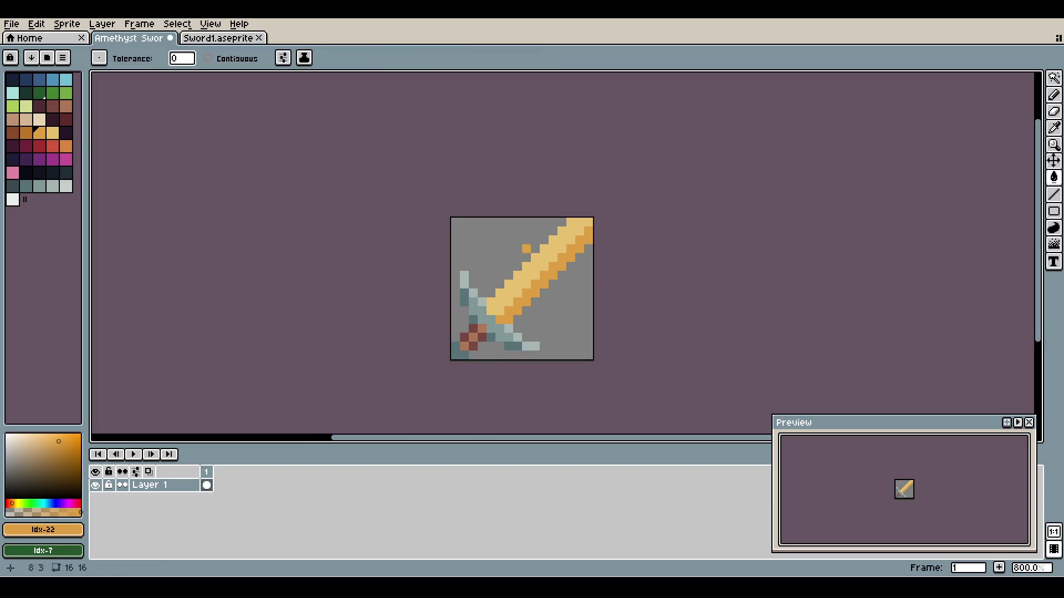
scroll(517, 275, up, 2)
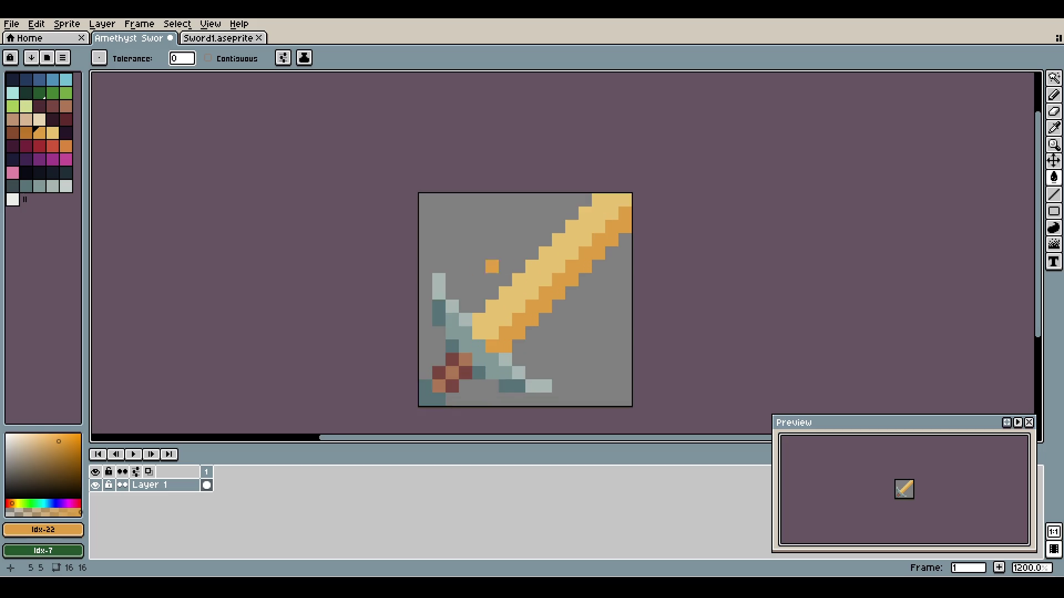
key([)
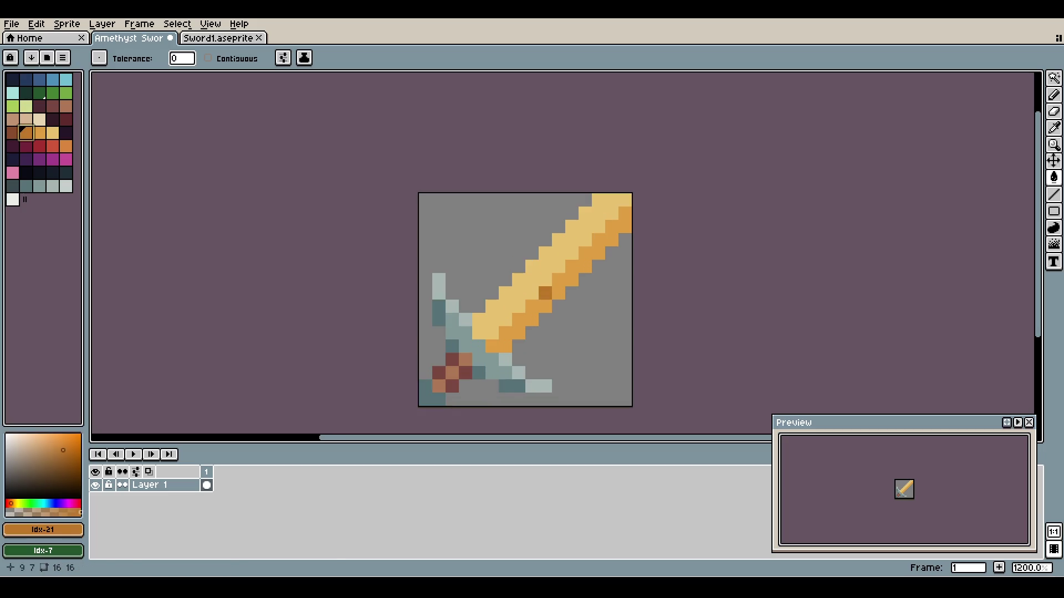
key(w)
click(558, 293)
key(g)
click(558, 293)
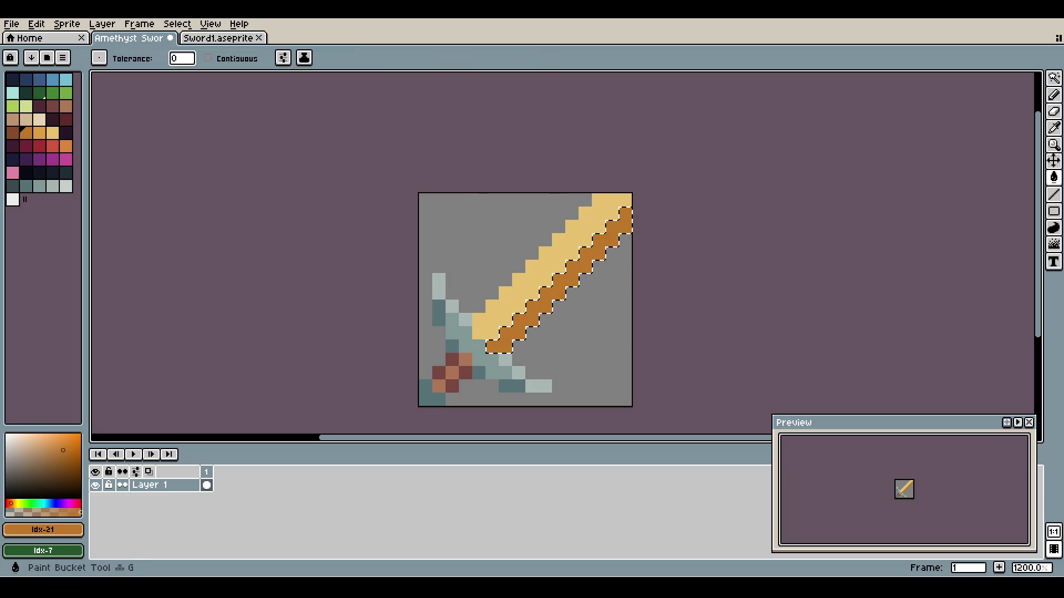
key(])
key(w)
click(538, 277)
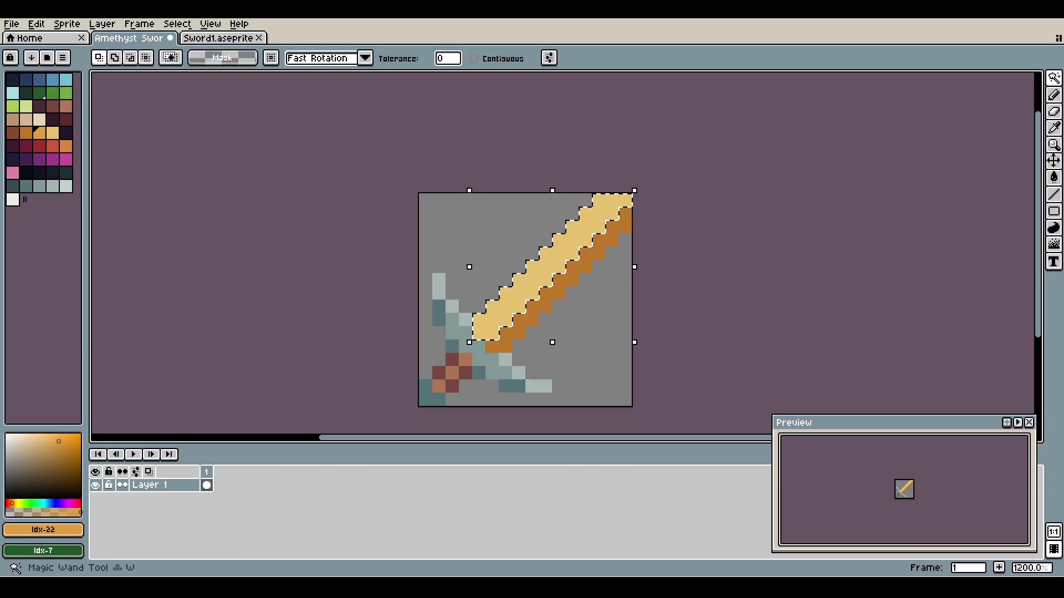
key(g)
click(538, 277)
key(ctrl+s)
key(ctrl+d)
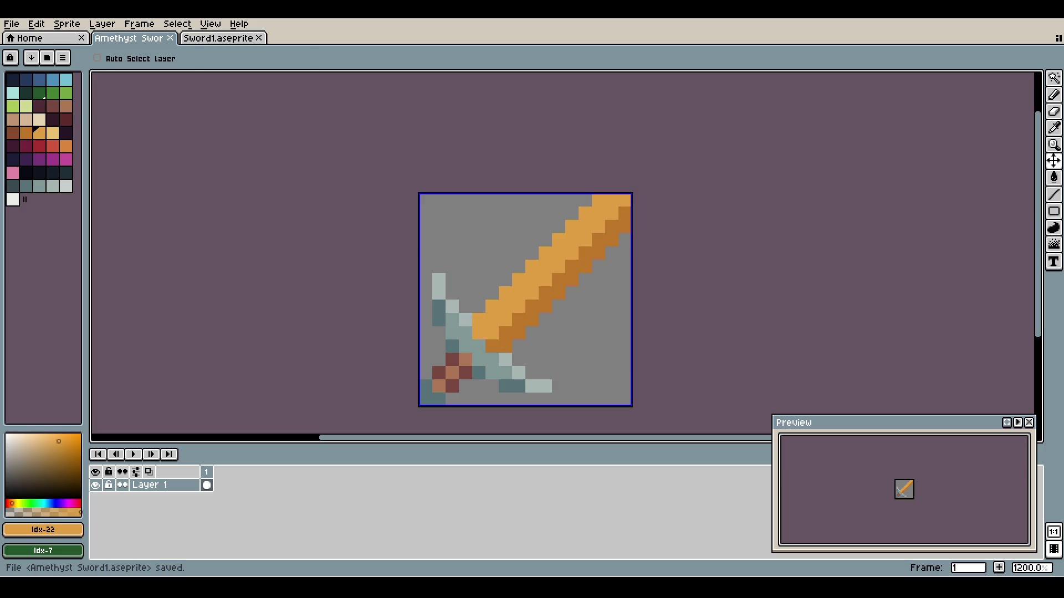
scroll(545, 279, down, 3)
scroll(545, 280, up, 3)
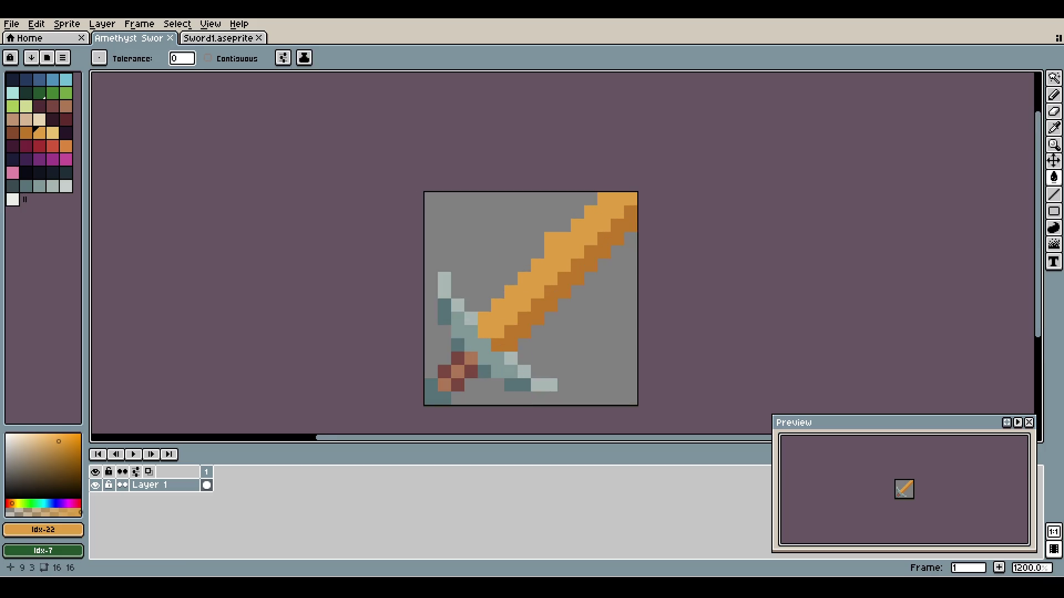
drag(576, 266, 560, 261)
key(v)
key(ctrl+z)
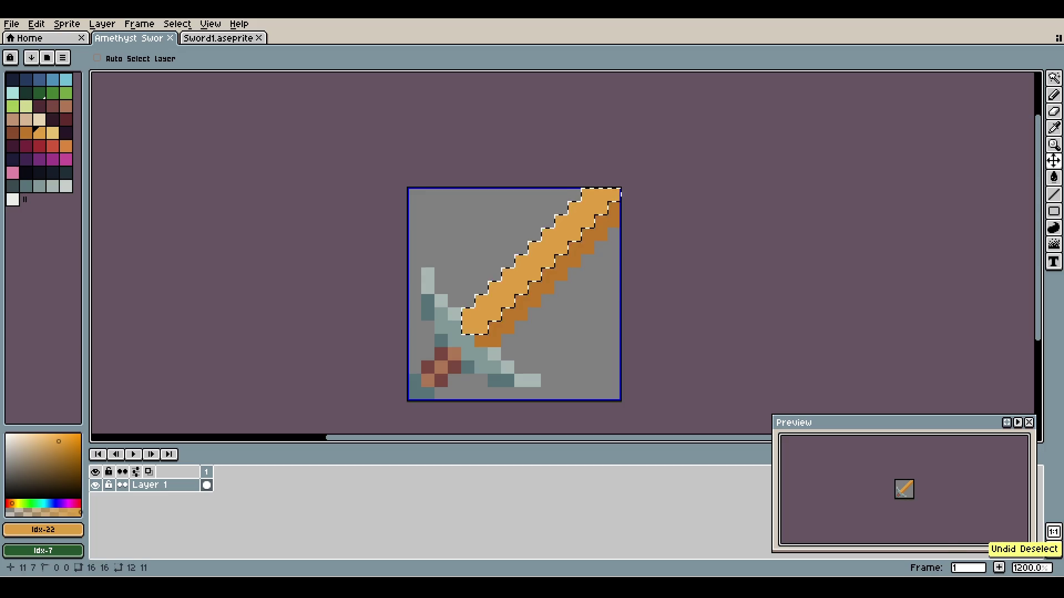
key(ctrl+z)
key(ctrl+z)
key(ctrl+z)
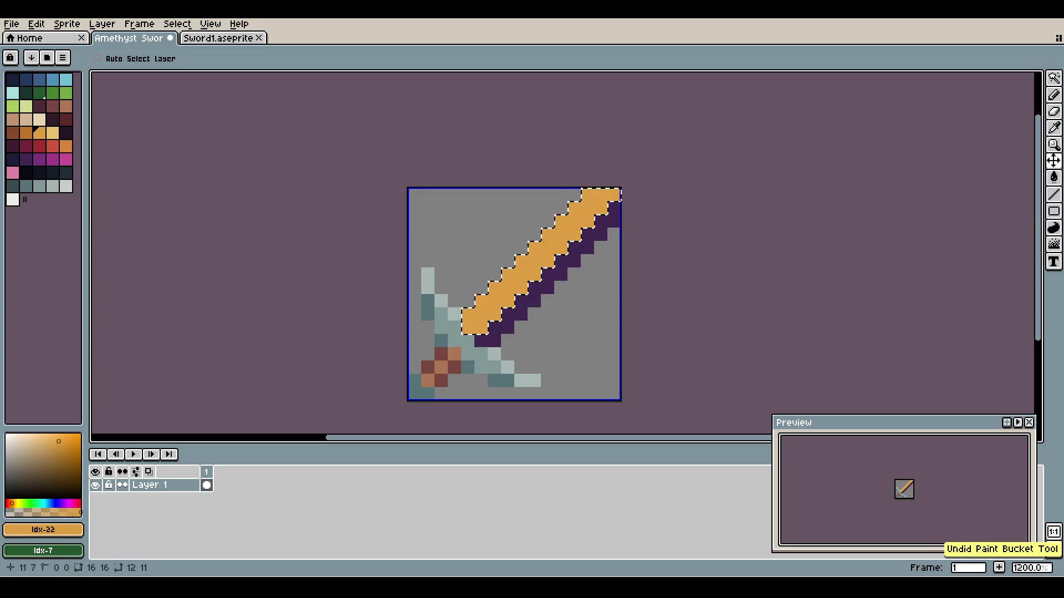
key(ctrl+z)
key(ctrl+z)
key(ctrl+z)
key(g)
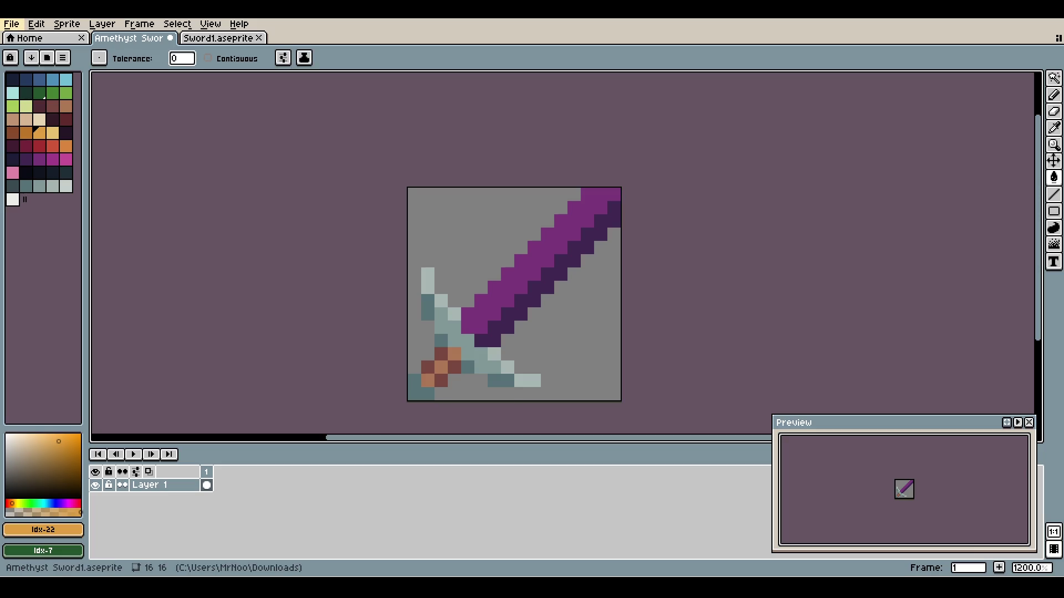
- Try Brightness/Contrast and a whole-sprite hue of 60, dismissing both without changes
click(12, 23)
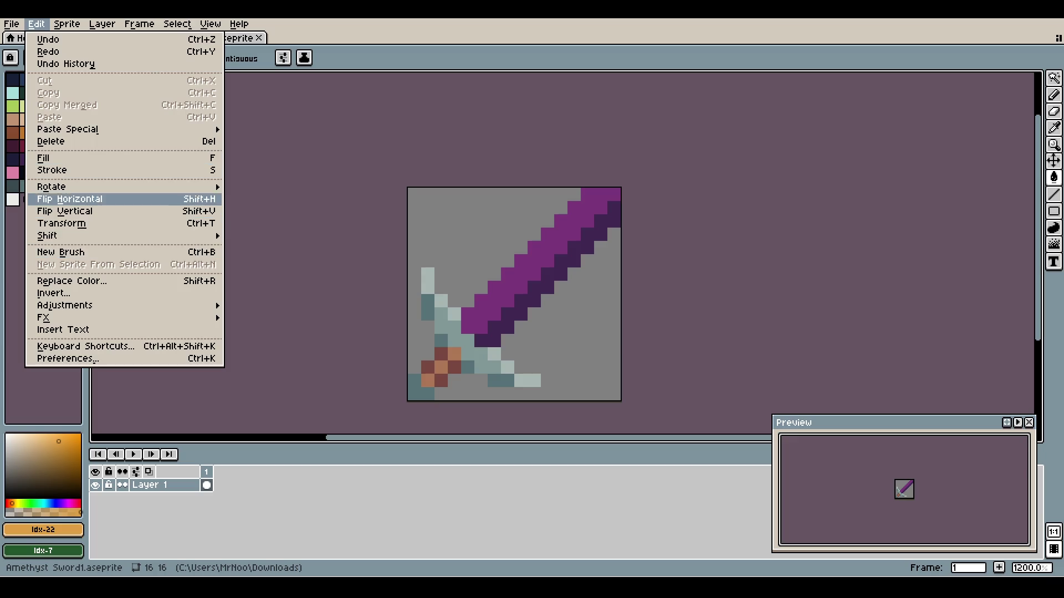
mouse_move(83, 305)
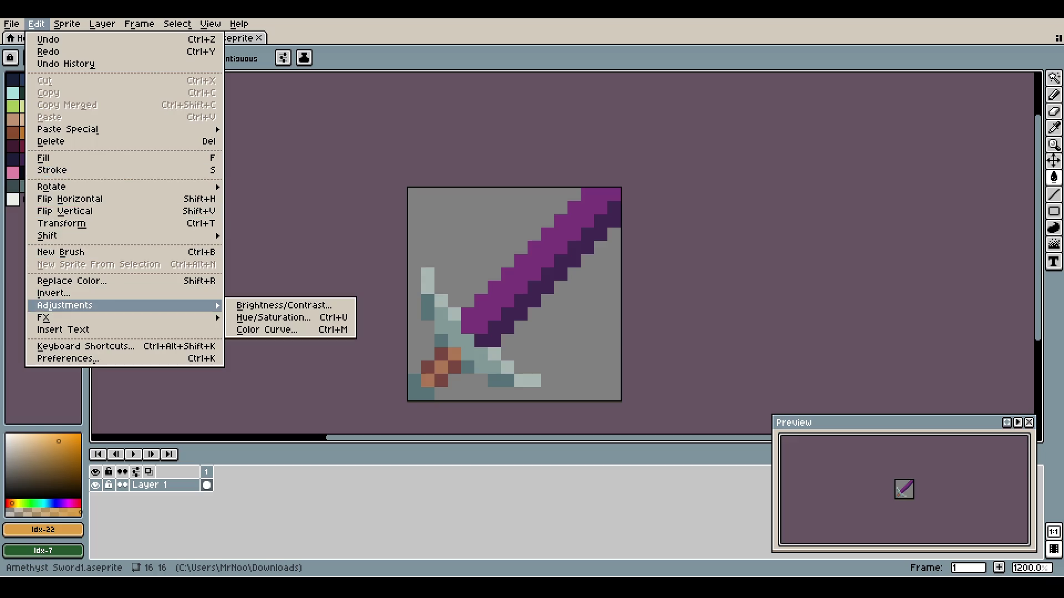
click(266, 305)
click(626, 300)
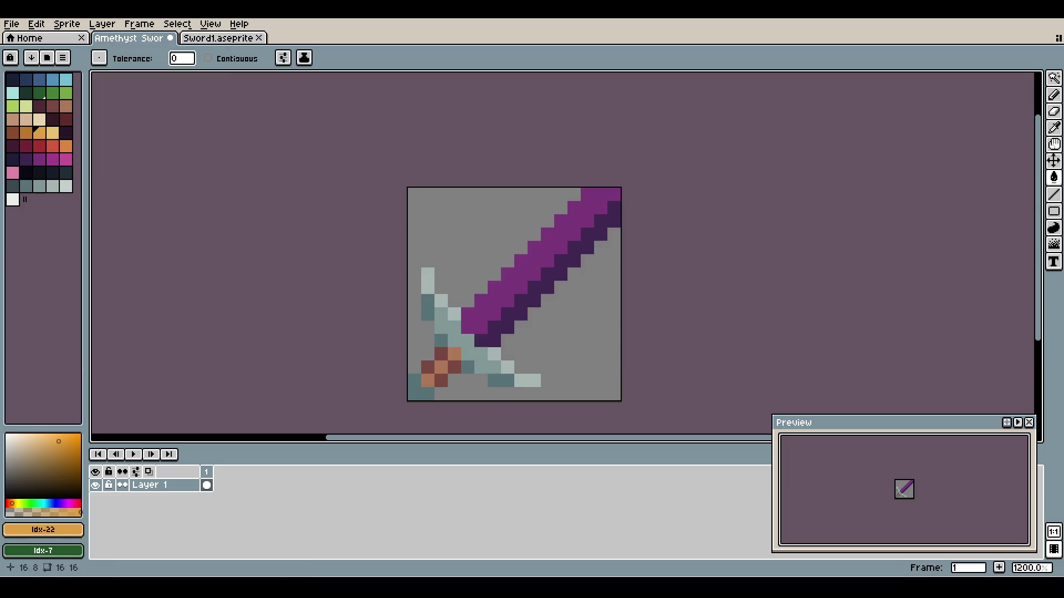
click(36, 24)
mouse_move(83, 306)
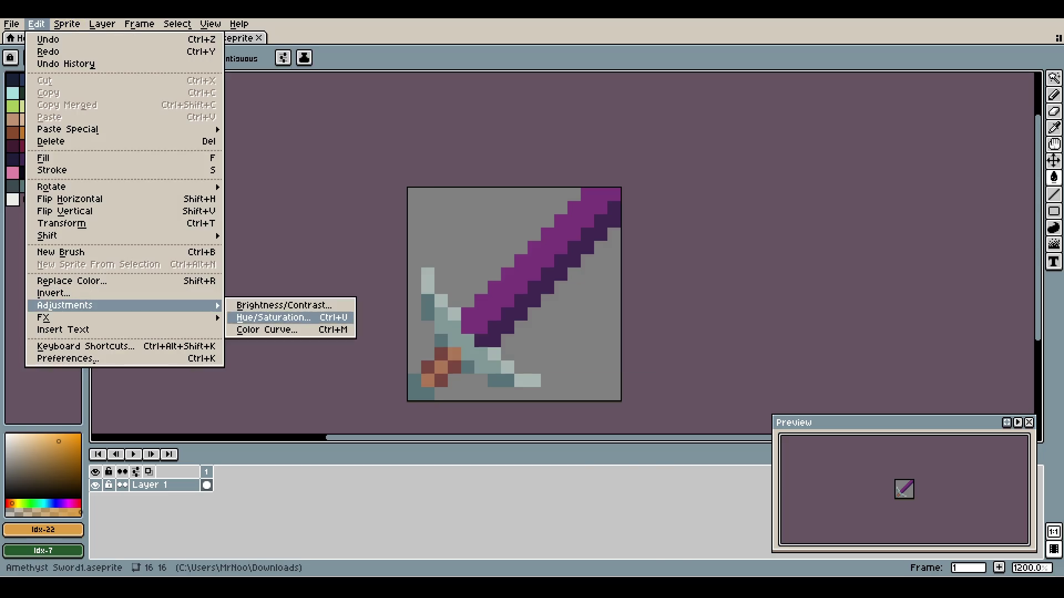
click(266, 318)
click(602, 479)
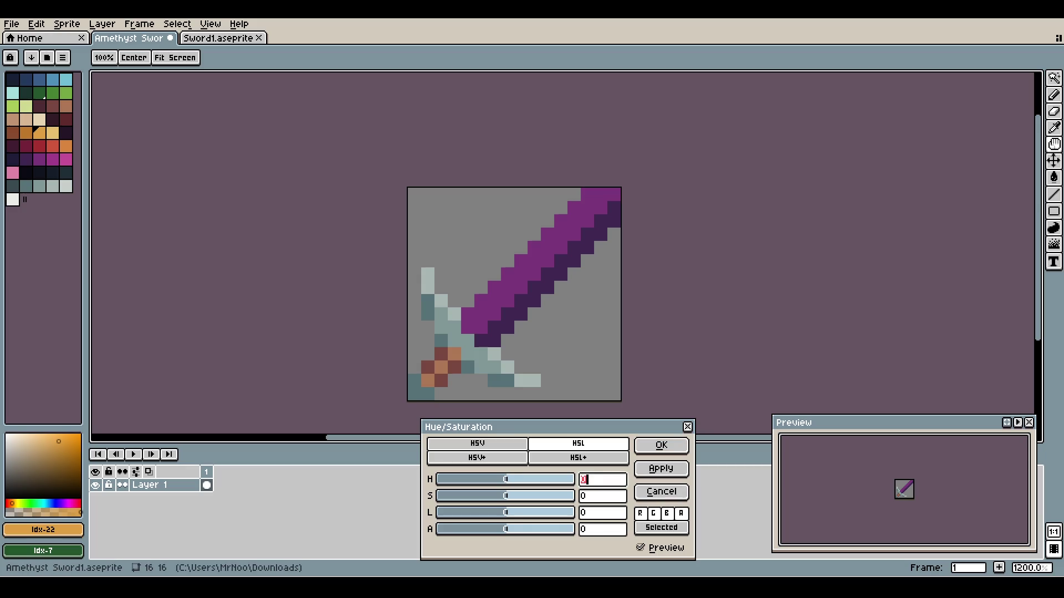
text(60)
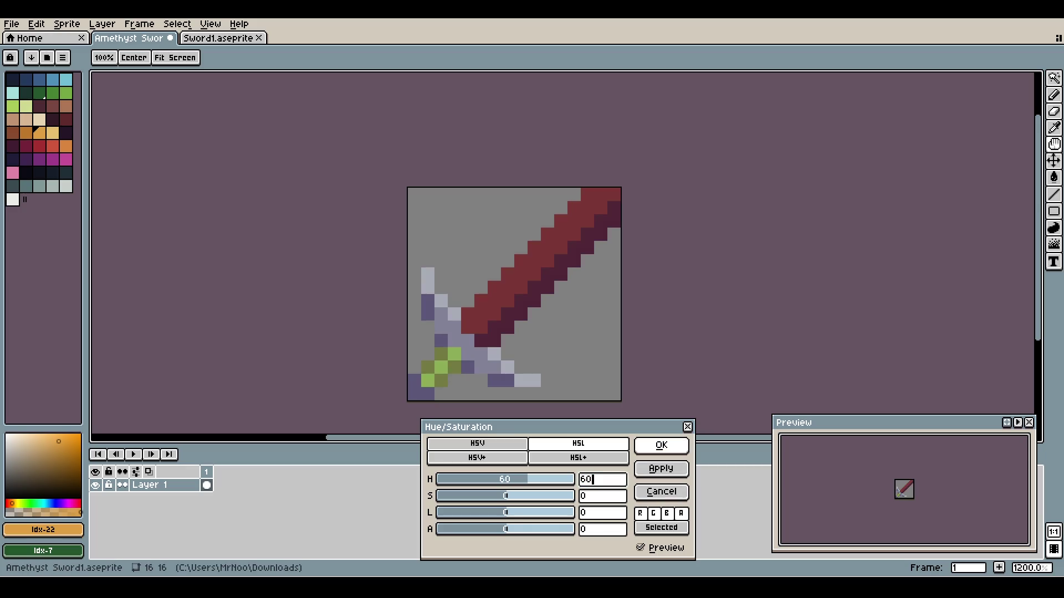
key(Return)
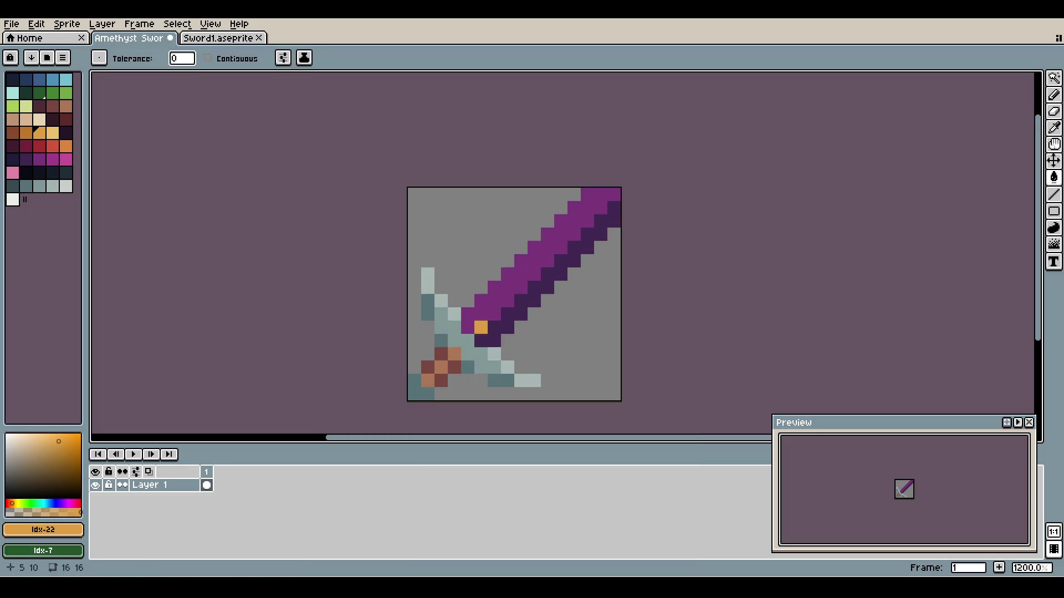
- Lasso only the hilt, shift its hue to 60, and save Amethyst Sword1
key(q)
mouse_move(427, 287)
mouse_down()
mouse_move(418, 277)
mouse_move(413, 387)
mouse_move(528, 388)
mouse_move(460, 339)
mouse_move(451, 308)
mouse_move(420, 278)
mouse_up()
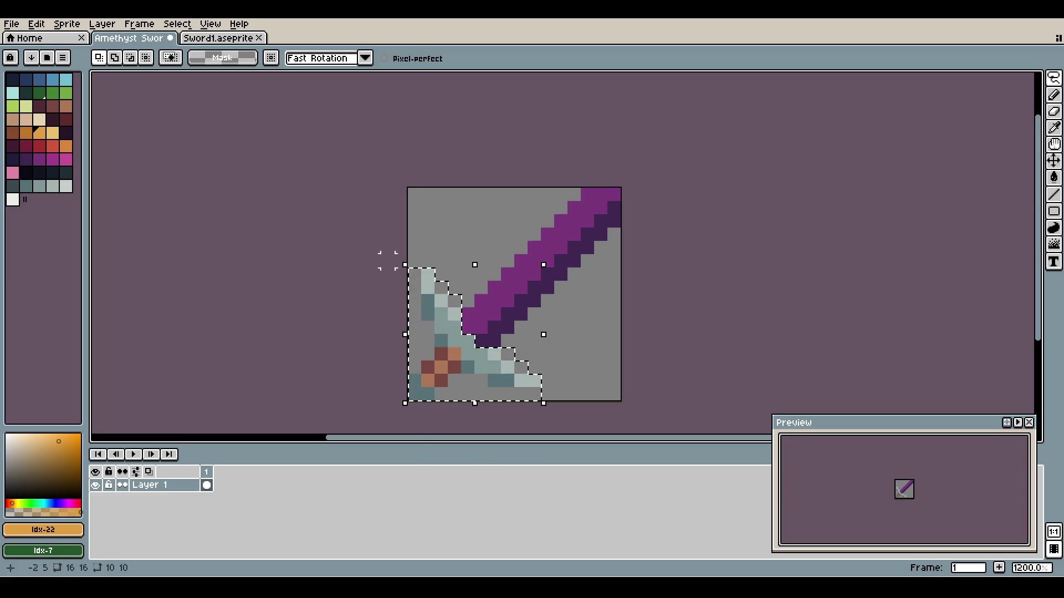
click(36, 25)
mouse_move(65, 305)
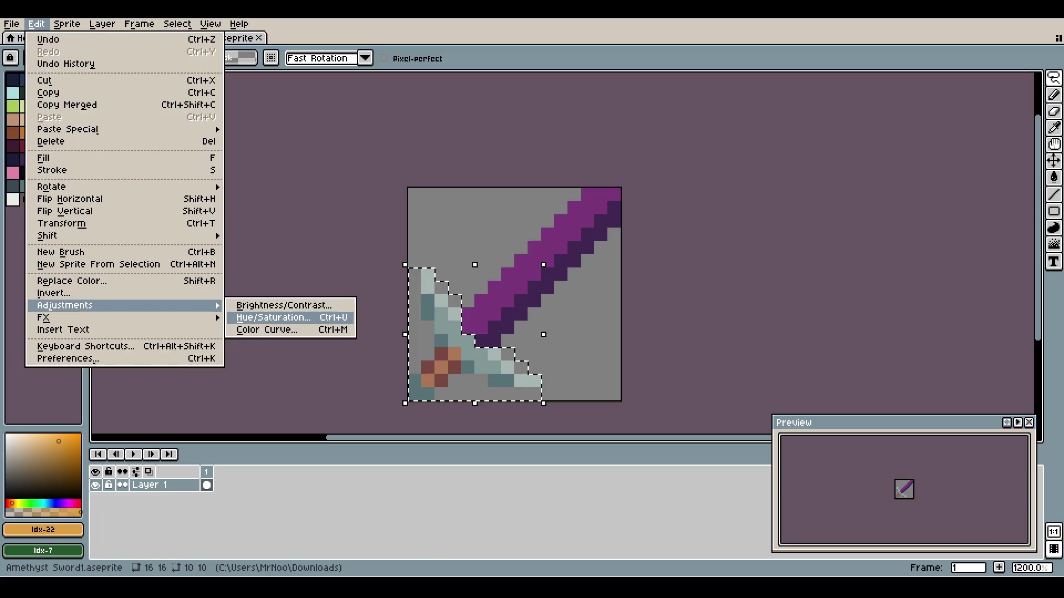
click(273, 318)
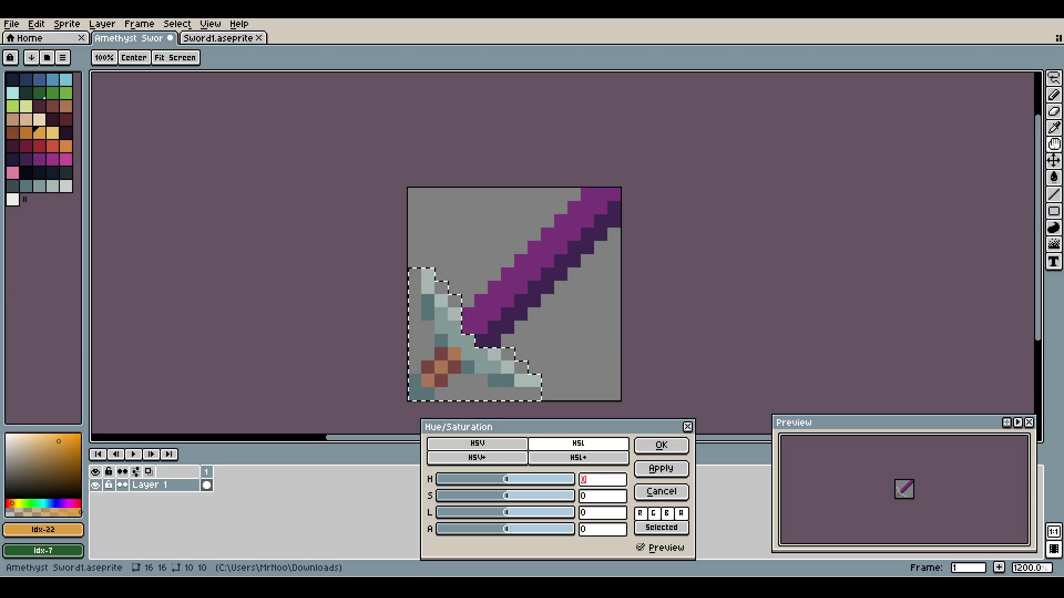
text(0)
click(661, 445)
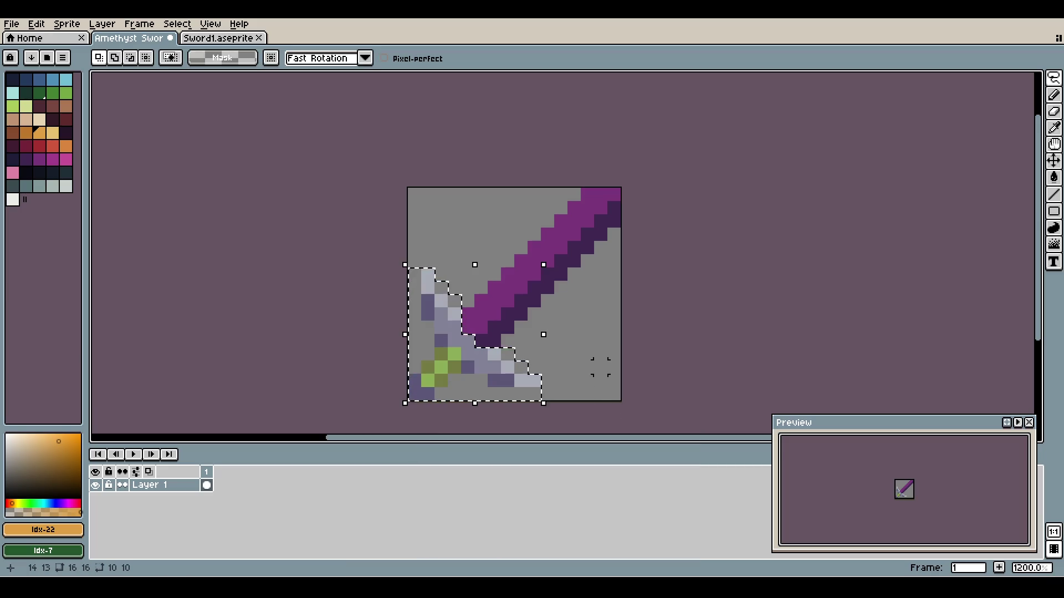
key(ctrl+s)
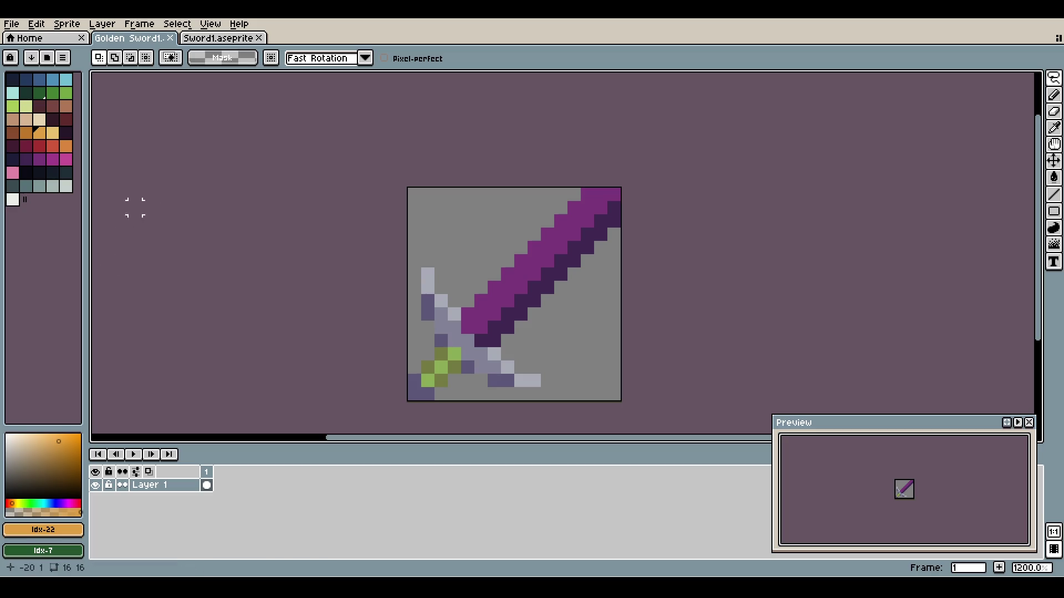
- Recolour the purple blade orange and its dark edge a darker orange
key(w)
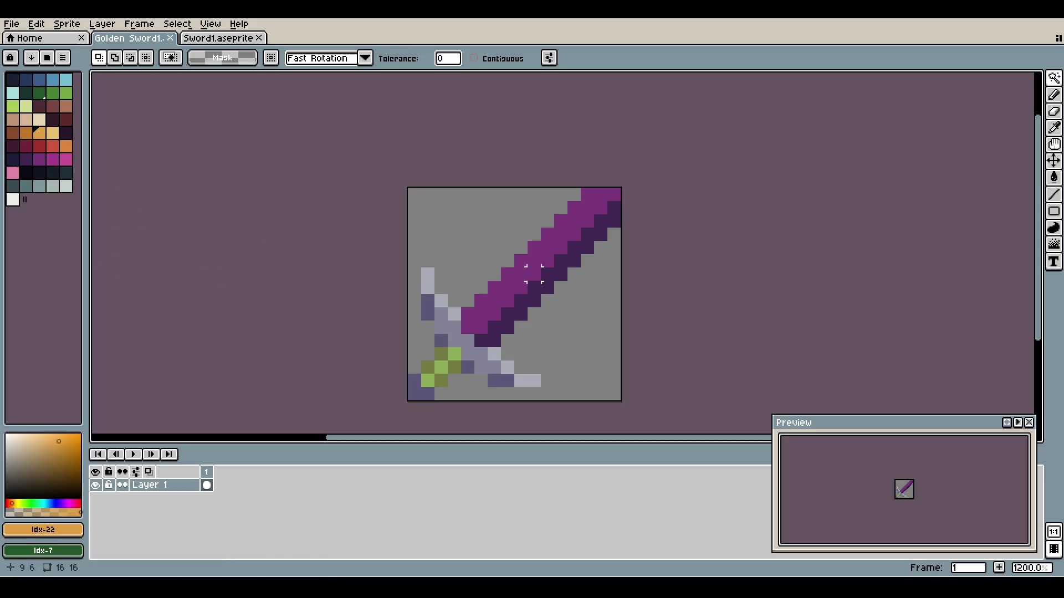
click(533, 276)
key(g)
click(533, 273)
key([)
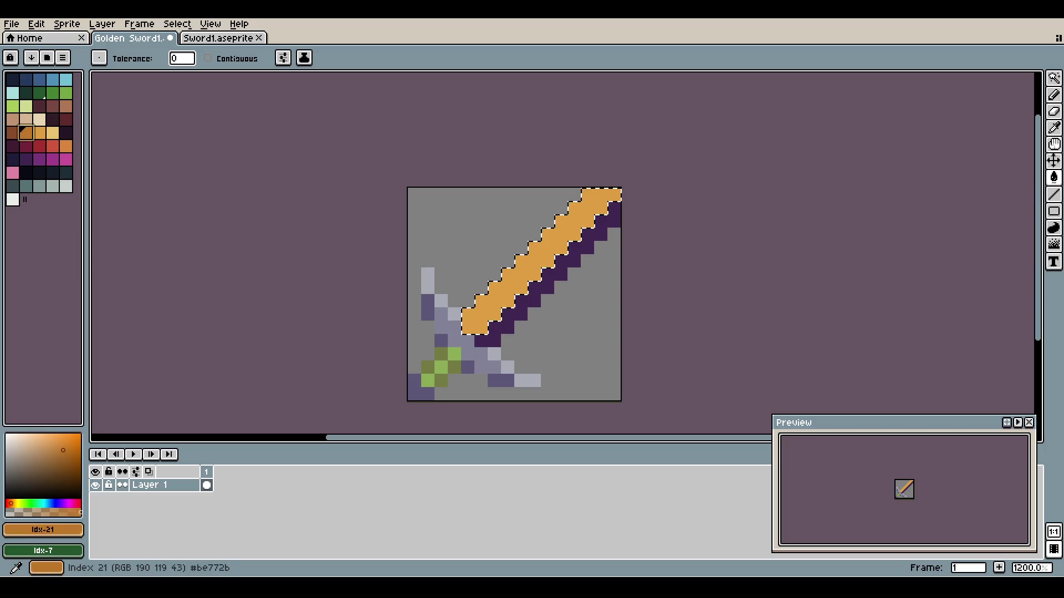
click(548, 272)
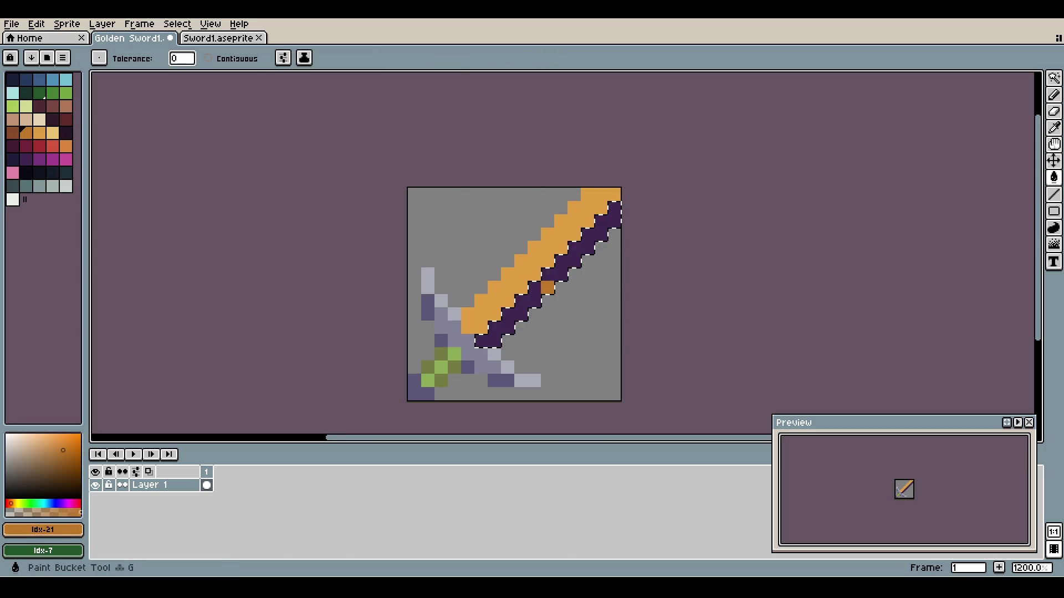
click(548, 271)
key(ctrl+d)
- Refill the blade with pale gold and its edge with orange, then save Golden Sword1
scroll(552, 272, down, 1)
scroll(551, 271, up, 2)
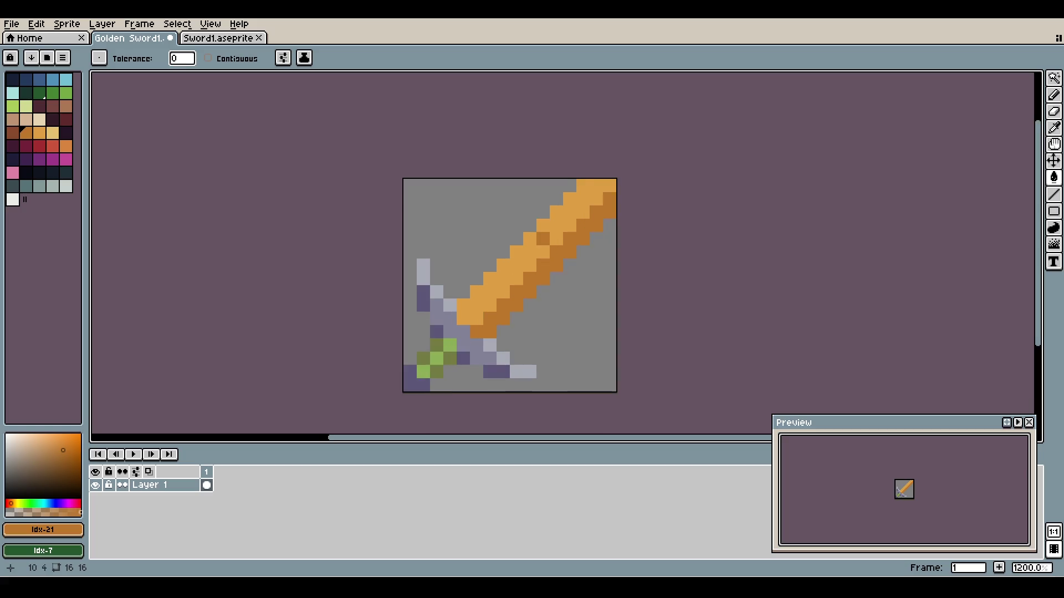
key(])
key(])
key(w)
click(507, 269)
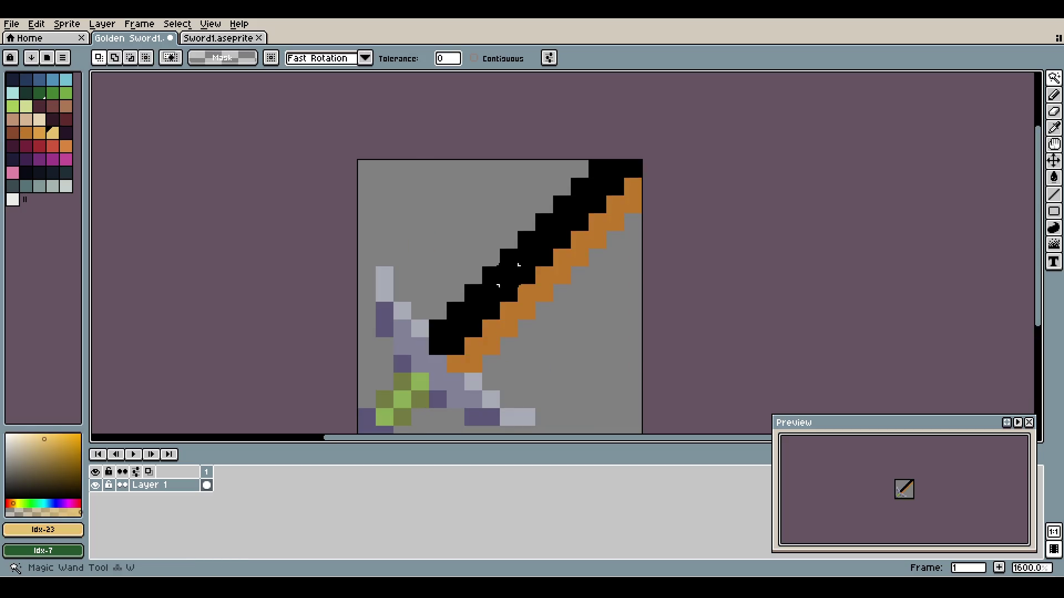
key(g)
click(507, 269)
key(w)
click(546, 275)
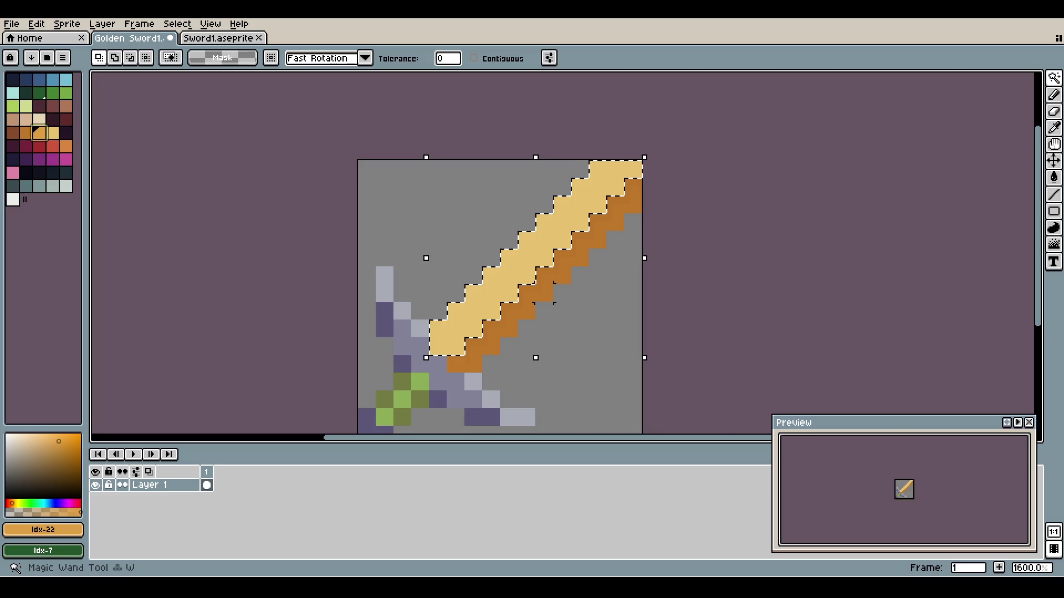
key([)
key(g)
click(546, 275)
key(ctrl+d)
key(ctrl+s)
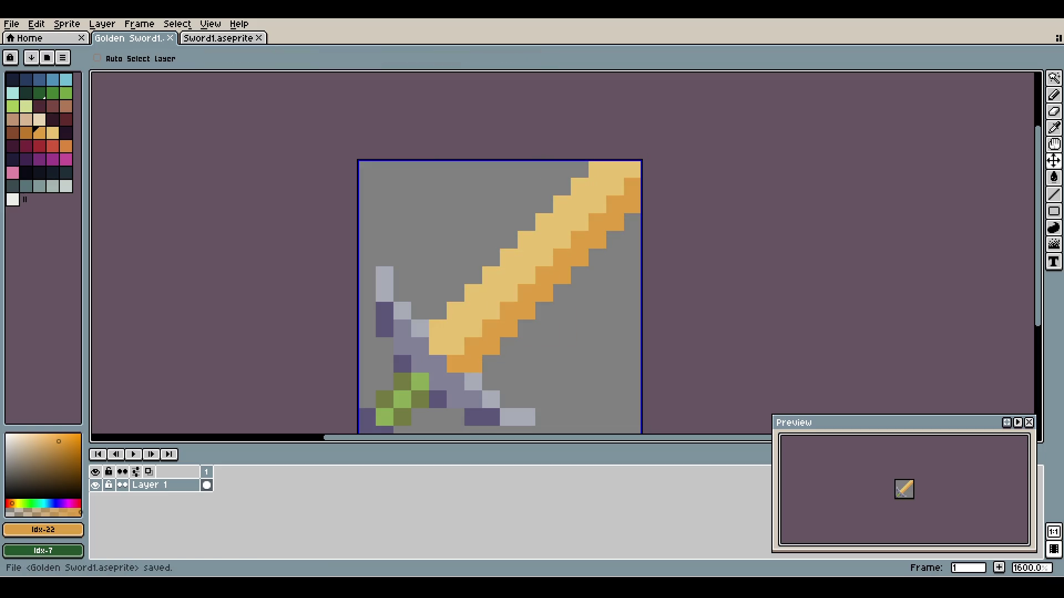
- Undo back to the purple sword for comparison, then restore the pale gold blade with orange edge
scroll(493, 224, down, 1)
scroll(493, 224, down, 3)
scroll(475, 219, up, 1)
scroll(471, 243, up, 3)
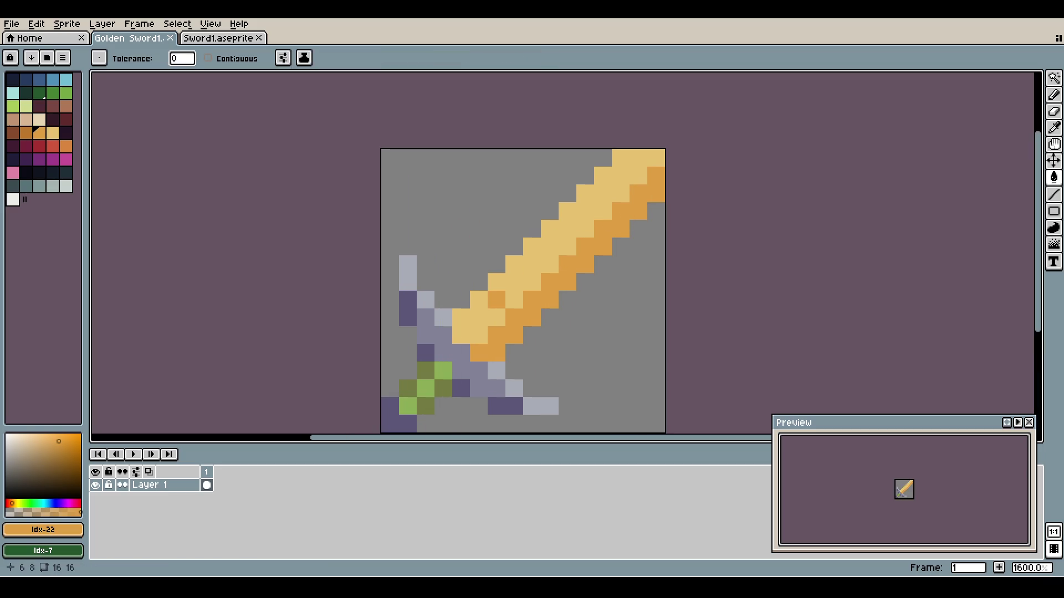
key(z)
key(ctrl+z)
key(ctrl+z)
key(ctrl+z)
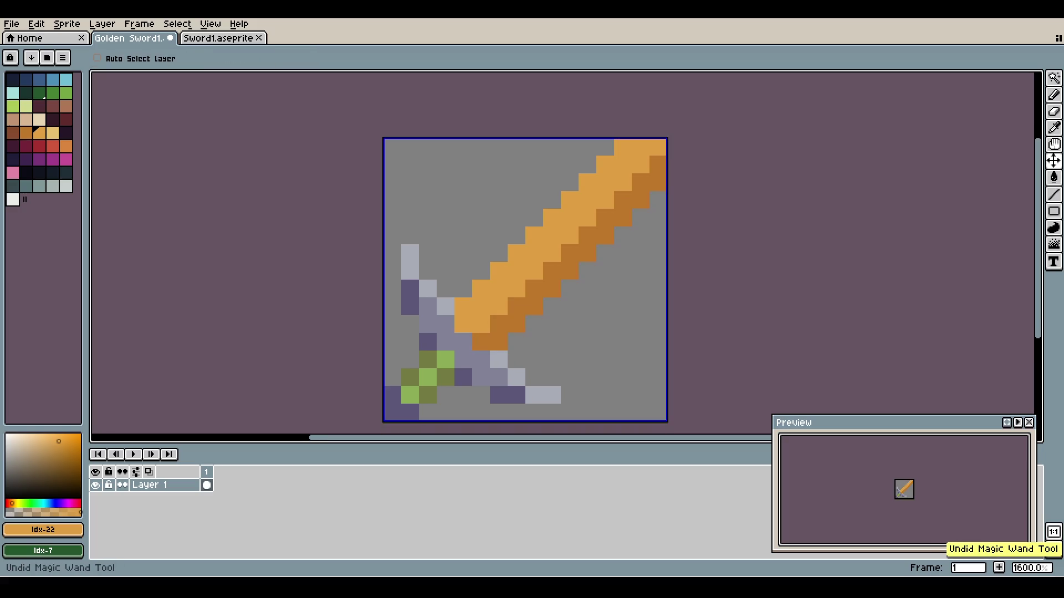
key(ctrl+z)
key(ctrl+z)
key(ctrl+z)
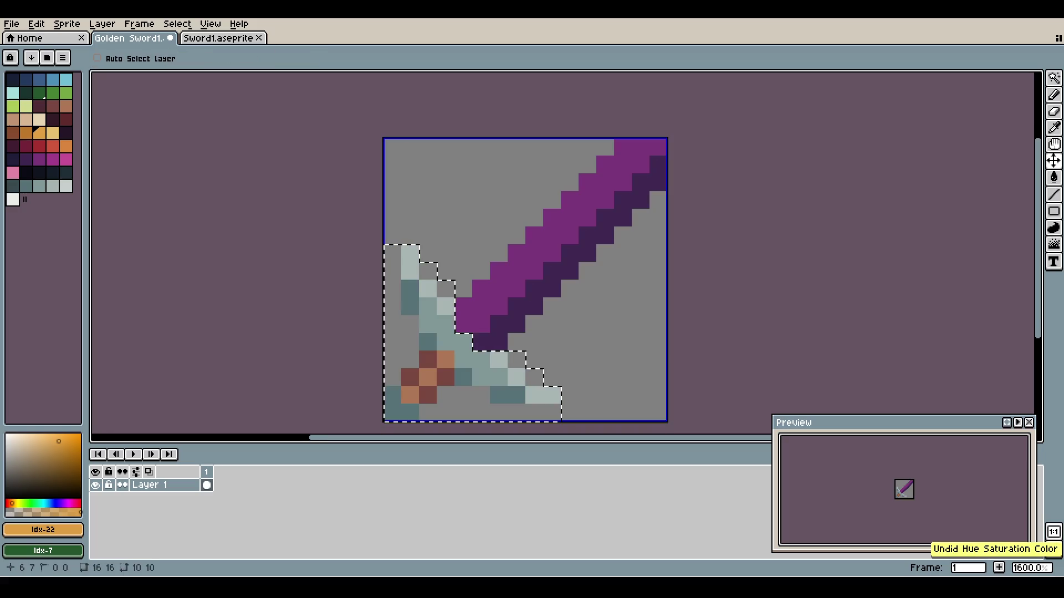
key(ctrl+z)
key(ctrl+z)
key(ctrl+z)
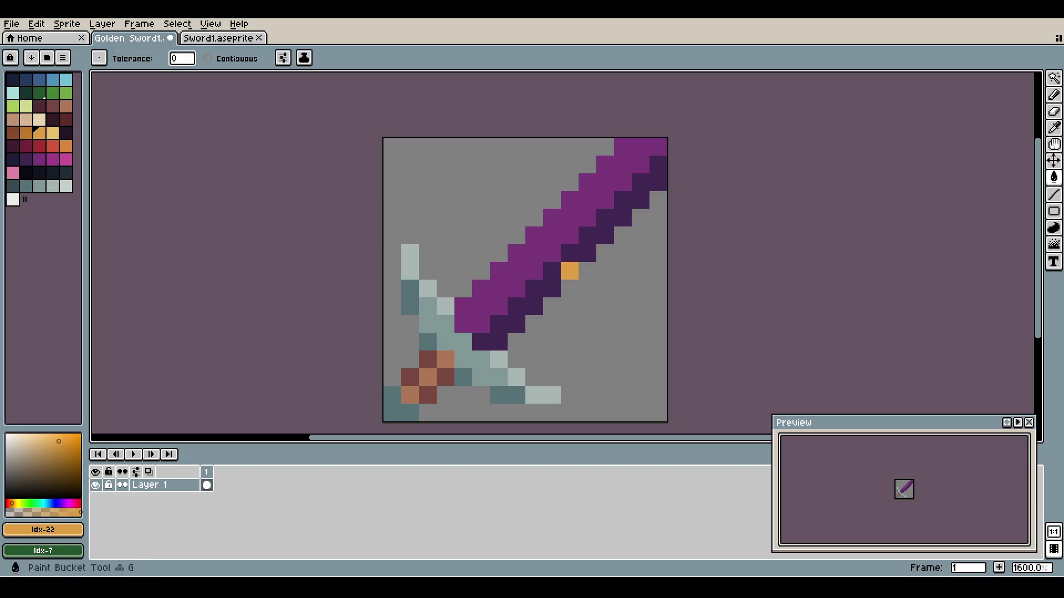
key(ctrl+y)
key(ctrl+y)
key(ctrl+y)
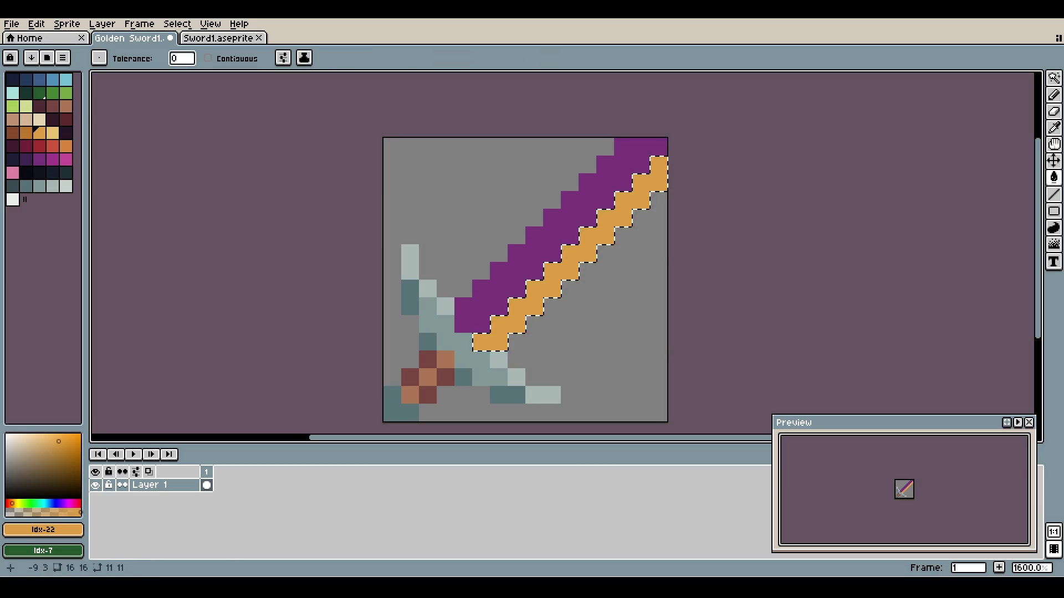
key(])
key(g)
key(f)
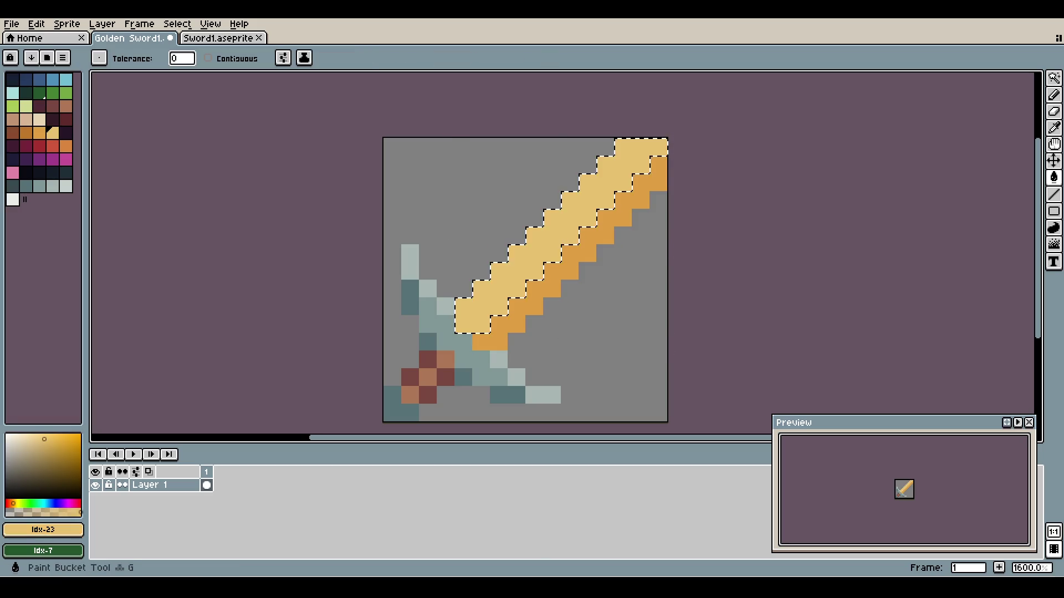
key(ctrl+d)
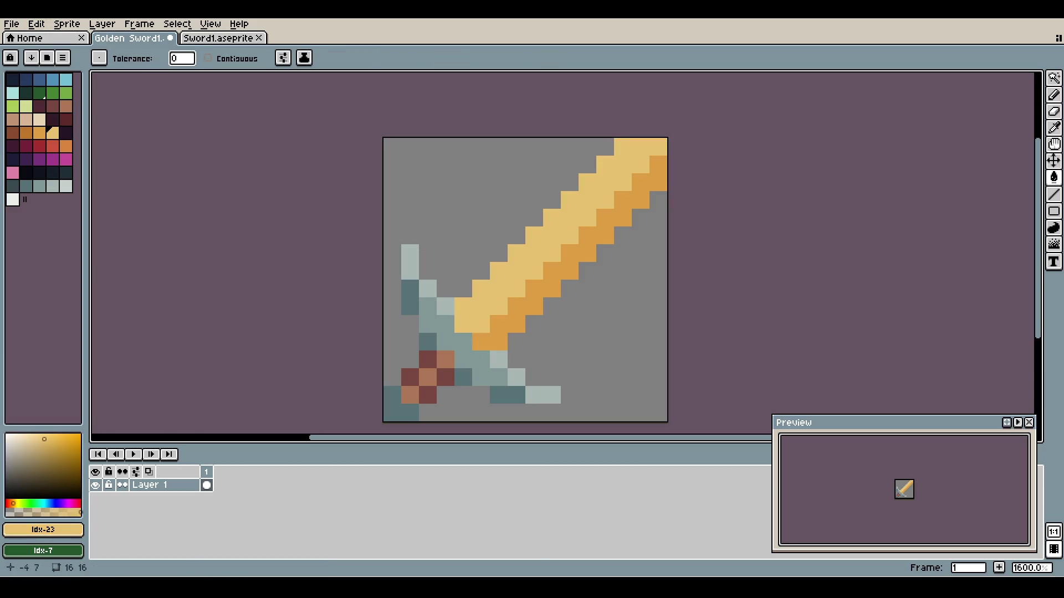
key(q)
mouse_move(409, 252)
mouse_down()
mouse_move(391, 377)
mouse_move(426, 416)
mouse_move(552, 413)
mouse_up()
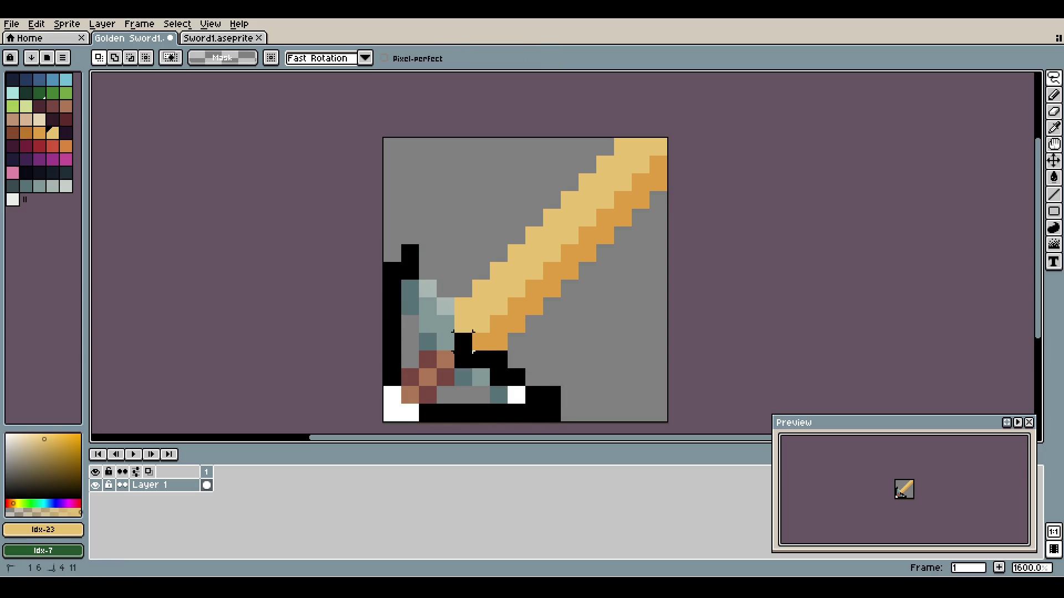
- Lasso the golden sword's hilt and guard and apply a Hue/Saturation hue shift of 30
drag(463, 341, 409, 253)
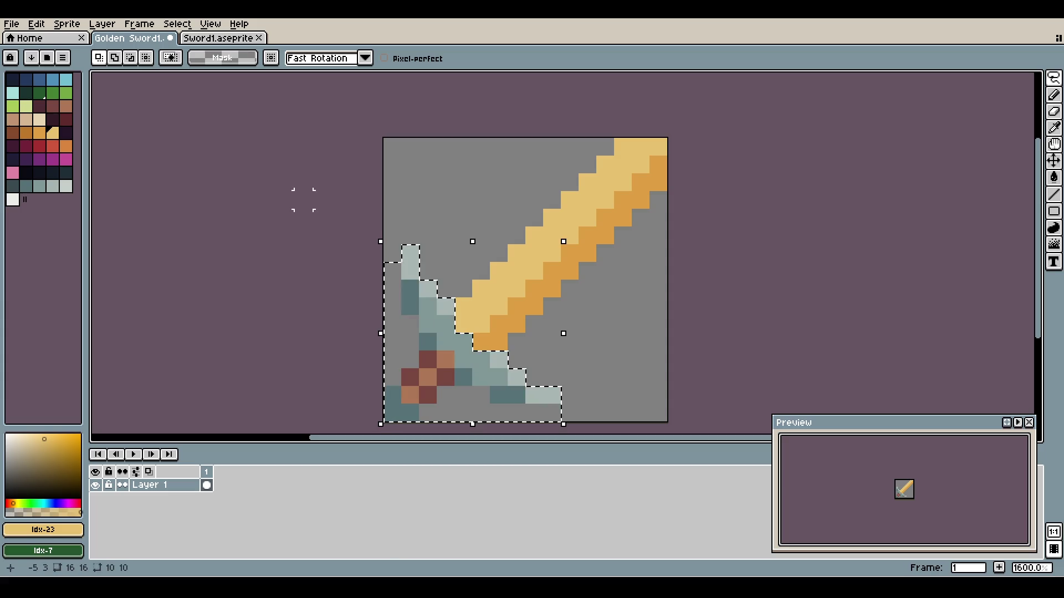
click(36, 24)
mouse_move(83, 306)
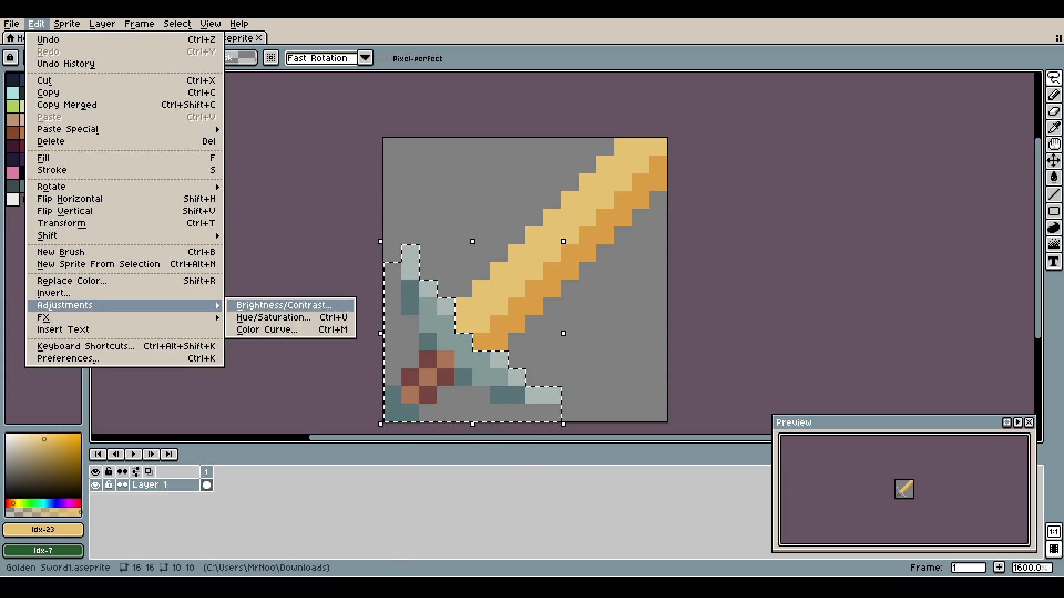
click(272, 317)
drag(505, 479, 515, 480)
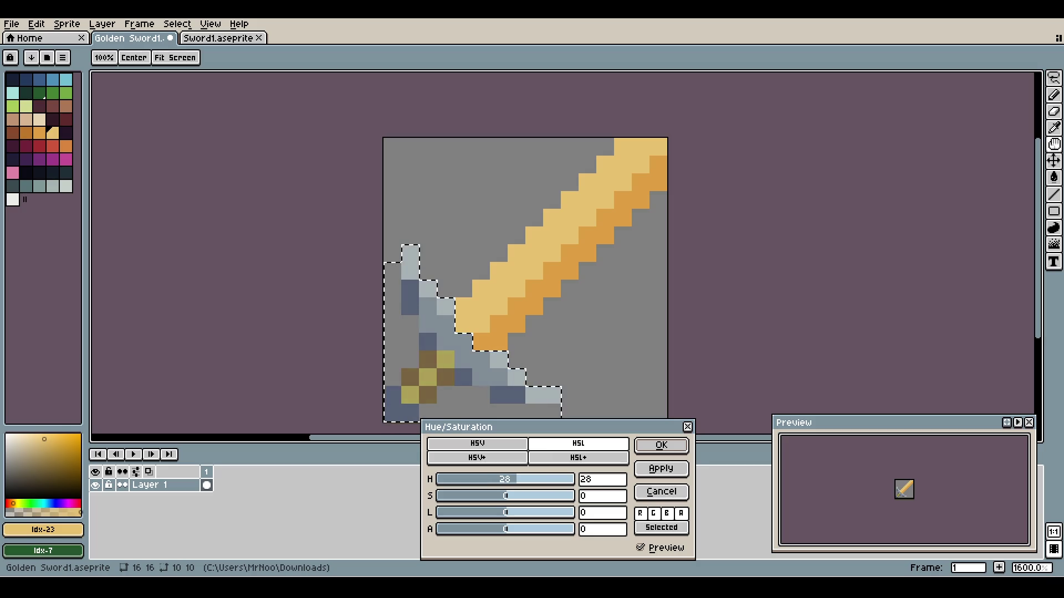
click(602, 479)
click(661, 446)
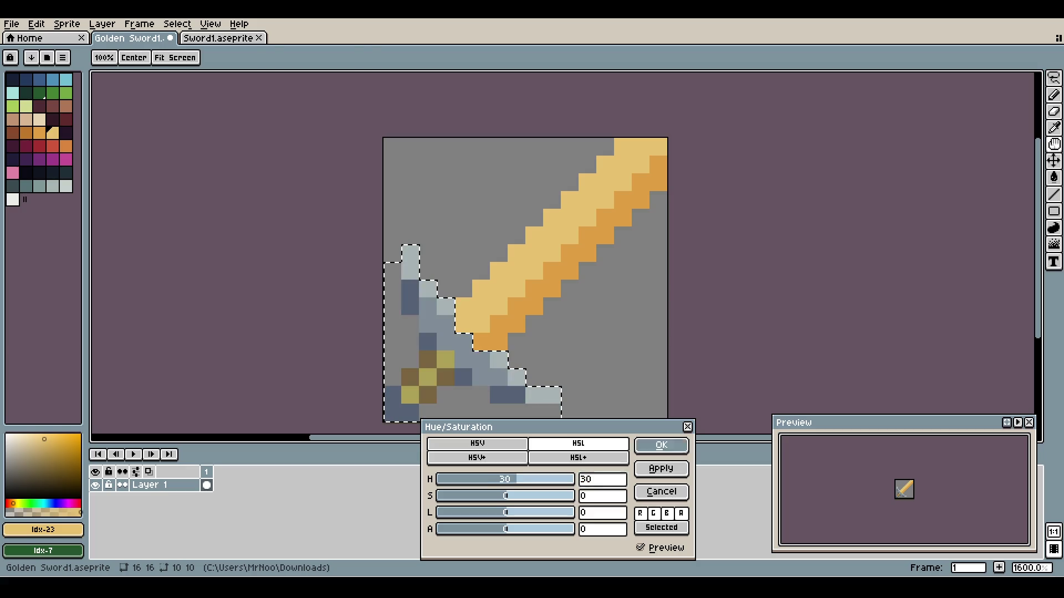
- Compare the hilt colours with undo and redo, then save the blue-grey hilt version as Golden Sword1
scroll(587, 324, down, 4)
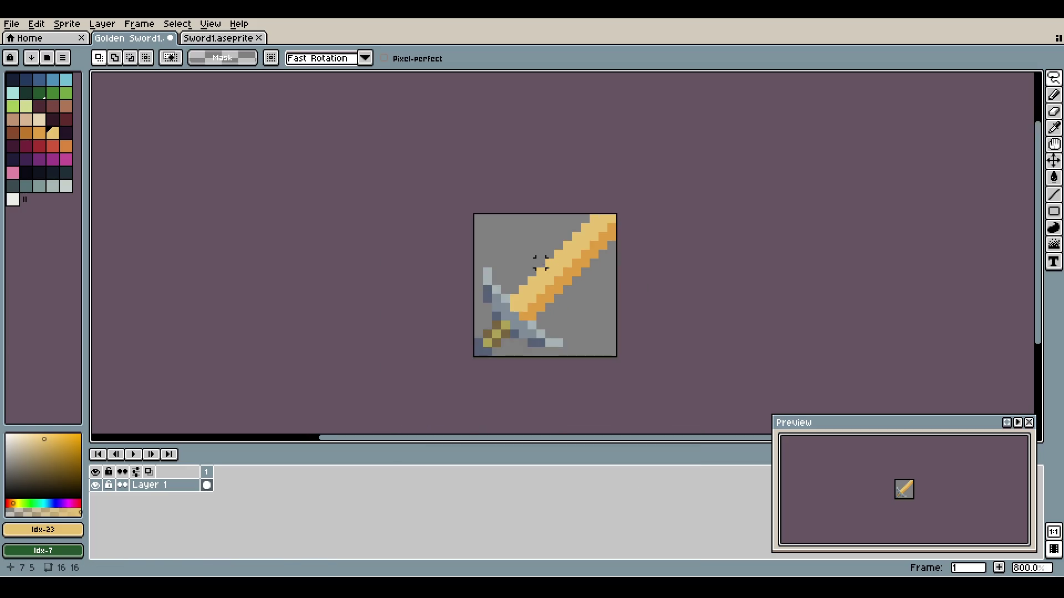
key(ctrl+z)
key(ctrl+z)
key(ctrl+z)
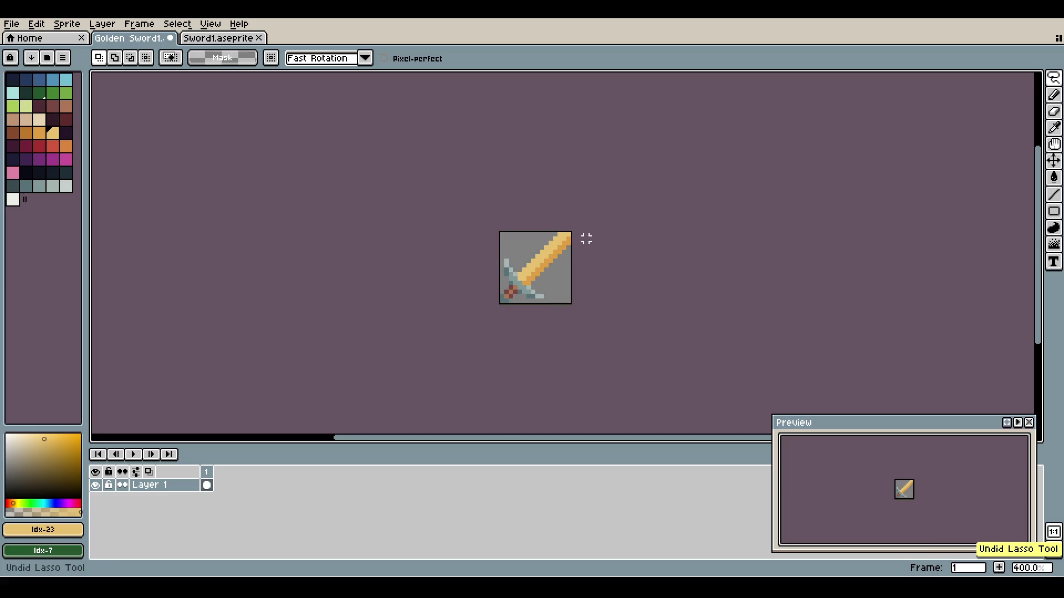
key(ctrl+y)
key(ctrl+y)
key(ctrl+y)
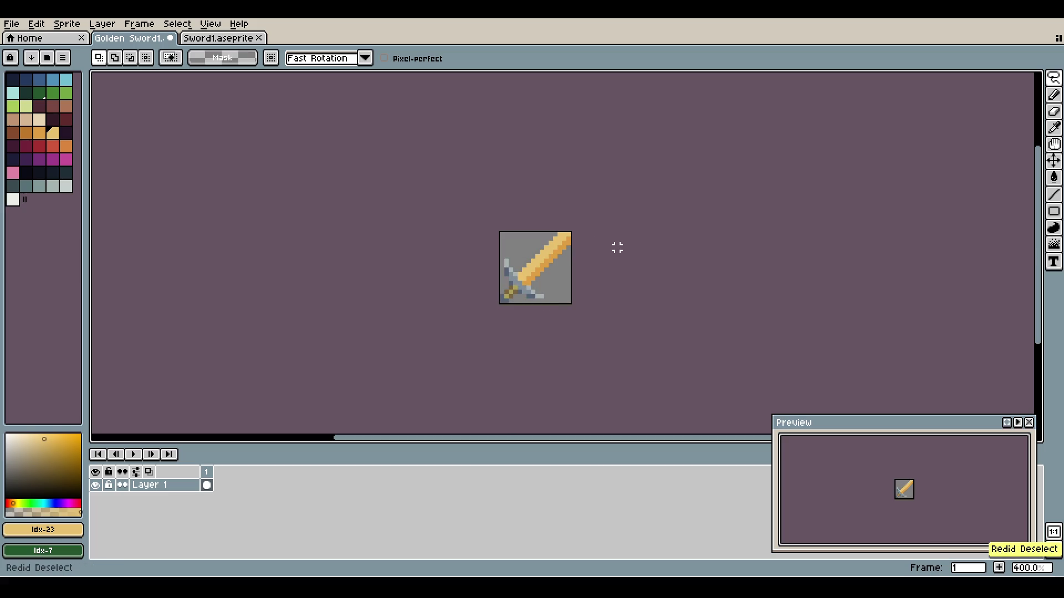
scroll(586, 235, down, 2)
scroll(586, 234, up, 7)
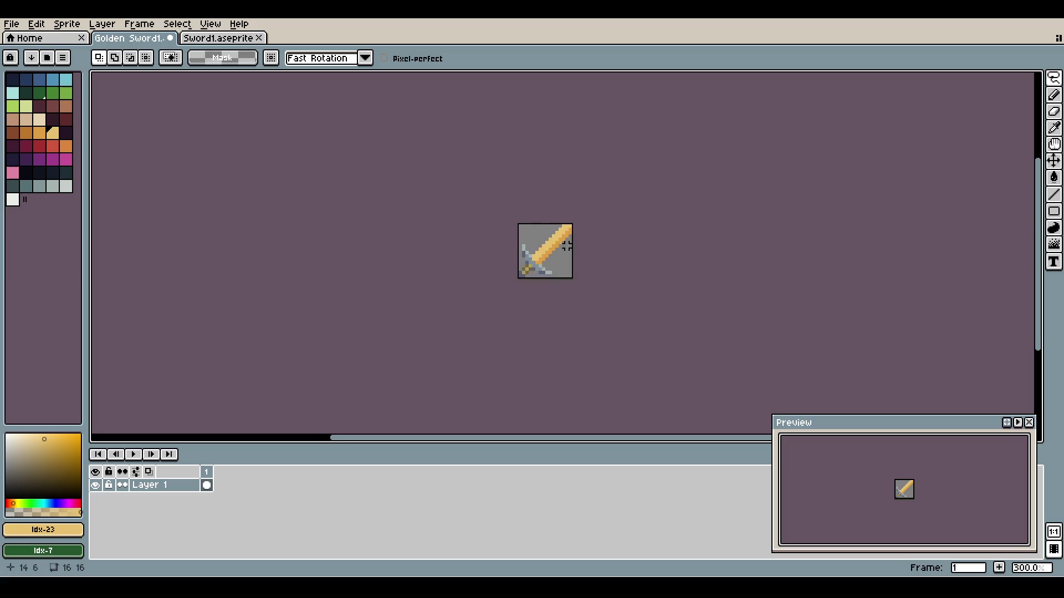
scroll(504, 244, down, 2)
key(ctrl+z)
key(ctrl+z)
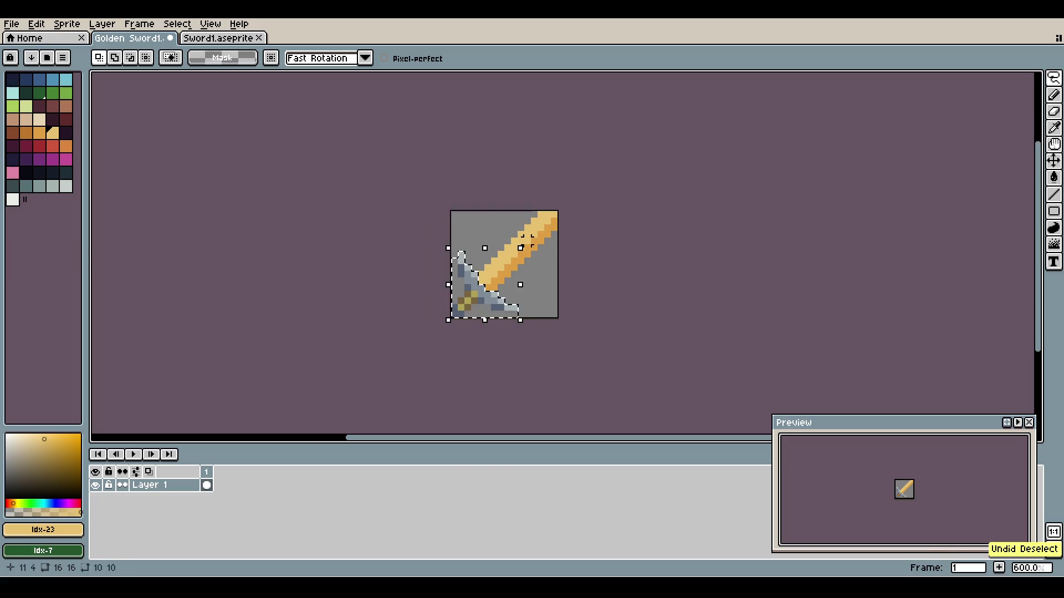
scroll(563, 229, down, 3)
scroll(563, 229, up, 7)
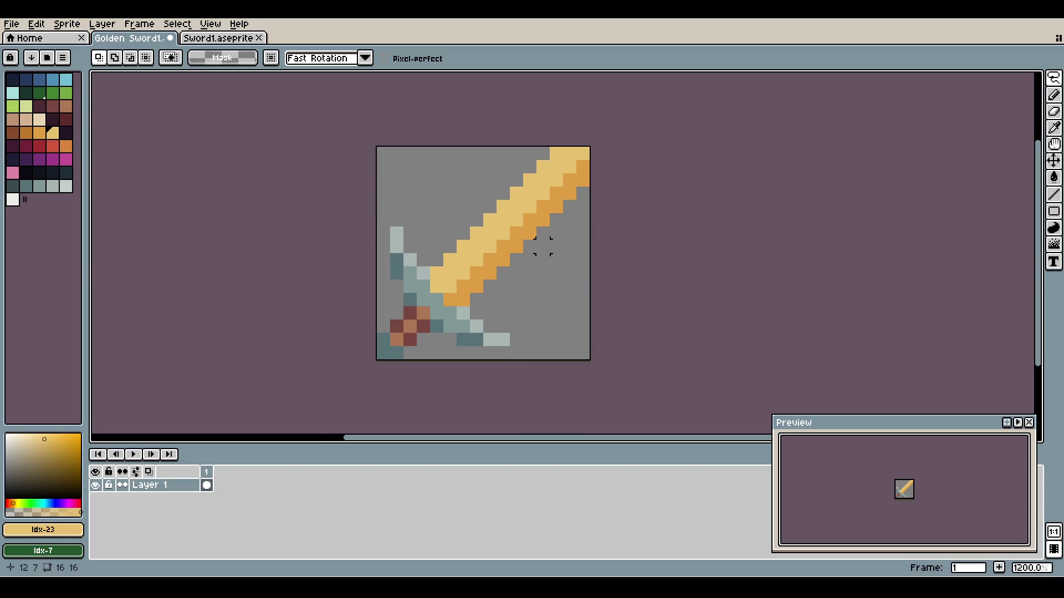
key(ctrl+y)
key(ctrl+y)
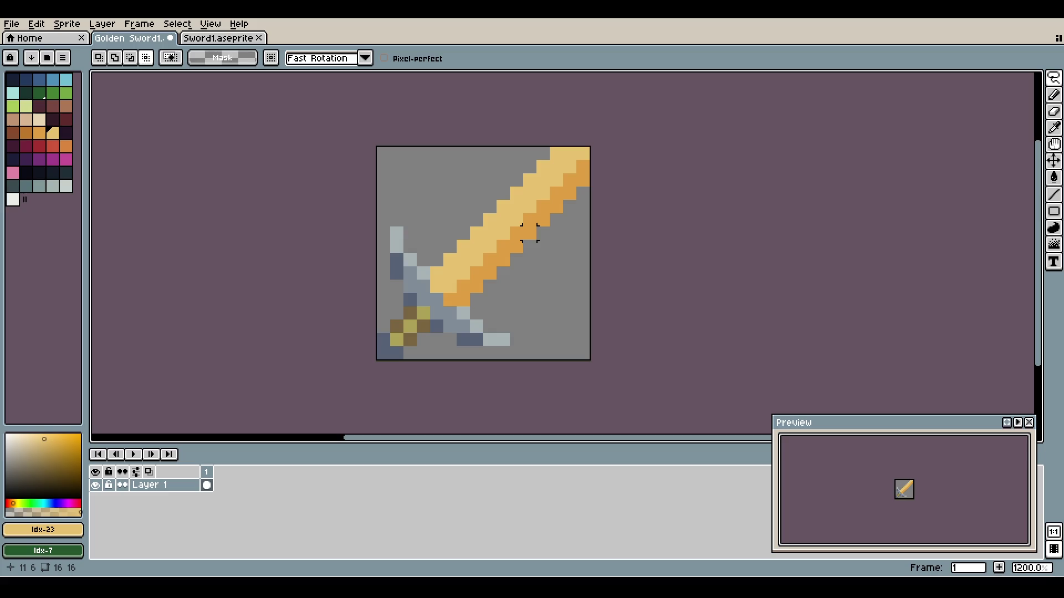
key(shift+alt)
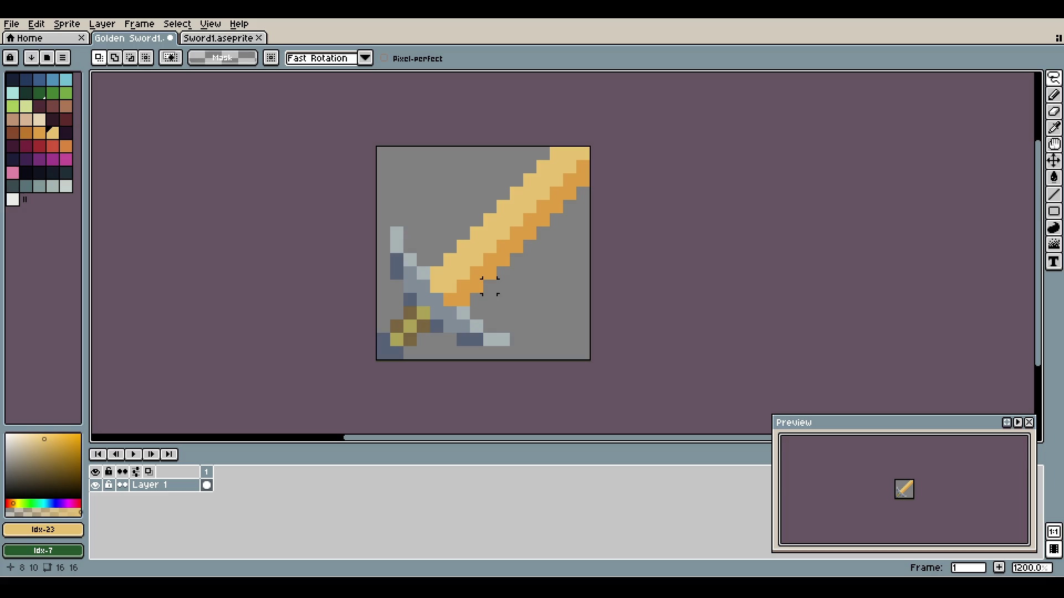
key(ctrl+s)
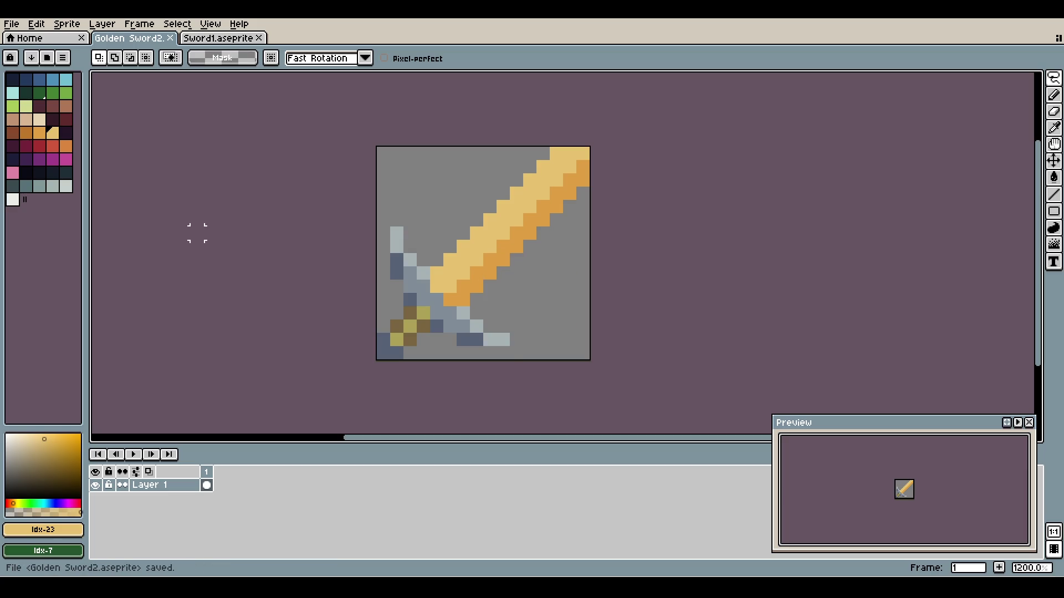
- Revert the hilt to its original colours, deselect, and save as Golden Sword2
key(ctrl+z)
key(ctrl+z)
key(ctrl+d)
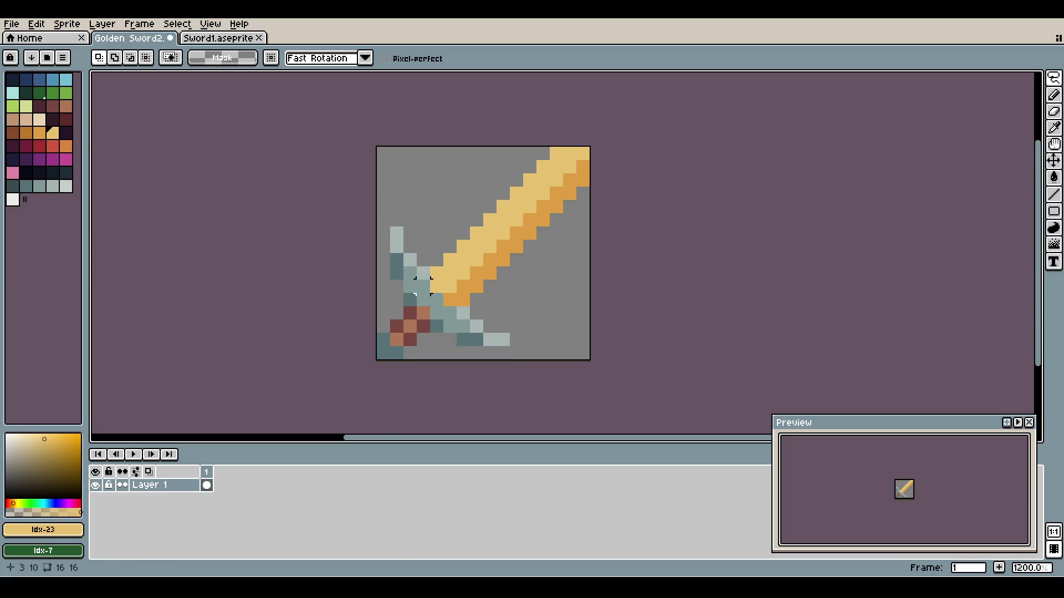
key(ctrl+s)
scroll(477, 221, down, 2)
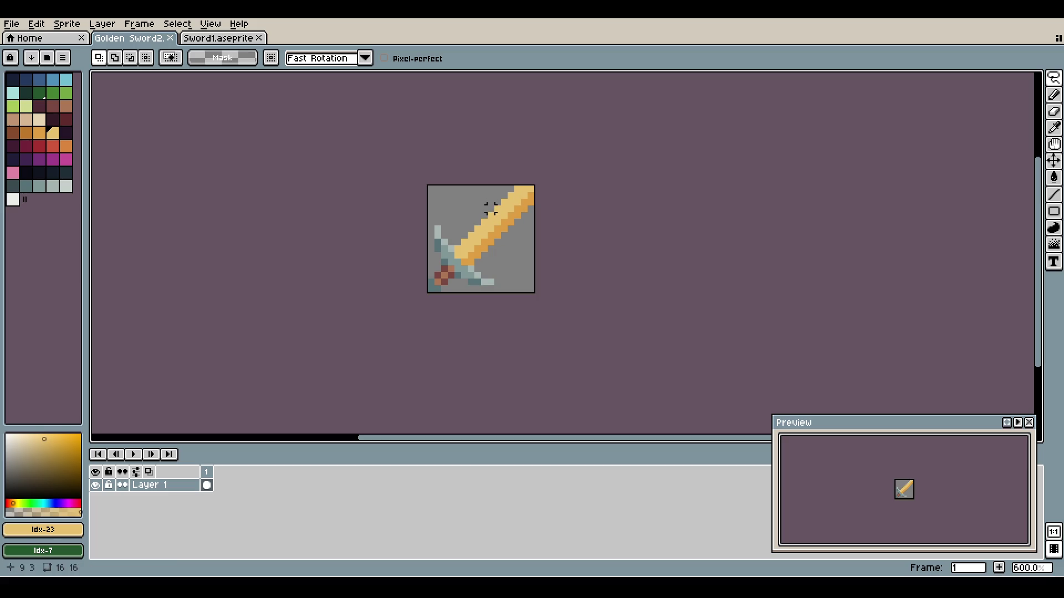
click(218, 38)
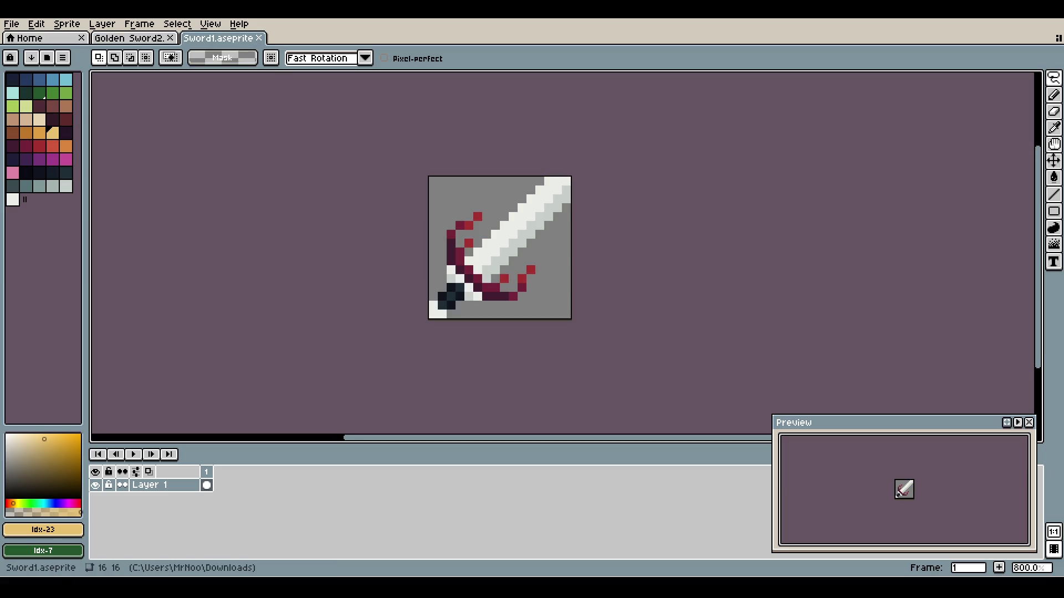
click(129, 38)
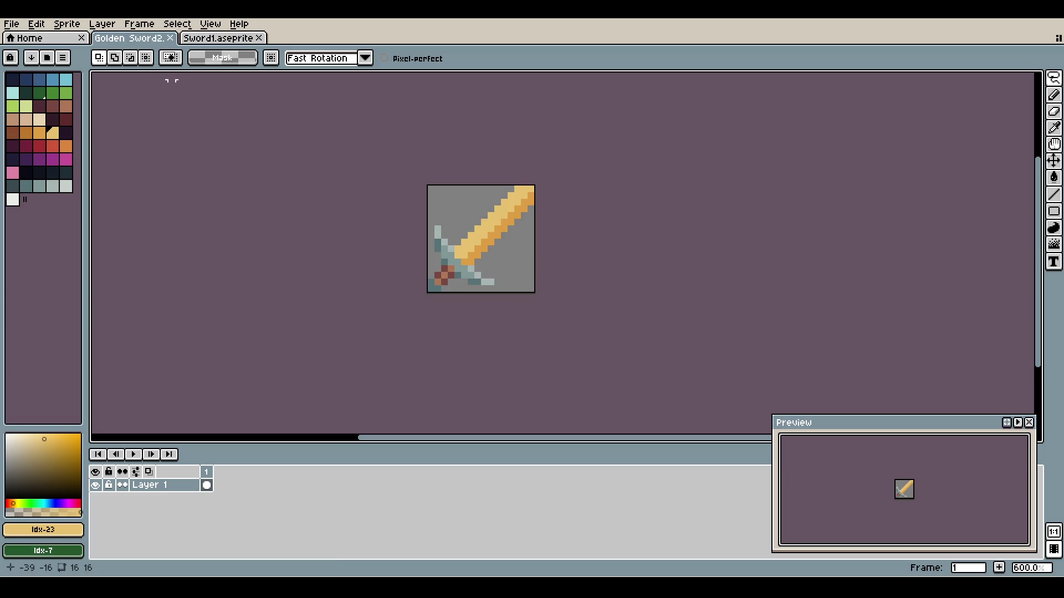
click(30, 37)
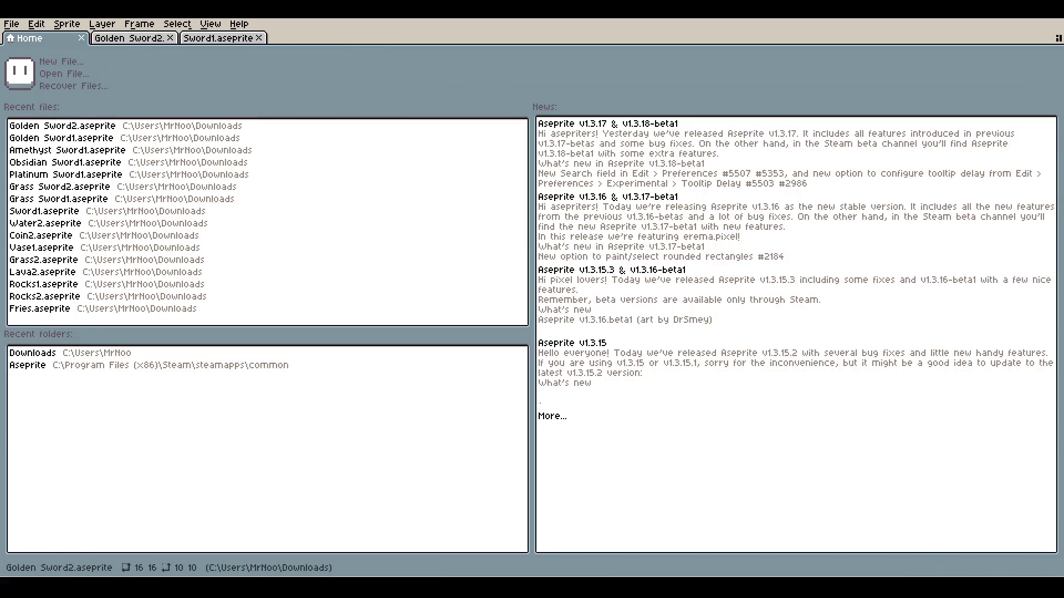
click(129, 38)
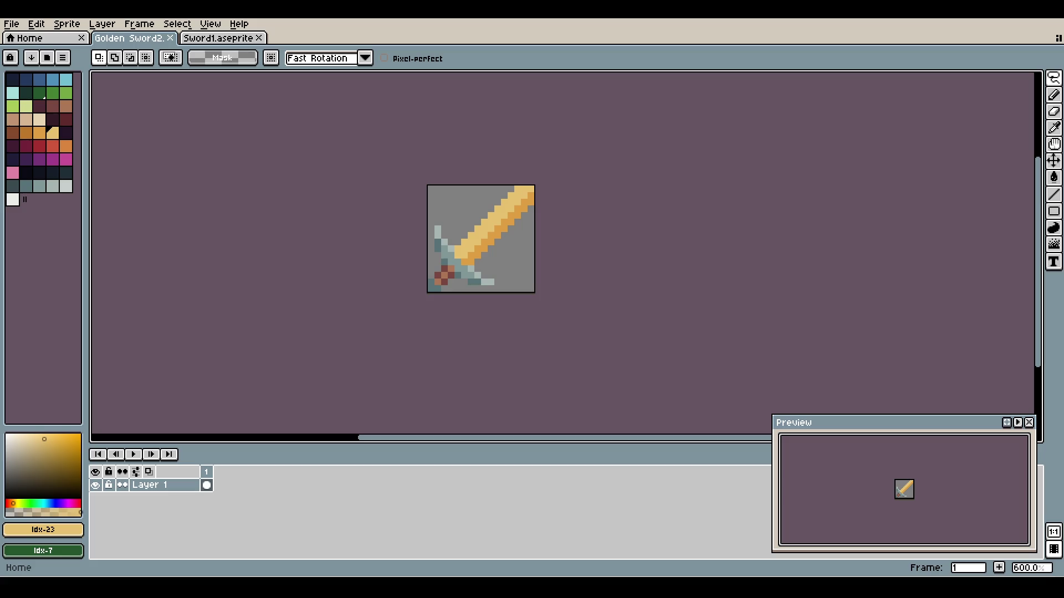
- Fill the blade's light stripe and orange edge stripe with white, then clear the selection
key(w)
click(485, 232)
click(12, 200)
key(g)
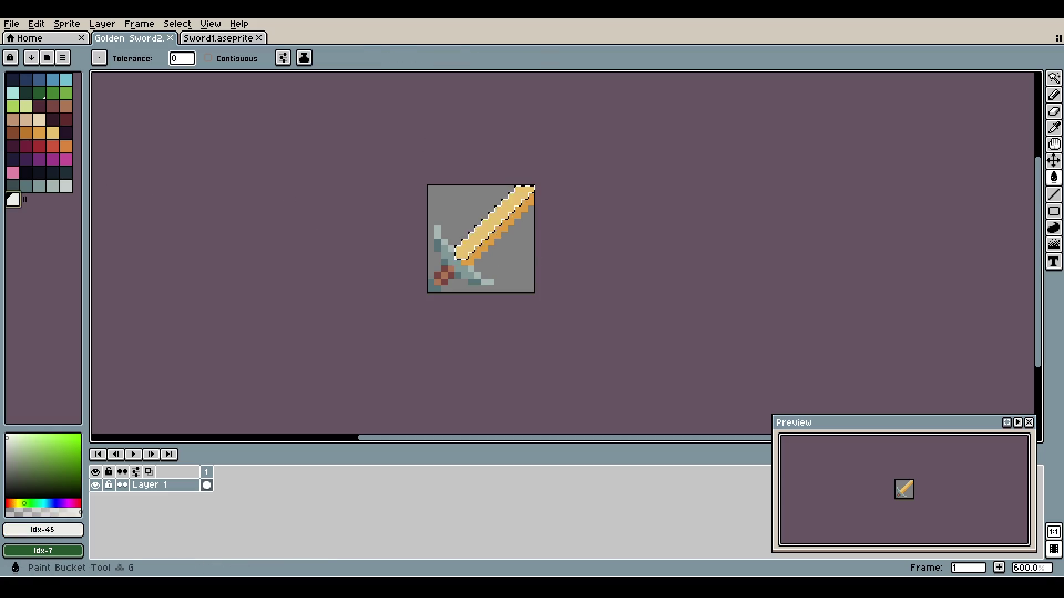
click(491, 229)
key(w)
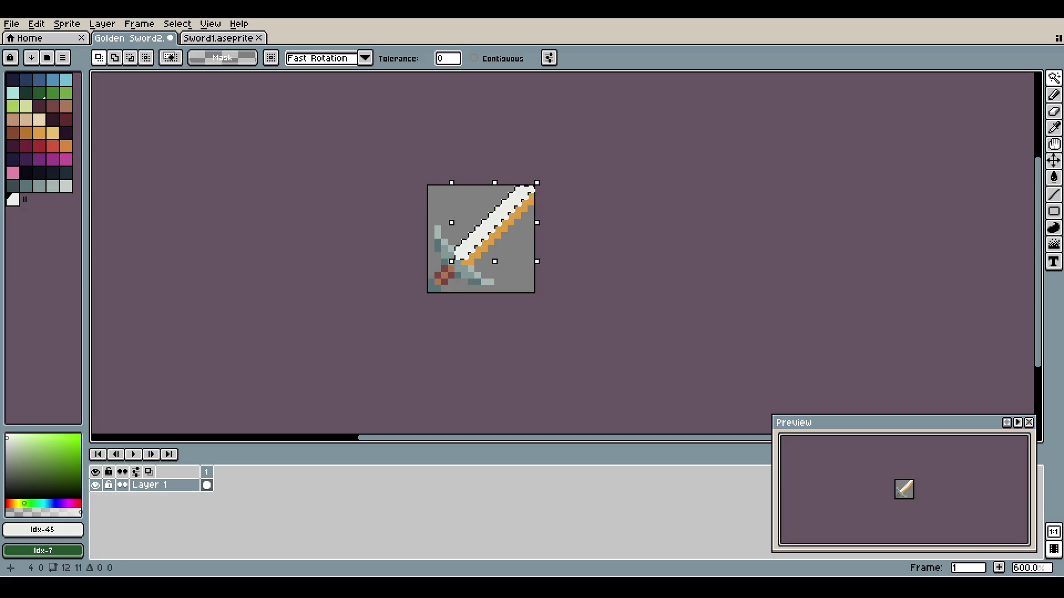
click(493, 234)
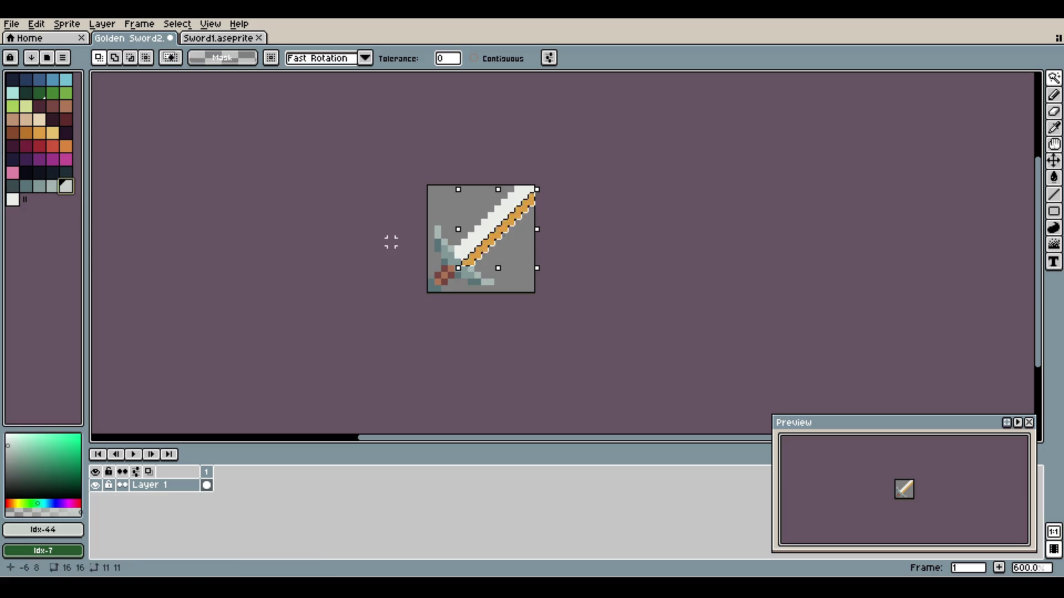
key(g)
click(498, 228)
key(bracketleft)
key(ctrl+d)
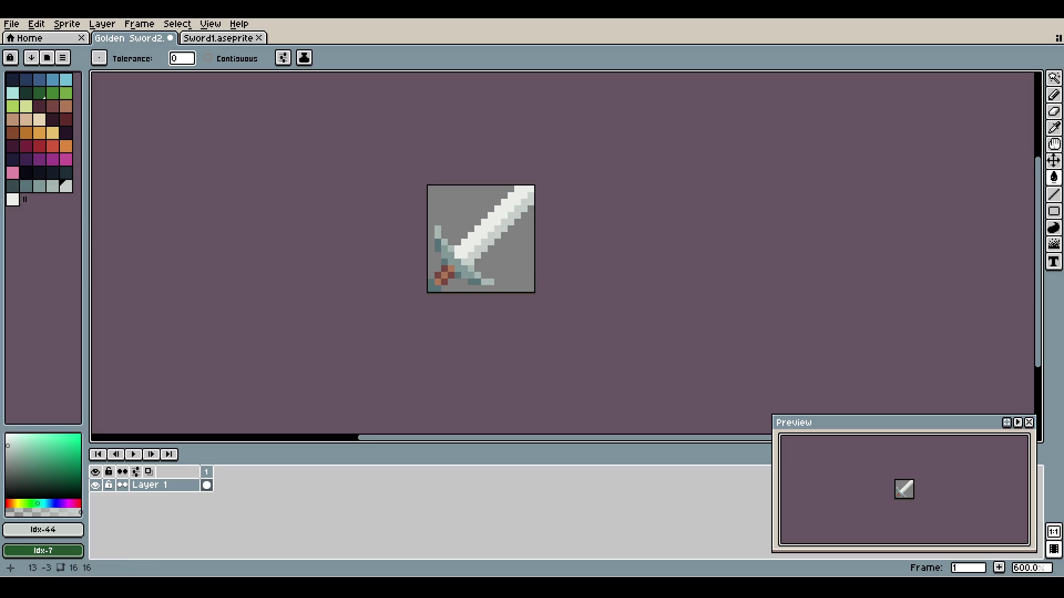
- Pick a darker grey, select the lighter blade pixels, and save the white-blade sword
scroll(524, 190, down, 2)
scroll(523, 190, up, 3)
scroll(534, 188, up, 3)
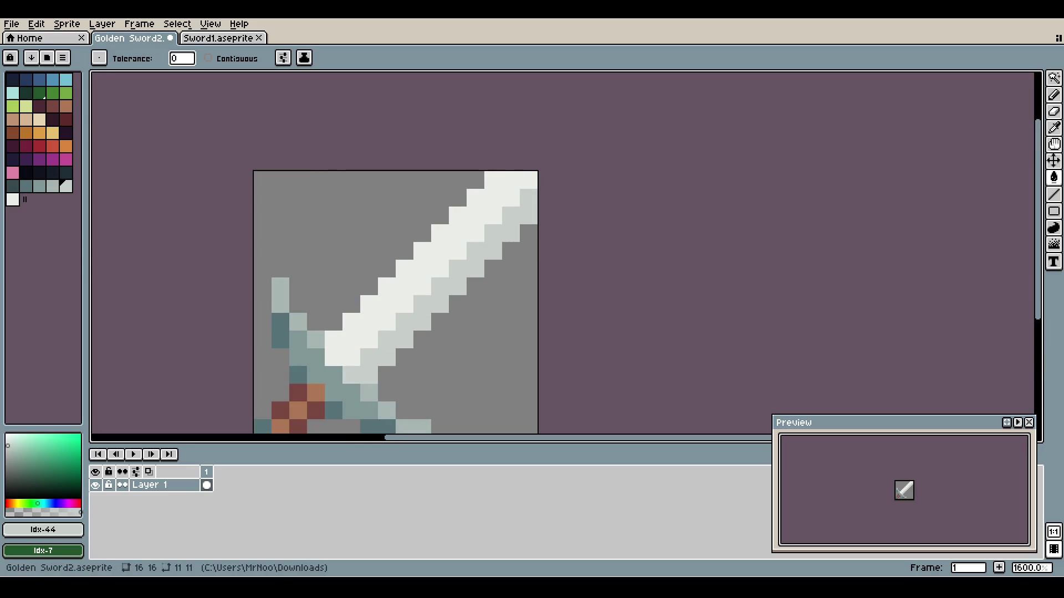
scroll(445, 180, down, 1)
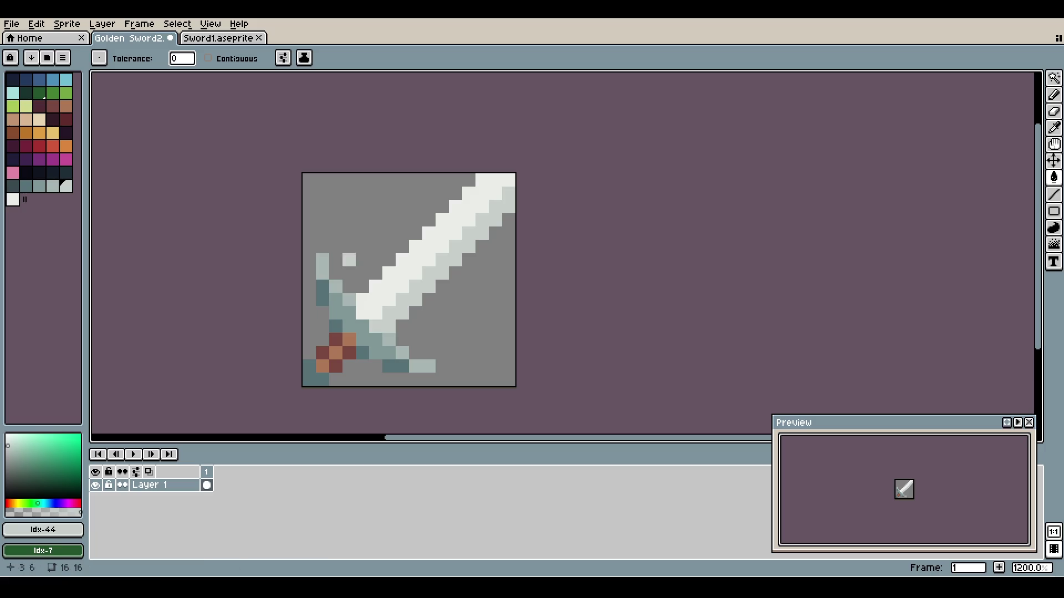
key(bracketleft)
key(w)
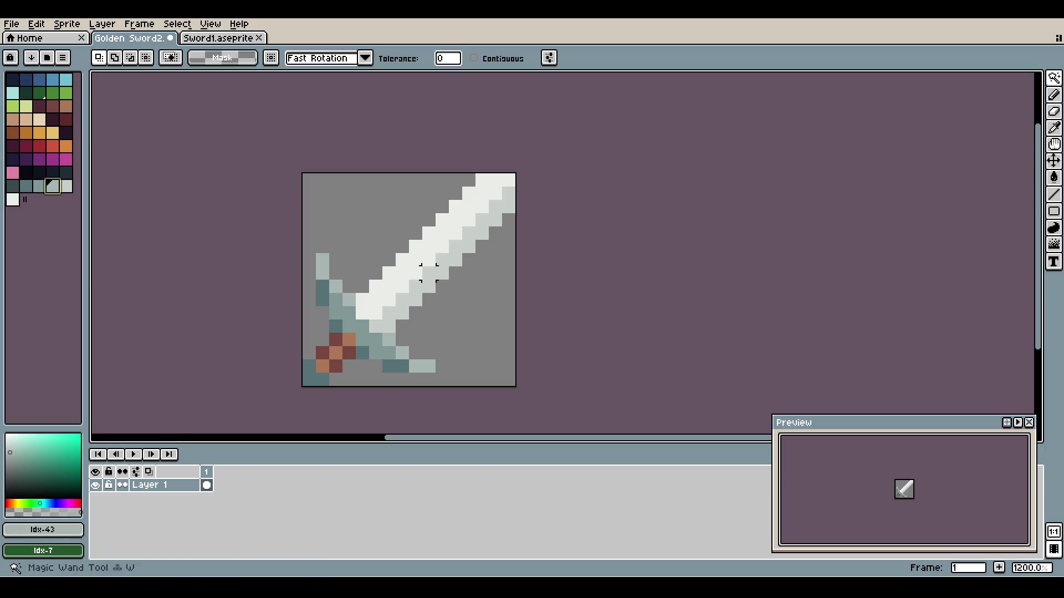
click(423, 269)
key(g)
key(v)
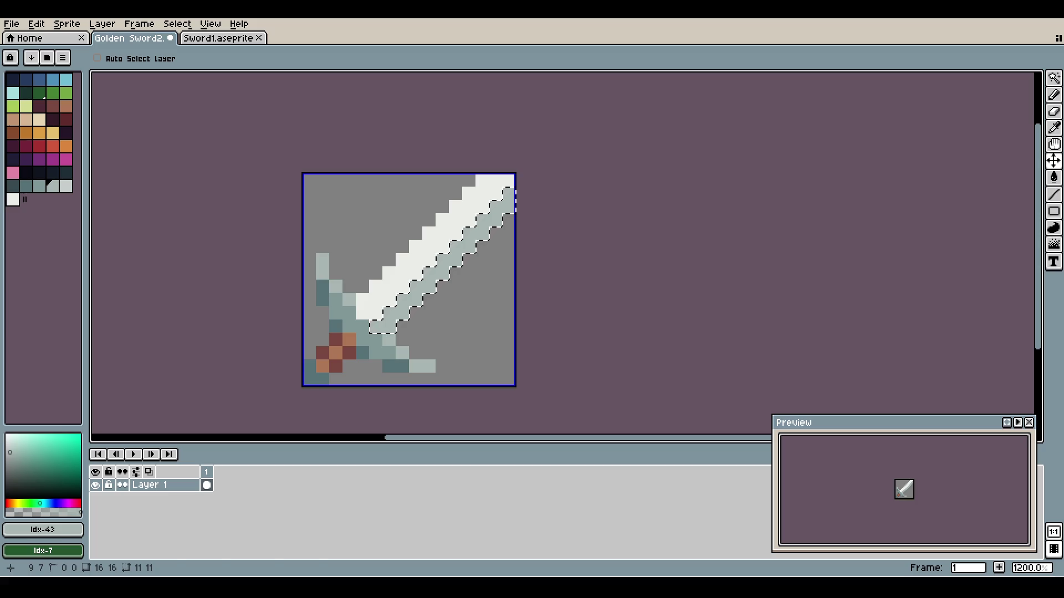
key(ctrl+s)
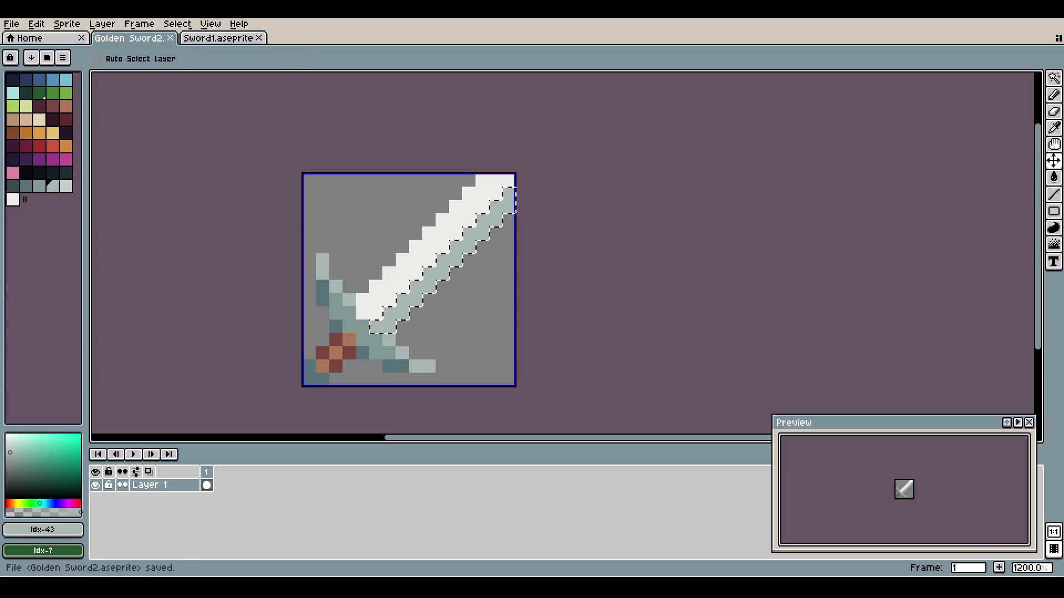
- Undo back to the original gold blade and save it as Test Sword2
key(ctrl+z)
key(ctrl+z)
key(ctrl+z)
key(ctrl+z)
key(ctrl+z)
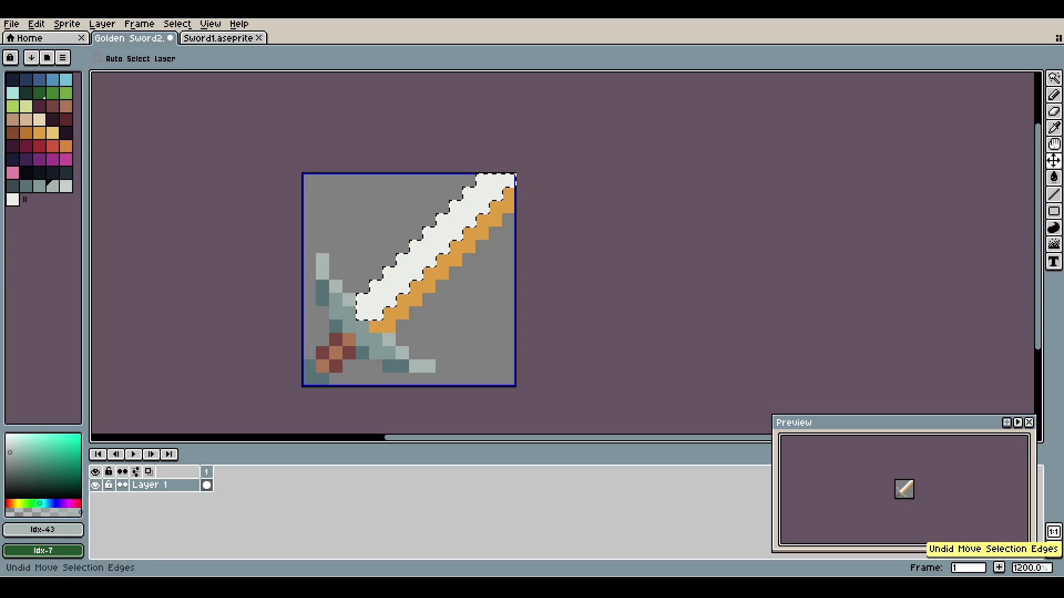
key(ctrl+z)
key(ctrl+s)
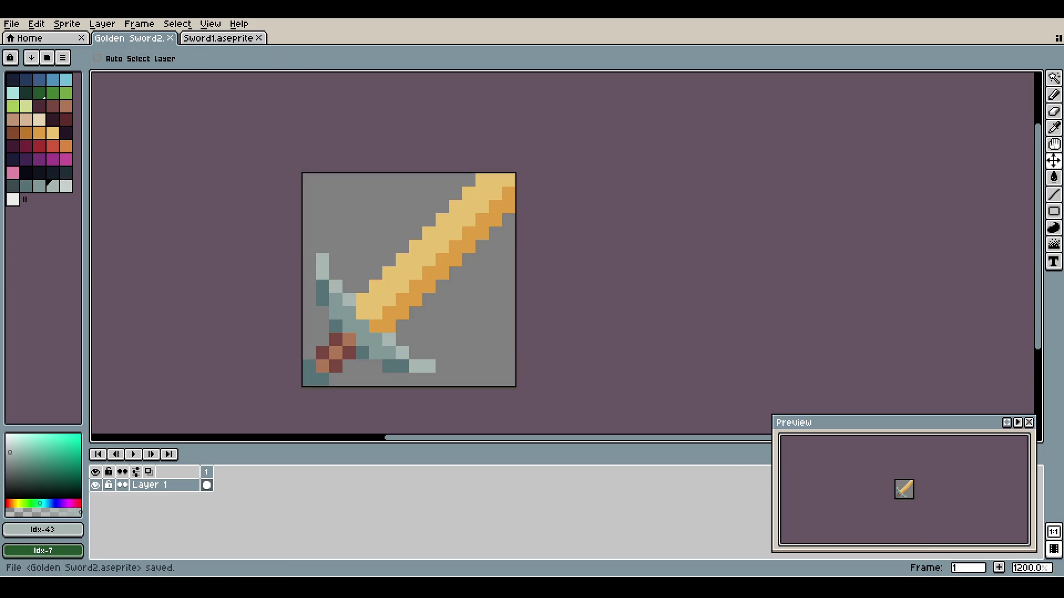
key(w)
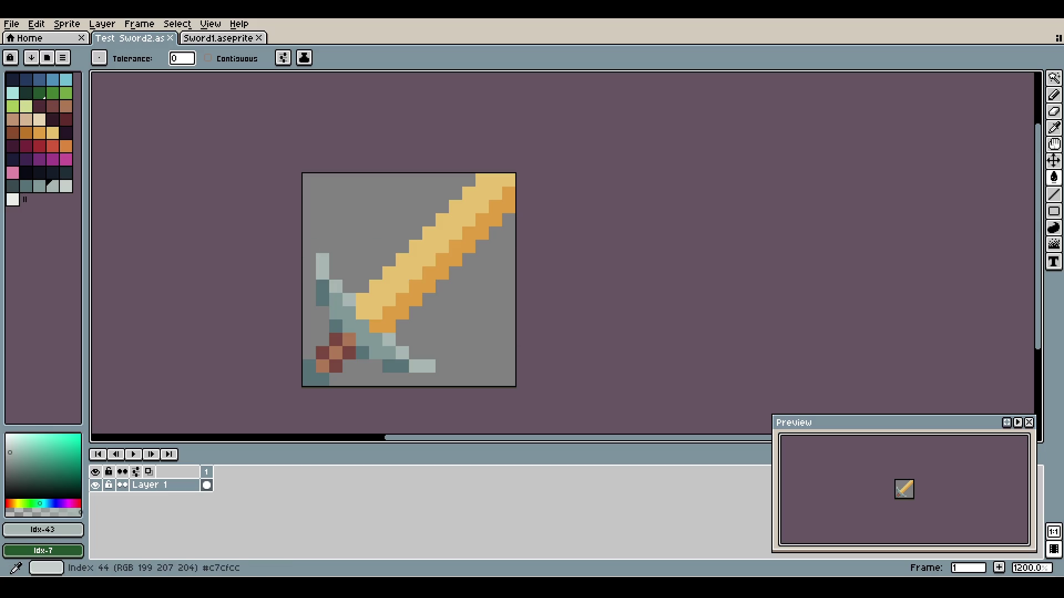
click(52, 186)
key(w)
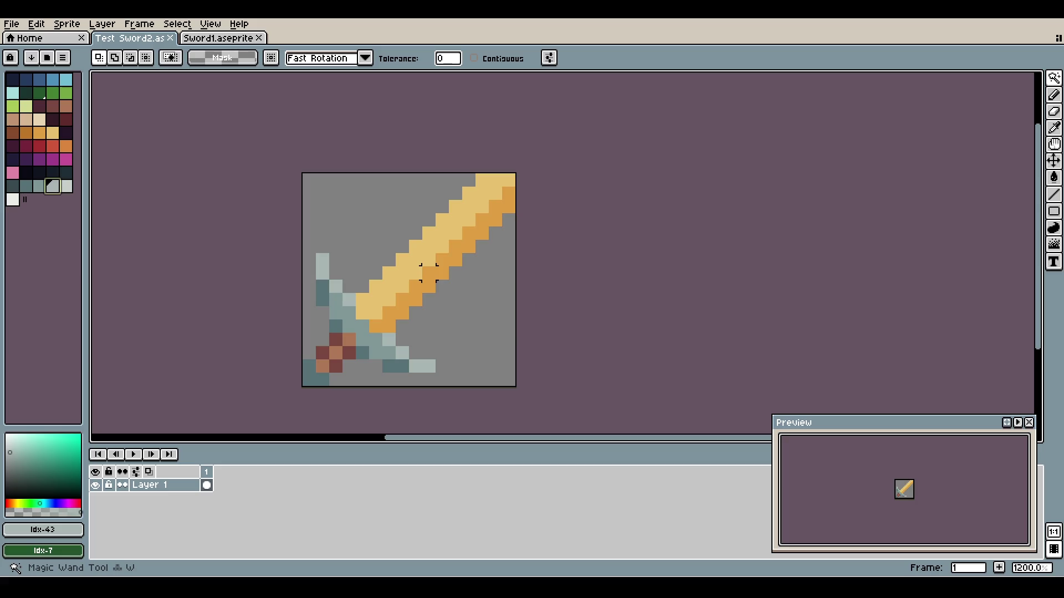
click(428, 273)
key(g)
click(429, 272)
key(bracketright)
key(w)
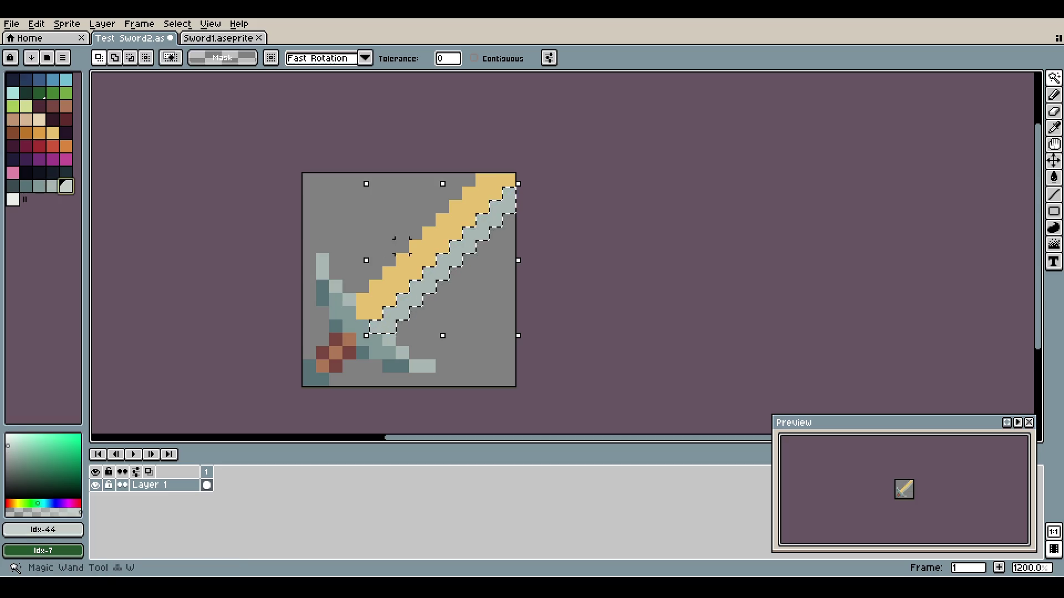
click(415, 249)
key(g)
click(418, 246)
key(ctrl+s)
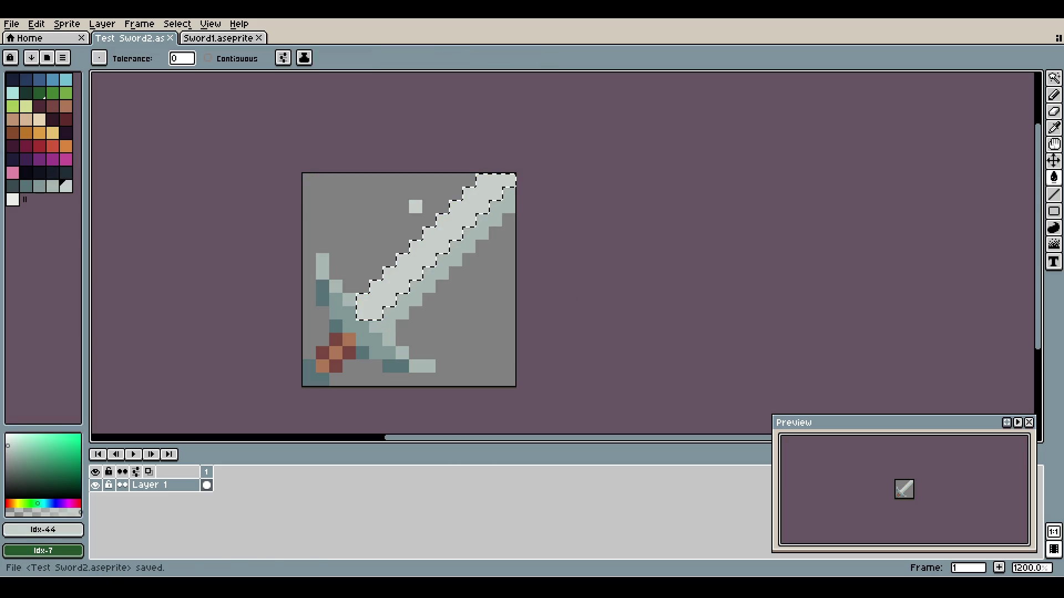
key(ctrl+d)
scroll(410, 200, down, 1)
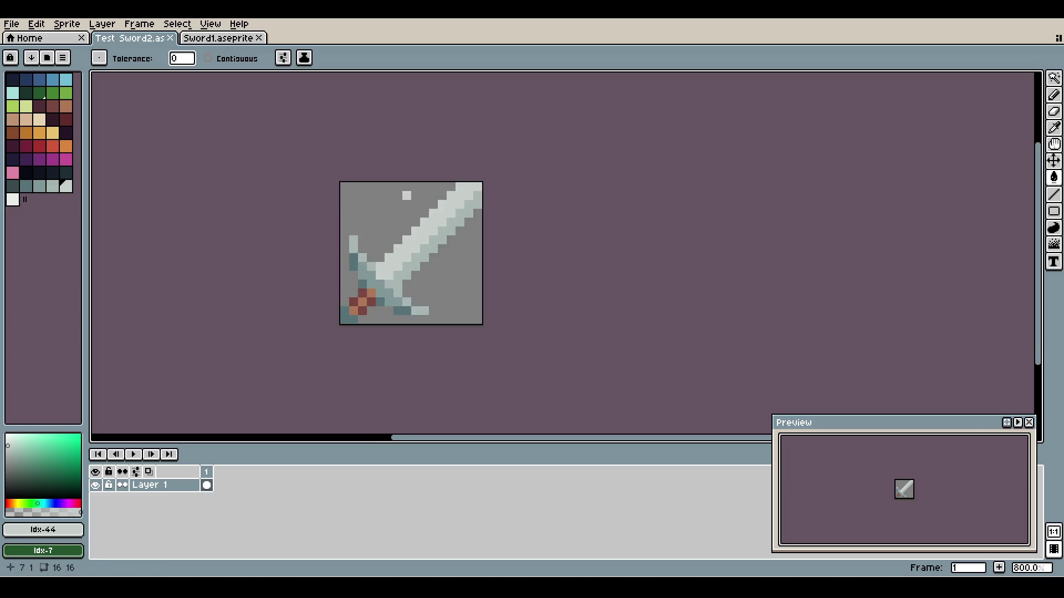
scroll(410, 250, down, 2)
scroll(410, 249, up, 4)
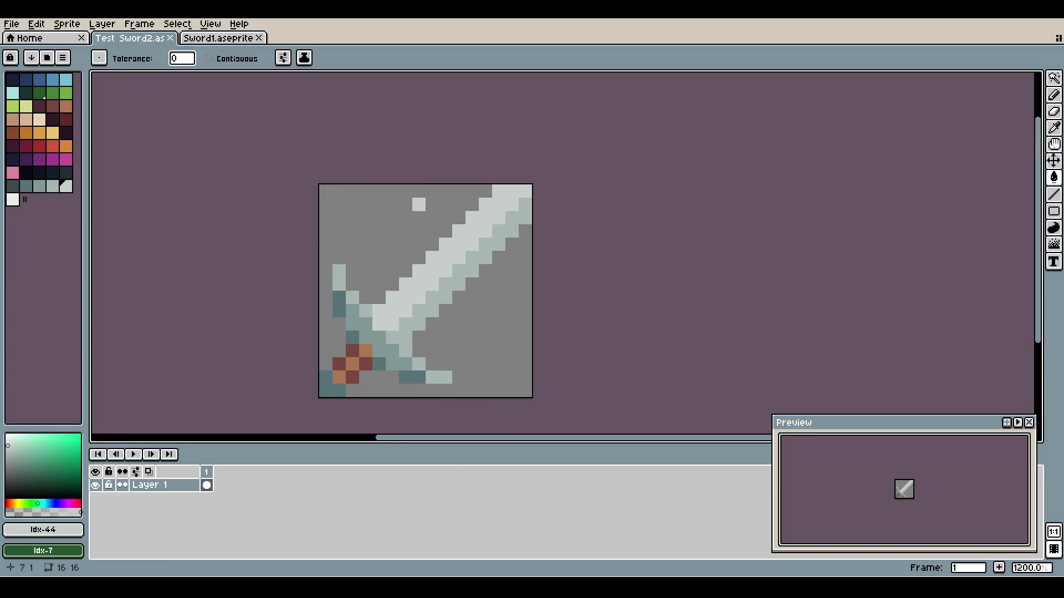
scroll(419, 204, down, 2)
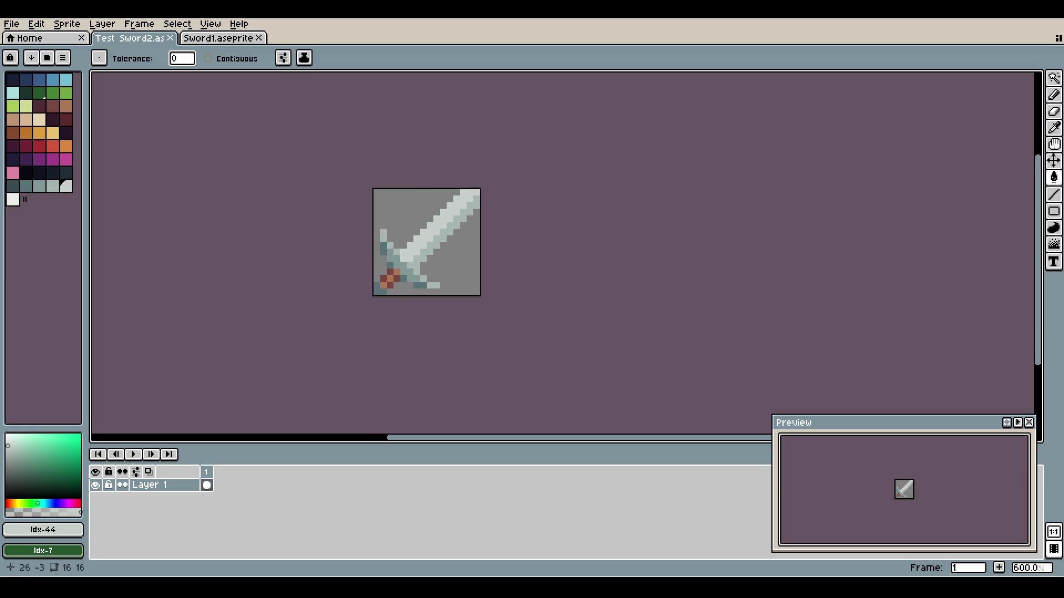
scroll(548, 168, down, 2)
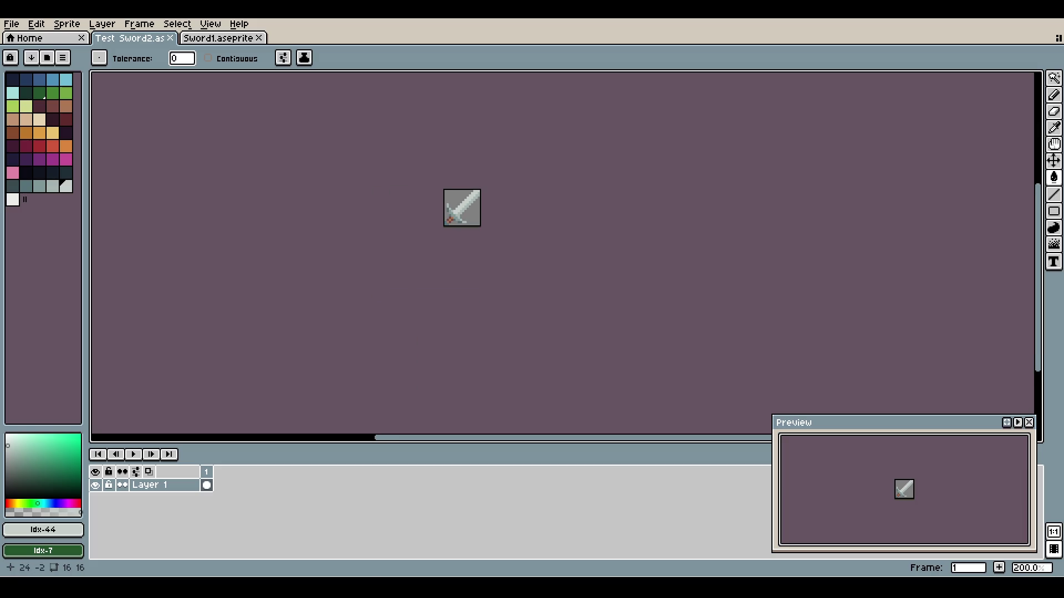
scroll(504, 165, up, 1)
scroll(499, 171, up, 3)
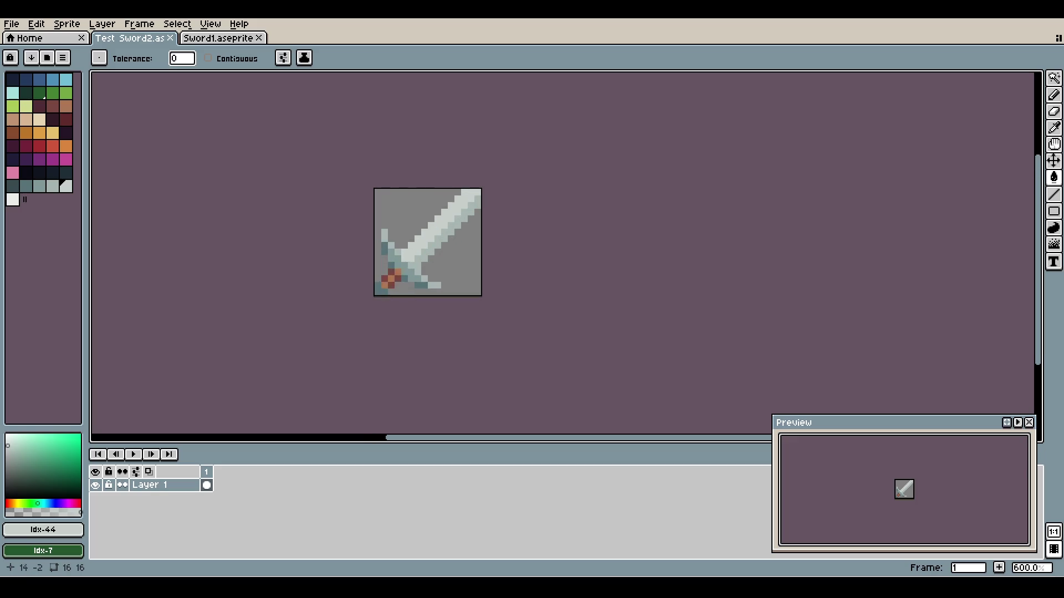
drag(438, 192, 462, 191)
key(v)
key(ctrl+y)
key(ctrl+y)
key(ctrl+y)
key(ctrl+y)
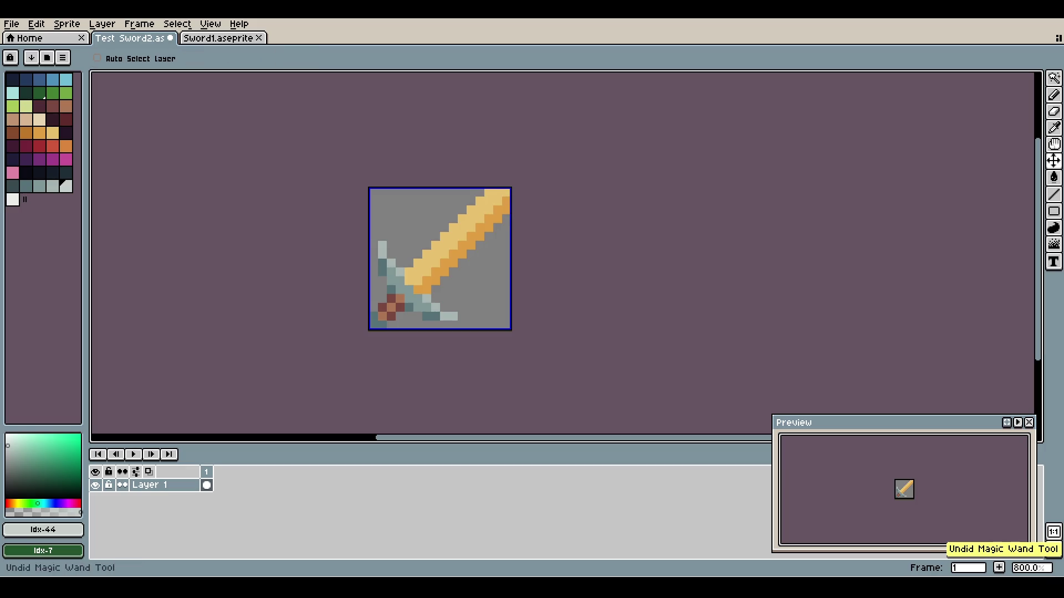
key(ctrl+z)
key(ctrl+z)
scroll(475, 188, down, 3)
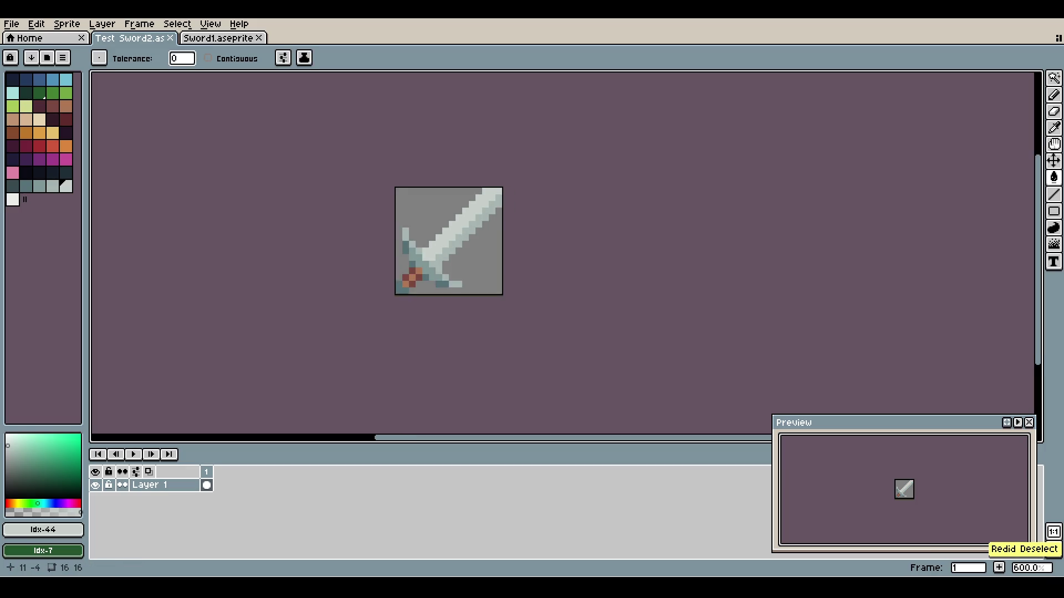
scroll(445, 188, up, 1)
scroll(444, 188, down, 2)
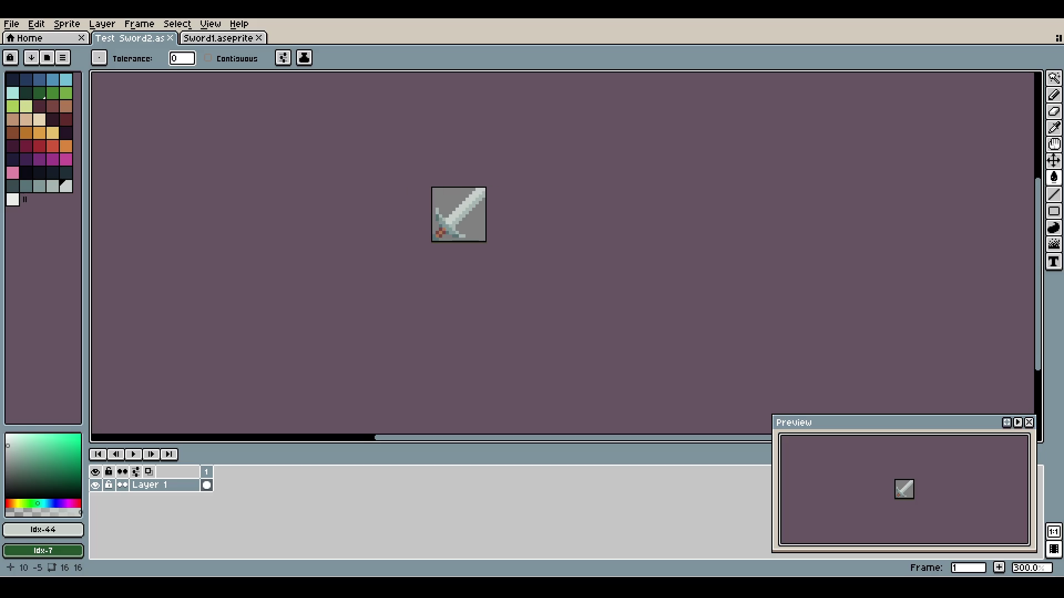
scroll(444, 188, up, 2)
key(z)
key(g)
scroll(424, 184, up, 2)
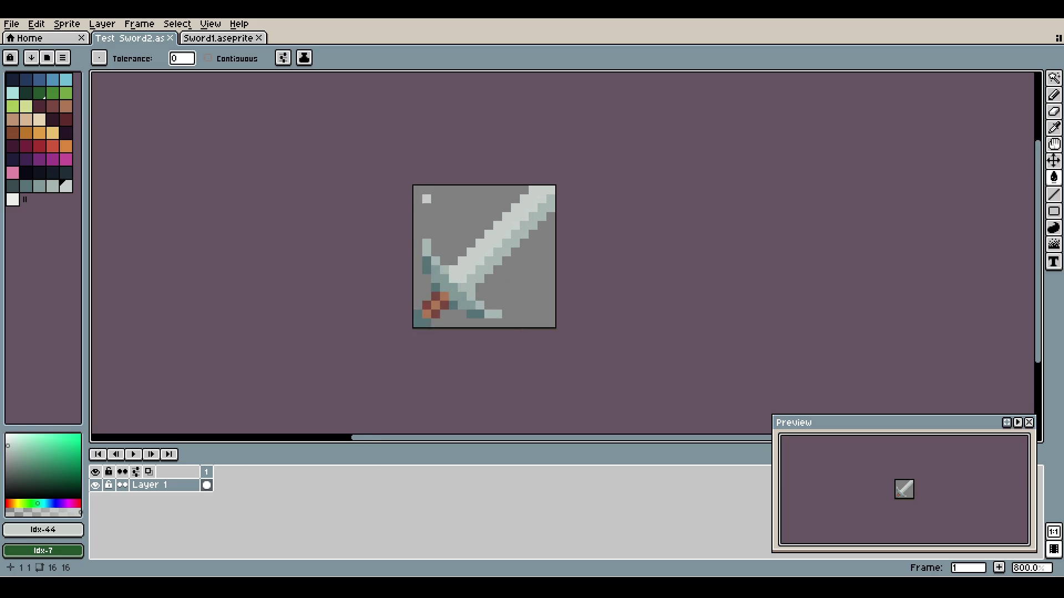
scroll(424, 184, down, 6)
scroll(419, 187, up, 8)
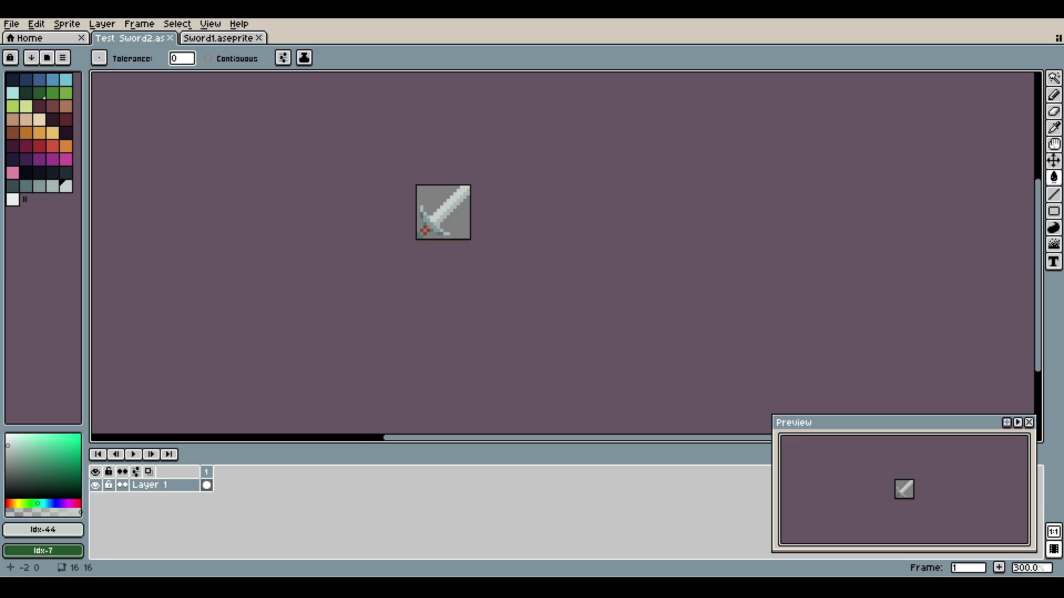
- Save the grey sword as Iron Sword1.aseprite and compare it with the original red-accented sword
click(486, 202)
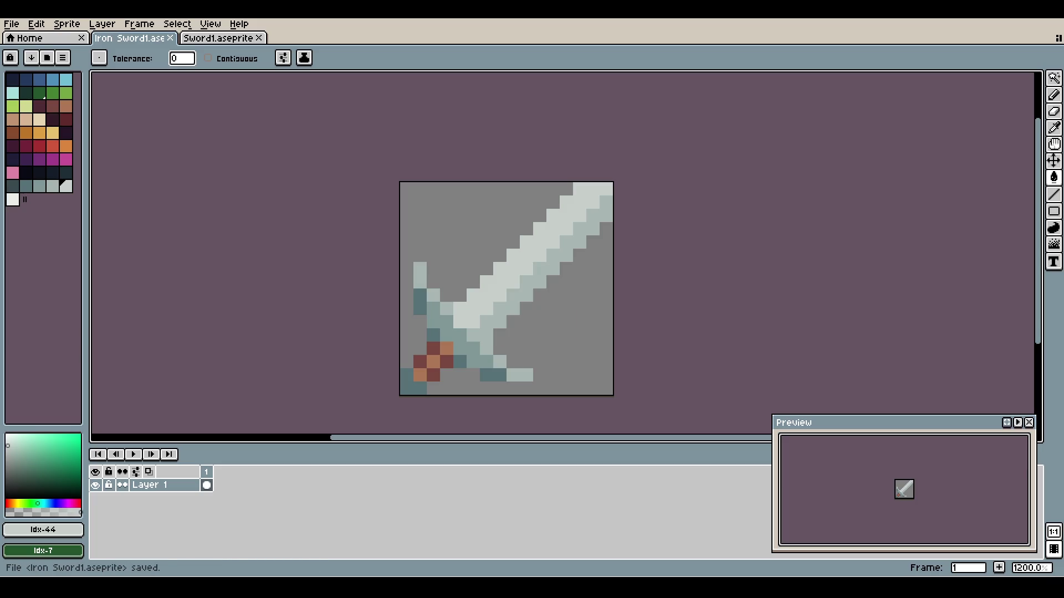
key(ctrl+Tab)
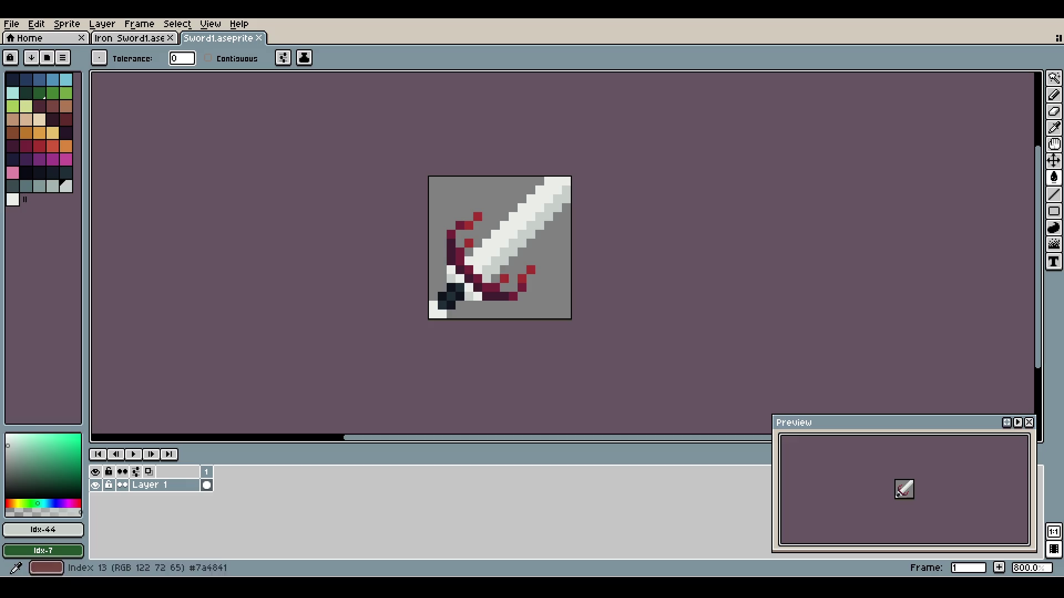
key(ctrl+shift+Tab)
key(ctrl+shift+Tab)
- Load the Water Tilemap file, zoom in on its cross of tiles, and add an empty Layer 6
key(alt+f)
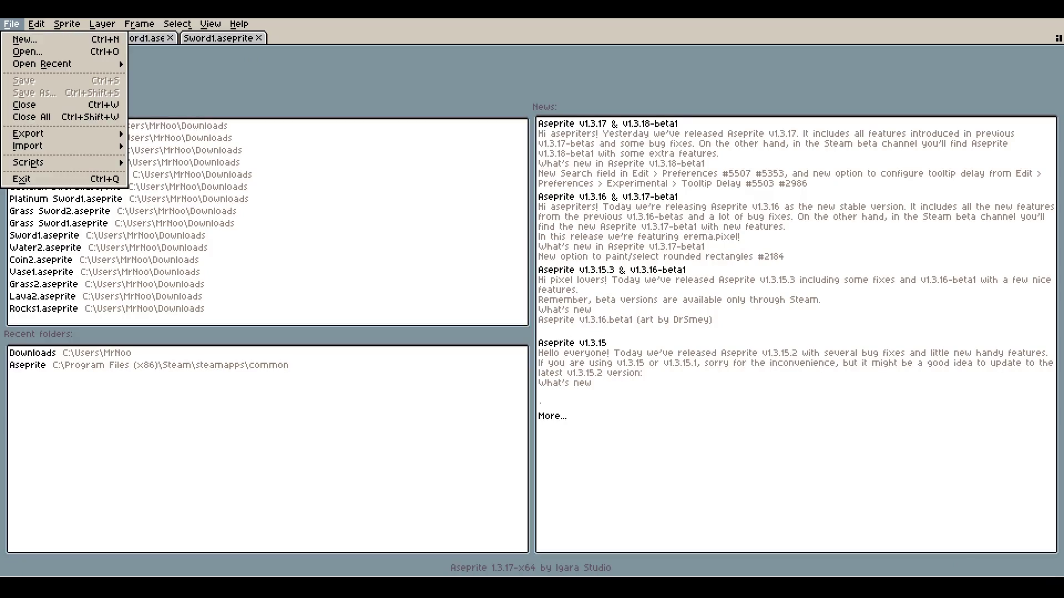
key(Down)
key(Down)
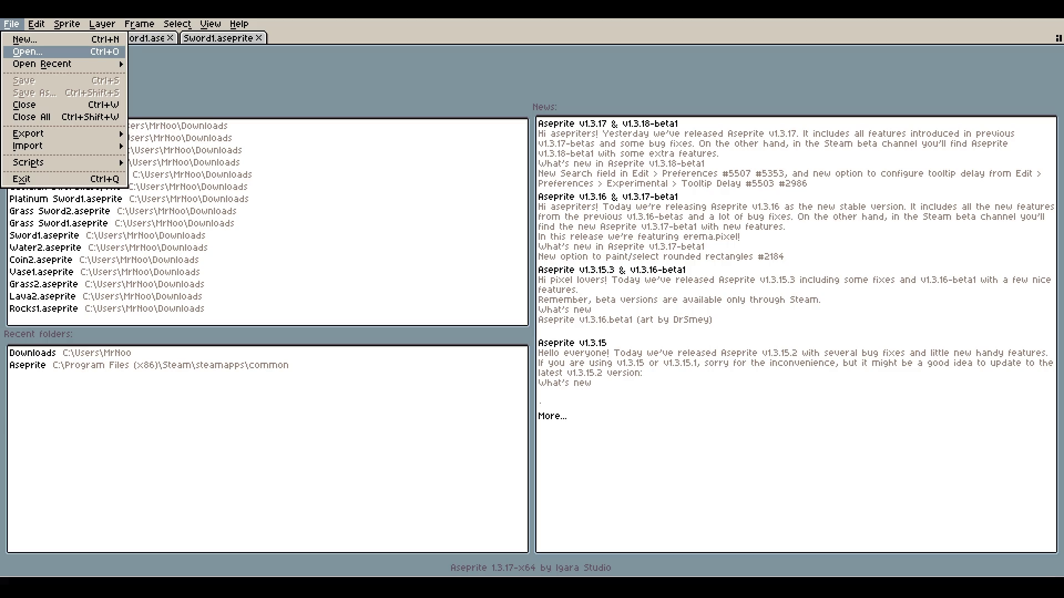
scroll(501, 202, up, 2)
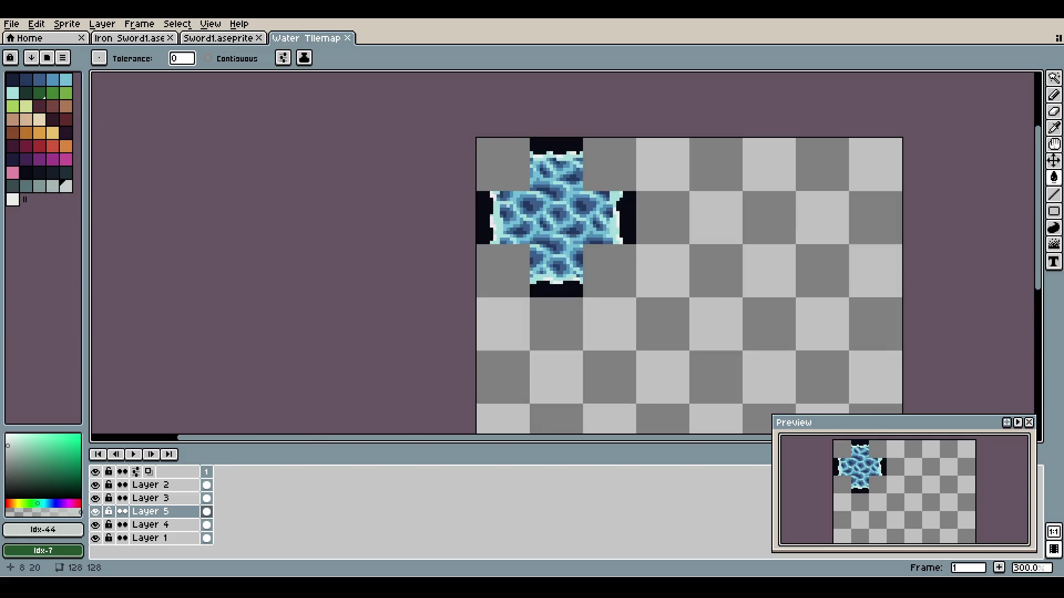
scroll(587, 201, up, 1)
scroll(586, 201, up, 1)
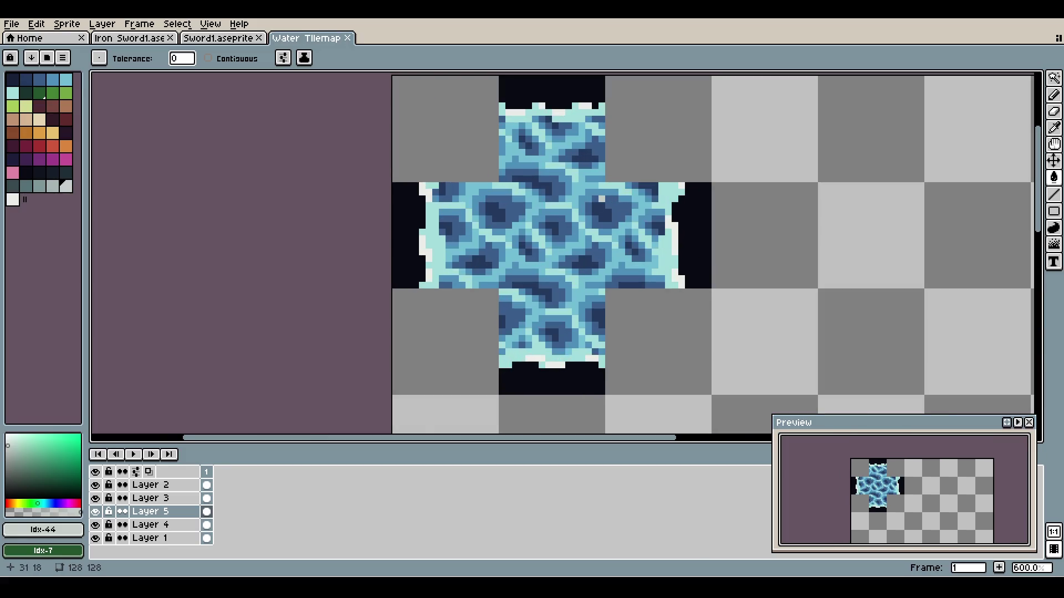
scroll(586, 201, down, 3)
scroll(545, 166, down, 1)
scroll(545, 166, up, 4)
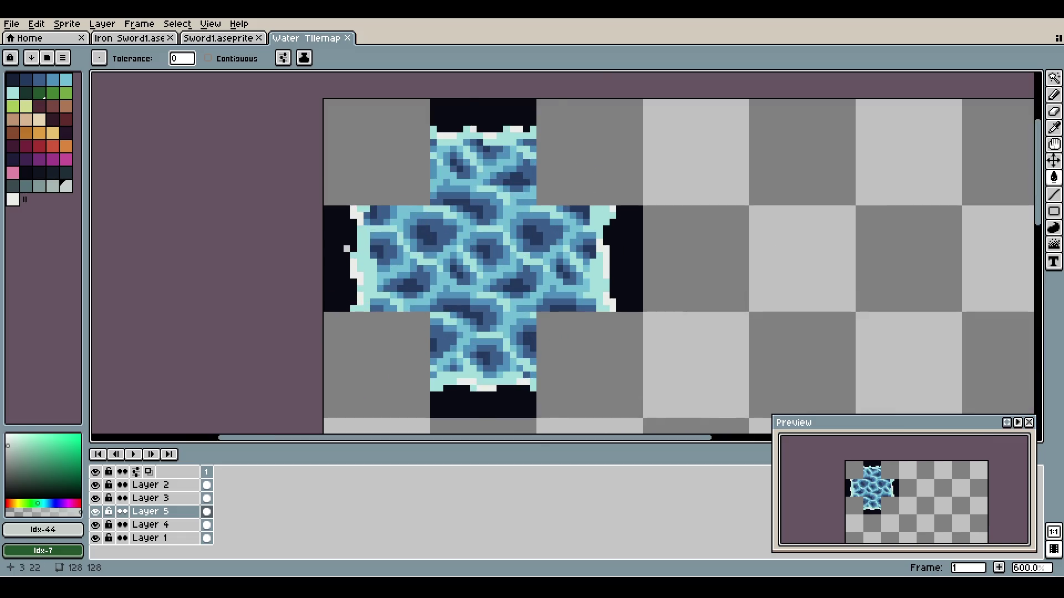
scroll(326, 235, up, 1)
key(shift+n)
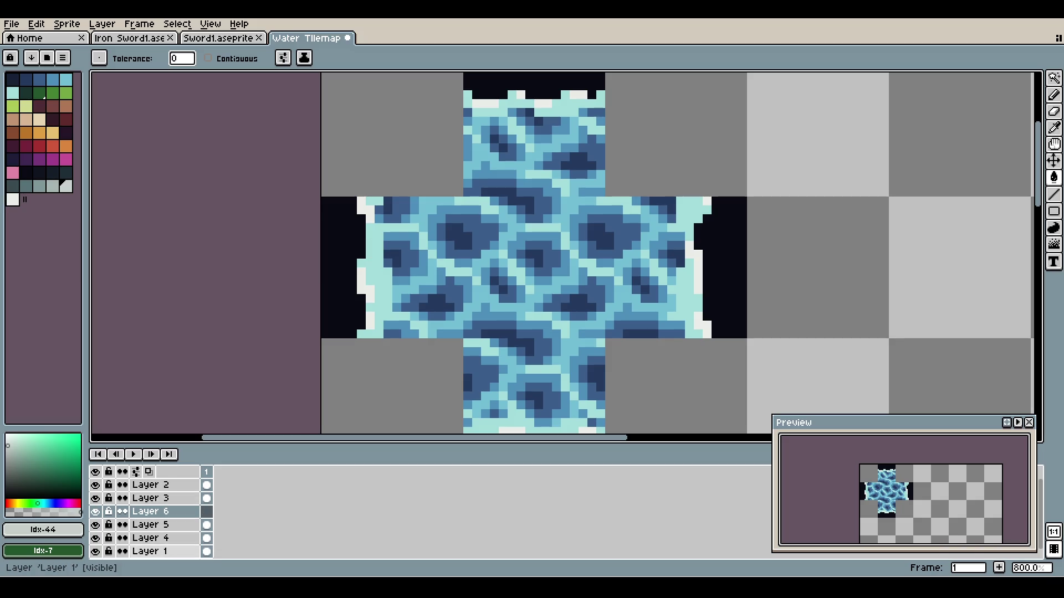
- Rename Layer 1 (centre tile) to M and Layer 4 (left tile) to ML
click(148, 551)
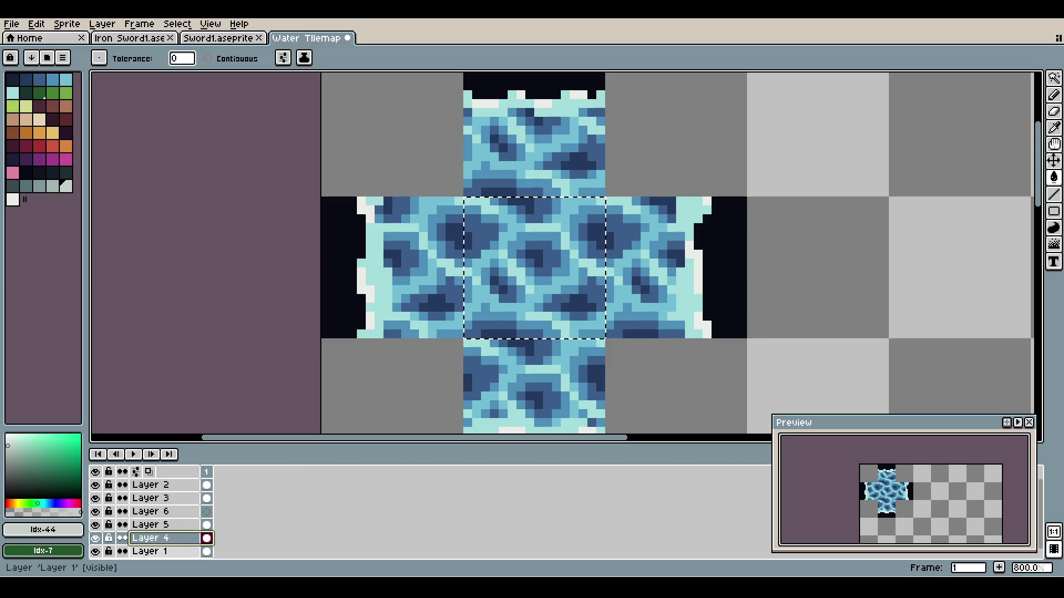
click(147, 552)
double_click(146, 551)
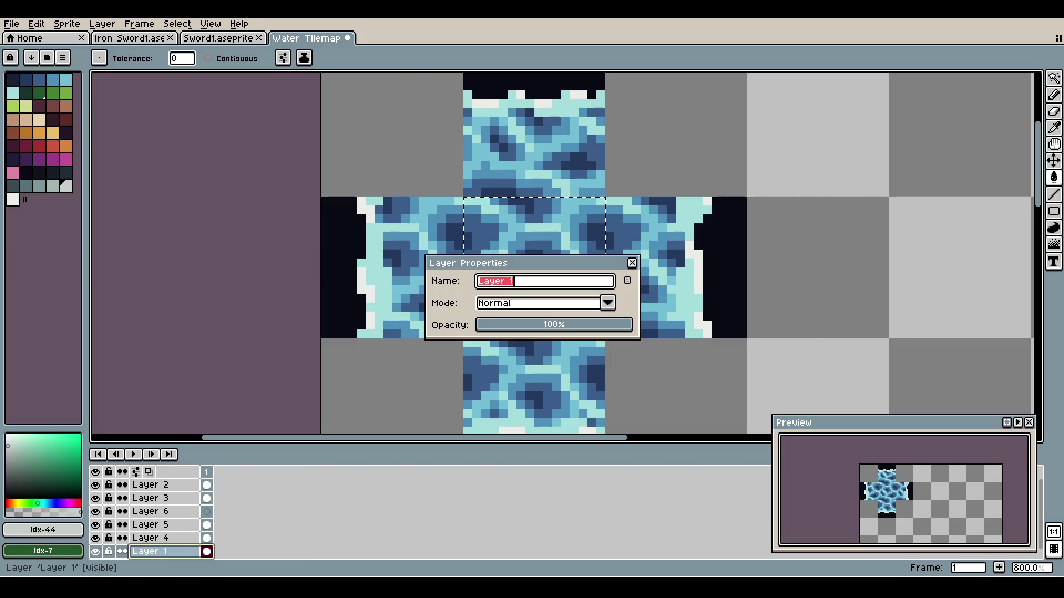
text(M)
key(Return)
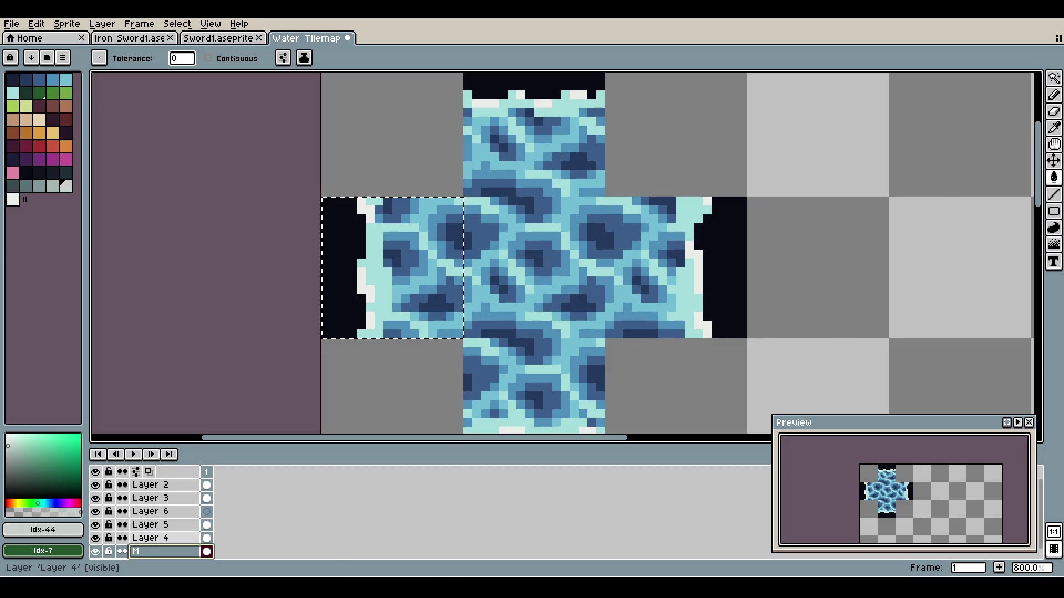
double_click(150, 538)
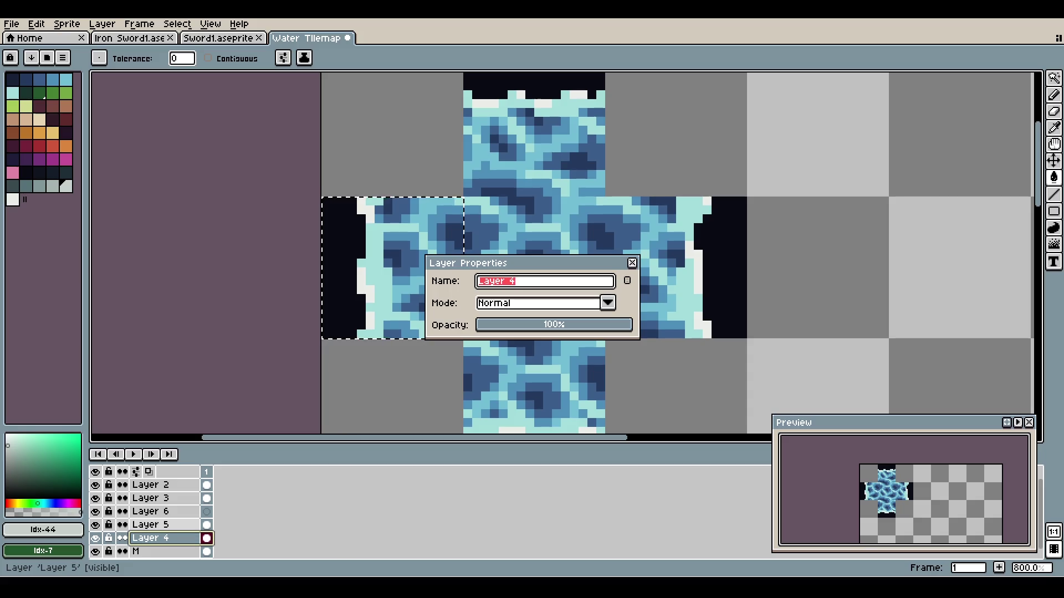
text(ML)
key(Return)
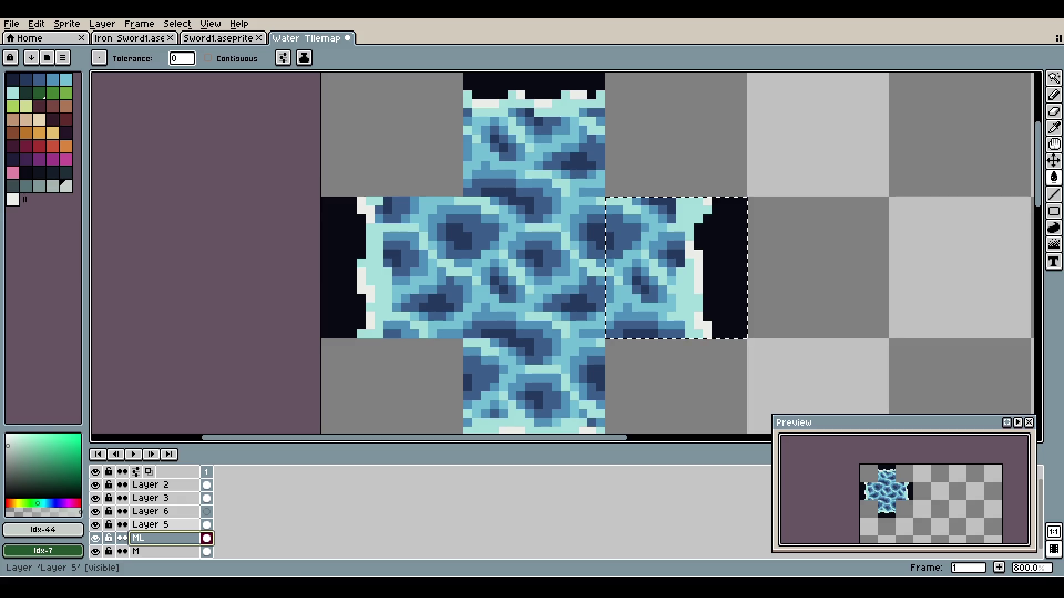
- Rename Layer 5 (right tile) to MR and Layer 3 (bottom tile) to BM
click(150, 525)
double_click(149, 524)
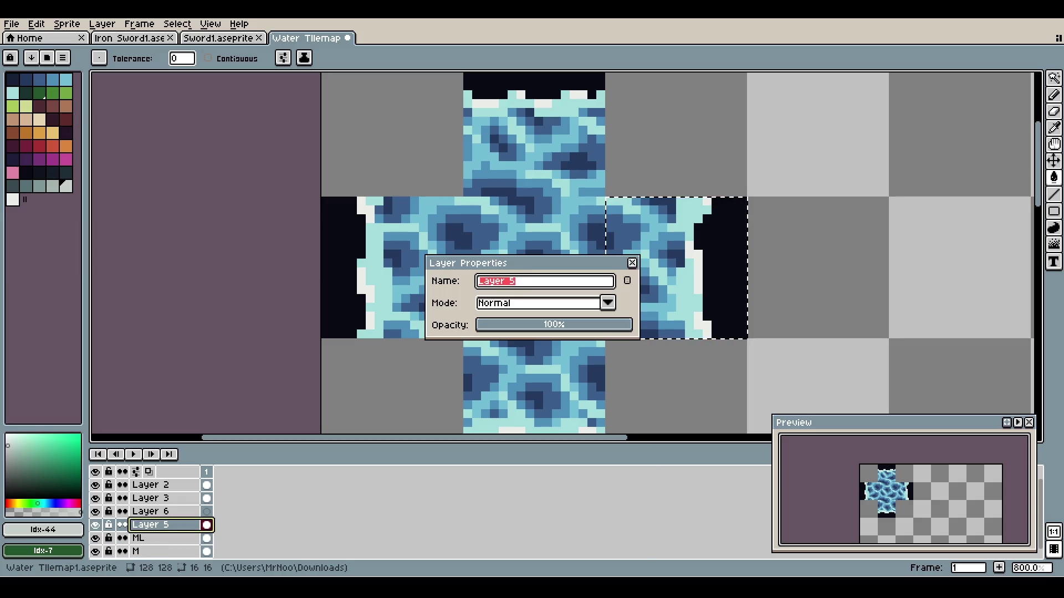
text(MR)
key(Return)
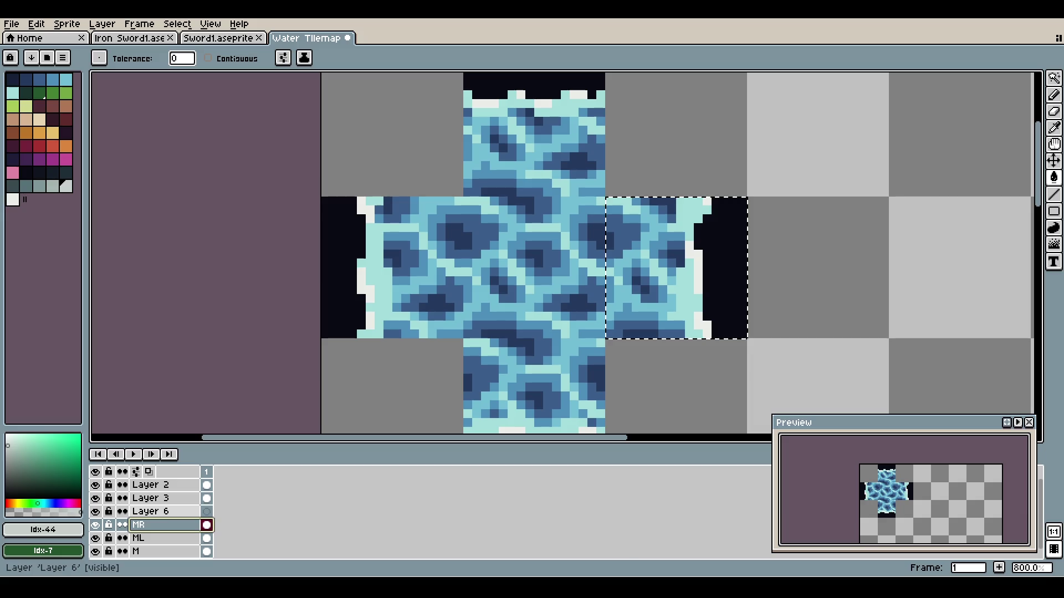
click(150, 511)
click(150, 524)
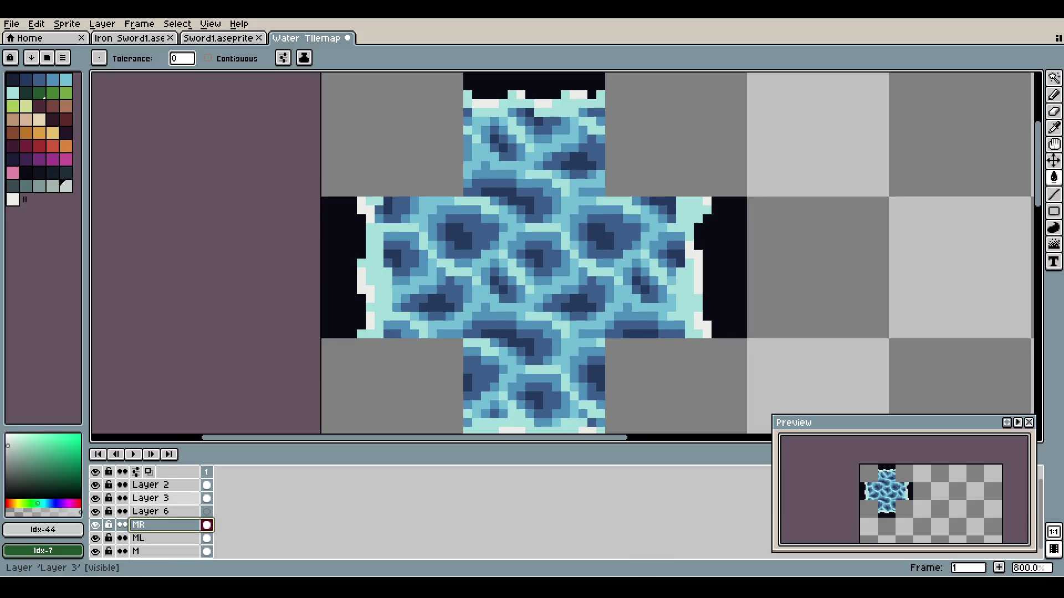
ctrl+click(149, 498)
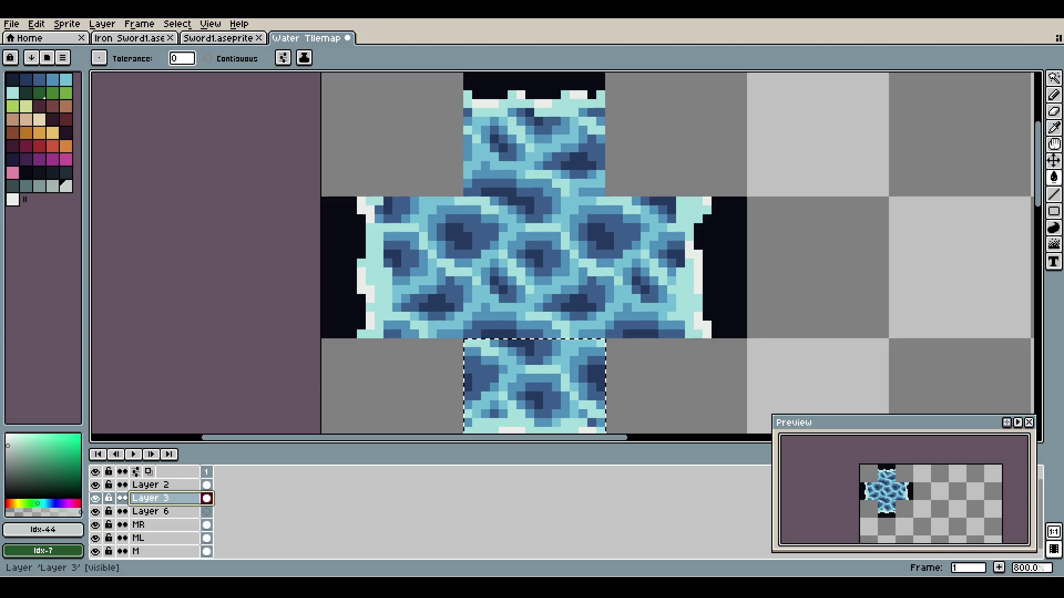
key(shift+p)
text(BM)
key(Return)
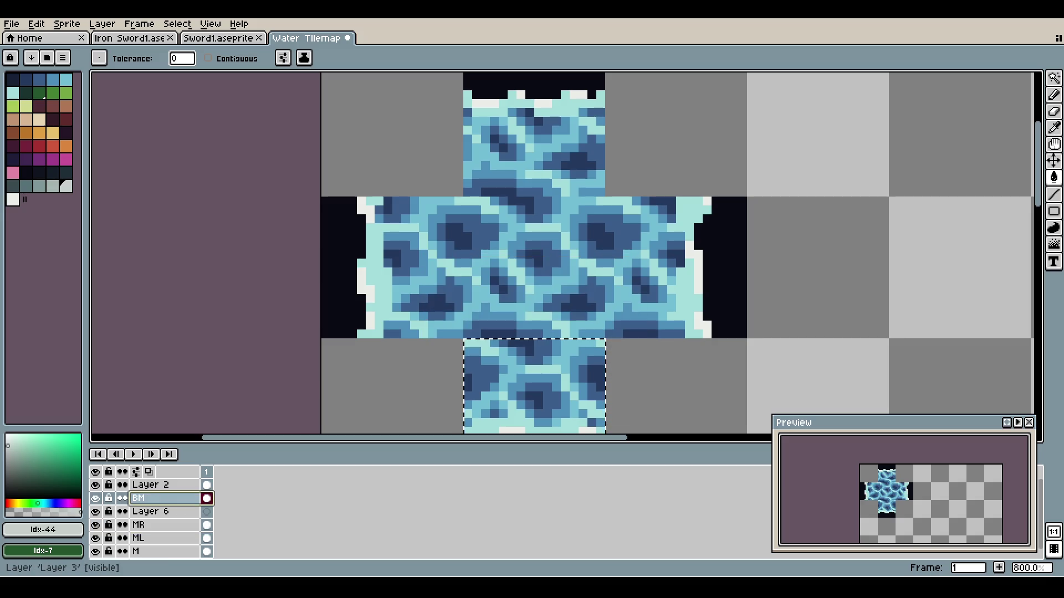
- Rename Layer 2 (top tile) to TM and clear the current tile selection
ctrl+click(149, 485)
click(150, 484)
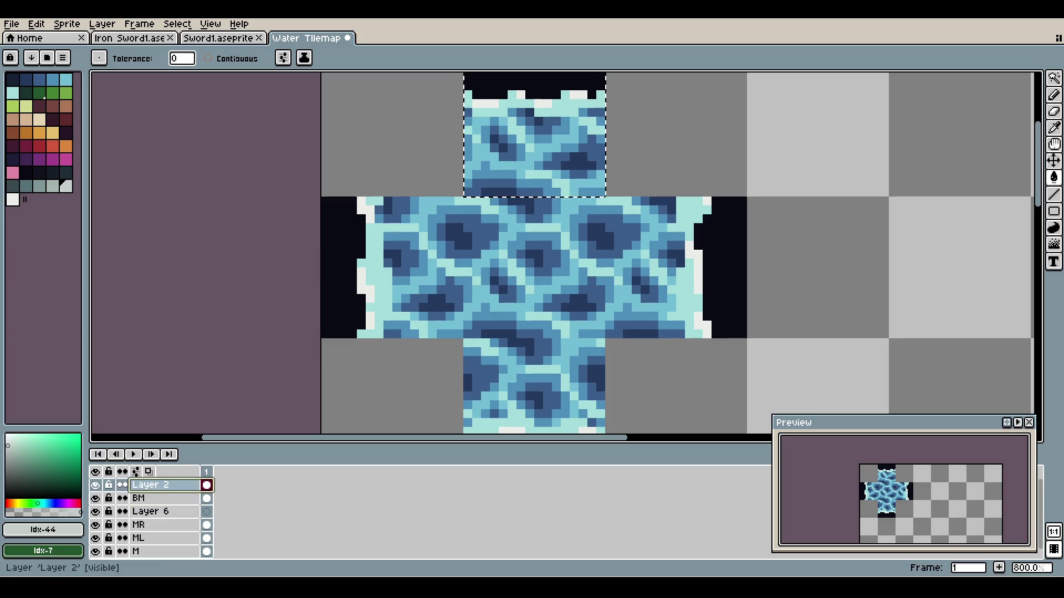
key(shift+p)
text(TM)
key(Return)
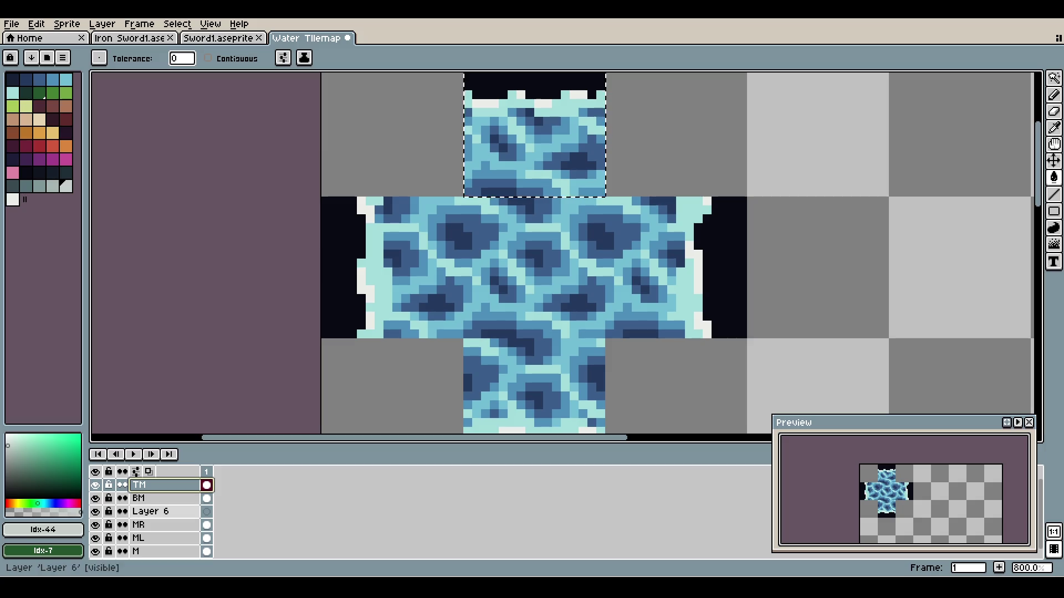
click(149, 512)
key(ctrl+d)
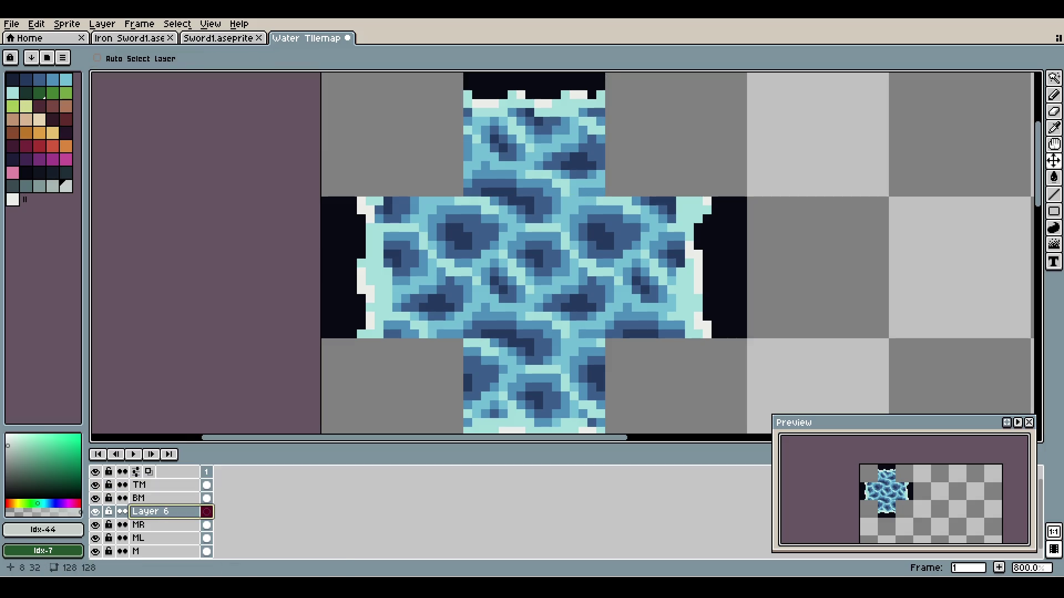
- Duplicate the ML layer and move the copy's water segment up into the top-left corner
ctrl+click(423, 281)
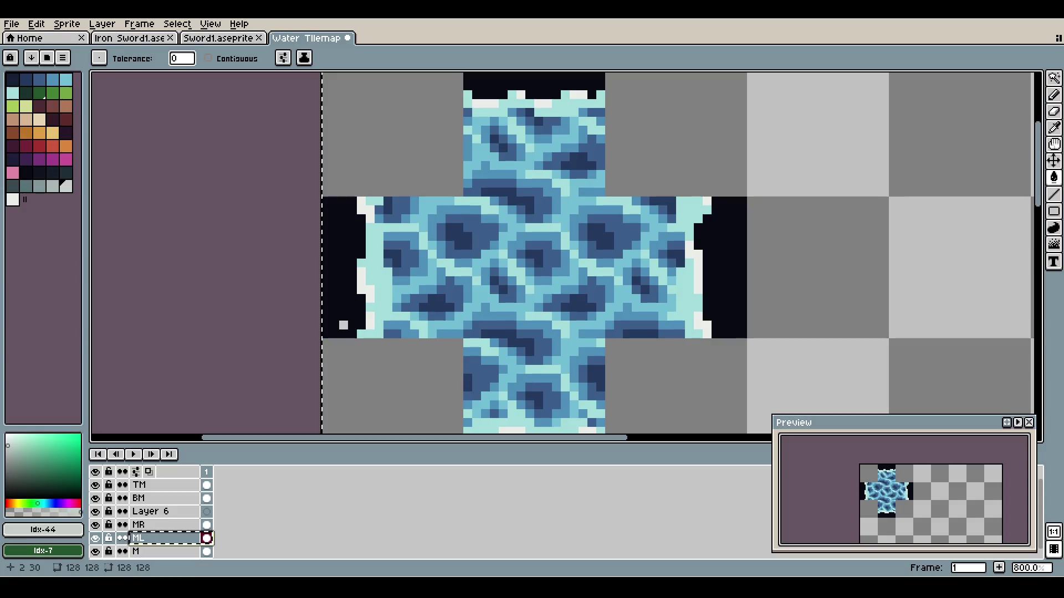
click(149, 511)
ctrl+click(424, 281)
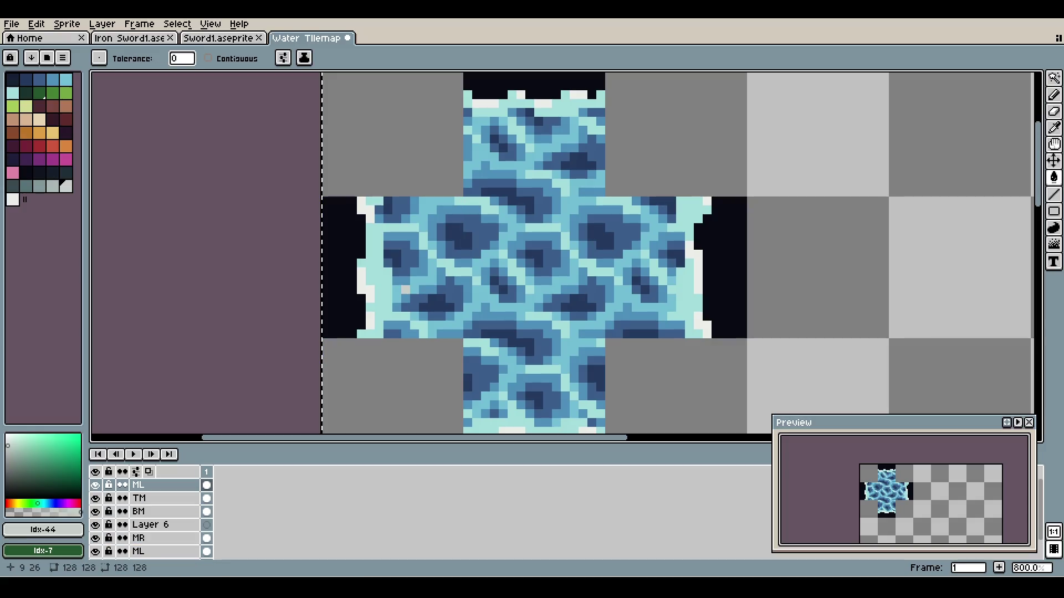
drag(405, 280, 405, 148)
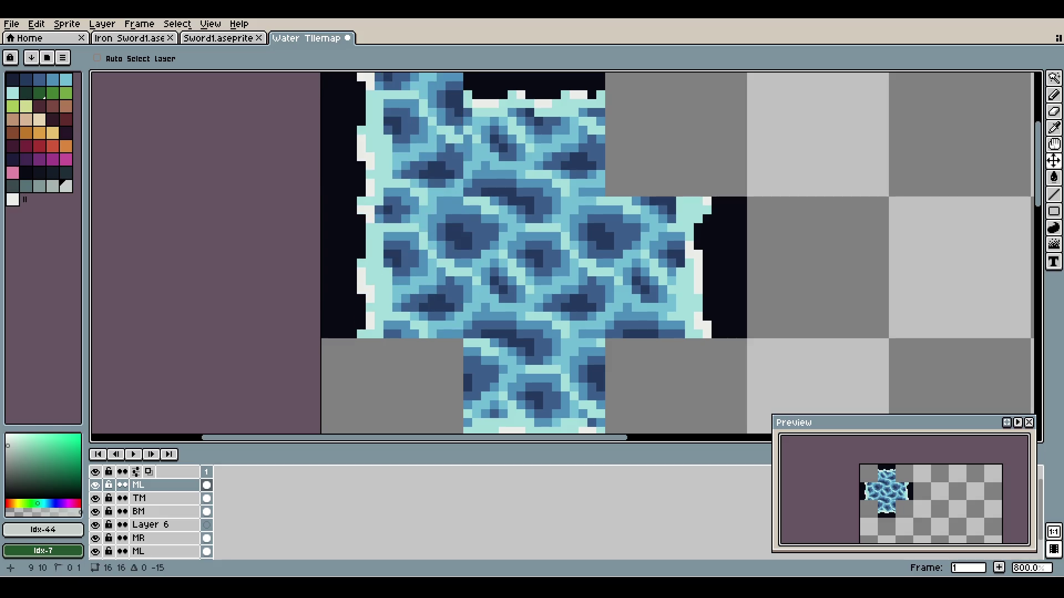
drag(362, 118, 362, 118)
scroll(379, 163, up, 2)
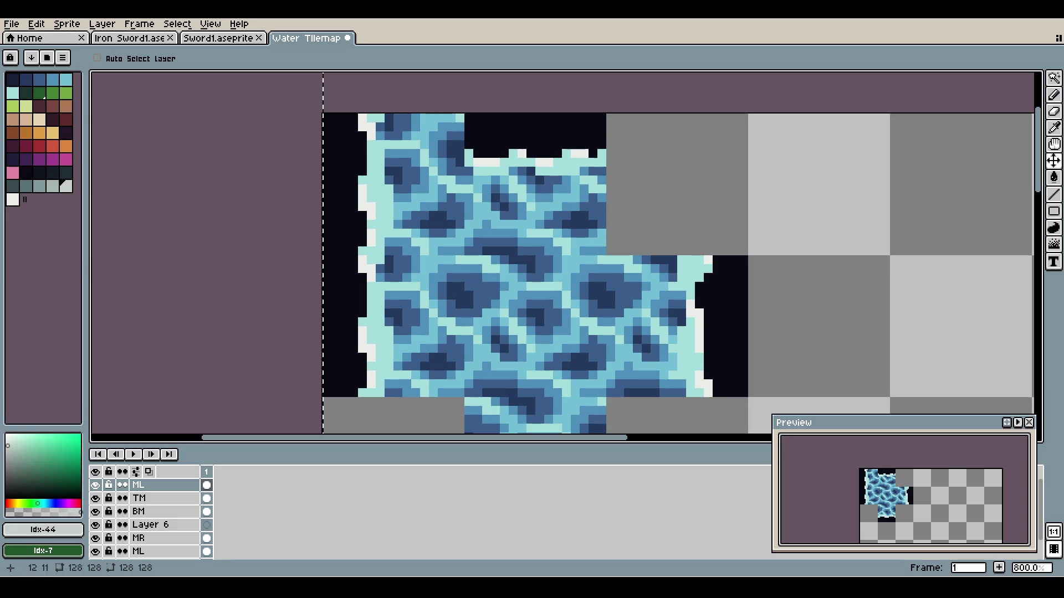
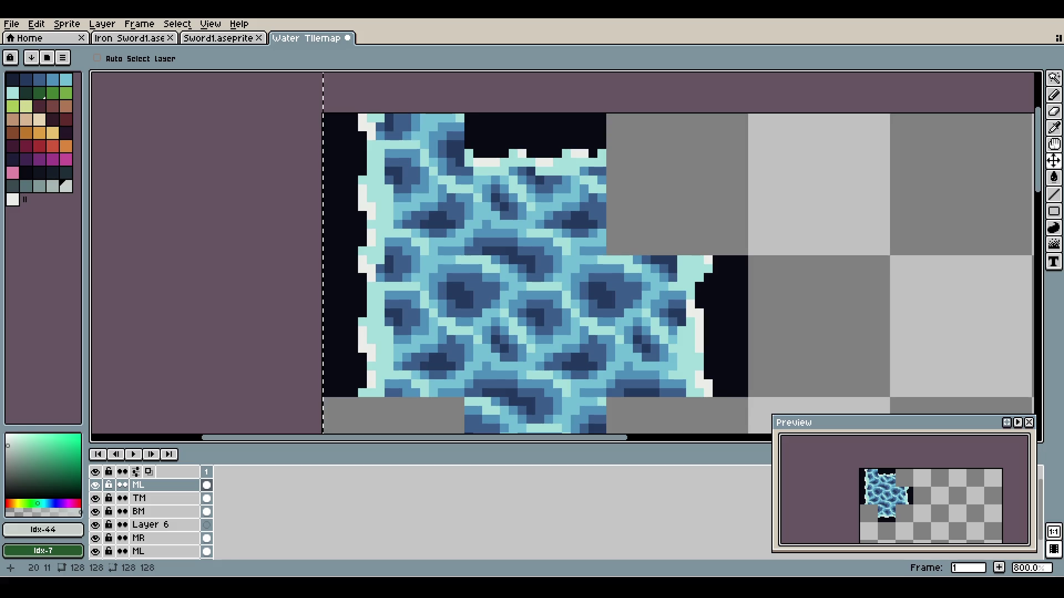
- Shift the left water tile piece down about 4 pixels, nudging it pixel by pixel
mouse_move(407, 171)
mouse_down()
mouse_move(398, 214)
mouse_move(363, 207)
mouse_move(415, 242)
mouse_up()
key(Down)
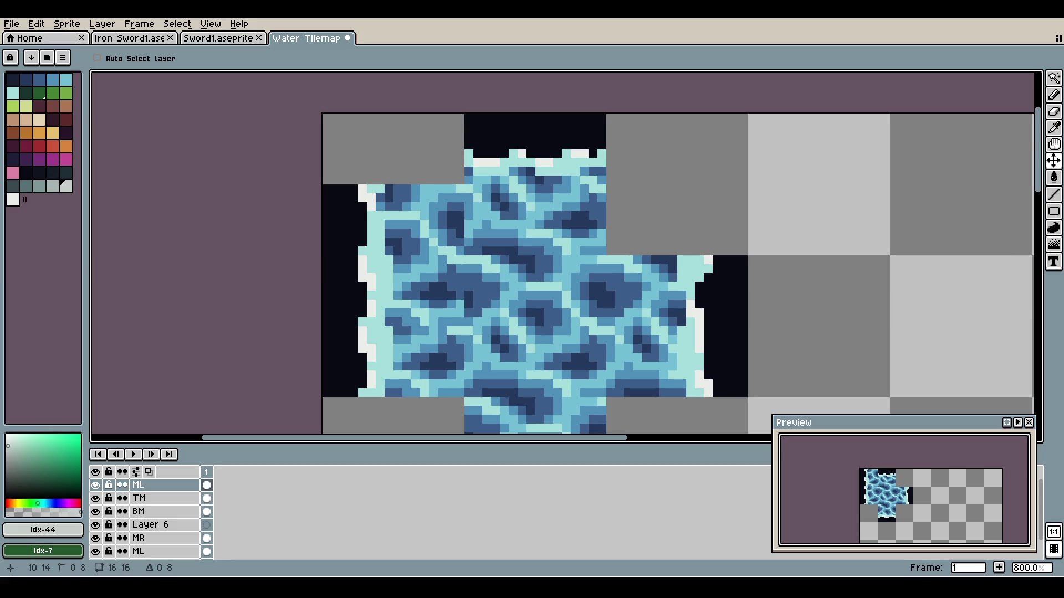
key(Up)
key(Down)
key(minus)
key(minus)
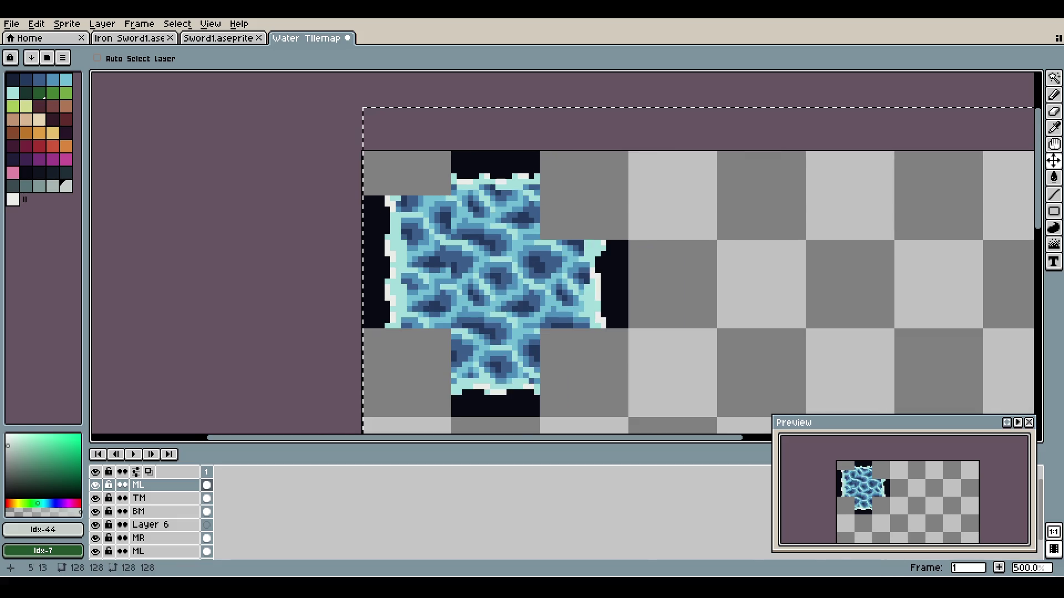
key(plus)
key(plus)
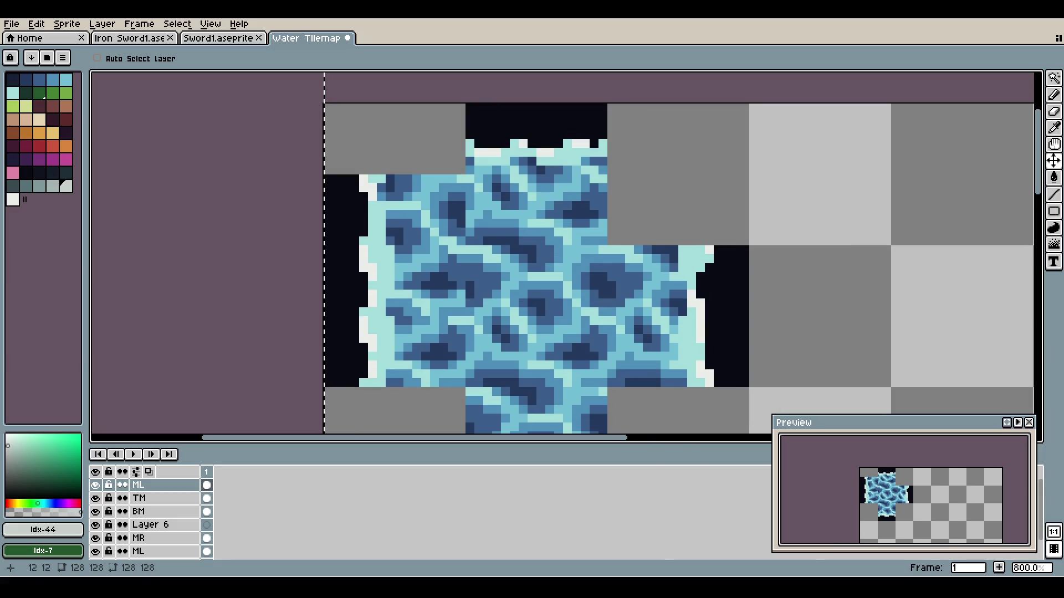
- Move the water tile block up and left so it lines up with the tilemap
mouse_move(425, 196)
mouse_down()
mouse_move(416, 143)
mouse_move(380, 152)
mouse_move(398, 161)
mouse_move(416, 152)
mouse_move(425, 126)
mouse_up()
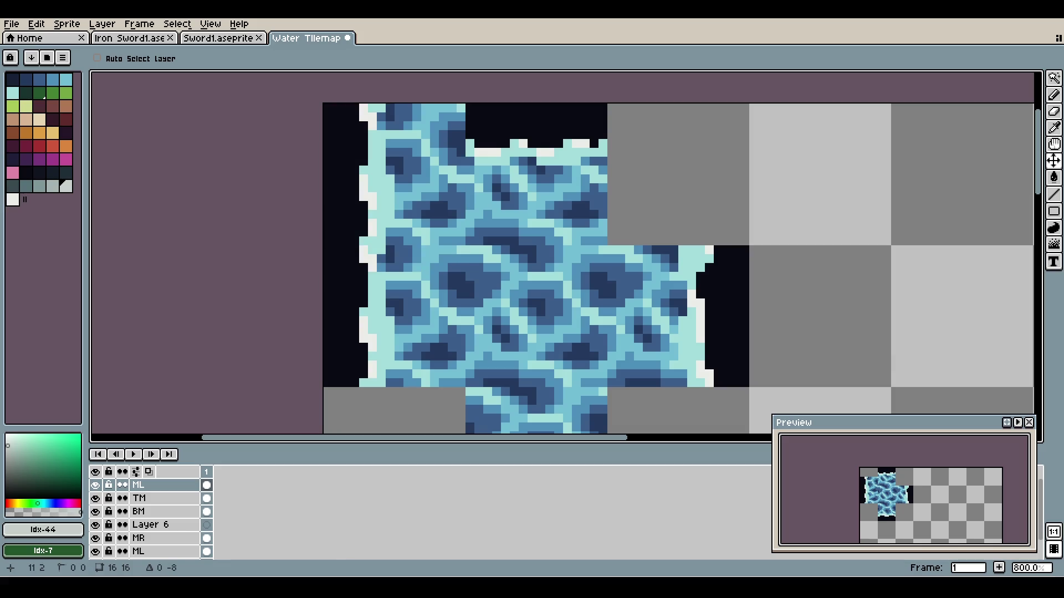
scroll(425, 125, down, 2)
scroll(425, 126, up, 2)
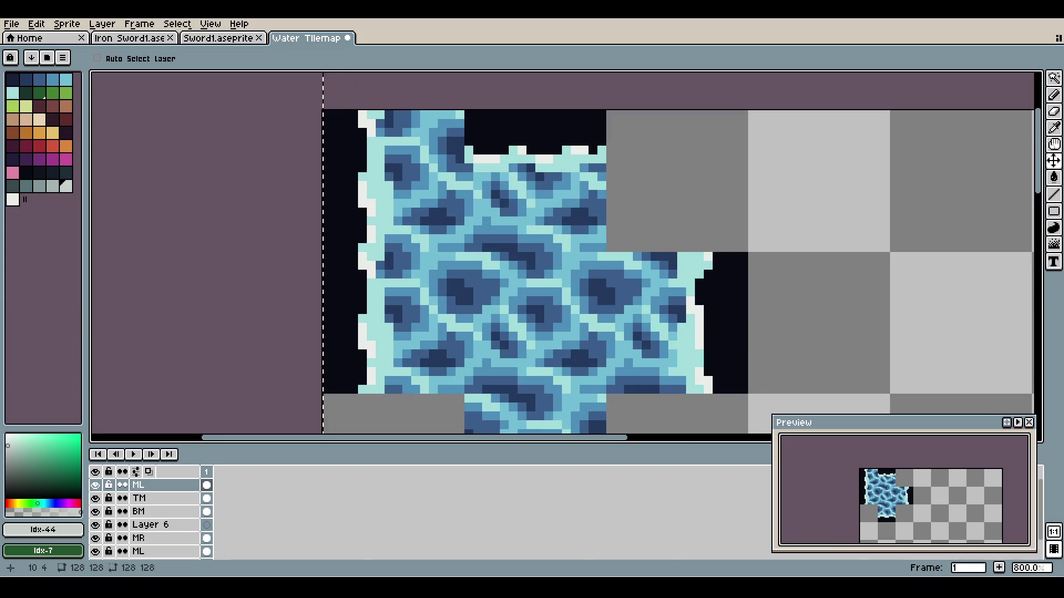
scroll(425, 125, down, 1)
scroll(427, 145, down, 1)
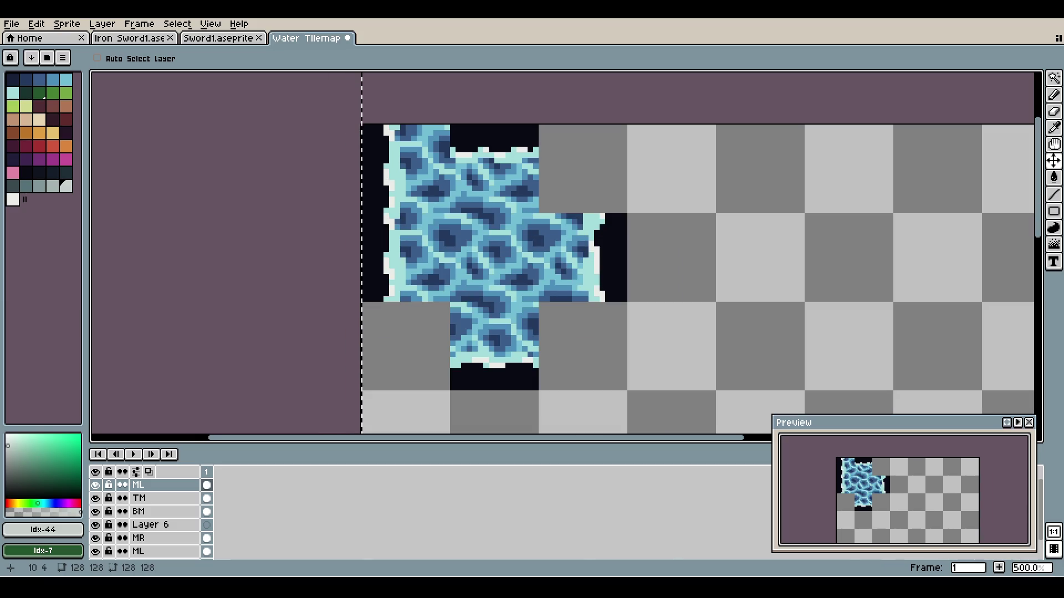
scroll(426, 135, up, 3)
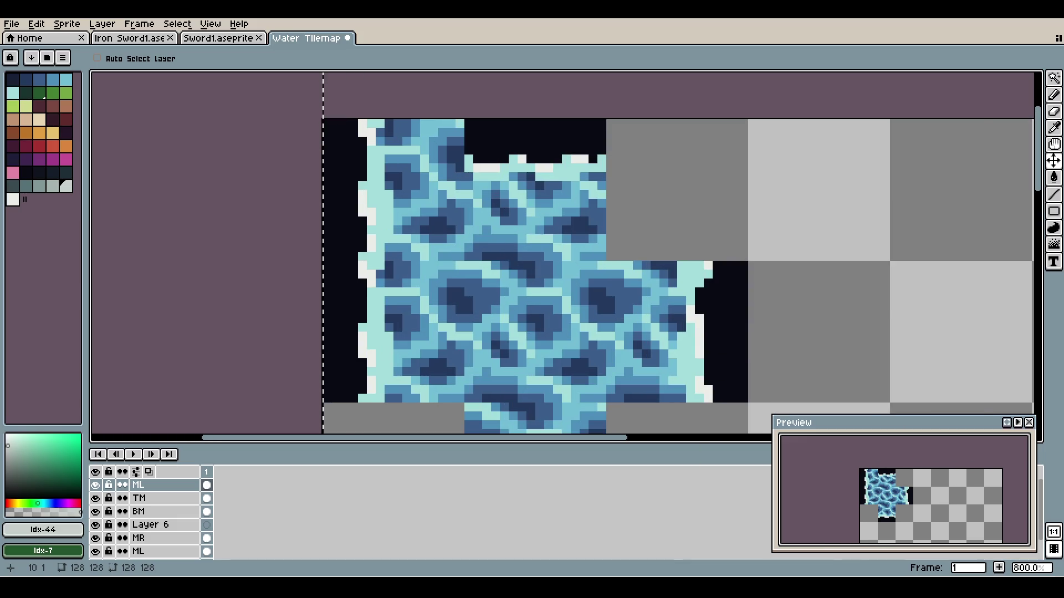
scroll(370, 125, down, 2)
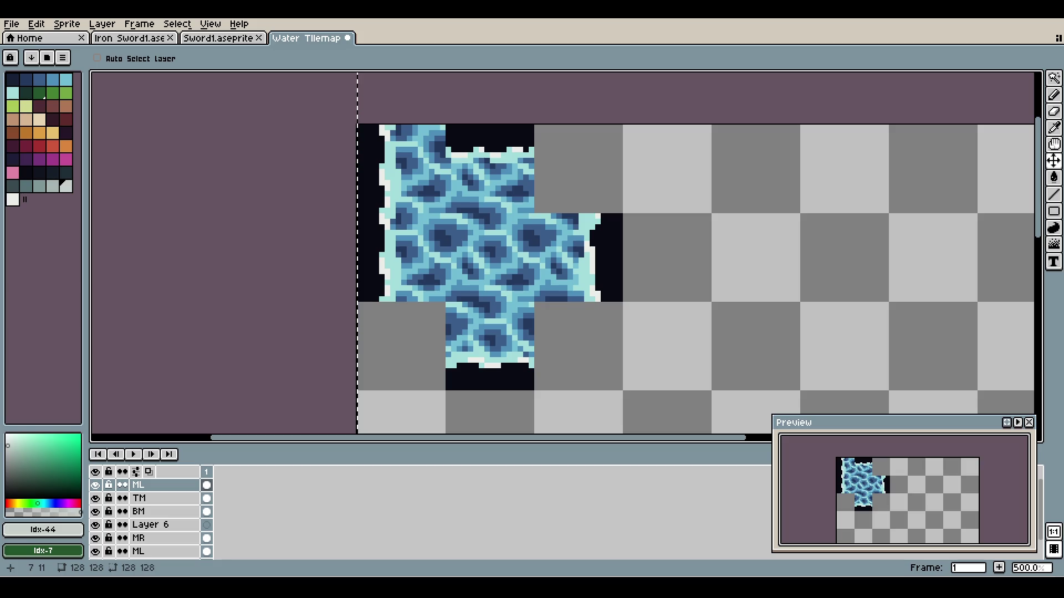
scroll(387, 111, up, 3)
scroll(388, 111, down, 1)
- Pick the dark colour #090a14 and paint it over the tile's top rows
key(z)
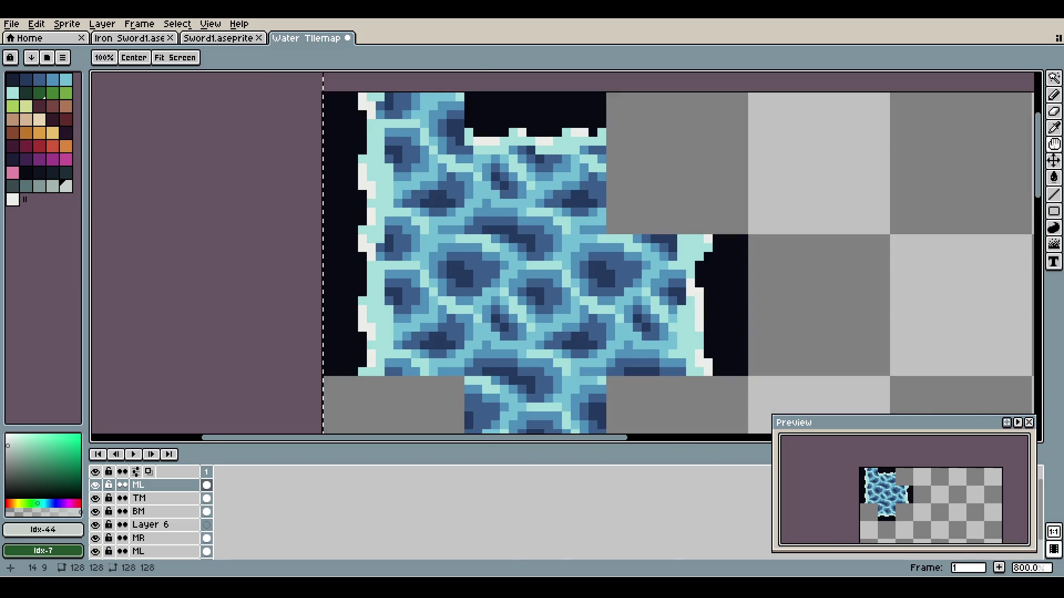
key(i)
click(488, 161)
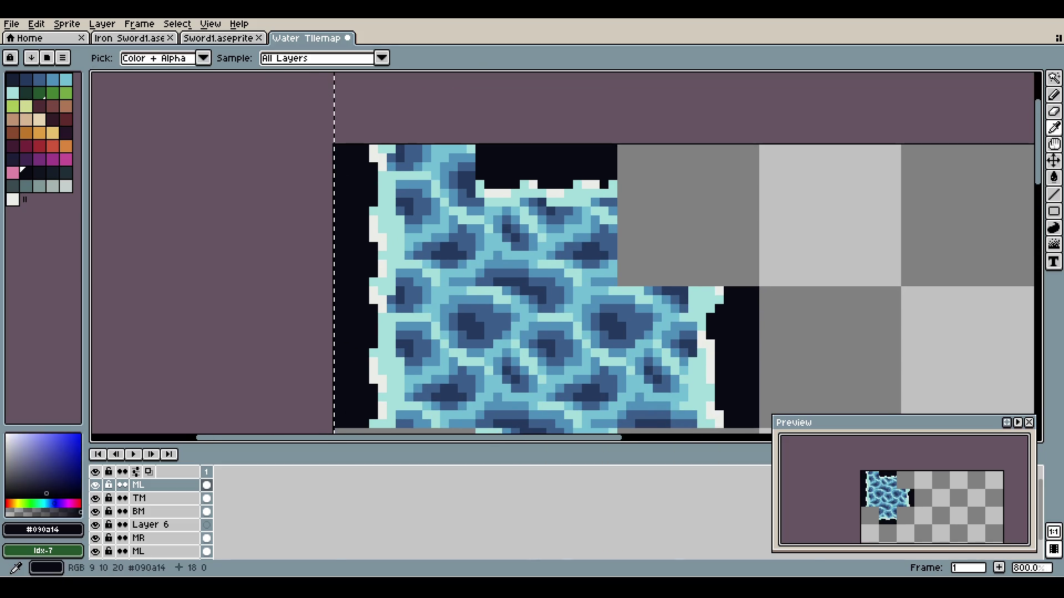
key(b)
mouse_move(401, 150)
mouse_down()
mouse_move(463, 149)
mouse_move(443, 166)
mouse_move(404, 161)
mouse_move(416, 174)
mouse_move(450, 174)
mouse_move(415, 183)
mouse_up()
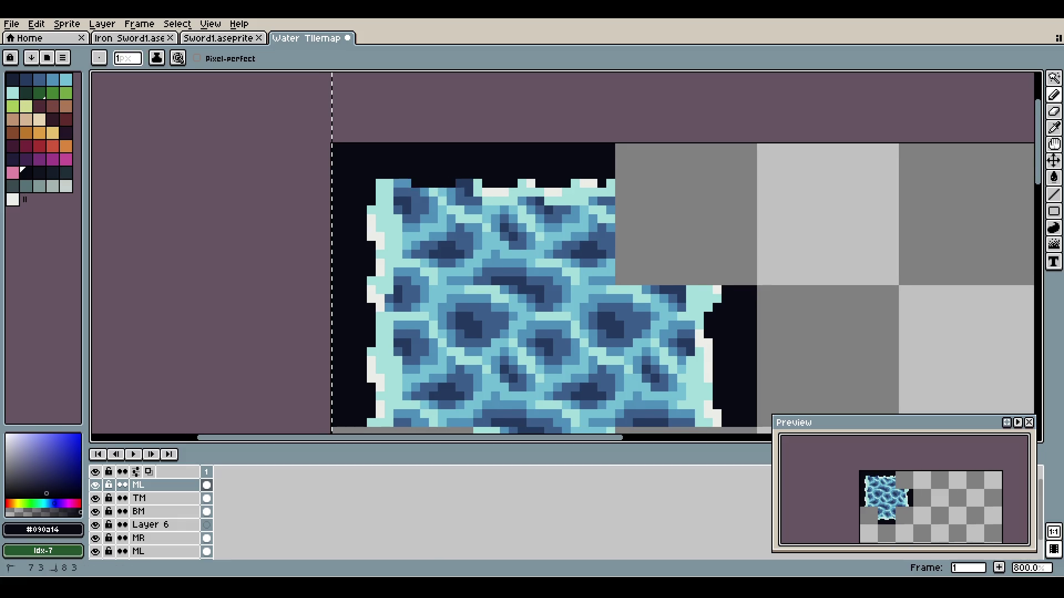
scroll(432, 219, down, 2)
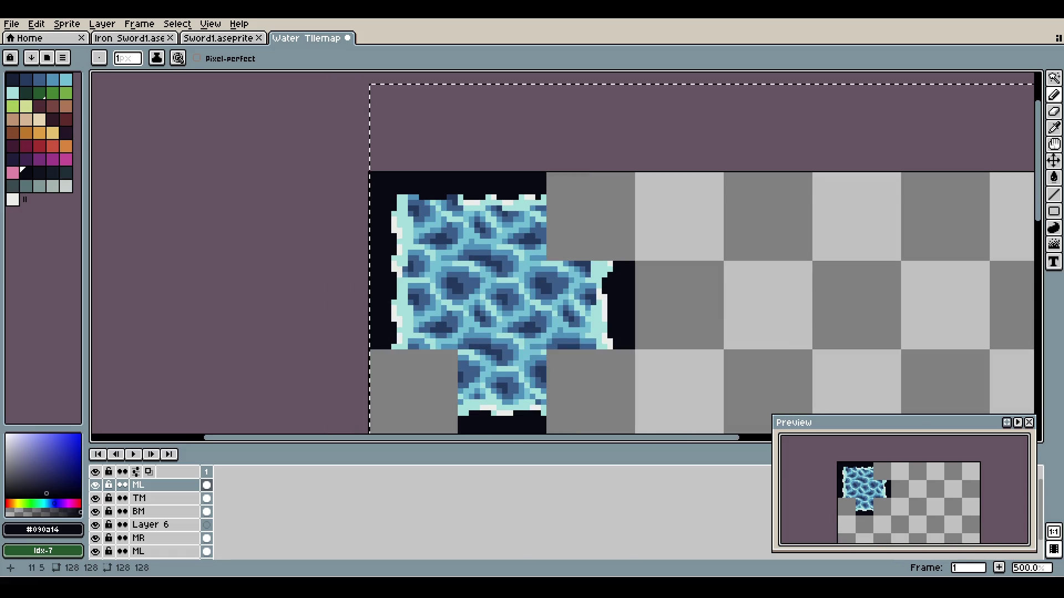
scroll(445, 203, up, 1)
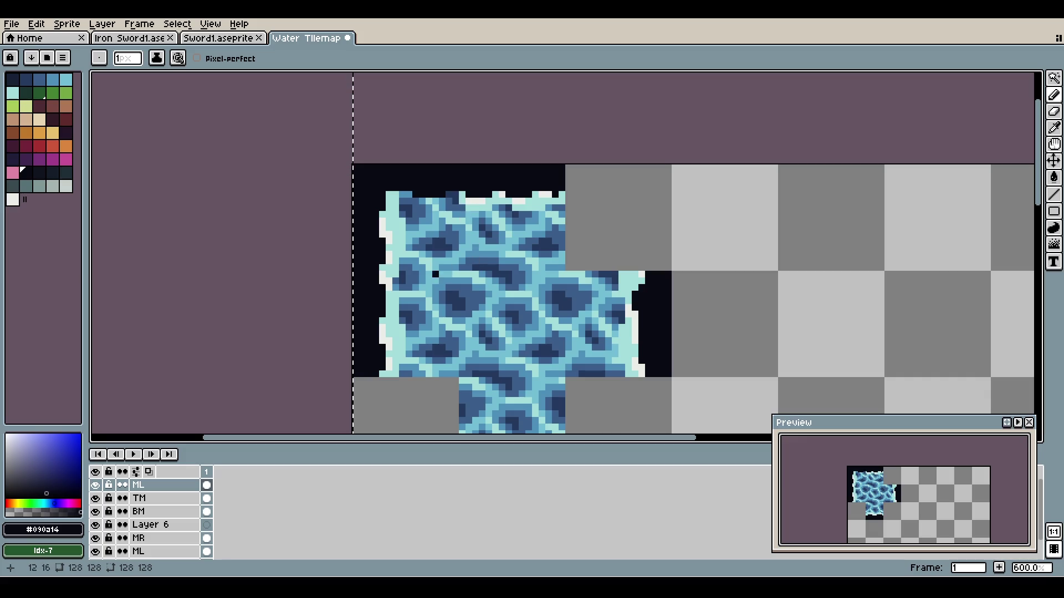
- Darken the light top-left and left edge pixels, comparing with undo/redo
click(382, 221)
click(402, 194)
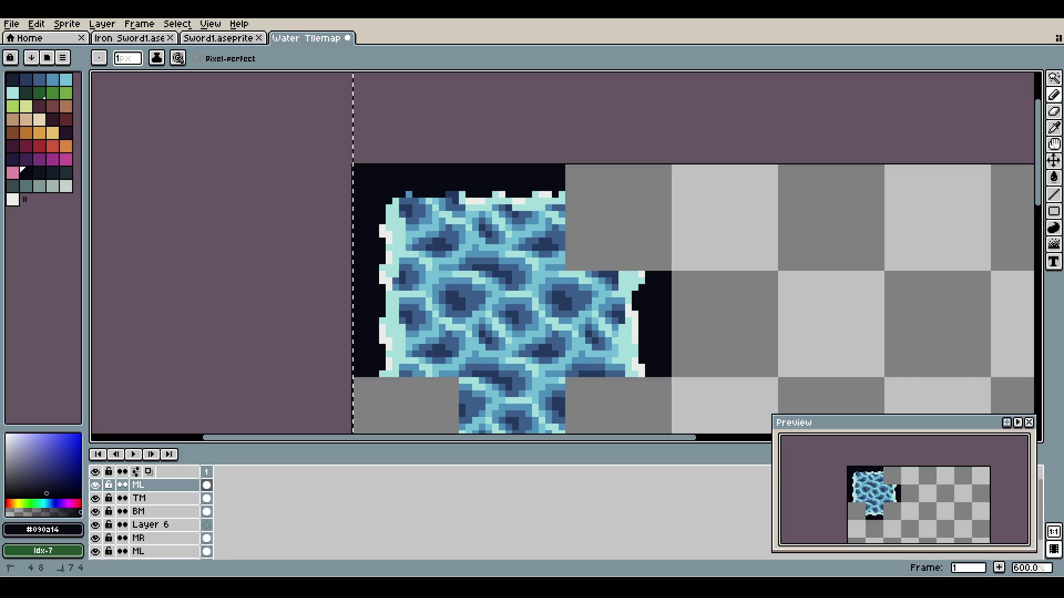
click(409, 195)
click(403, 201)
click(383, 227)
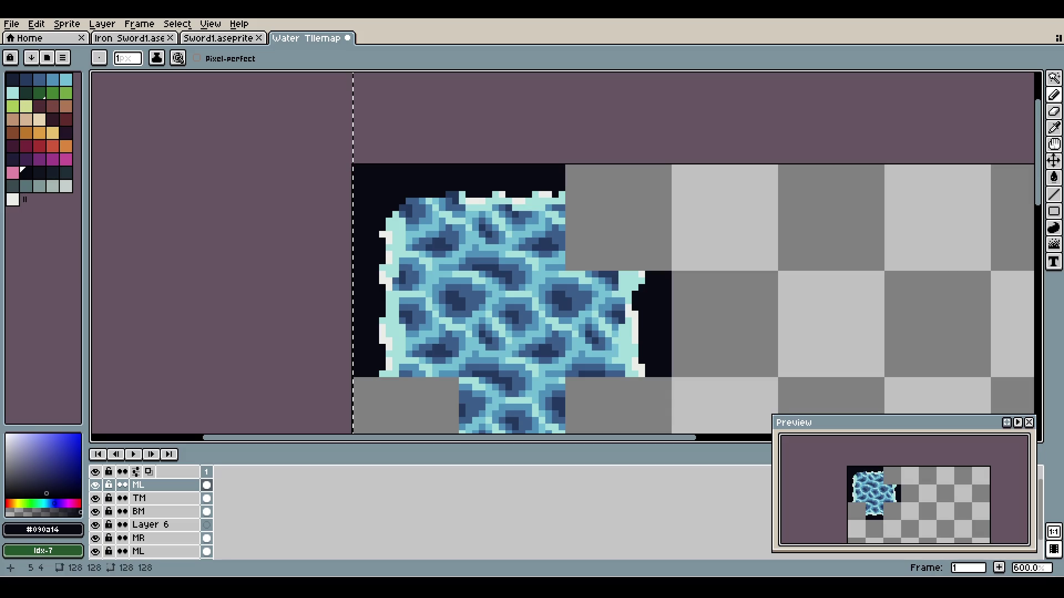
scroll(392, 177, down, 3)
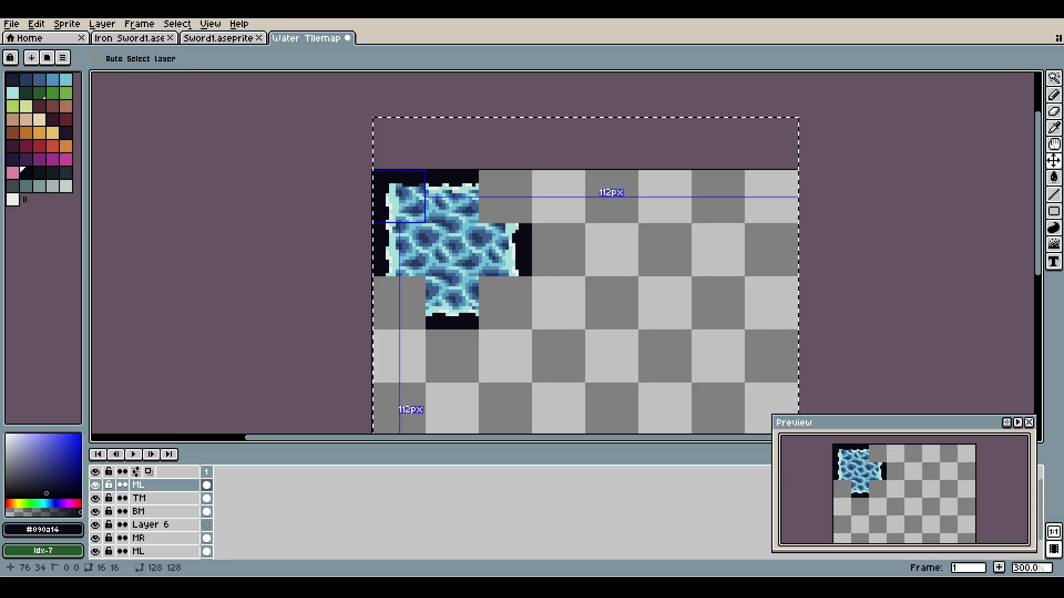
key(ctrl+y)
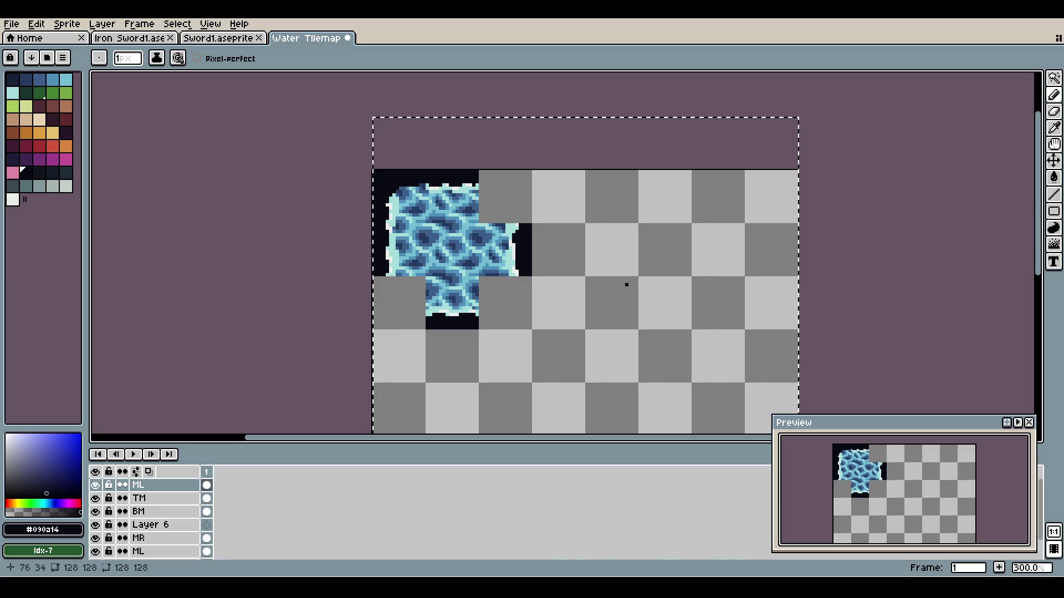
key(ctrl+z)
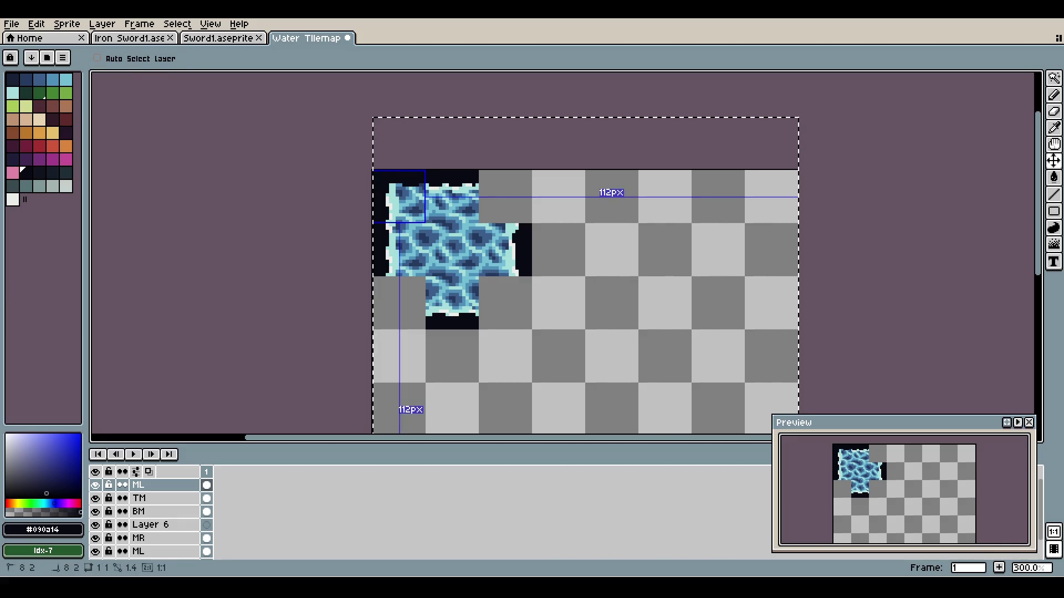
key(ctrl+y)
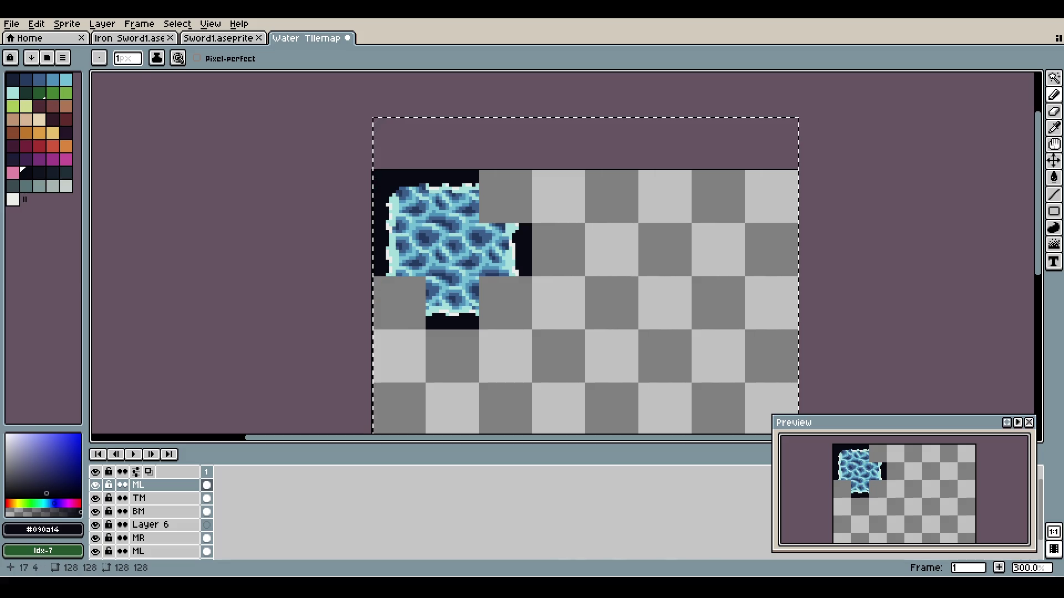
- Undo the last stroke and darken the left-border and upper-left edge pixels
scroll(396, 184, up, 4)
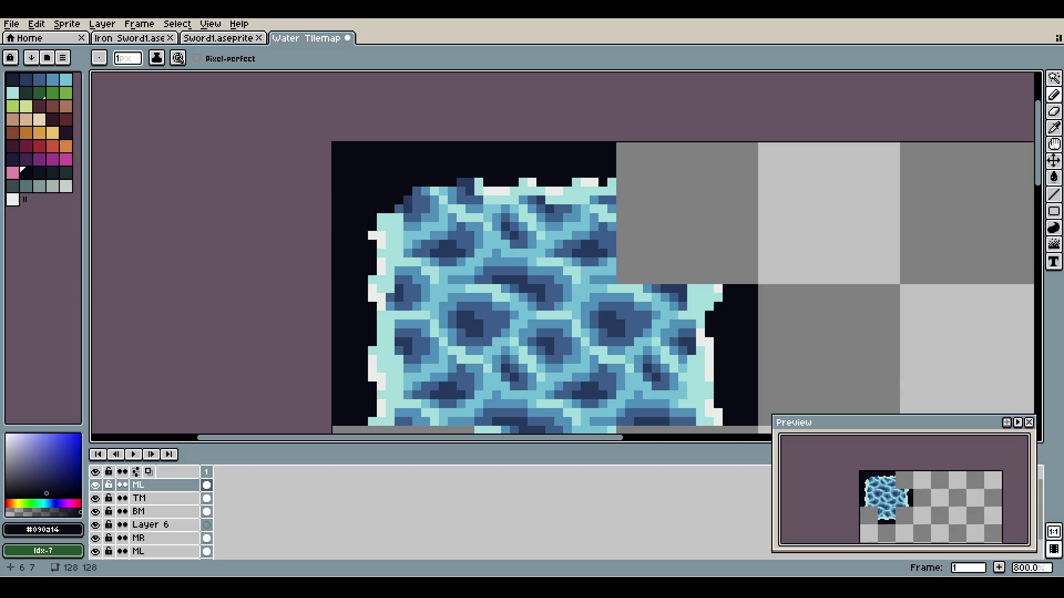
scroll(371, 217, down, 3)
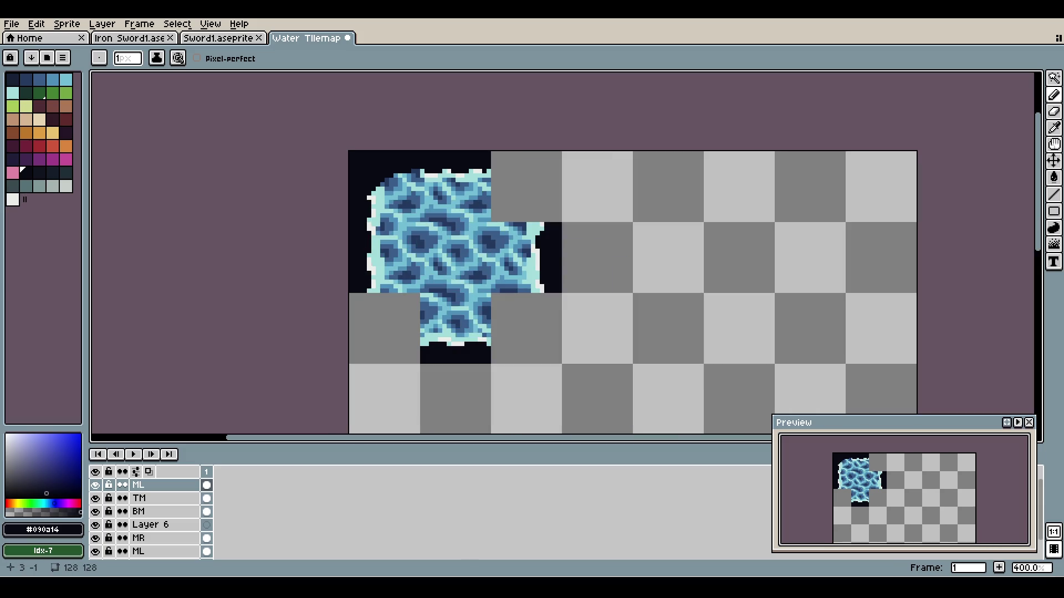
scroll(388, 199, up, 2)
key(ctrl+z)
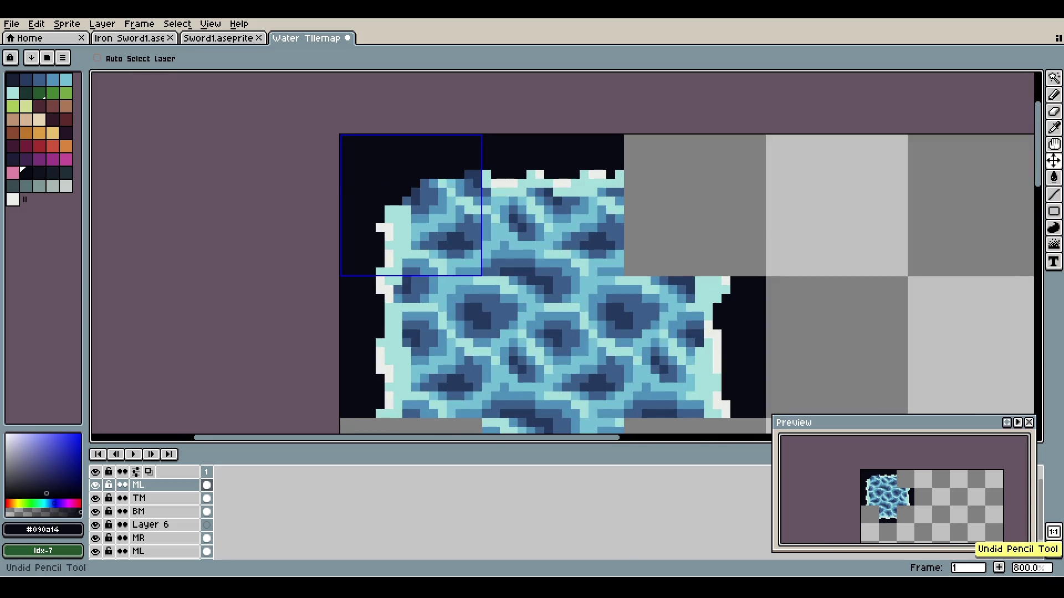
scroll(371, 146, down, 3)
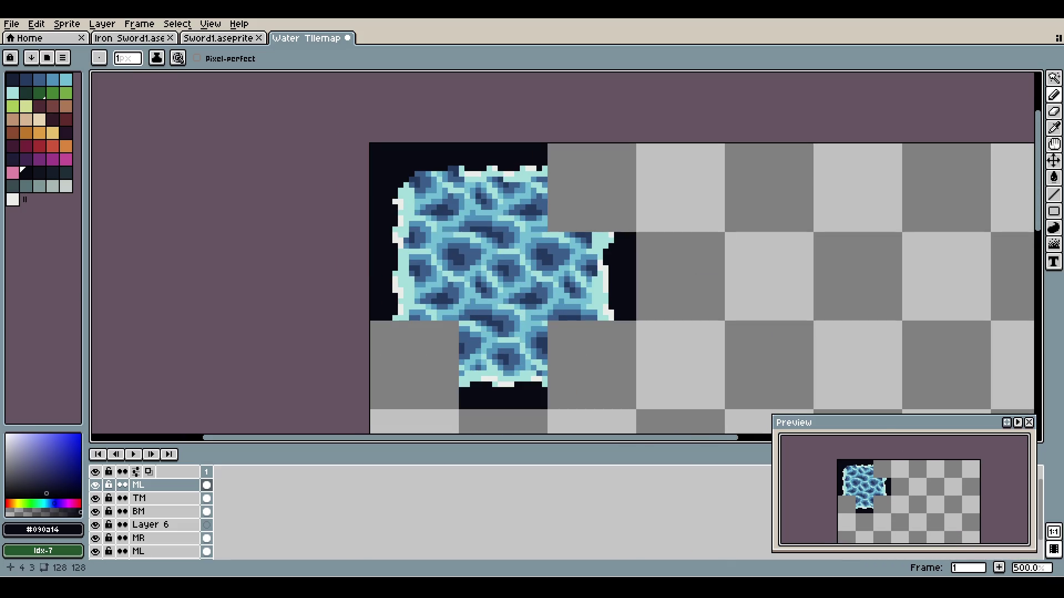
scroll(371, 147, up, 3)
drag(408, 211, 400, 221)
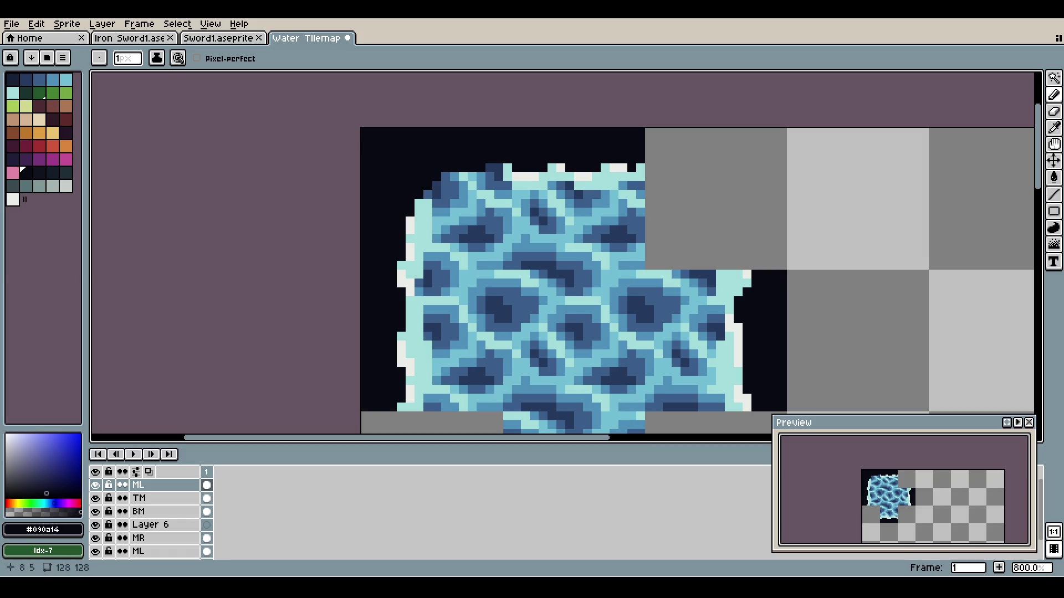
click(444, 176)
- Draw a light cyan #a4dddb foam line along the upper-left edge
scroll(482, 161, down, 1)
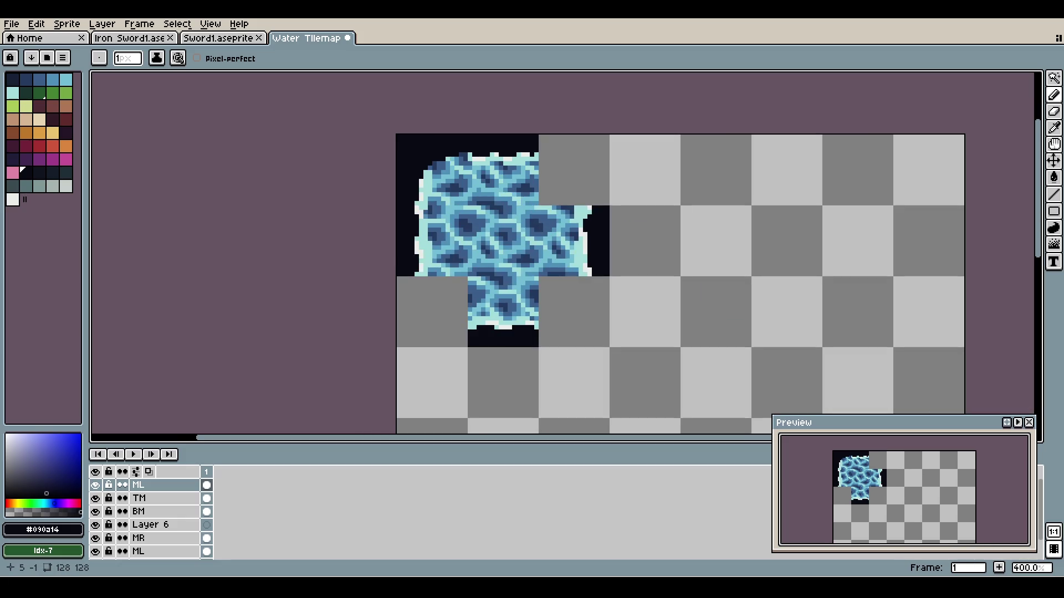
scroll(471, 174, up, 3)
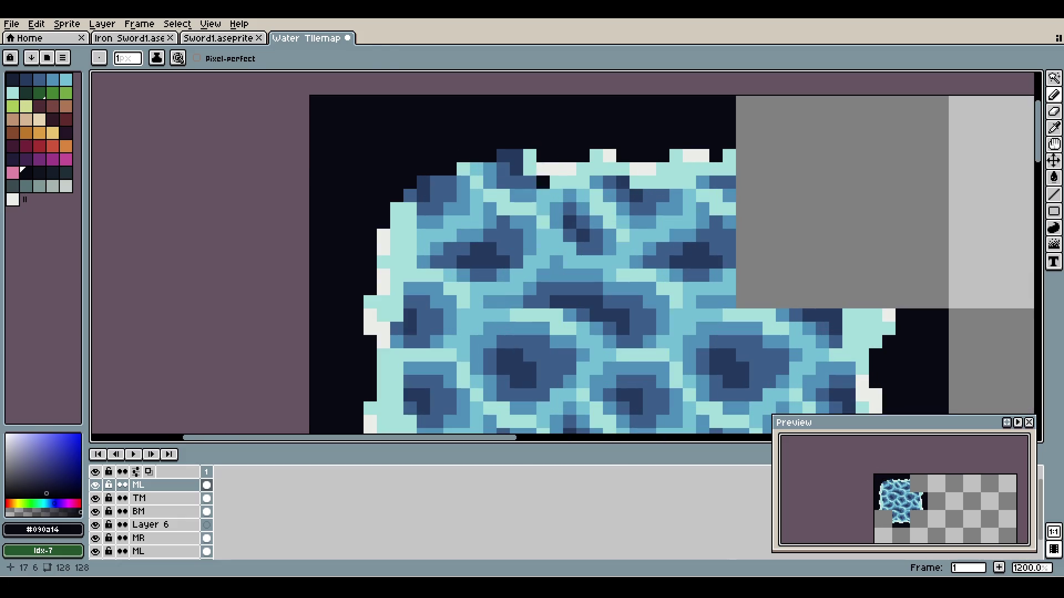
alt+click(471, 175)
mouse_move(409, 208)
mouse_down()
mouse_move(475, 168)
mouse_move(515, 155)
mouse_move(515, 168)
mouse_up()
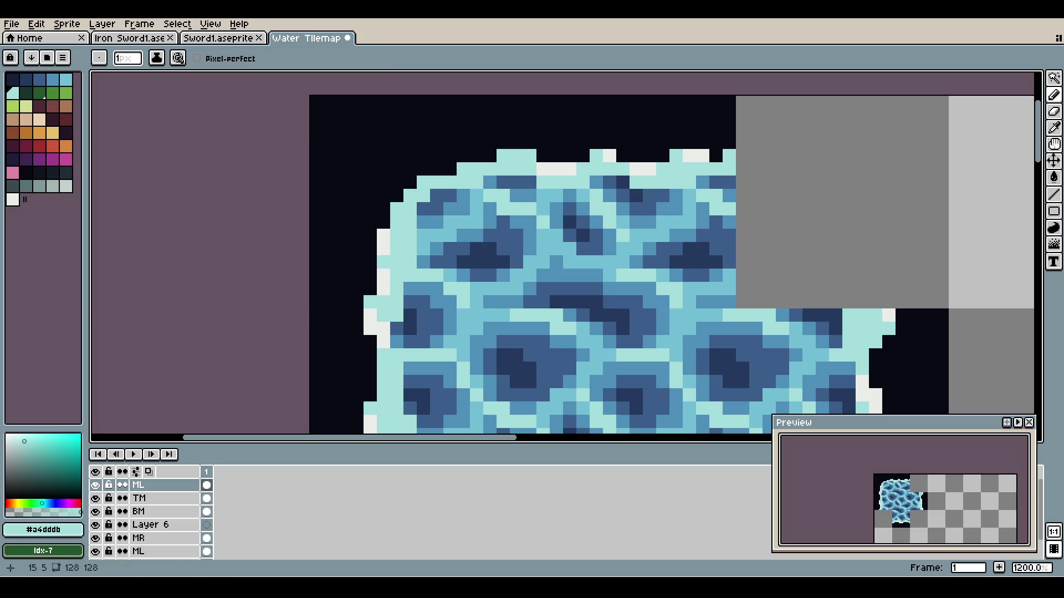
drag(435, 195, 449, 194)
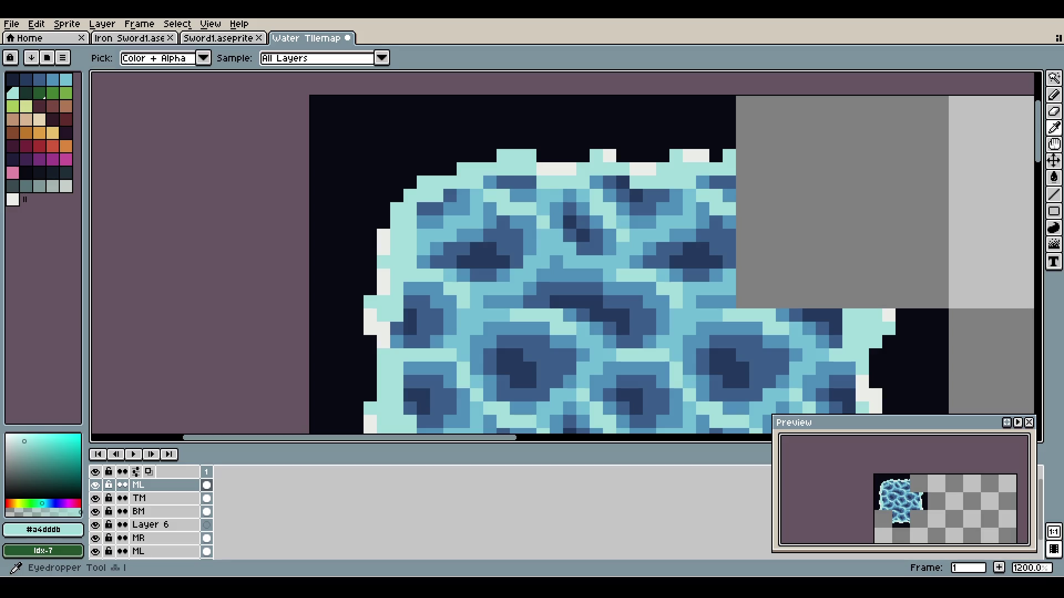
- Add near-white #cbede9 foam pixels along the diagonal edge and the top edge
alt+click(556, 168)
click(397, 210)
click(410, 196)
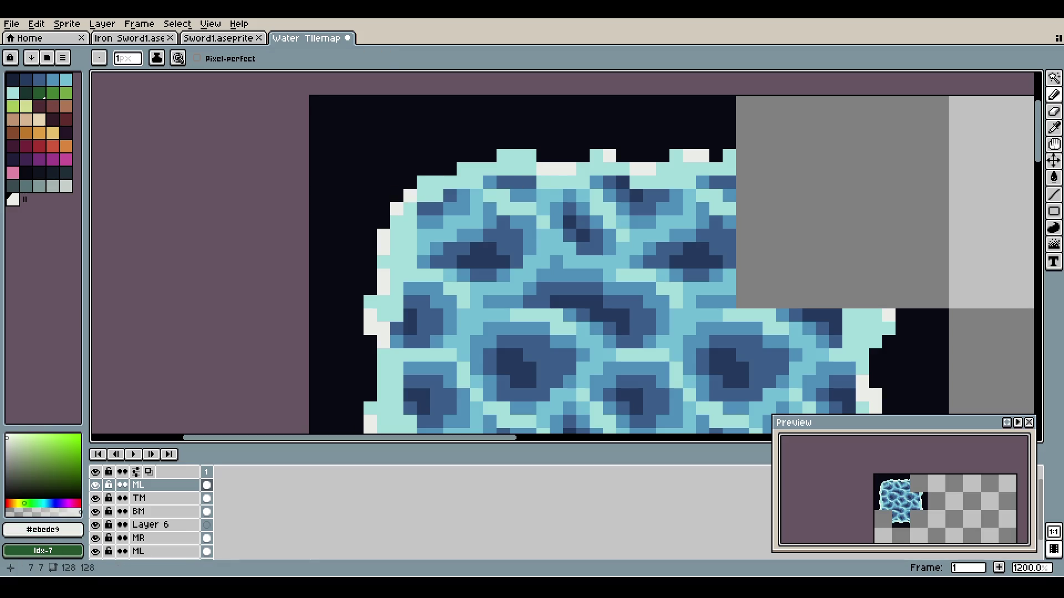
click(423, 183)
click(463, 182)
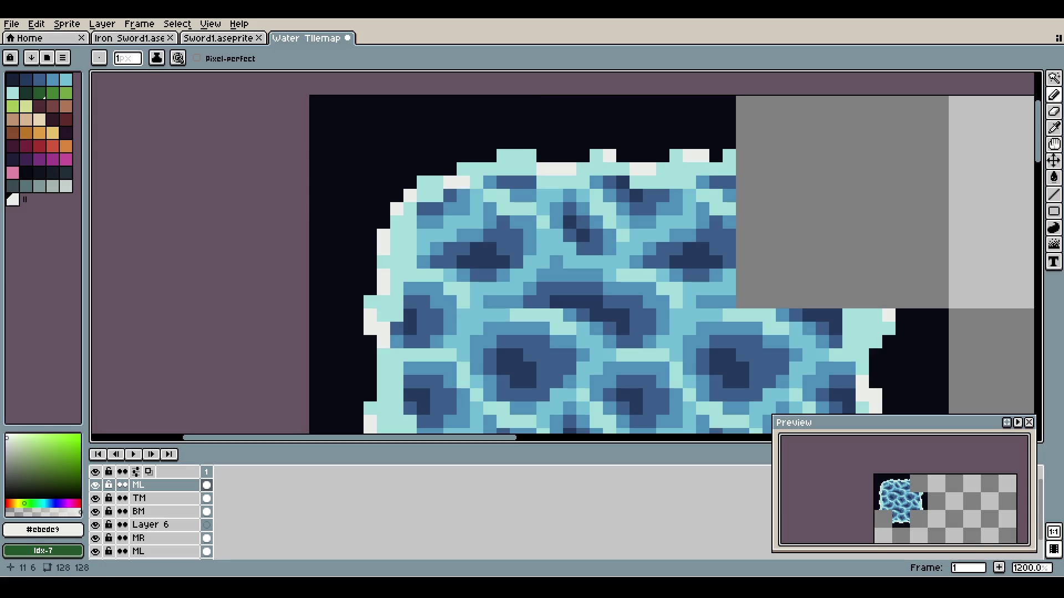
click(463, 169)
click(477, 169)
scroll(476, 143, down, 2)
scroll(476, 143, down, 2)
scroll(471, 139, up, 2)
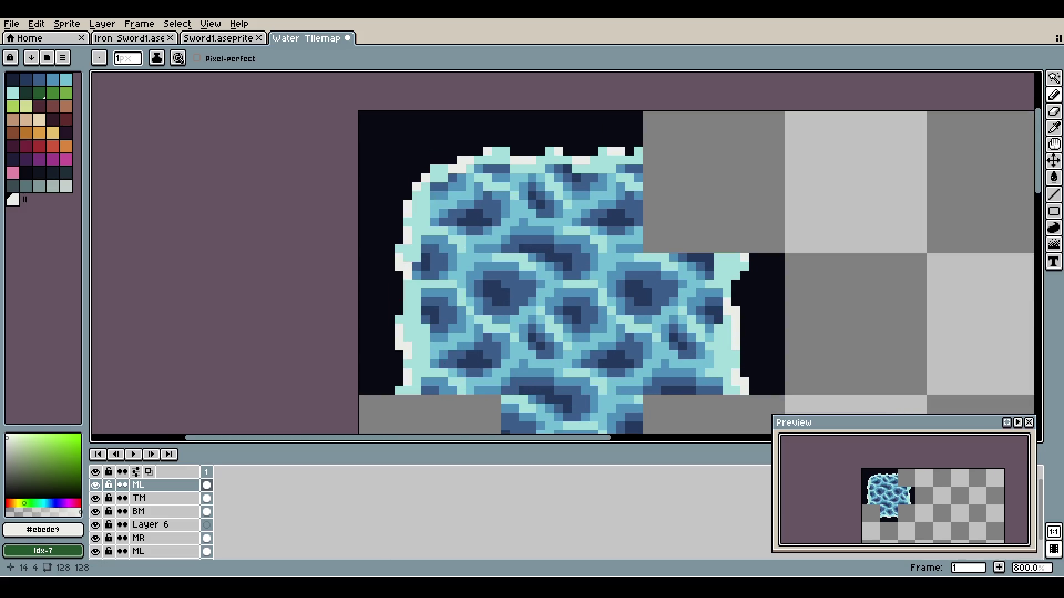
scroll(533, 124, down, 2)
scroll(533, 124, down, 1)
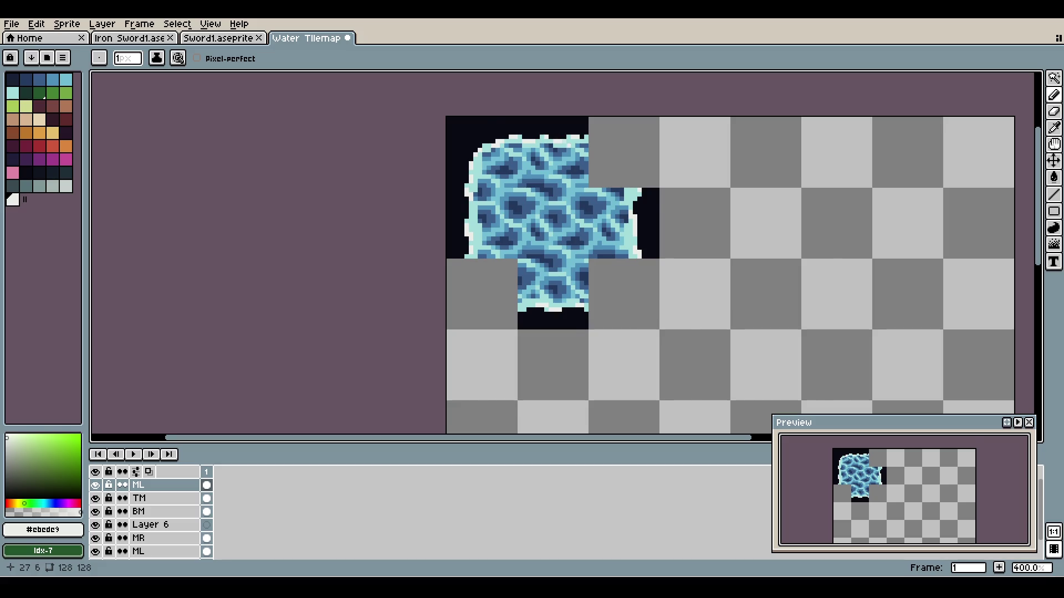
scroll(548, 144, down, 1)
scroll(564, 164, up, 2)
scroll(523, 149, up, 2)
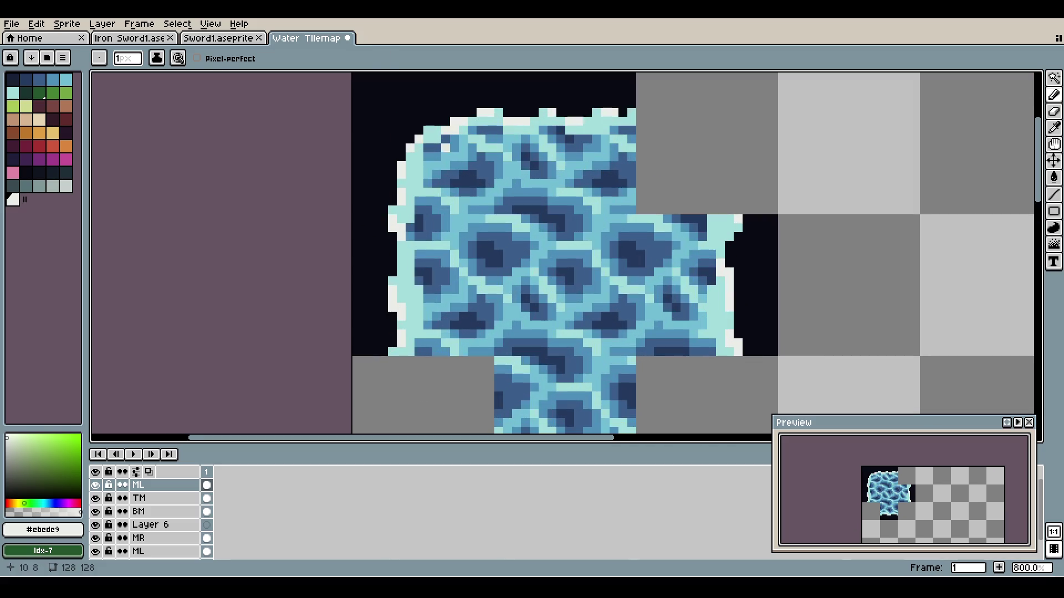
- Sample the light cyan foam colour from the water and frame the whole water shape
alt+click(445, 148)
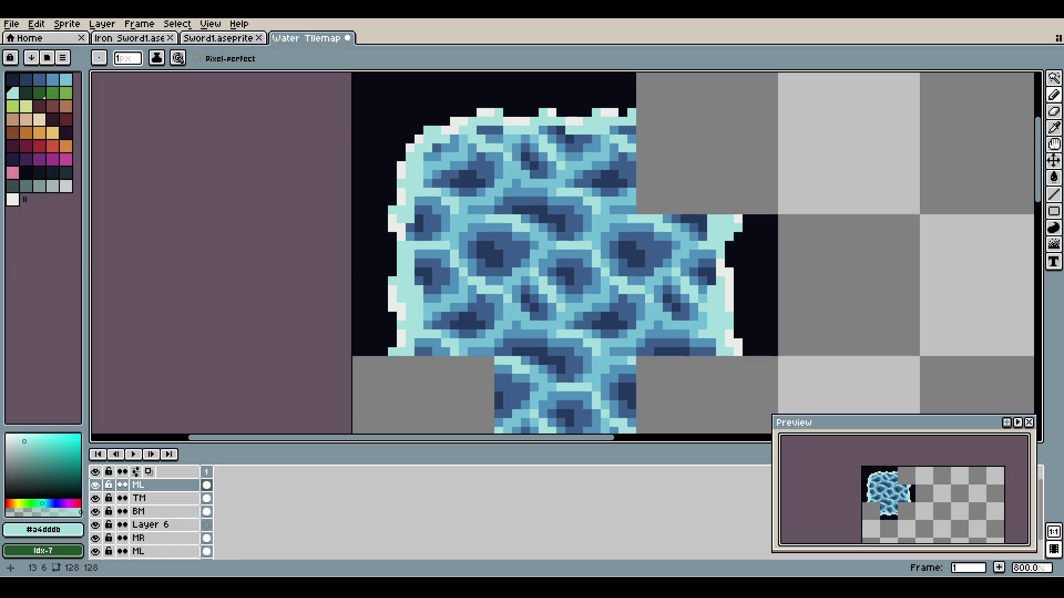
scroll(443, 133, down, 2)
scroll(457, 111, down, 1)
scroll(483, 112, down, 2)
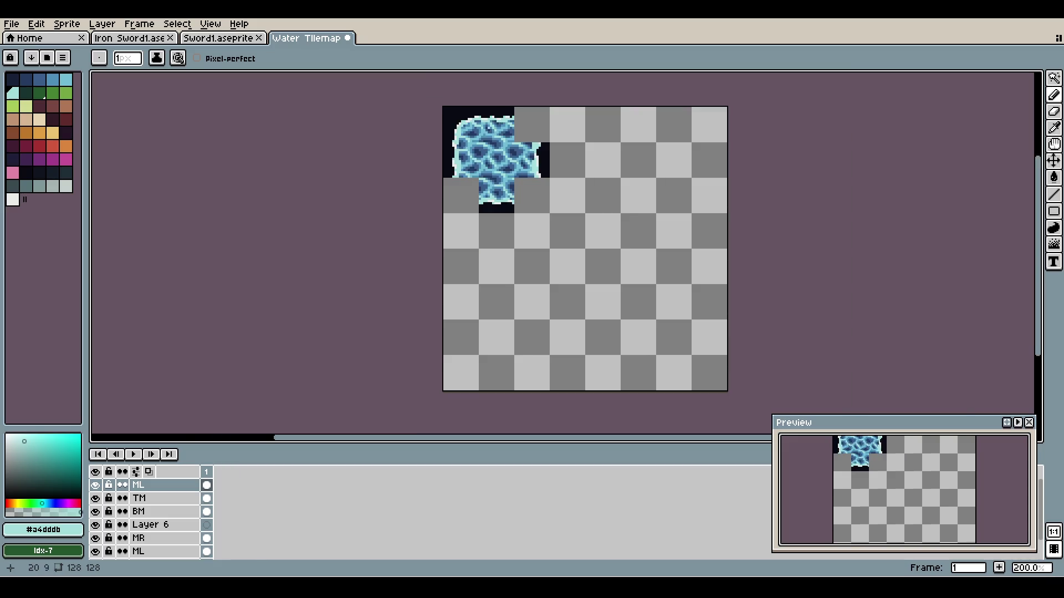
scroll(486, 116, up, 3)
scroll(471, 124, down, 2)
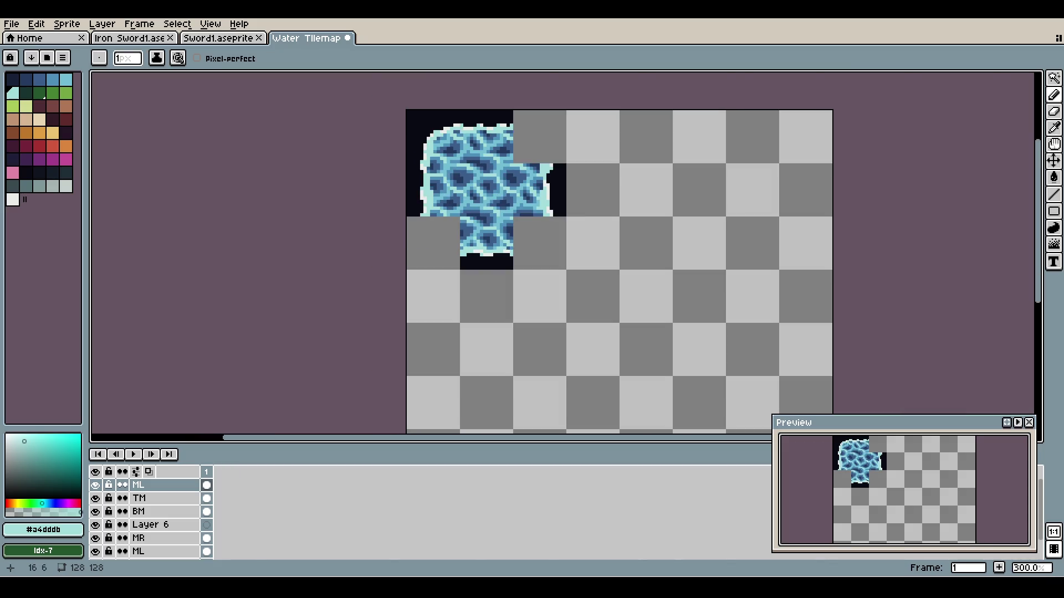
scroll(468, 110, down, 1)
scroll(468, 109, up, 3)
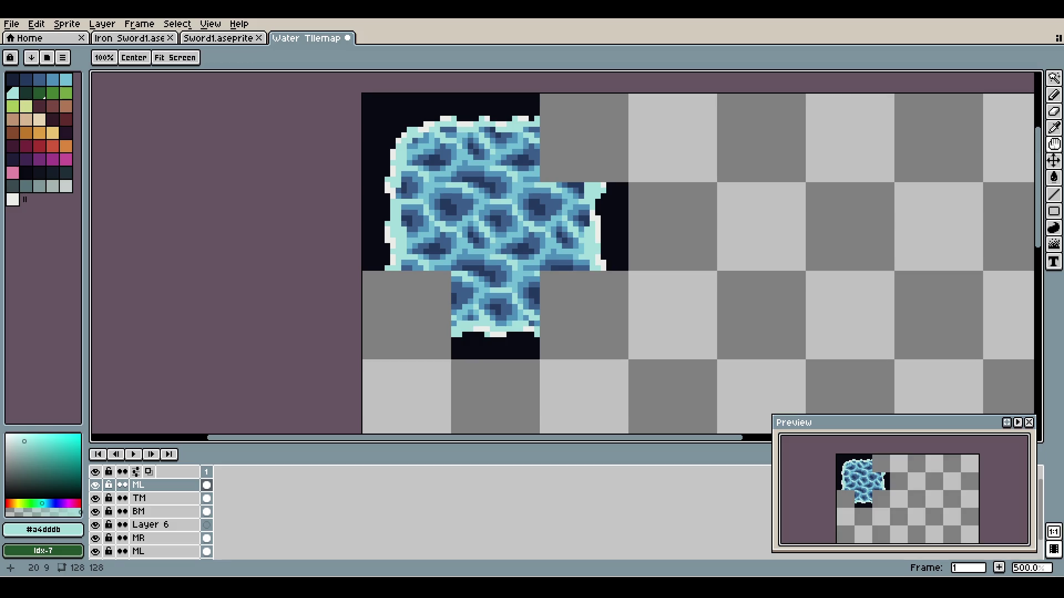
scroll(433, 139, down, 2)
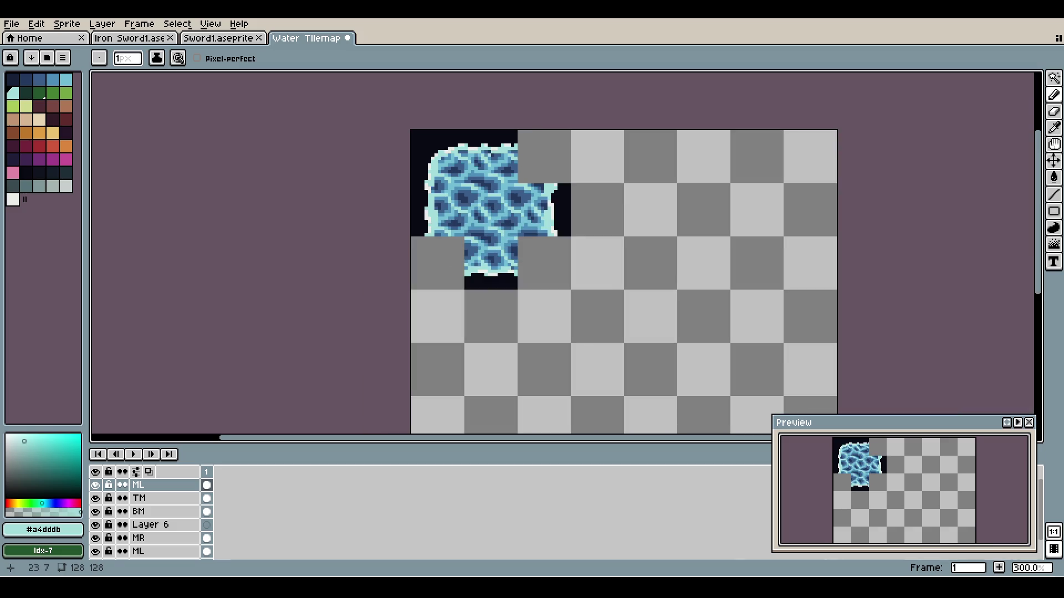
scroll(449, 142, down, 1)
scroll(498, 153, up, 1)
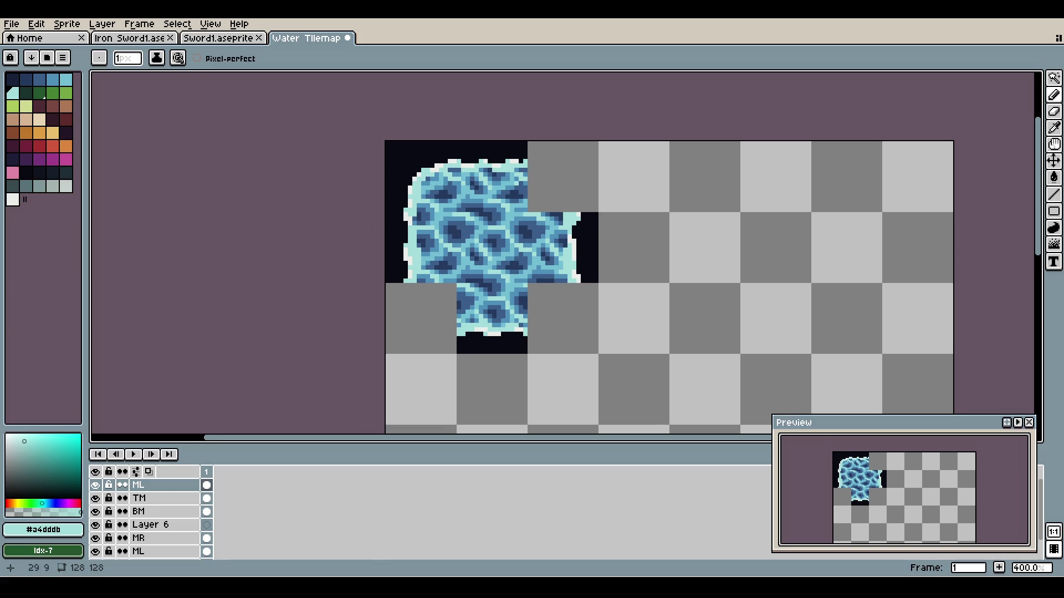
scroll(506, 196, up, 2)
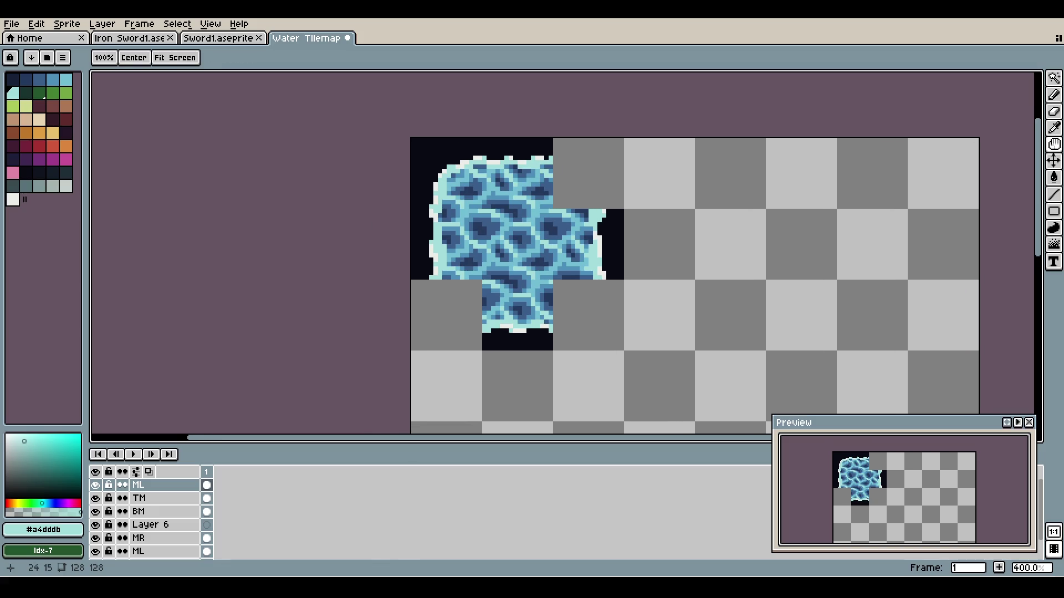
drag(454, 153, 414, 161)
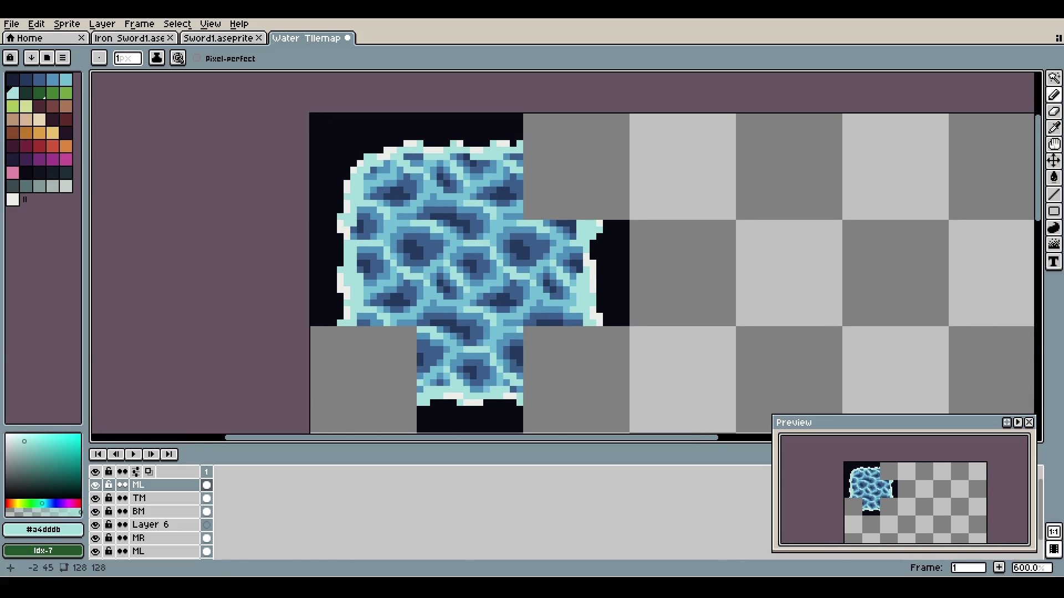
click(149, 525)
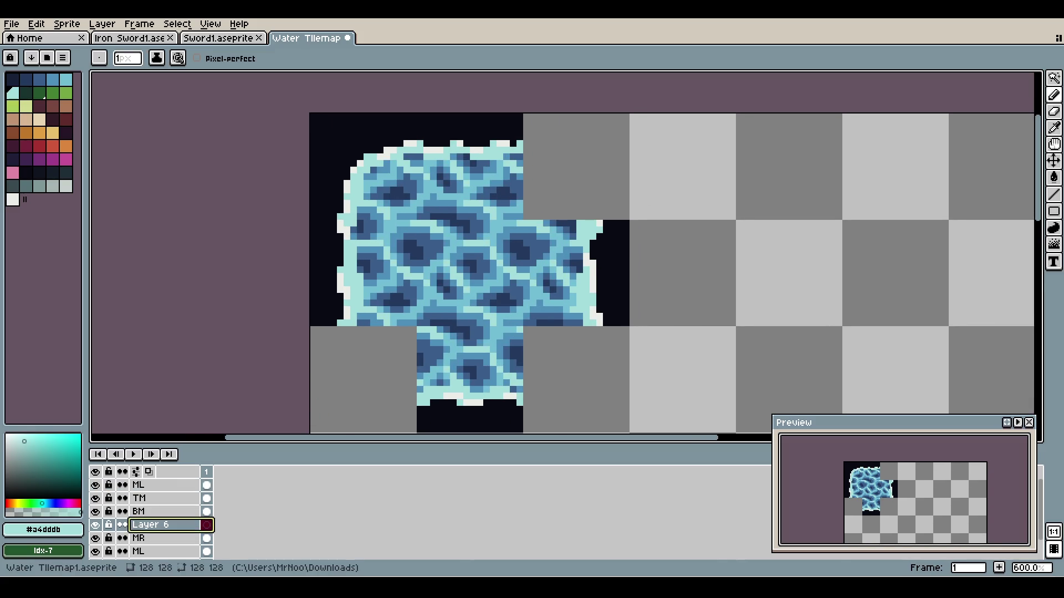
- Select the top ML layer's corner piece and try moving it around the canvas
click(139, 511)
click(138, 484)
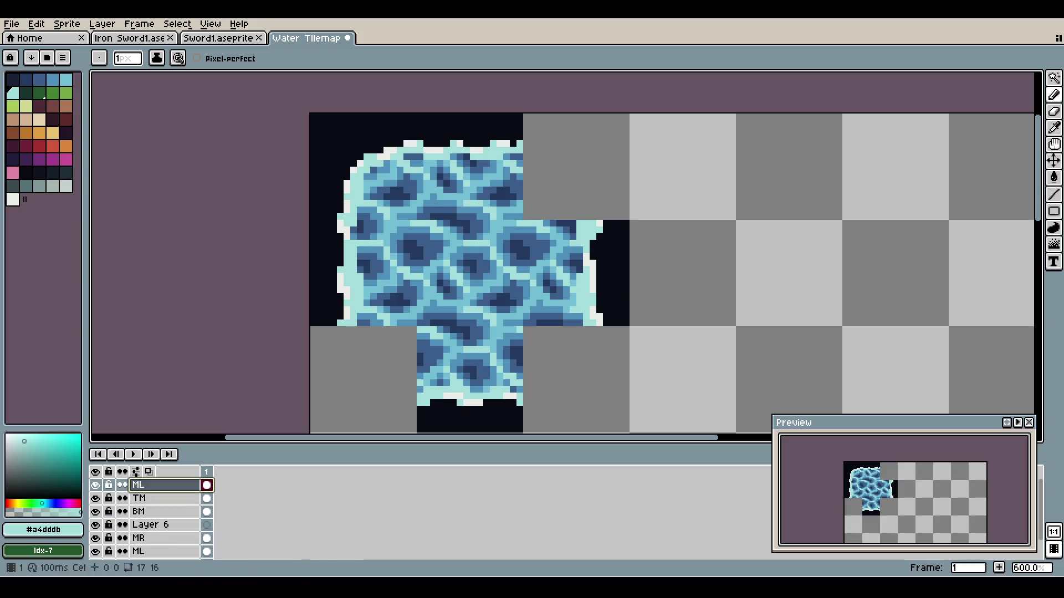
click(138, 498)
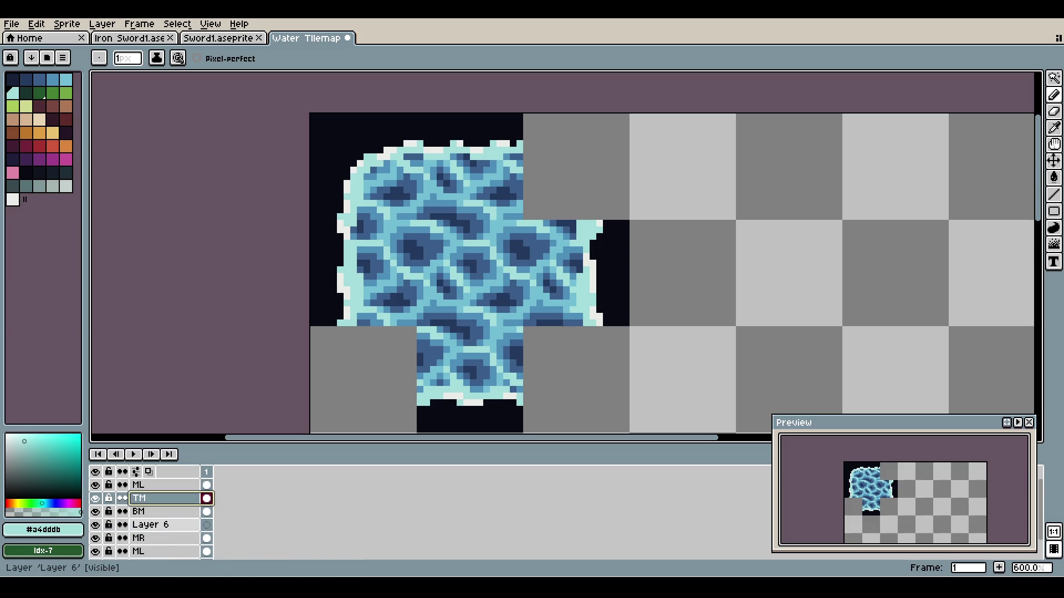
click(138, 511)
ctrl+click(139, 485)
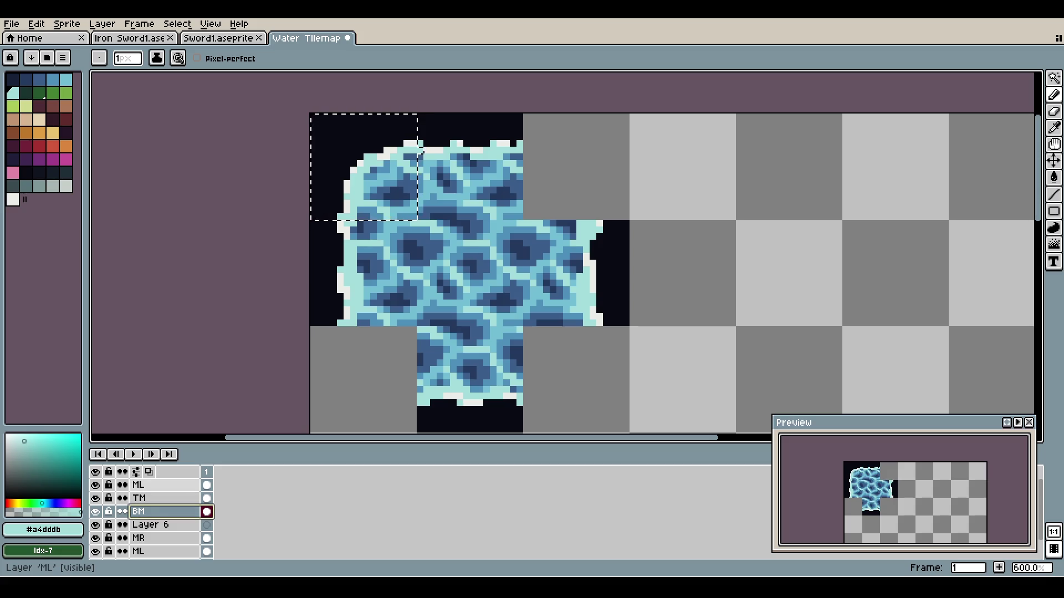
click(138, 484)
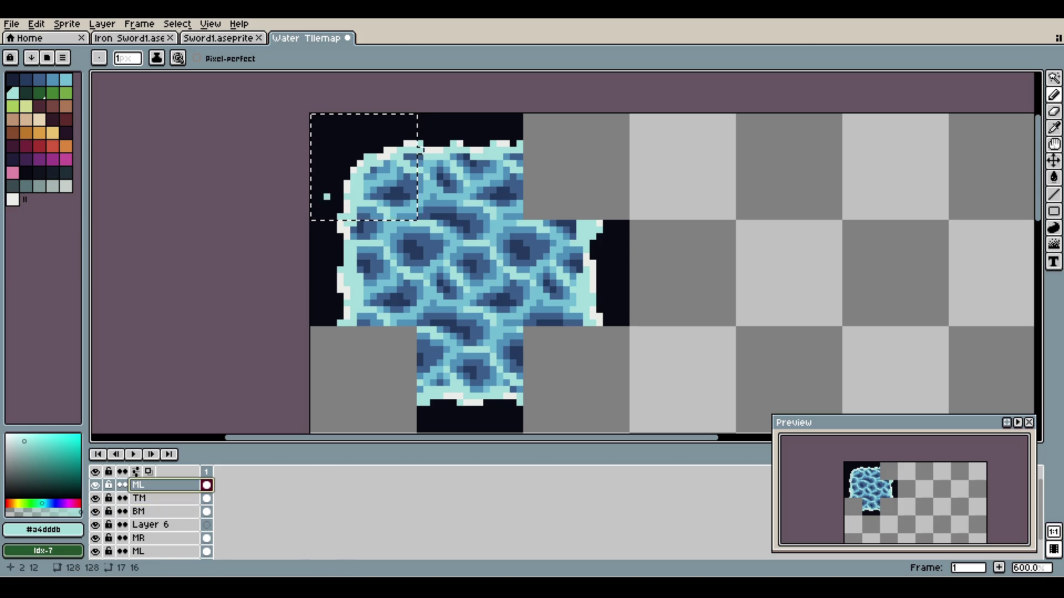
key(v)
drag(412, 139, 473, 179)
mouse_move(433, 229)
mouse_down()
mouse_move(525, 310)
mouse_move(504, 310)
mouse_move(365, 183)
mouse_up()
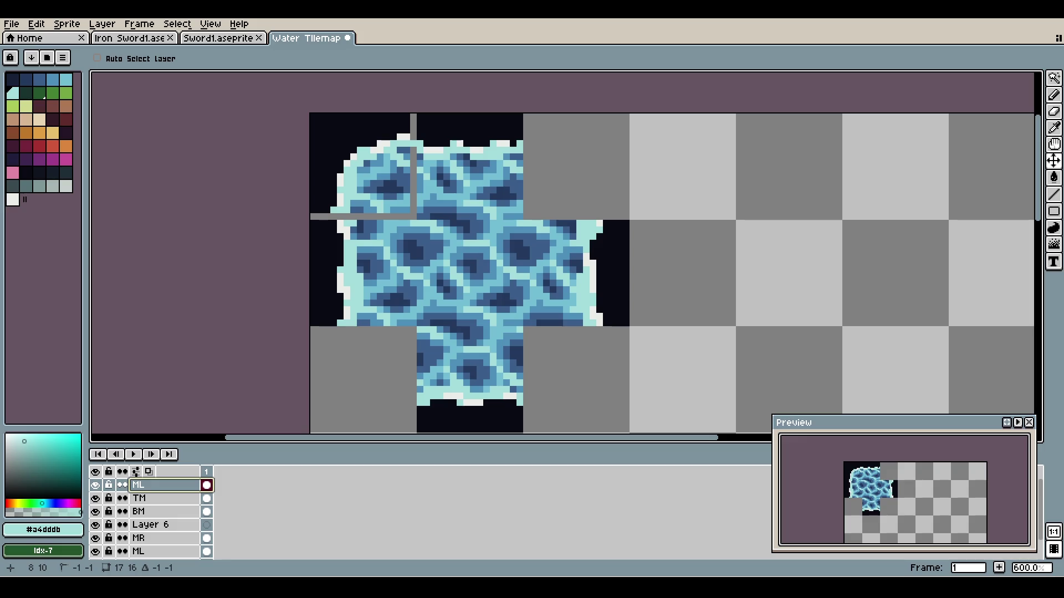
mouse_move(338, 148)
mouse_down()
mouse_move(321, 142)
mouse_move(357, 154)
mouse_up()
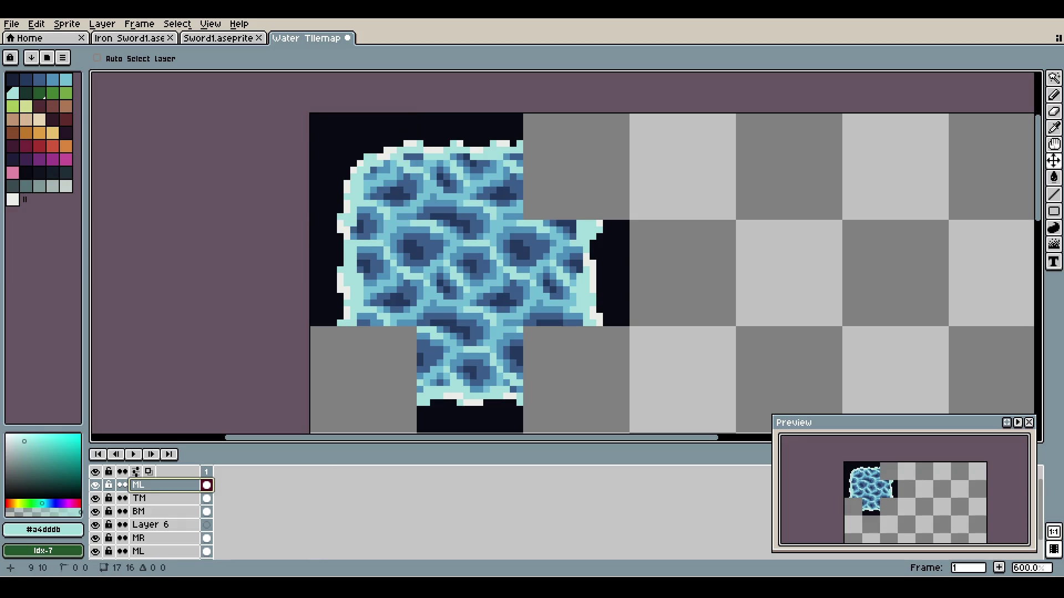
- Revert the trial shift and rename the top ML layer to TL
key(e)
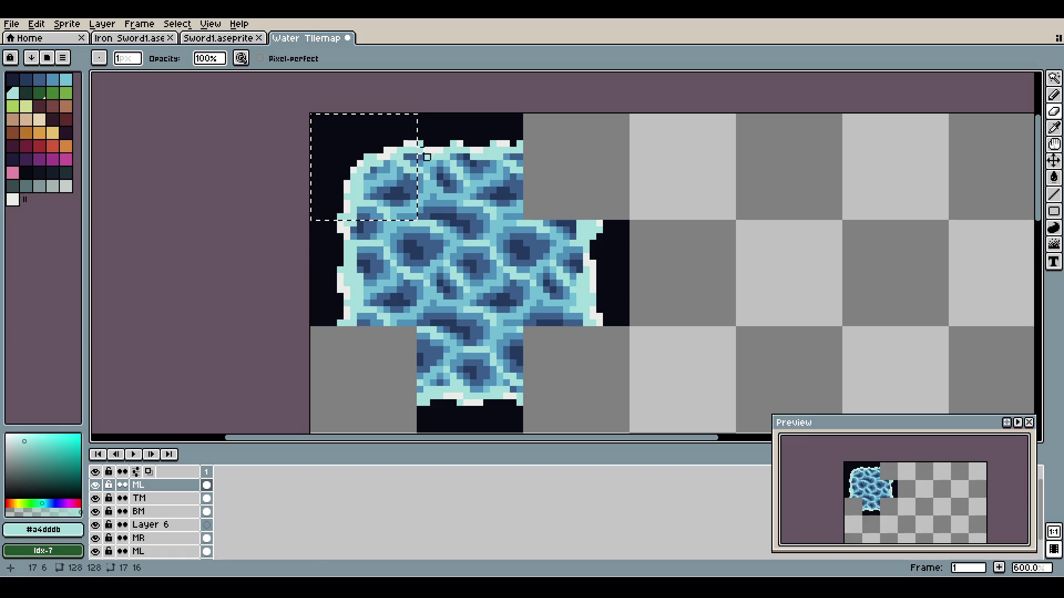
drag(372, 171, 359, 170)
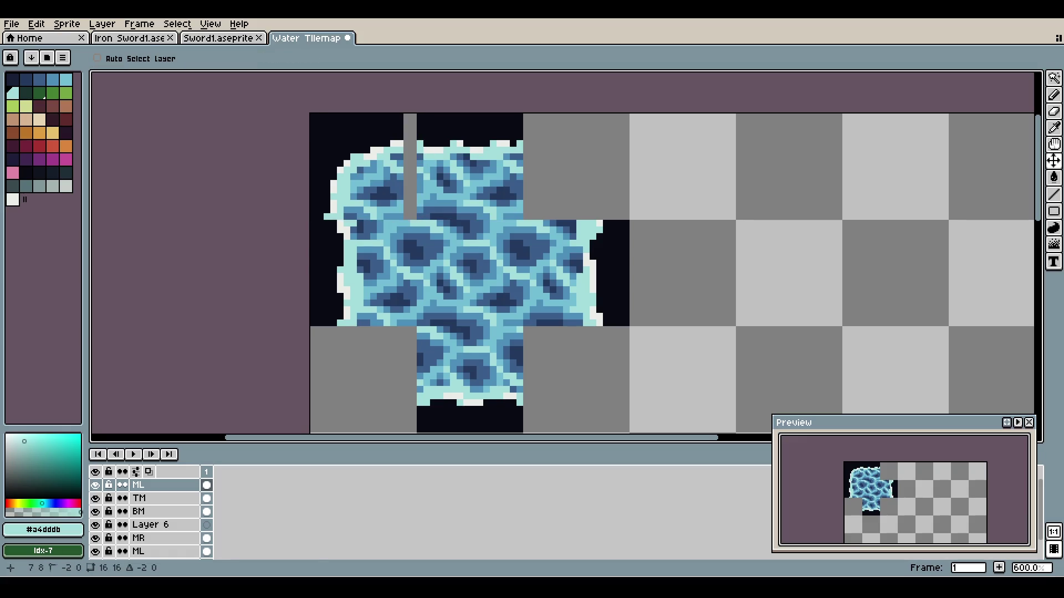
key(ctrl+z)
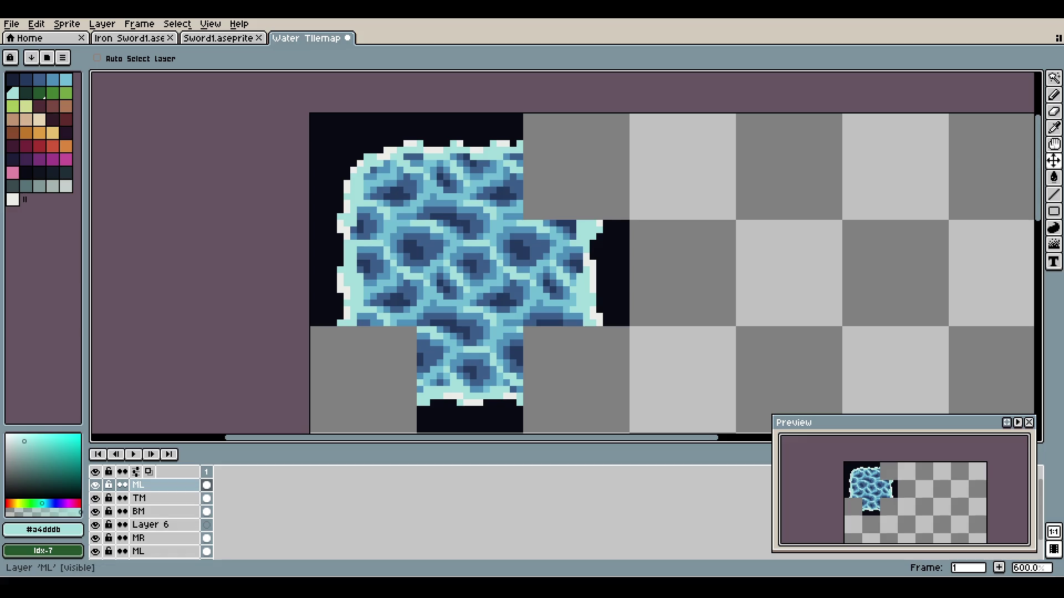
double_click(149, 485)
text(T)
key(Return)
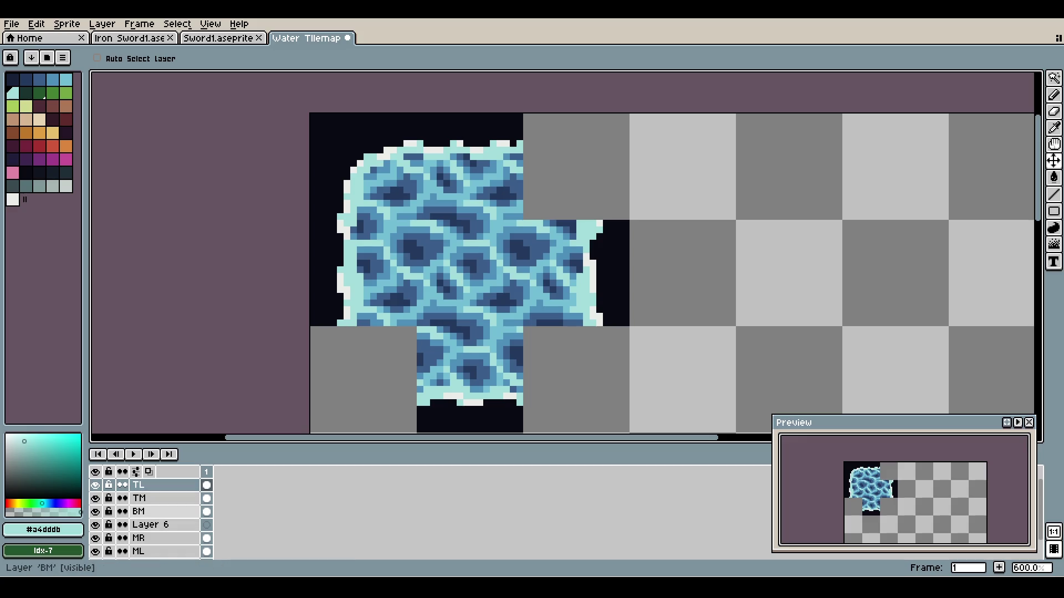
- Move the lower ML layer to the top of the stack and shift its tile down one tile
click(139, 551)
click(95, 551)
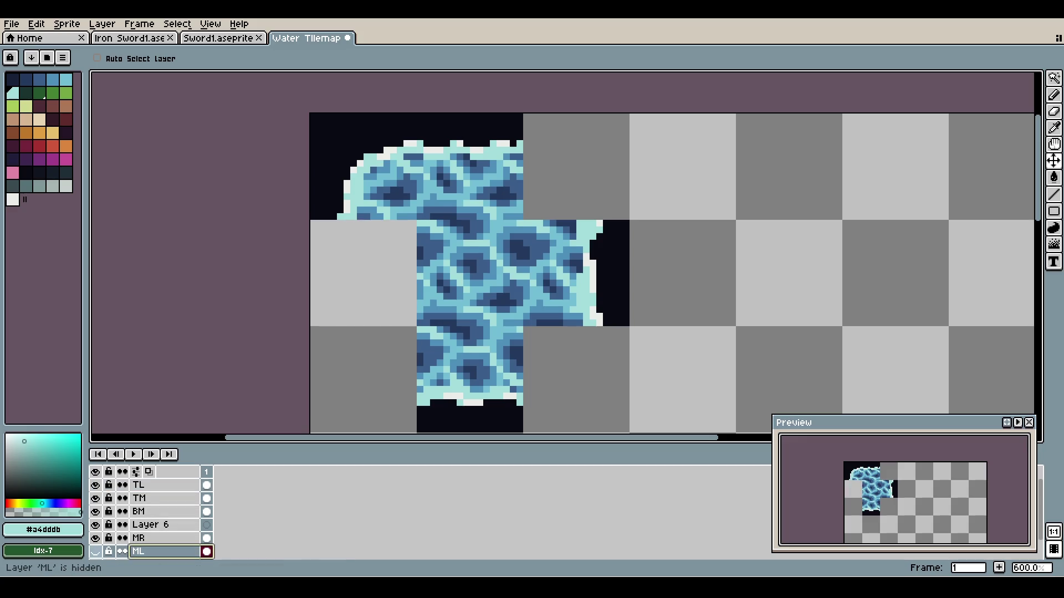
click(95, 552)
click(139, 538)
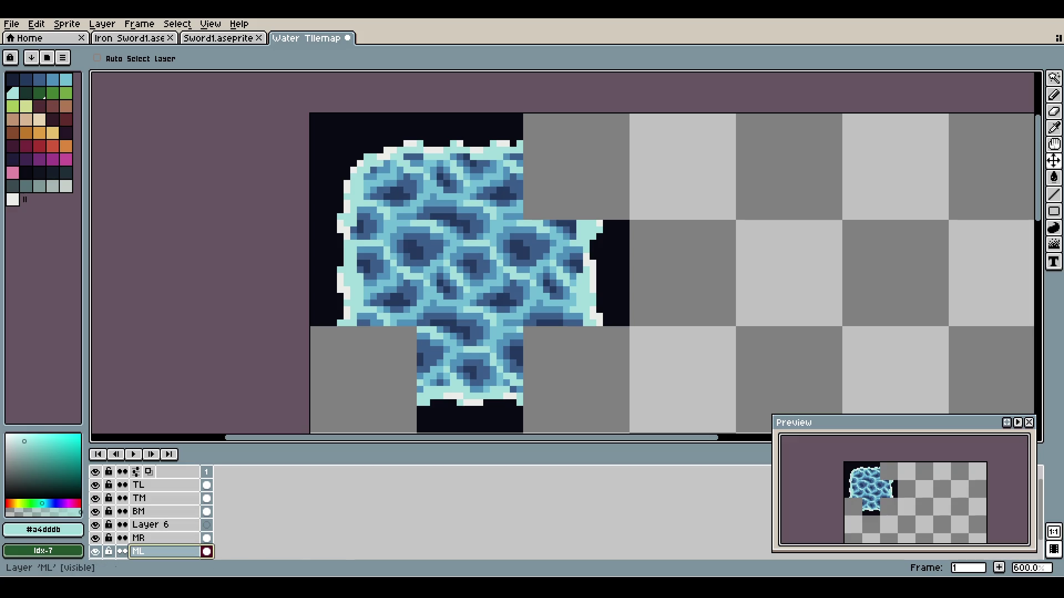
ctrl+click(138, 551)
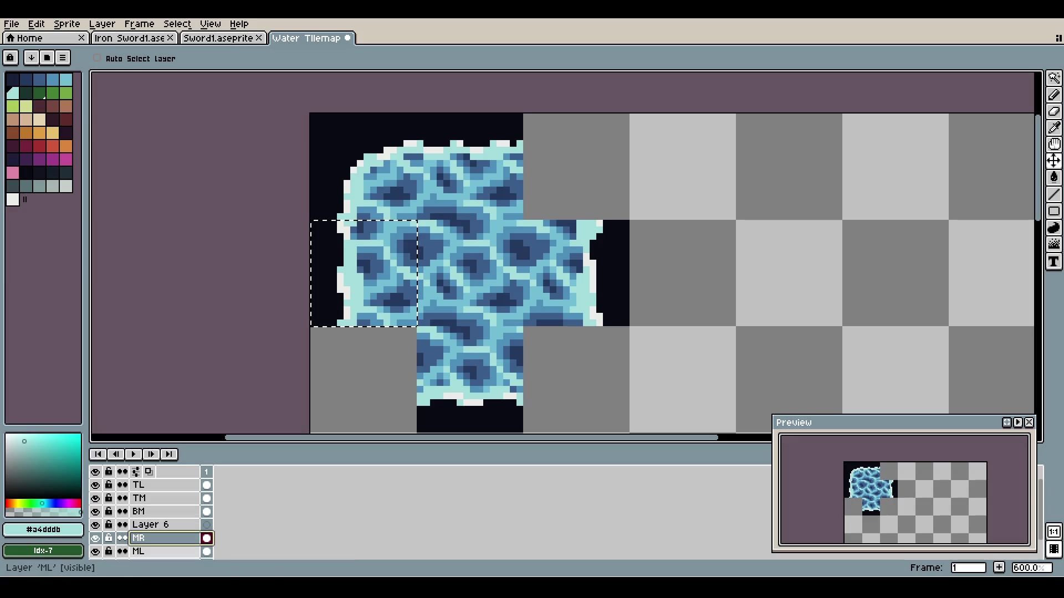
drag(139, 552, 138, 485)
key(Down)
key(Down)
key(Down)
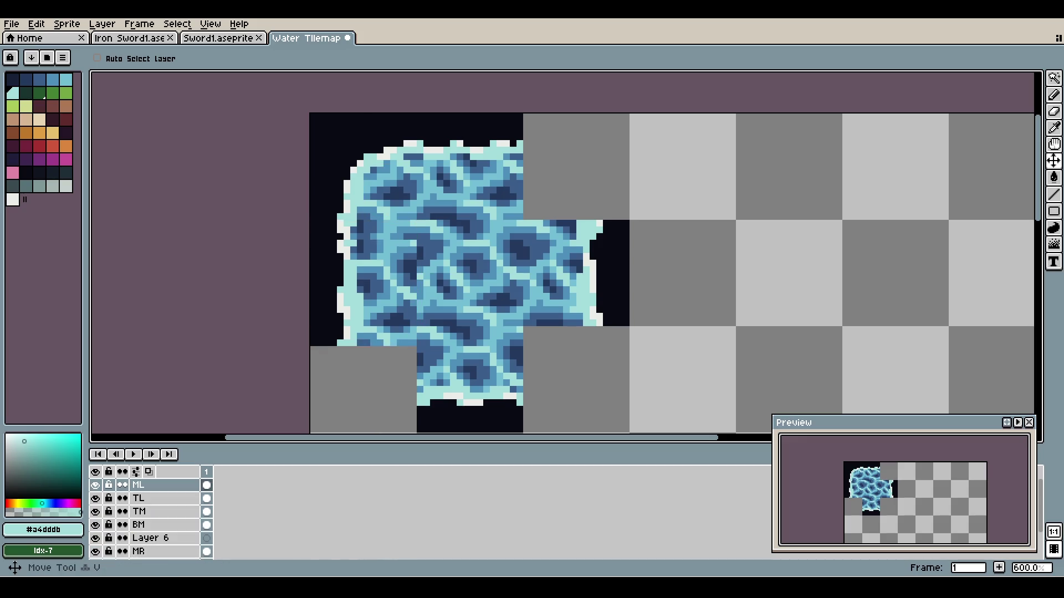
- Sample the dark background colour, drop the selection and rename the layer BL
scroll(343, 236, up, 3)
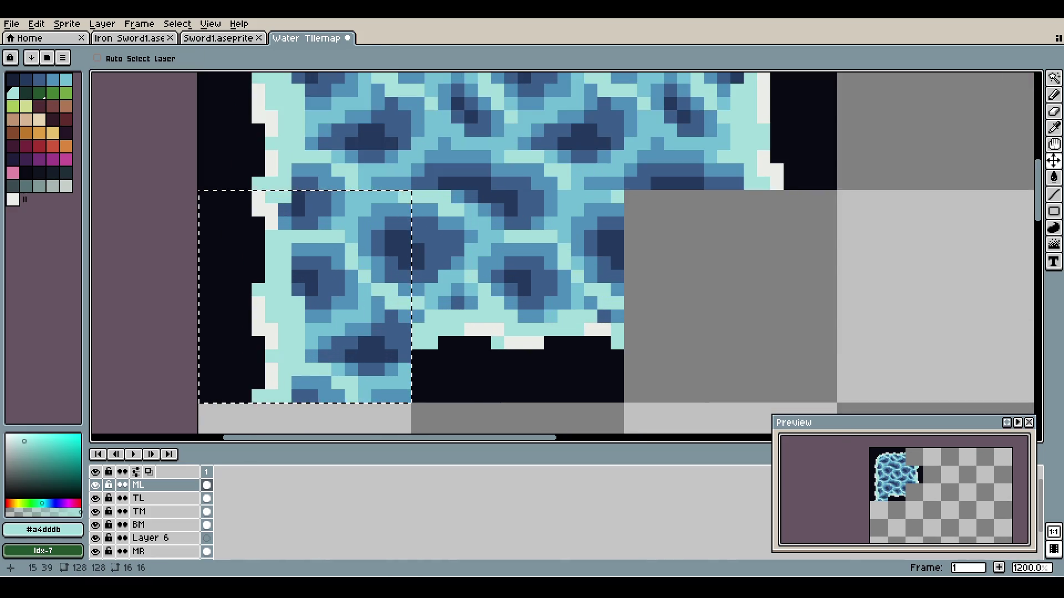
alt+click(221, 253)
key(ctrl+d)
key(b)
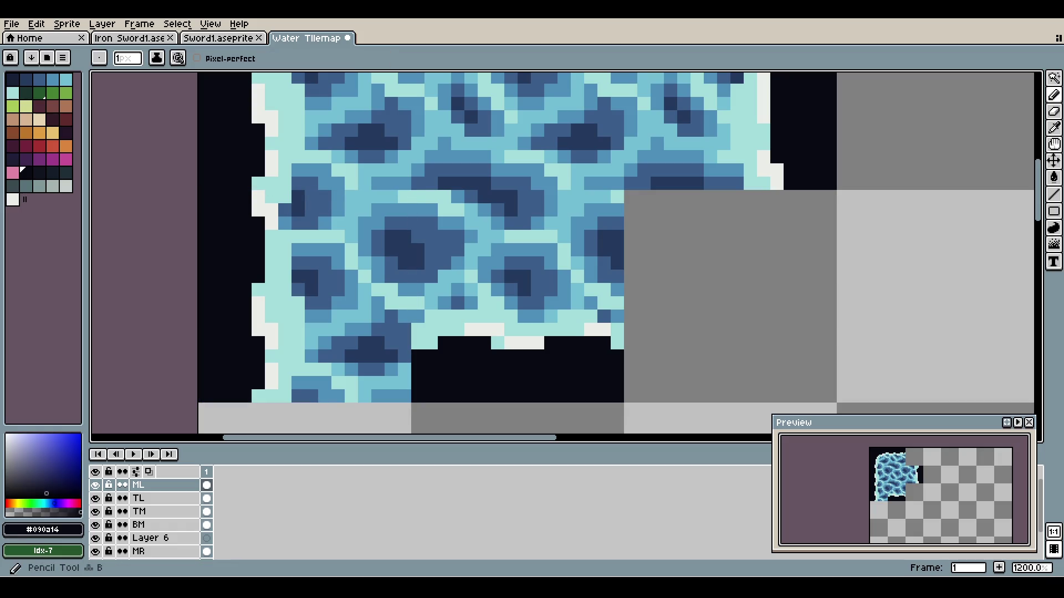
key(shift+p)
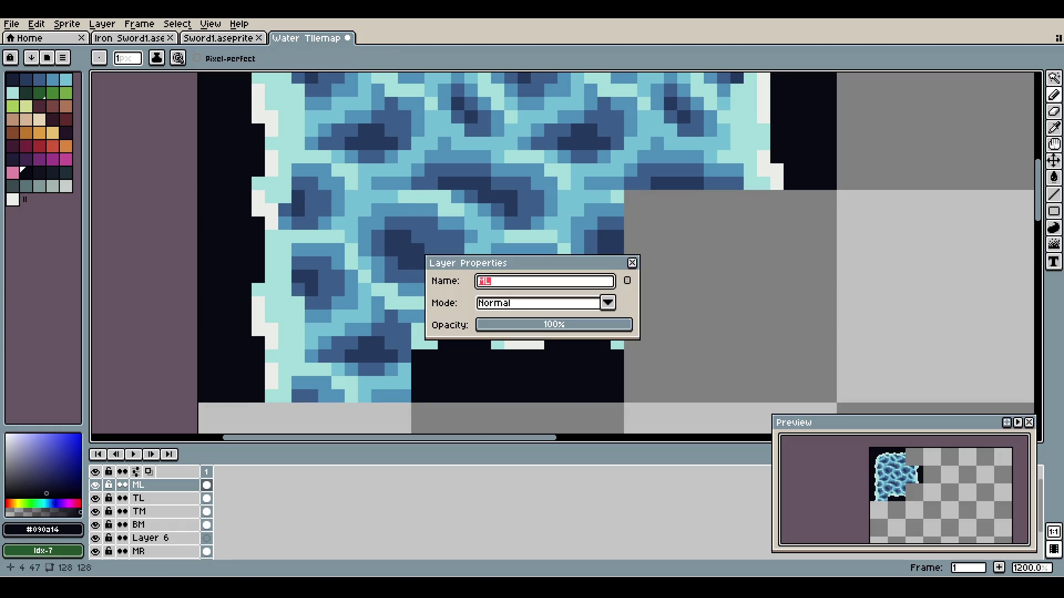
key(Return)
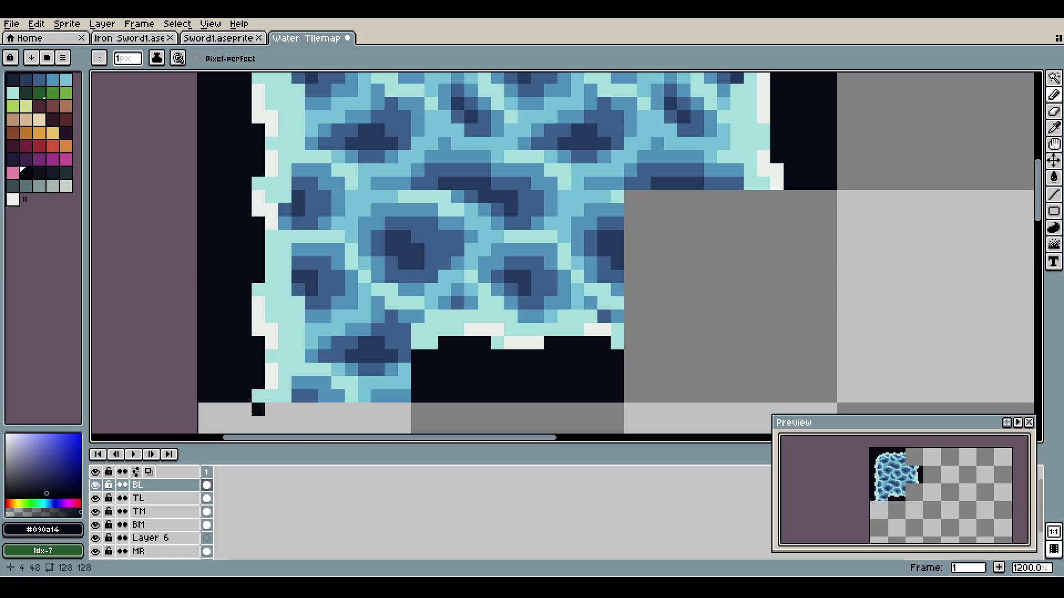
- Carve the lower-left water edge into a dark rounded staircase
shift+click(404, 396)
mouse_move(284, 396)
mouse_down()
mouse_move(378, 370)
mouse_move(271, 356)
mouse_move(404, 356)
mouse_up()
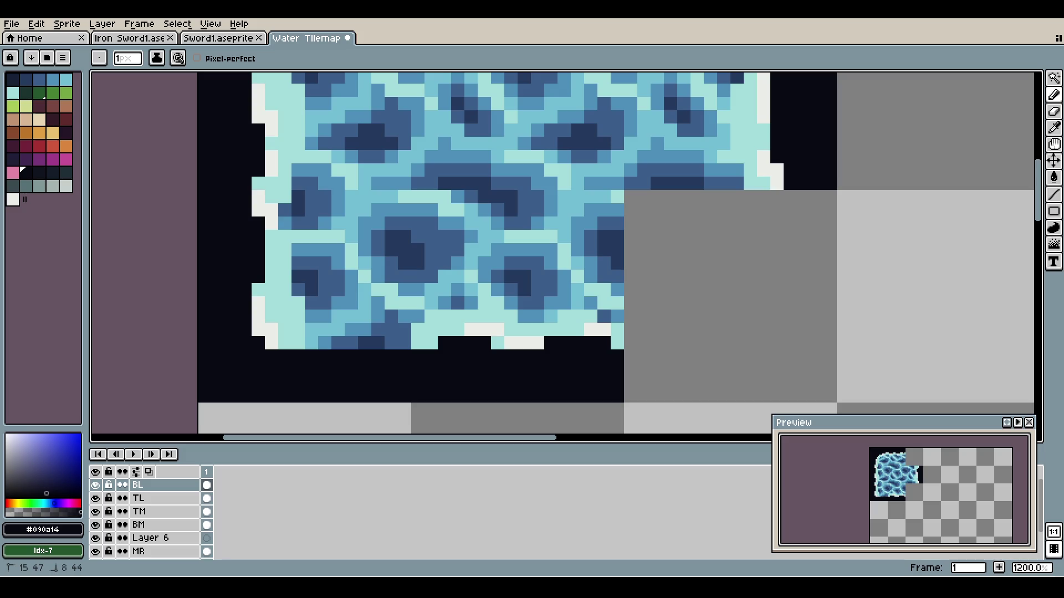
mouse_move(298, 329)
mouse_down()
mouse_move(258, 289)
mouse_move(297, 342)
mouse_move(271, 303)
mouse_up()
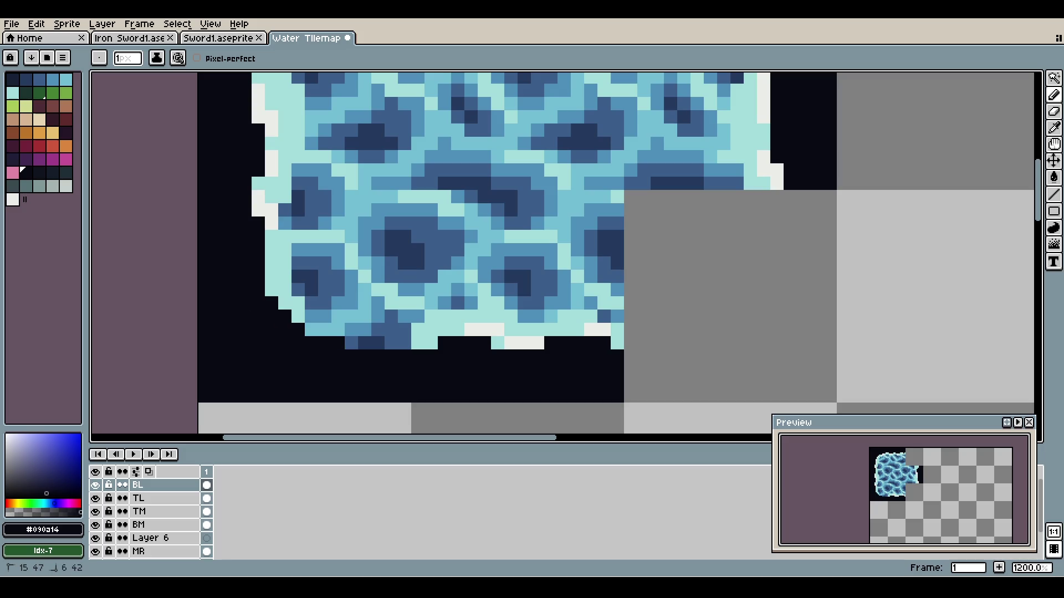
scroll(357, 268, down, 3)
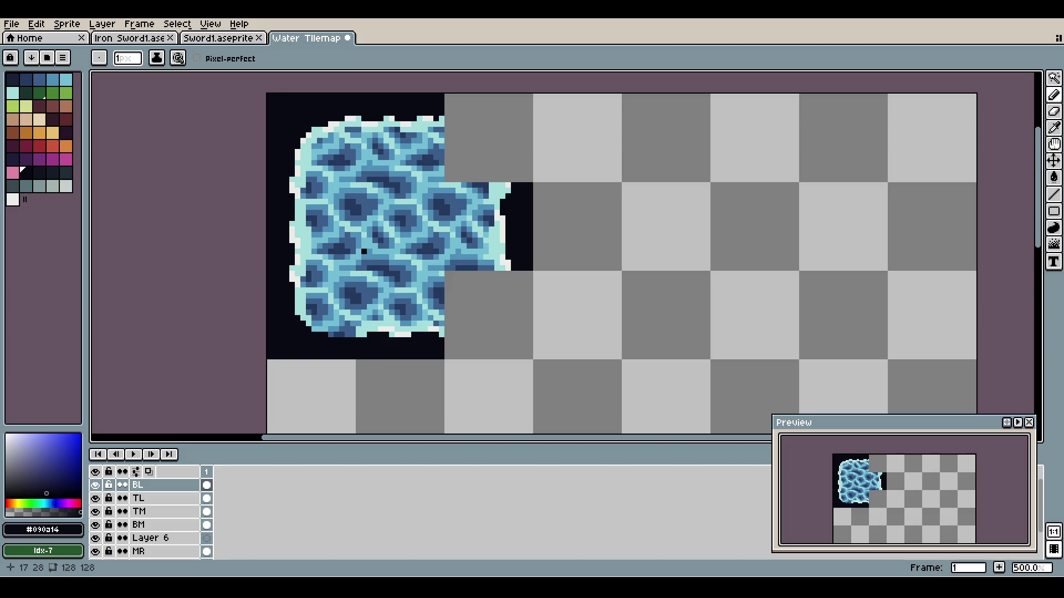
- Paint a light cyan #a4dddb foam border along the lower-left edge
scroll(341, 268, up, 4)
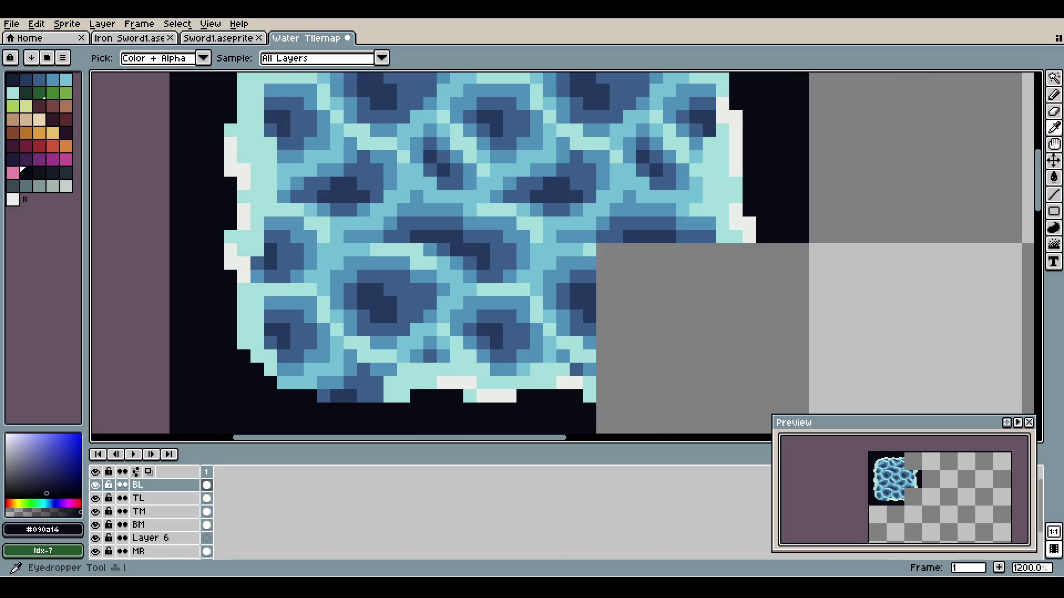
alt+click(256, 249)
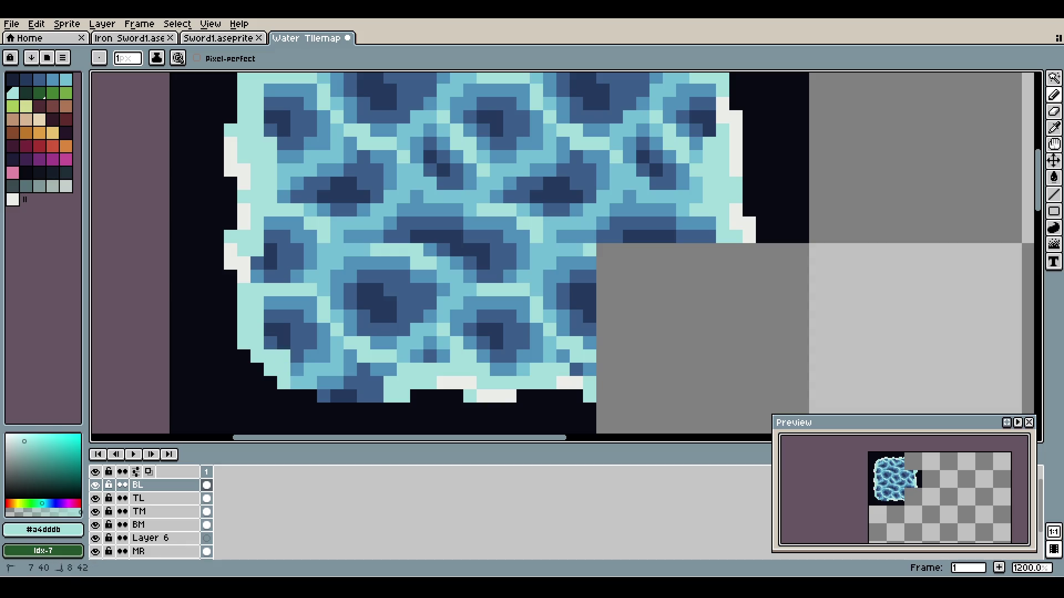
mouse_move(323, 382)
mouse_down()
mouse_move(309, 370)
mouse_move(349, 396)
mouse_move(376, 397)
mouse_move(349, 382)
mouse_up()
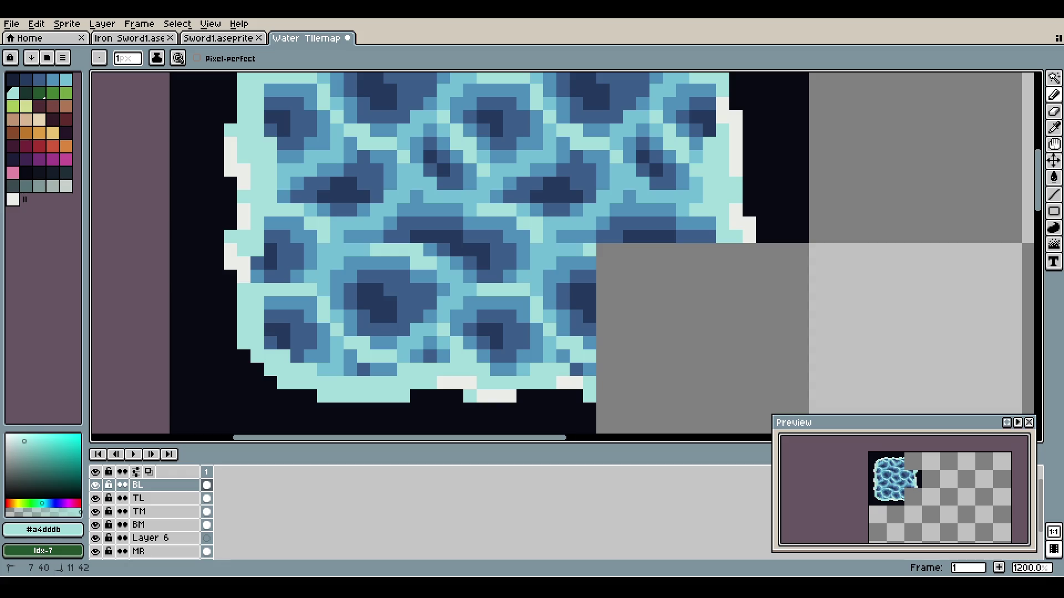
- Add near-white #ebede9 foam highlights along the bottom edge
key(alt)
click(244, 327)
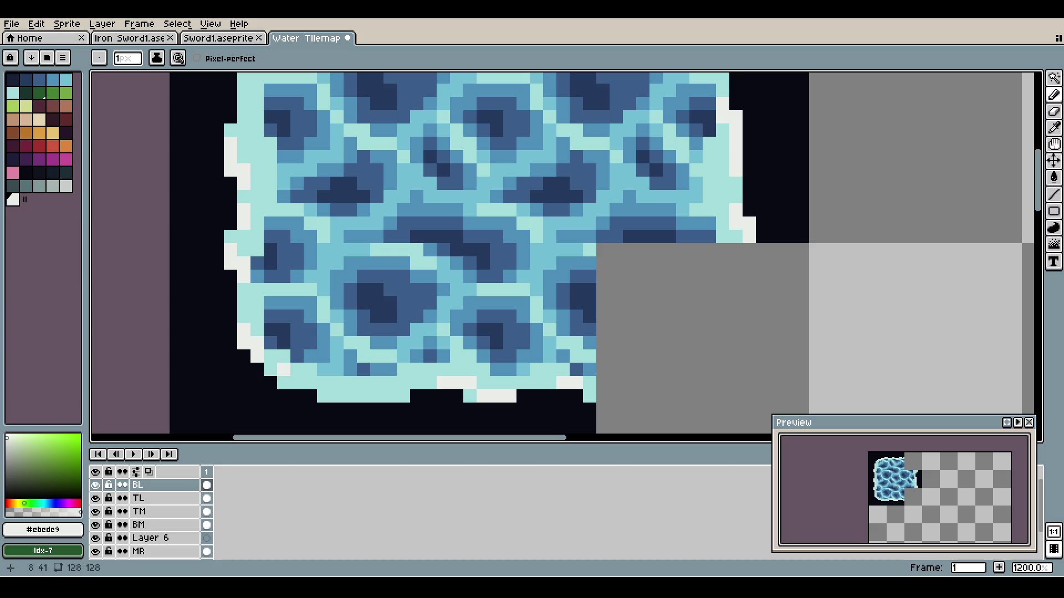
drag(284, 383, 350, 396)
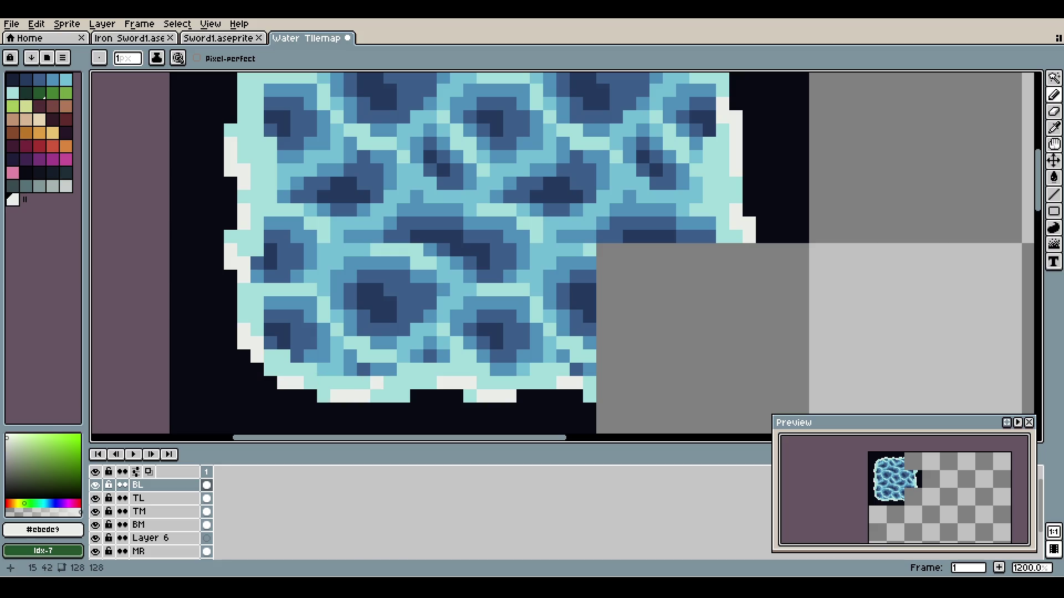
scroll(393, 343, down, 3)
scroll(393, 317, down, 2)
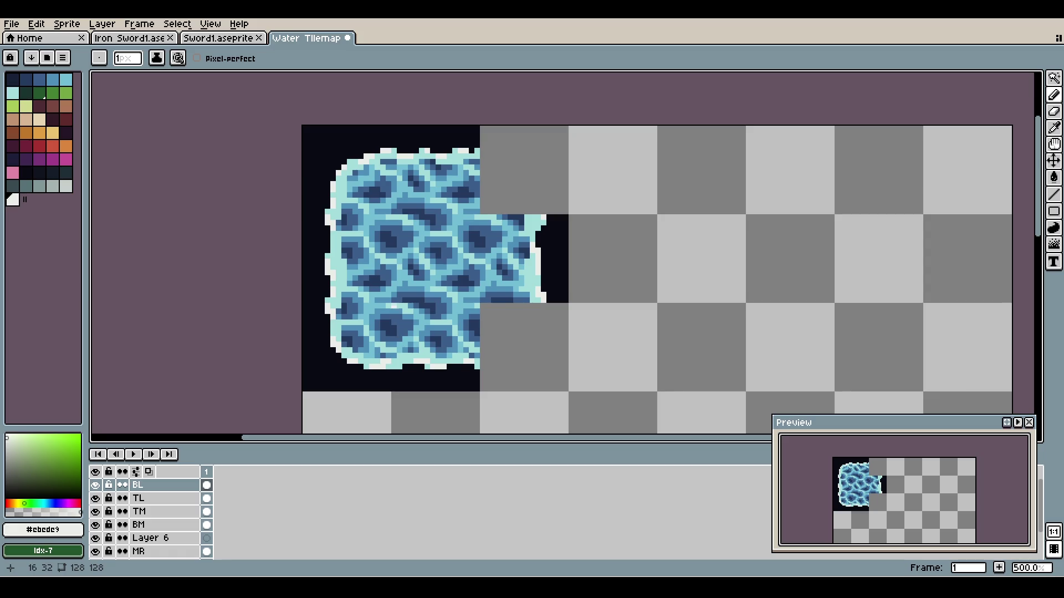
scroll(401, 282, down, 1)
scroll(402, 277, up, 2)
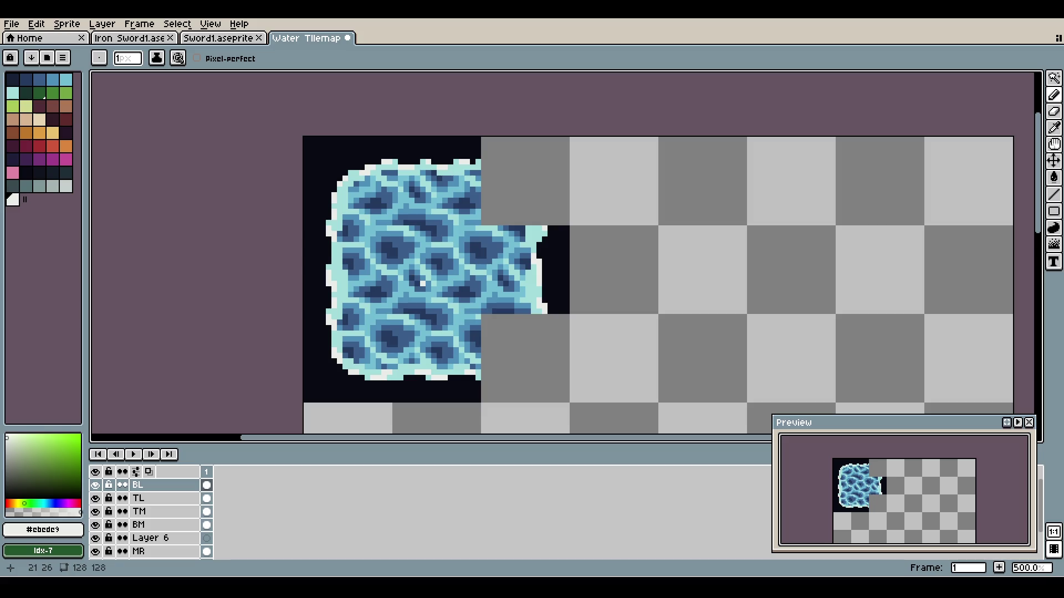
scroll(467, 305, down, 4)
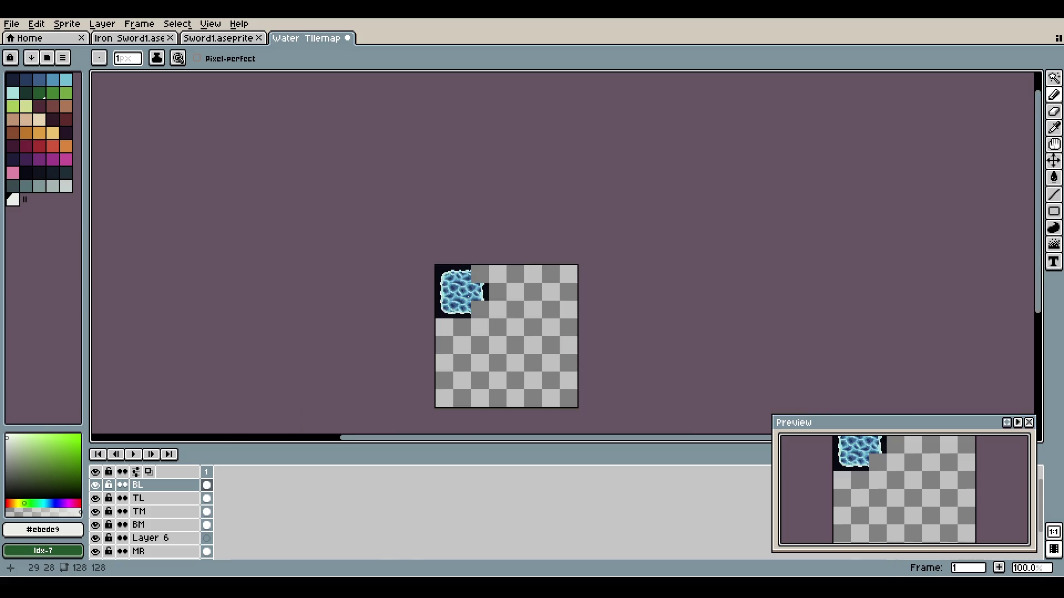
- Save the water tilemap file
scroll(468, 293, up, 2)
scroll(470, 291, up, 1)
key(ctrl+s)
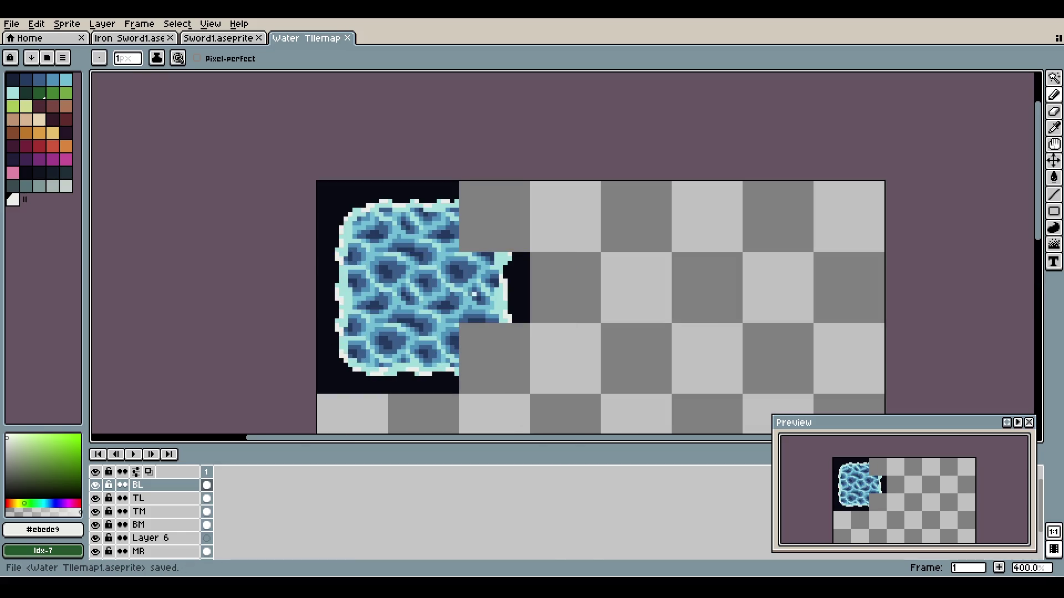
- Delete Layer 6 from the timeline and frame the whole tile
right_click(149, 538)
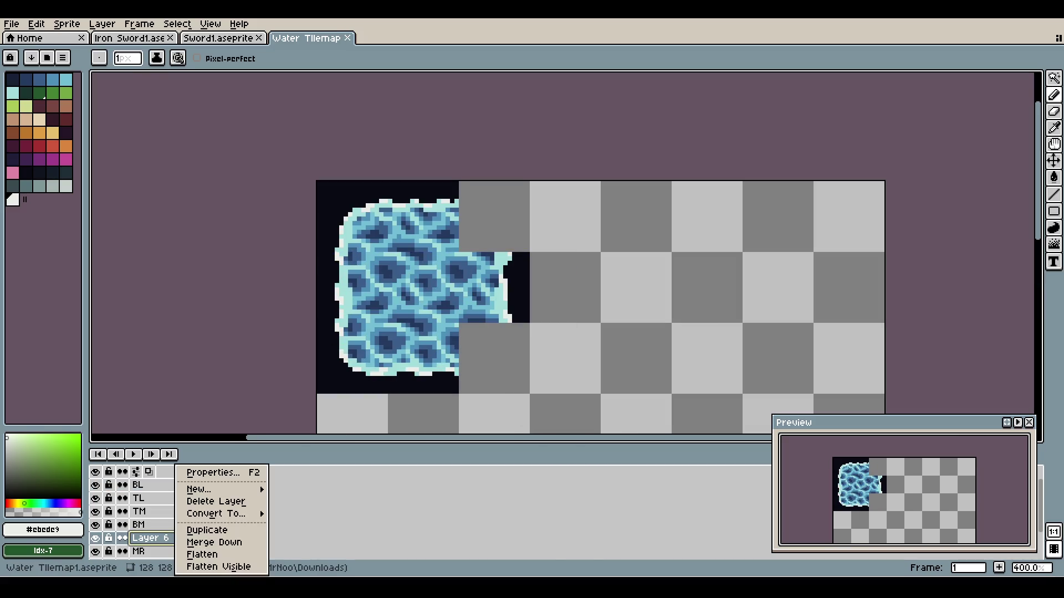
click(216, 501)
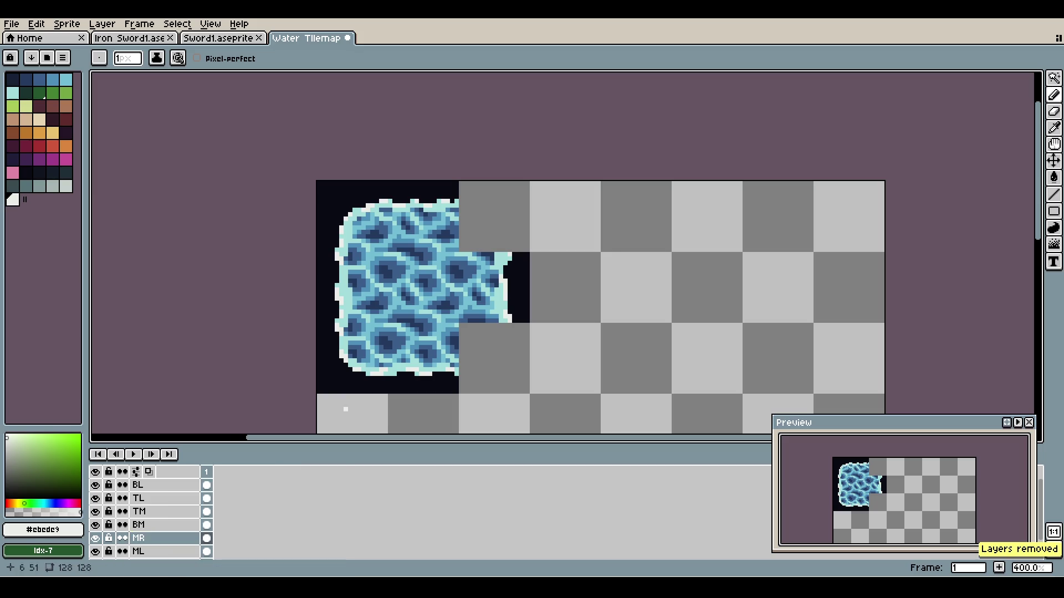
scroll(487, 288, down, 2)
drag(500, 335, 489, 280)
scroll(489, 280, up, 2)
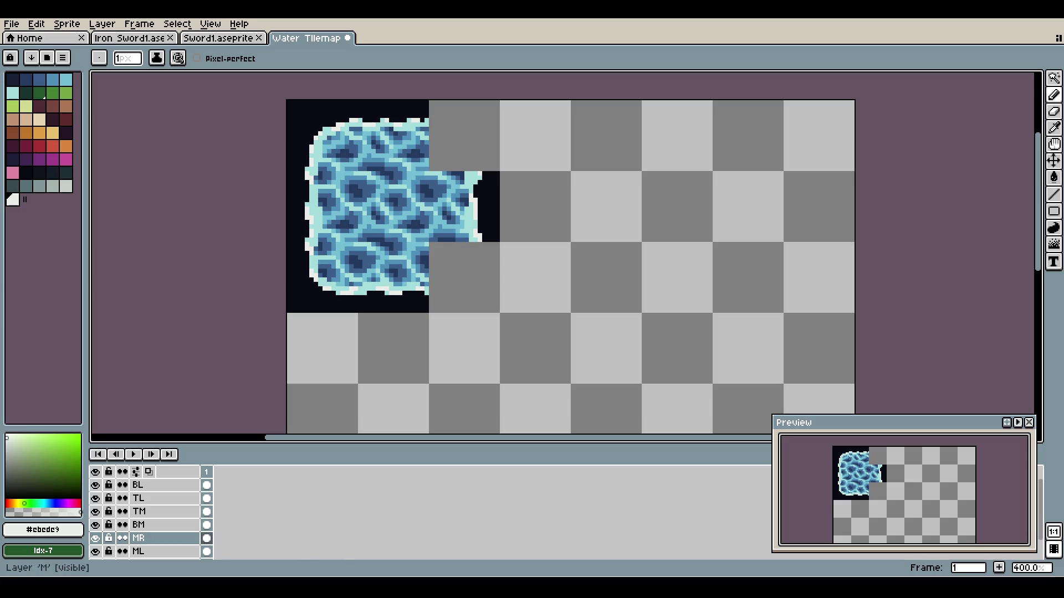
- Duplicate the BM piece onto a new layer and shift it right onto the next tile
click(160, 525)
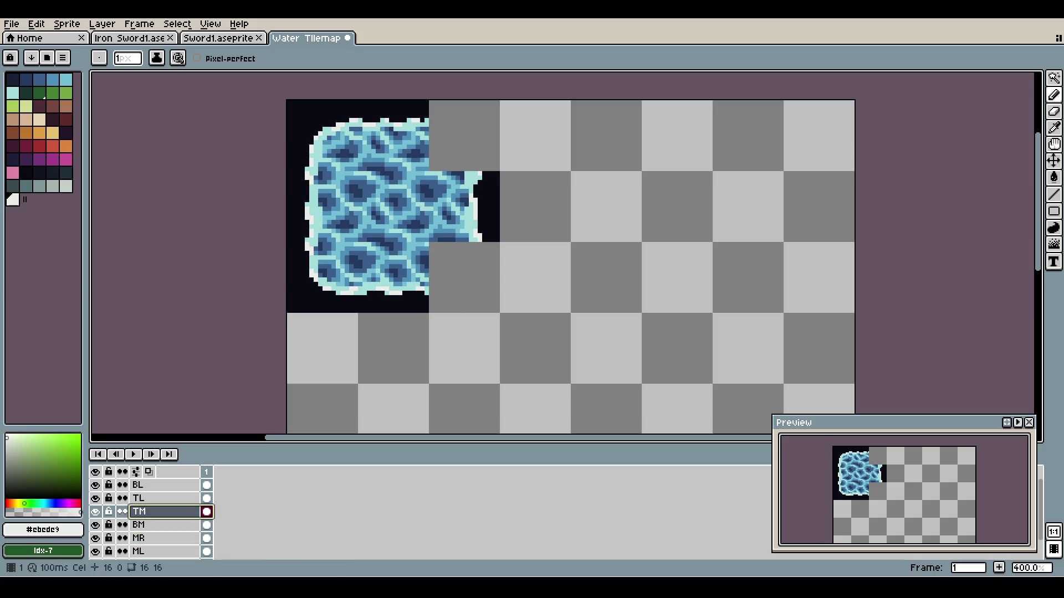
click(161, 525)
drag(161, 525, 161, 482)
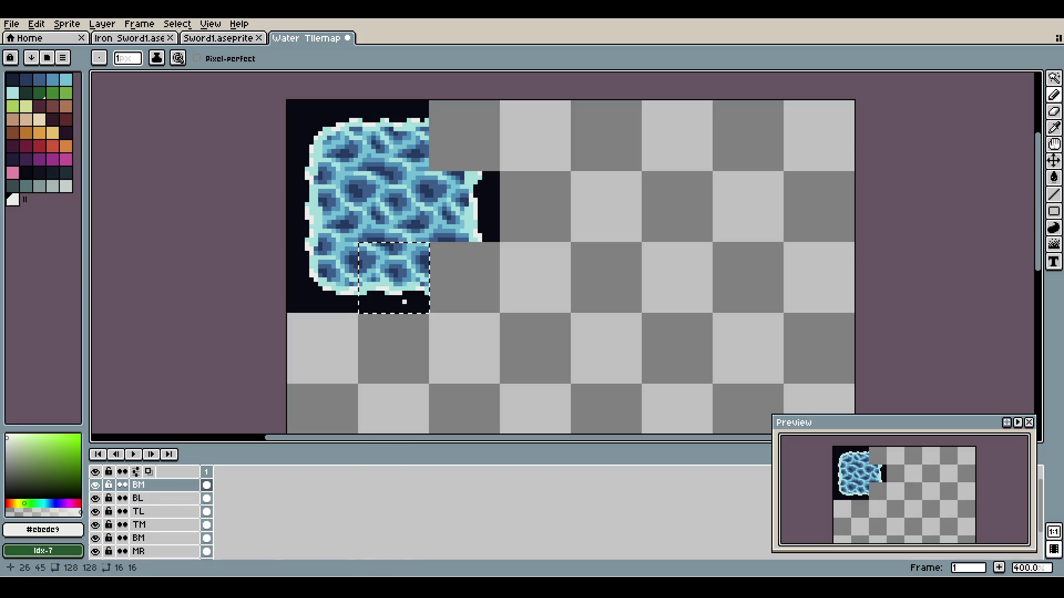
key(v)
drag(396, 291, 468, 286)
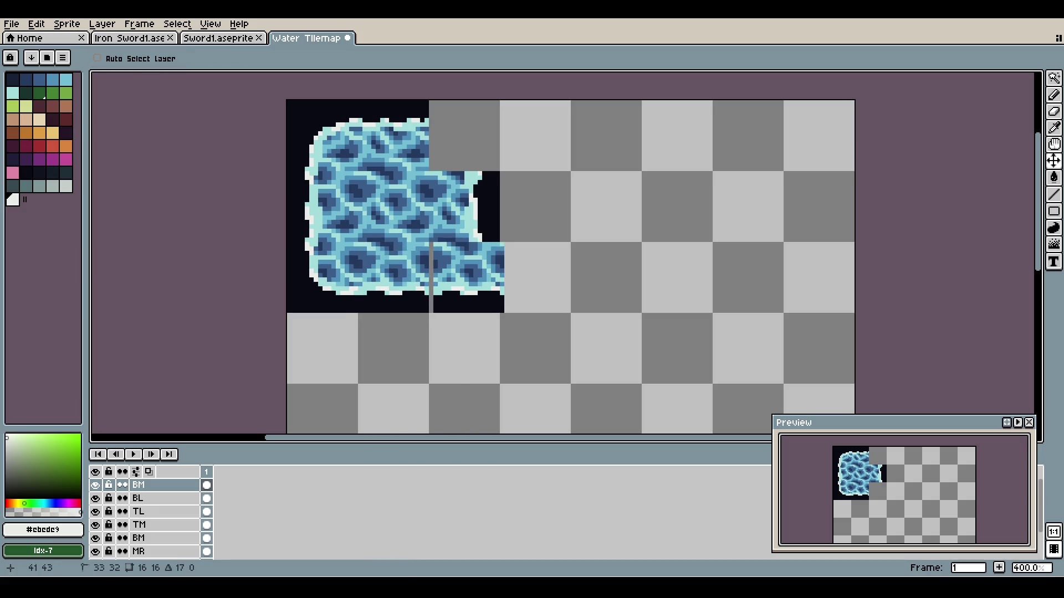
scroll(495, 232, up, 2)
scroll(454, 276, up, 2)
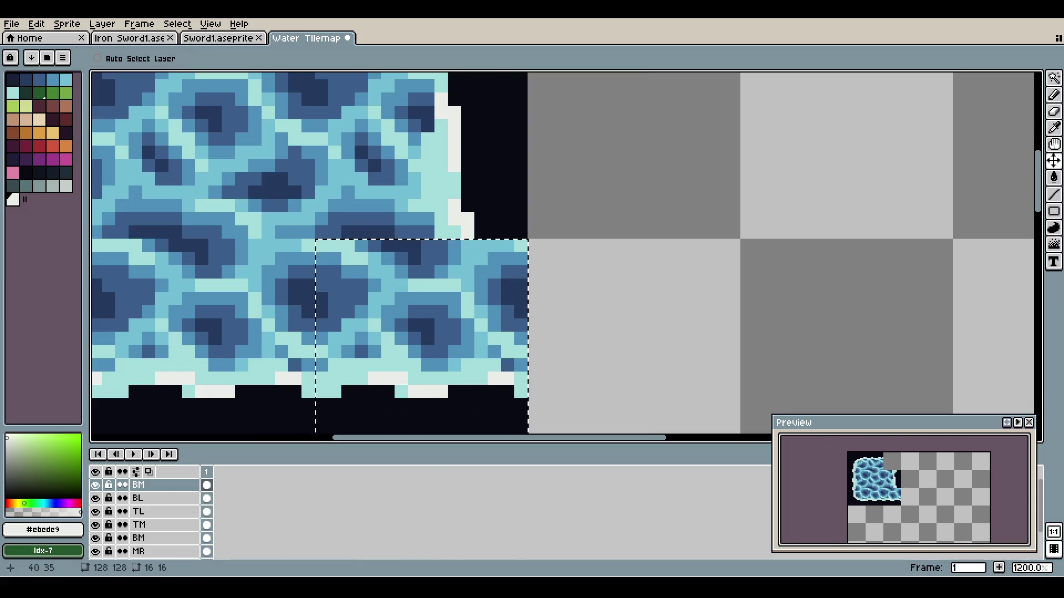
key(ctrl+d)
- Paint dark background pixels to round off the tile's lower-right edge
key(b)
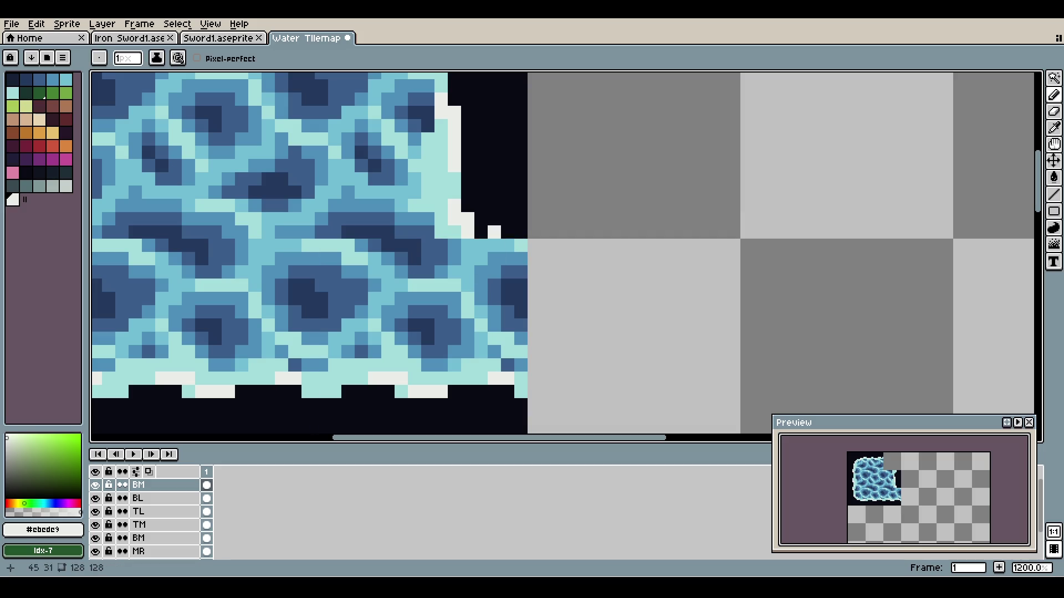
alt+click(495, 232)
mouse_move(481, 251)
mouse_down()
mouse_move(481, 319)
mouse_move(494, 346)
mouse_move(507, 244)
mouse_move(507, 386)
mouse_move(521, 338)
mouse_move(521, 244)
mouse_up()
scroll(548, 299, down, 1)
drag(549, 299, 539, 247)
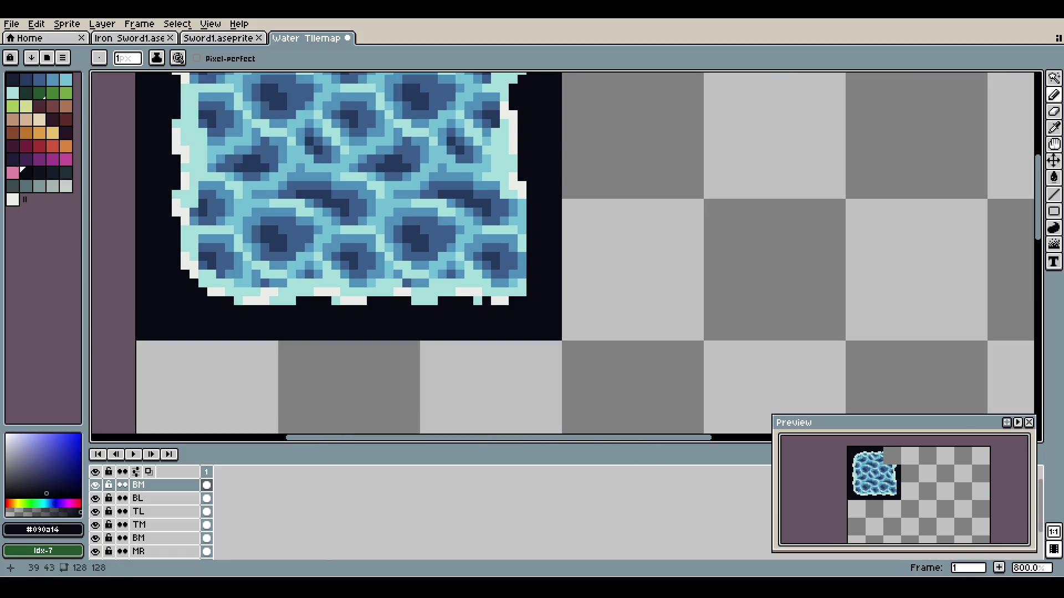
drag(482, 300, 521, 256)
drag(522, 292, 495, 301)
scroll(497, 222, down, 3)
scroll(510, 239, up, 5)
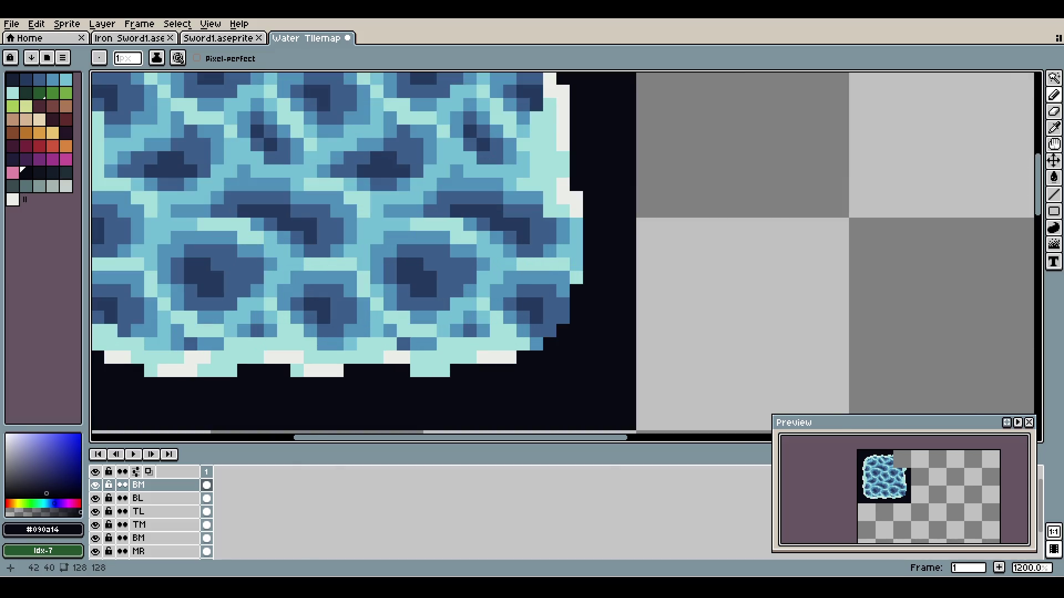
scroll(503, 288, down, 4)
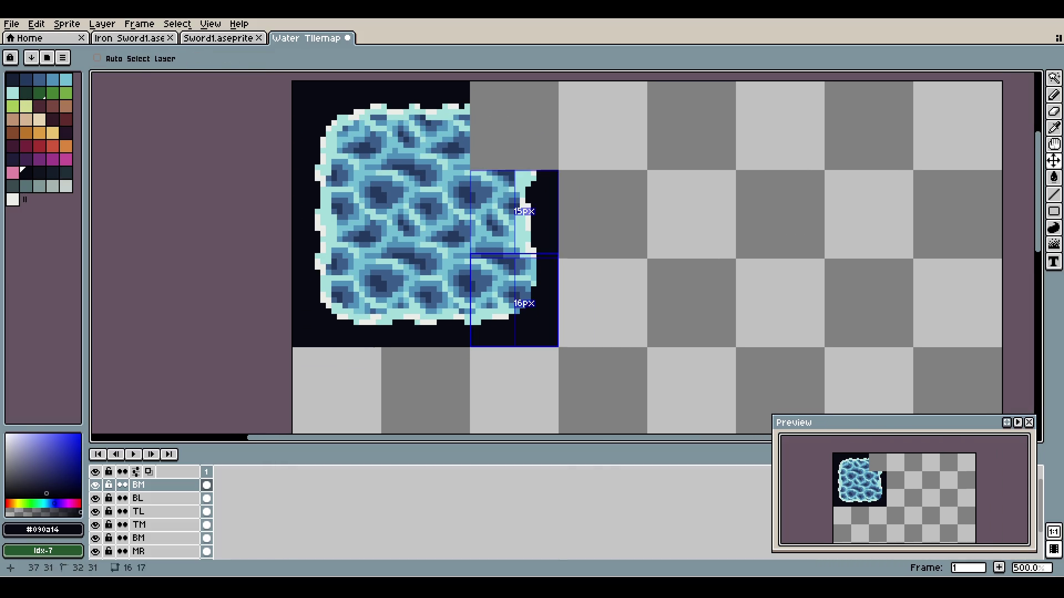
key(ctrl+z)
scroll(519, 284, up, 4)
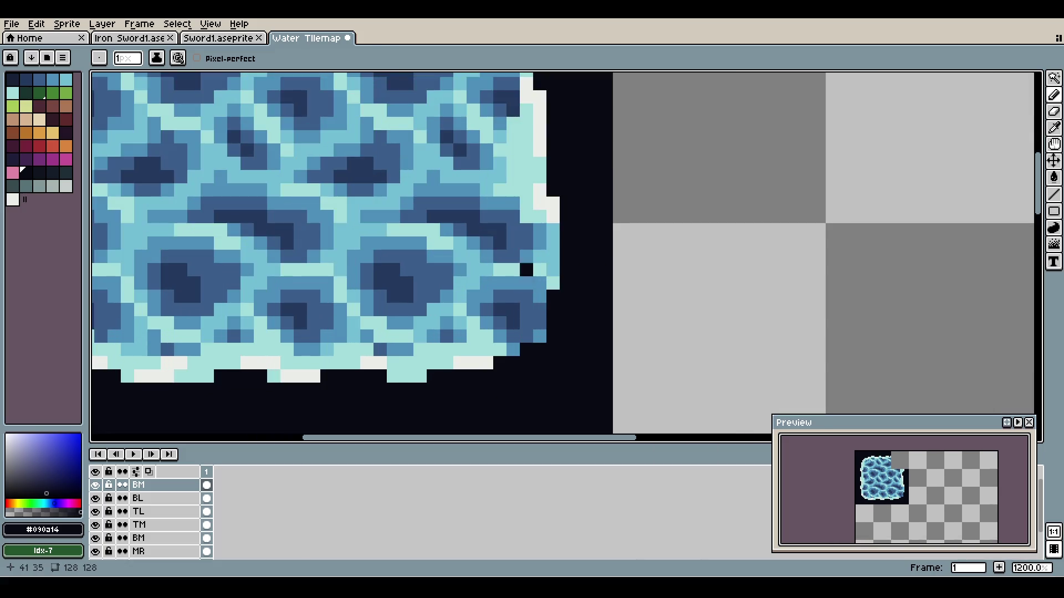
- Add light cyan and white foam pixels along the tile's right and bottom edges
alt+click(527, 271)
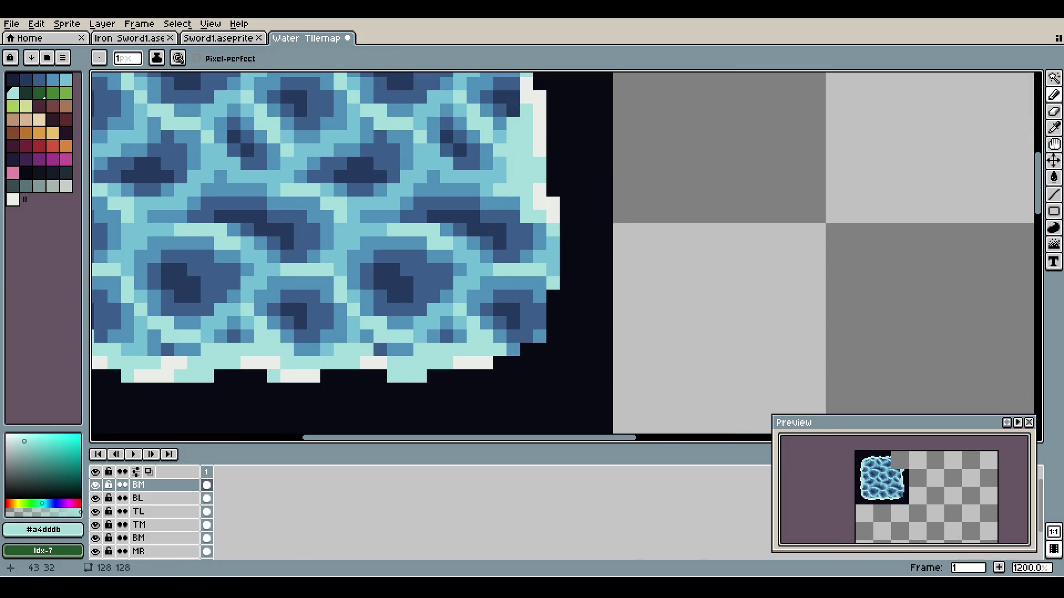
mouse_move(539, 283)
mouse_down()
mouse_move(539, 336)
mouse_move(499, 336)
mouse_up()
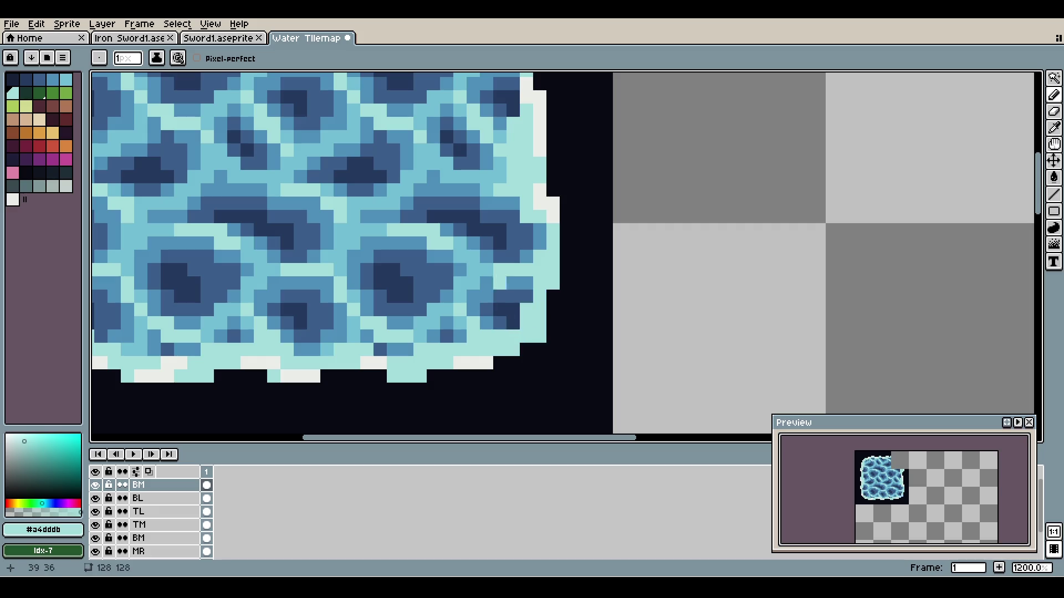
key(i)
alt+click(552, 210)
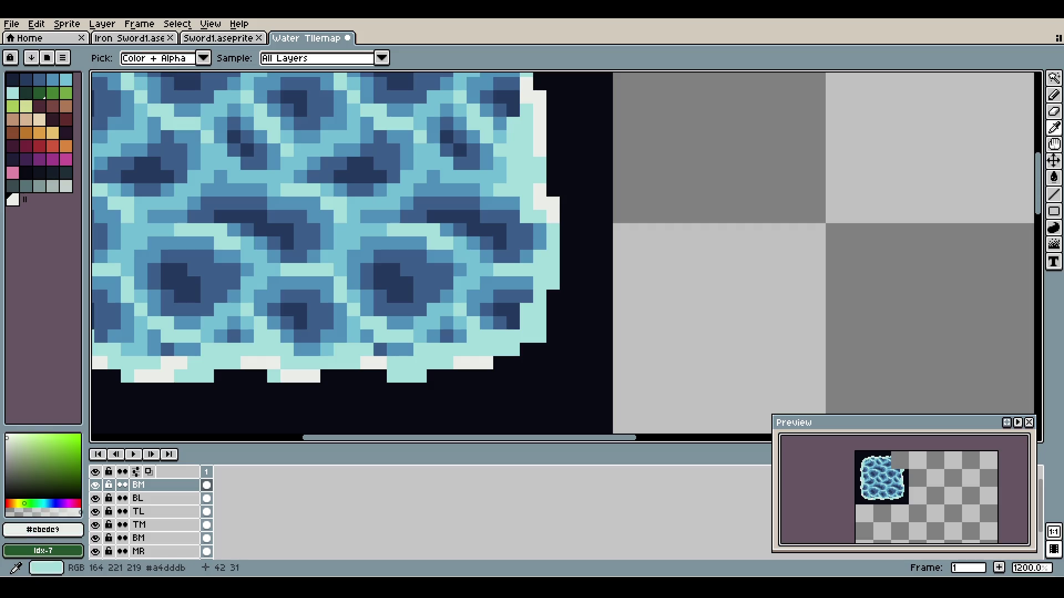
click(553, 282)
mouse_move(539, 283)
mouse_down()
mouse_move(526, 336)
mouse_move(499, 337)
mouse_up()
scroll(526, 256, down, 4)
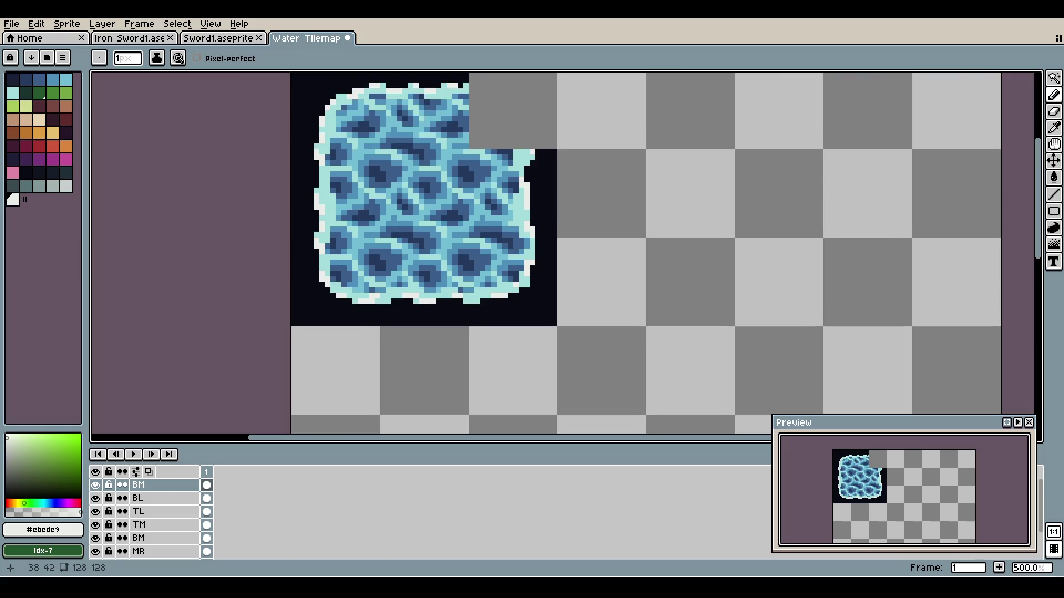
key(ctrl+z)
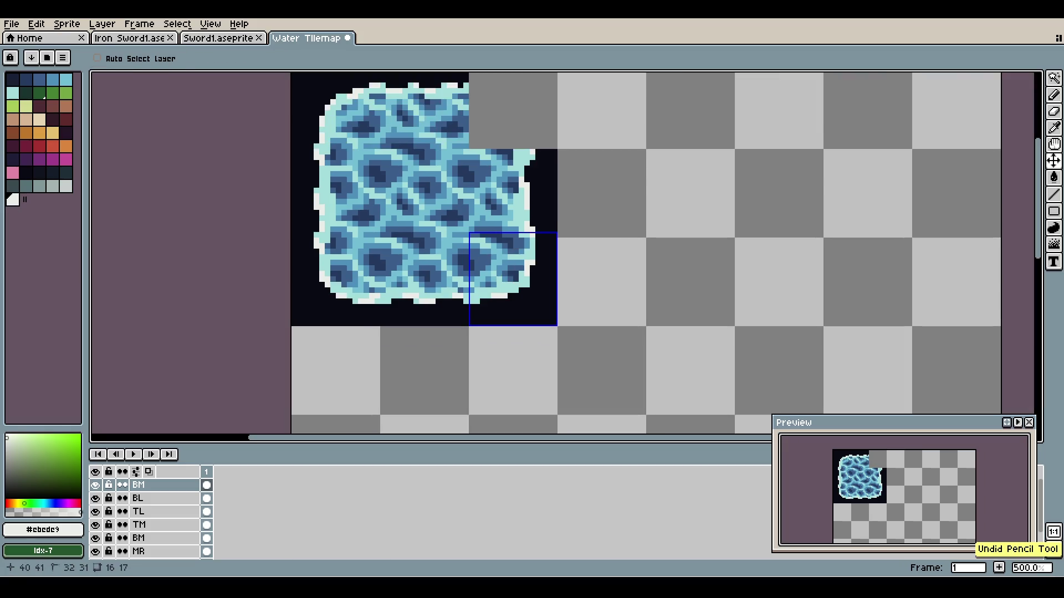
key(ctrl+y)
key(ctrl+z)
key(ctrl+y)
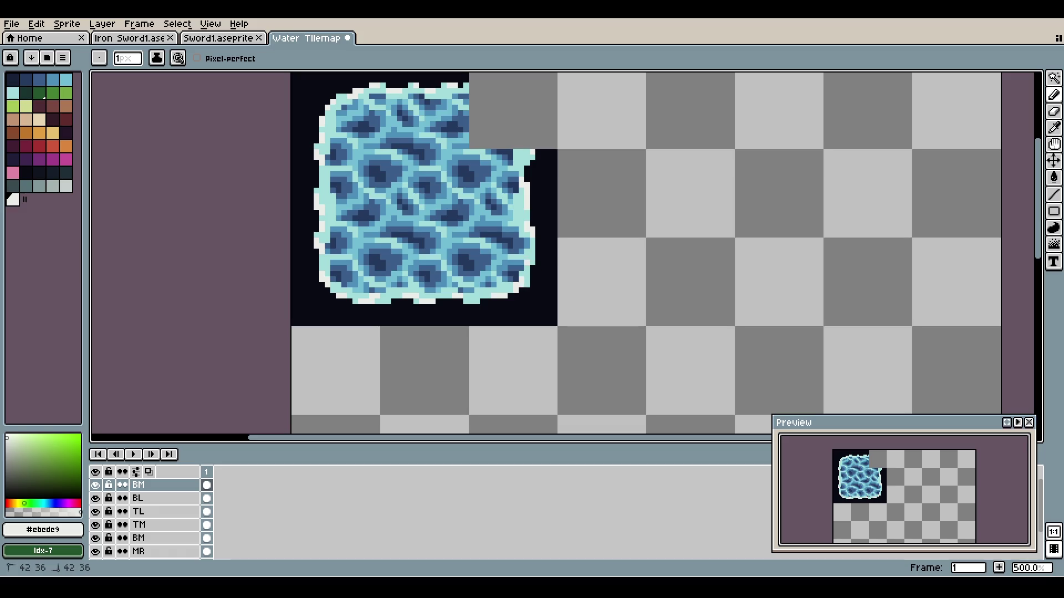
scroll(591, 214, down, 2)
scroll(582, 217, up, 2)
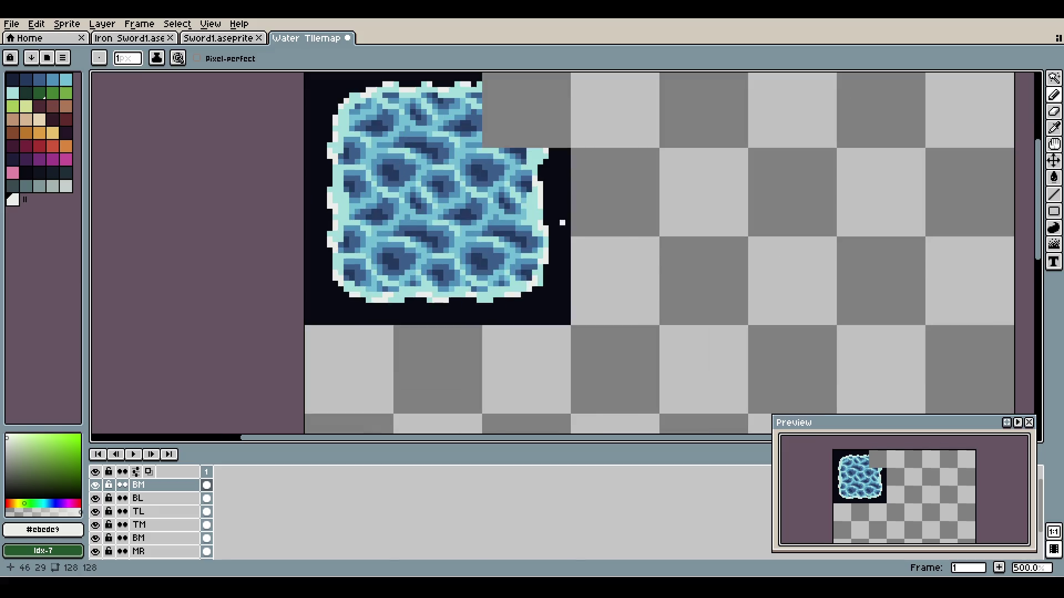
- Dab near-white (#cbede9) foam pixels onto the tile's right-hand outline
key(plus)
scroll(543, 249, up, 2)
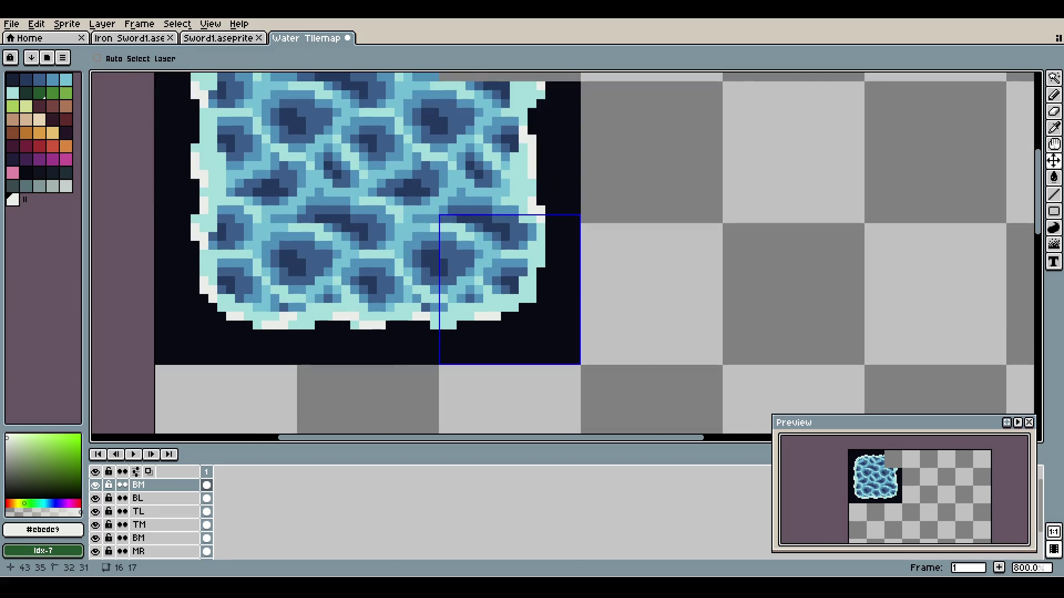
click(550, 250)
key(minus)
key(minus)
key(minus)
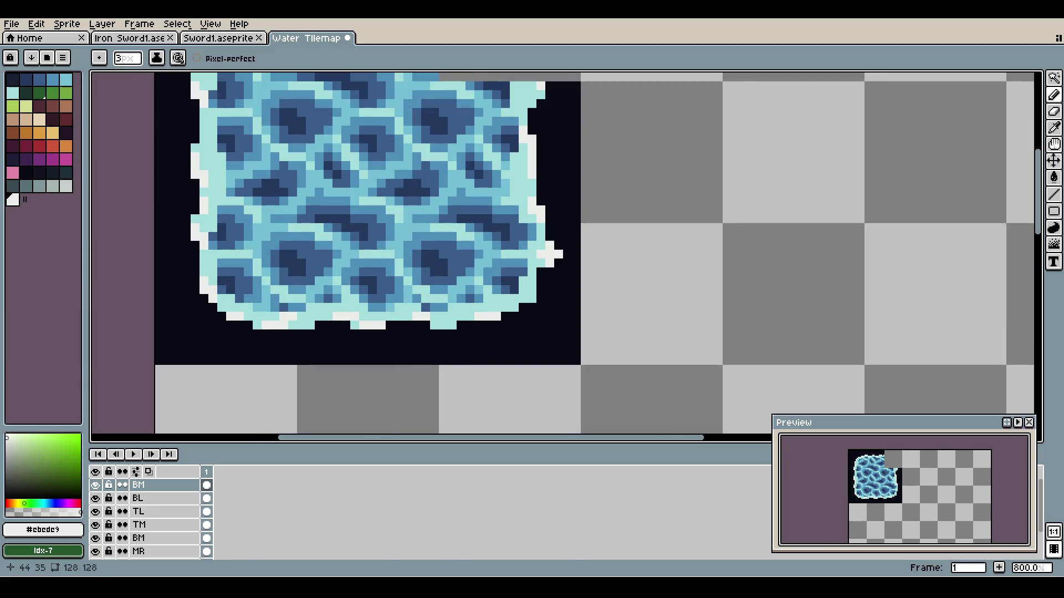
scroll(545, 243, up, 3)
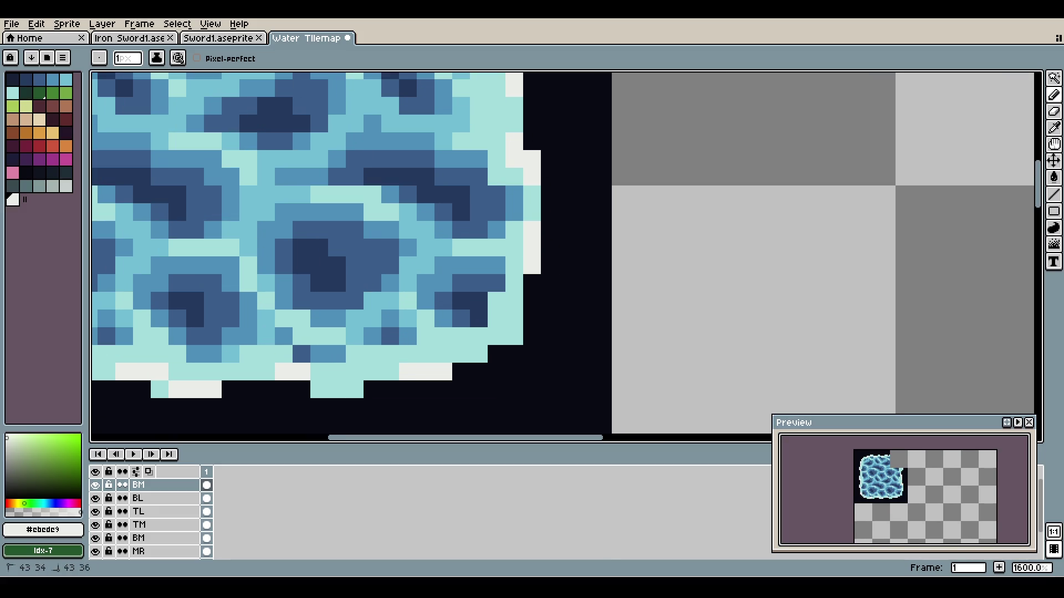
click(532, 266)
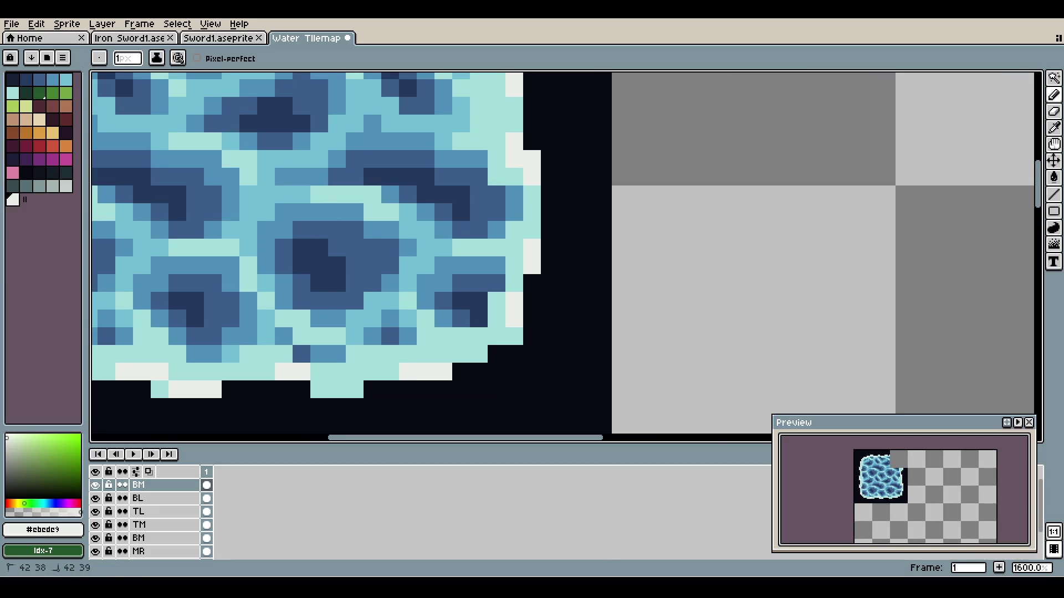
scroll(540, 236, down, 5)
scroll(540, 236, up, 2)
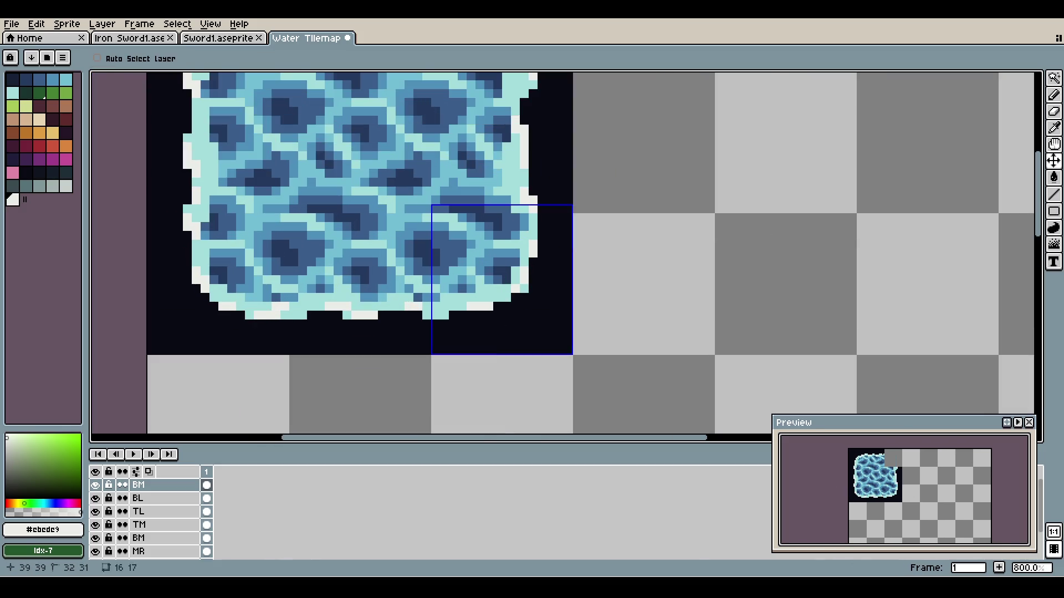
scroll(524, 225, down, 3)
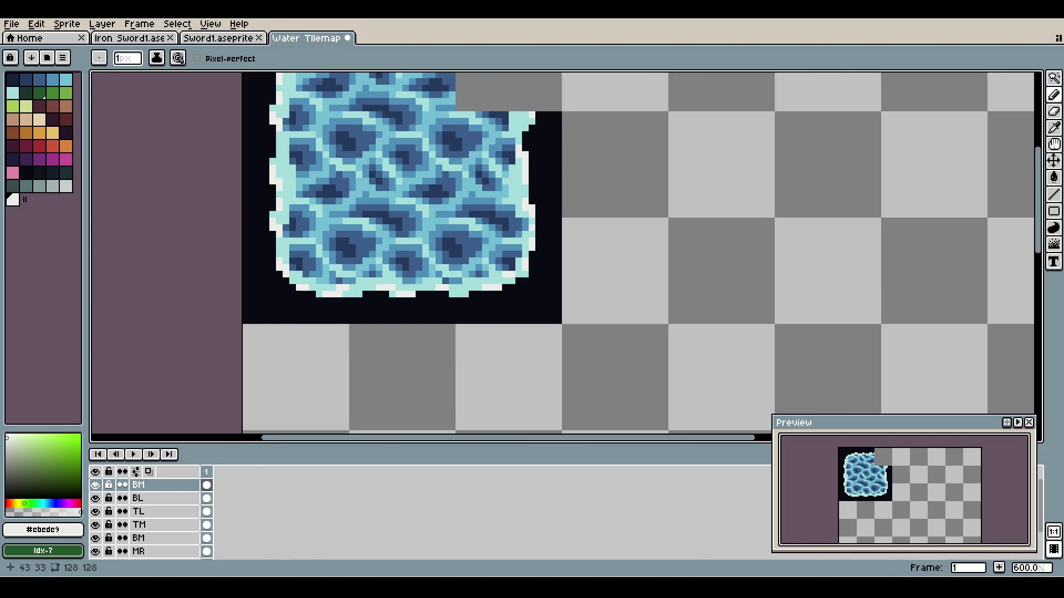
scroll(524, 224, up, 2)
scroll(523, 224, up, 1)
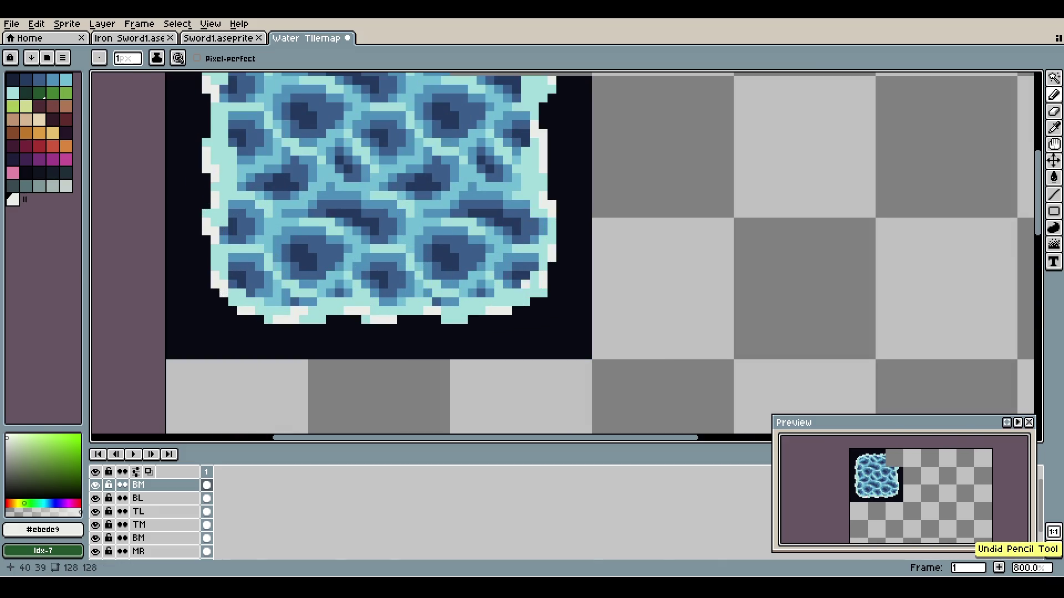
scroll(522, 221, down, 2)
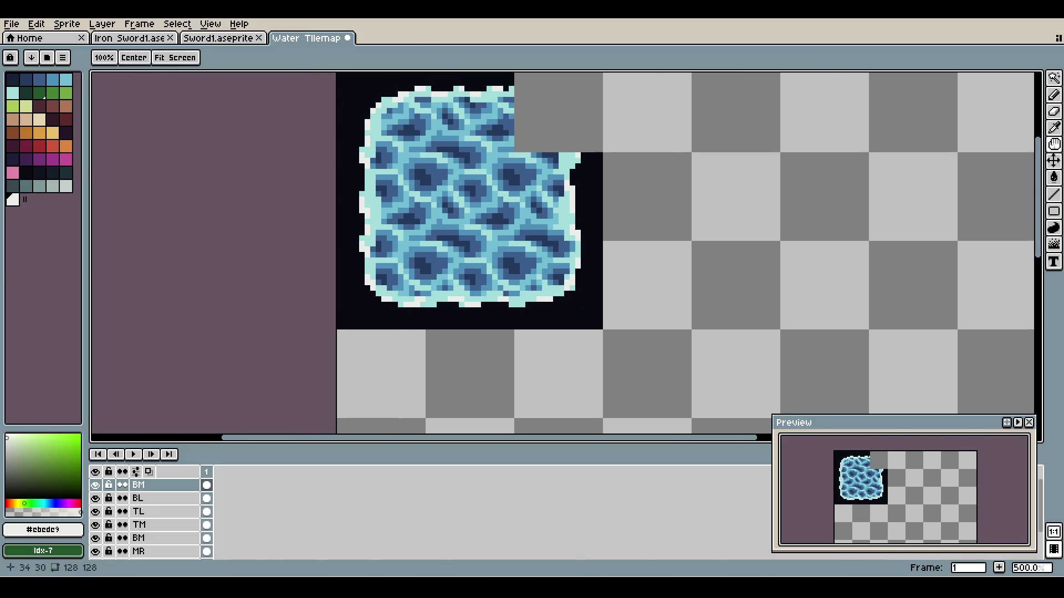
- Save Water Tilemap1, undo the stray white pixel on the right edge, and save again
scroll(523, 221, down, 1)
key(ctrl+s)
key(b)
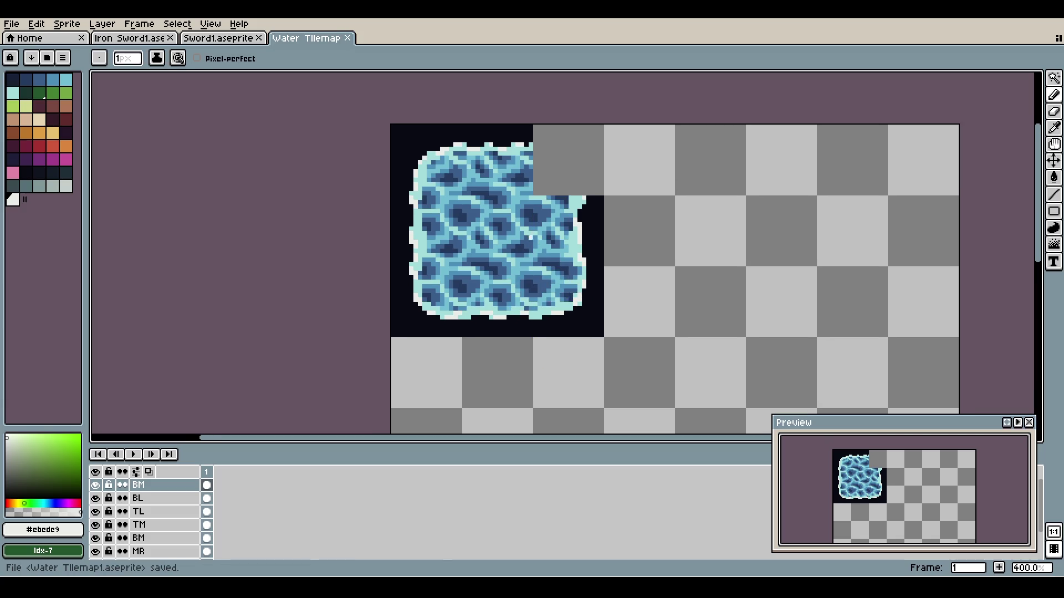
drag(535, 220, 541, 240)
scroll(573, 245, up, 1)
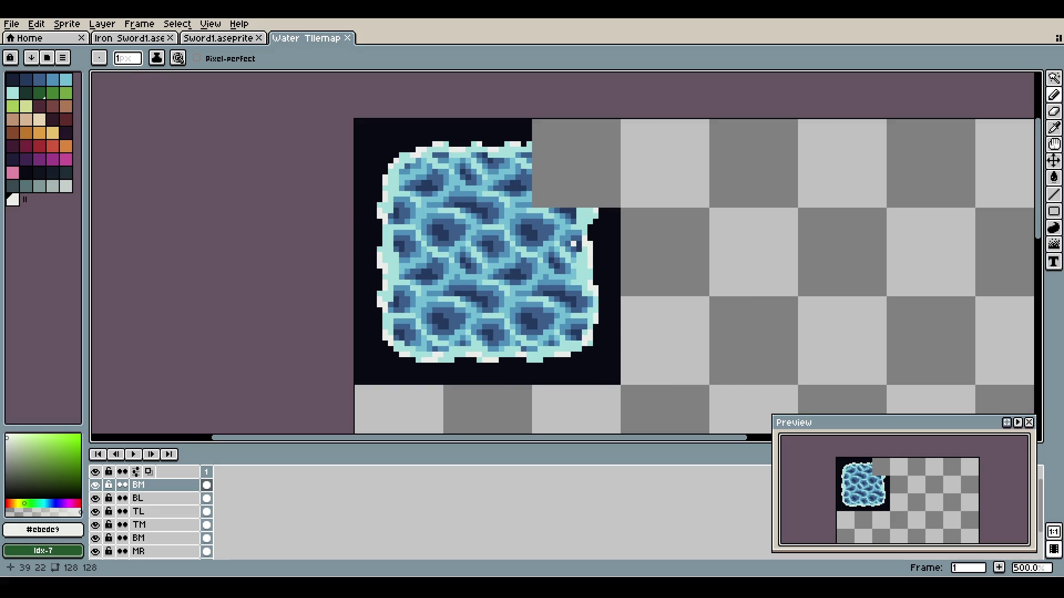
key(ctrl+z)
key(ctrl+s)
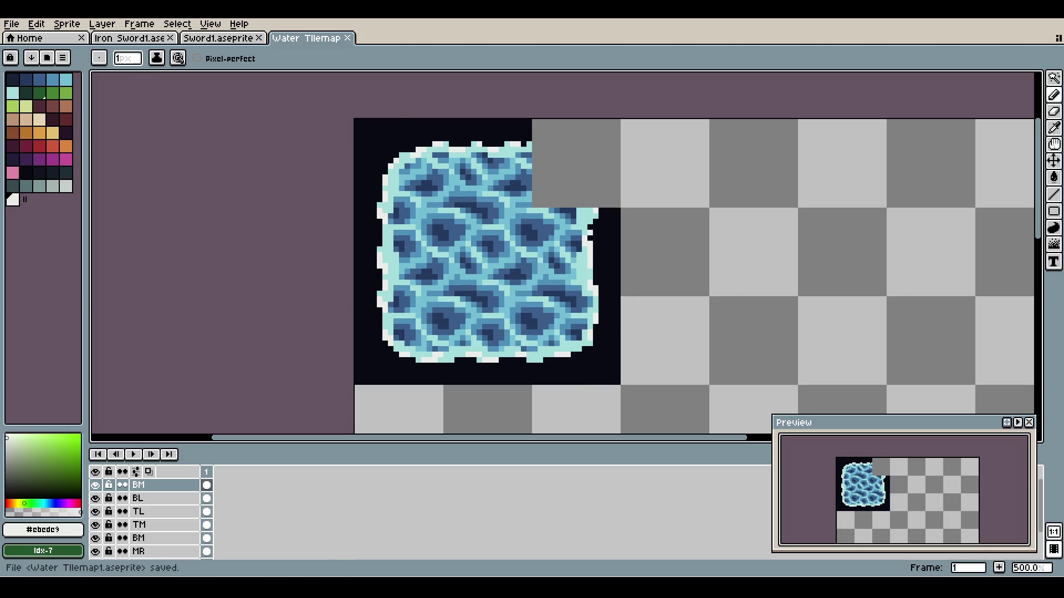
- Zoom in and out to inspect the foam-rimmed water block
scroll(603, 242, down, 1)
scroll(602, 244, up, 2)
key(z)
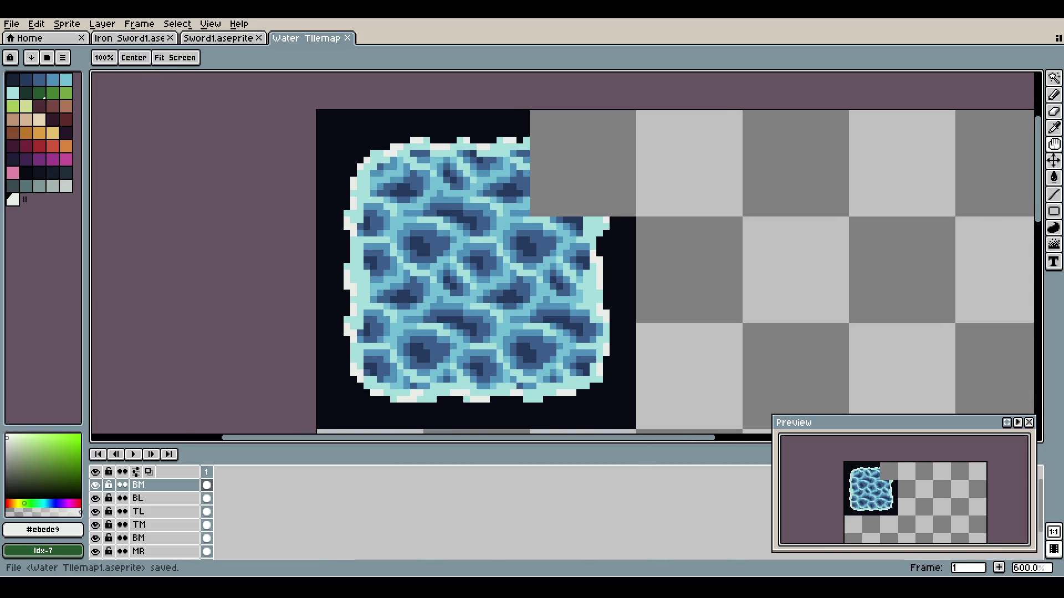
key(b)
scroll(598, 241, down, 2)
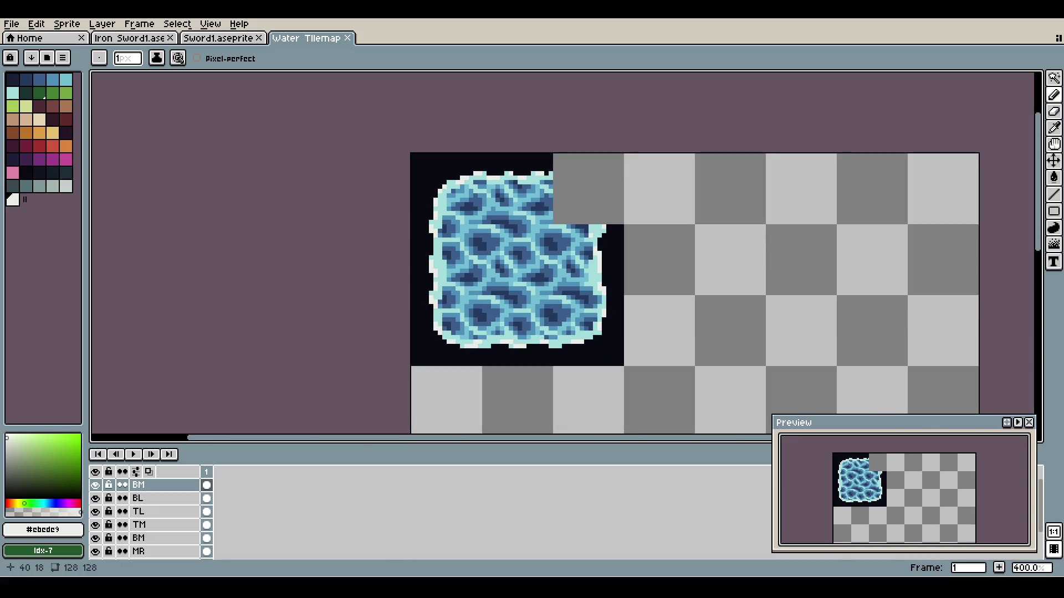
scroll(579, 236, down, 1)
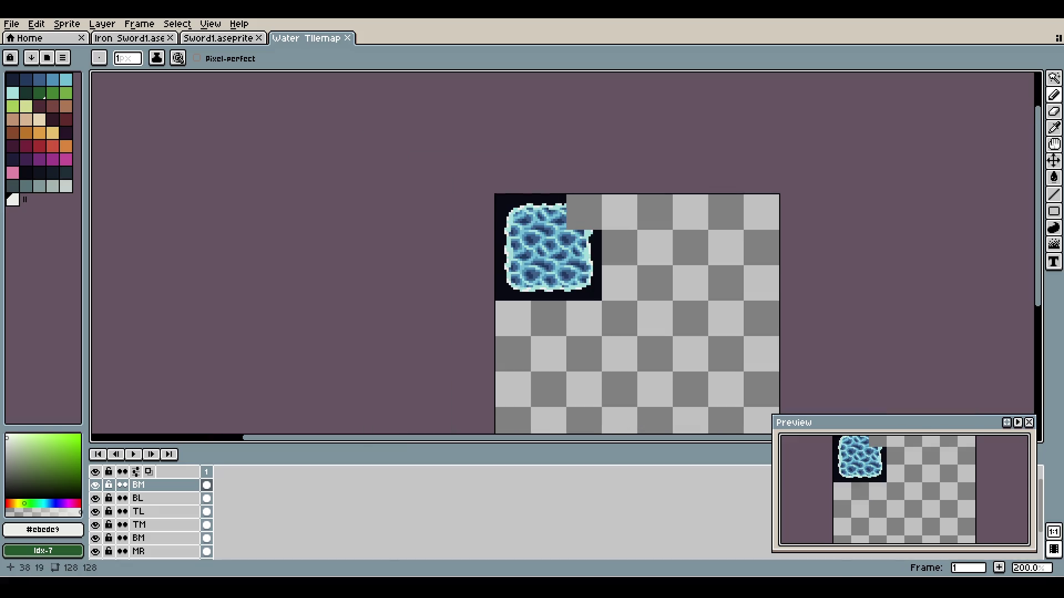
scroll(596, 236, up, 1)
scroll(477, 191, down, 1)
scroll(476, 191, up, 1)
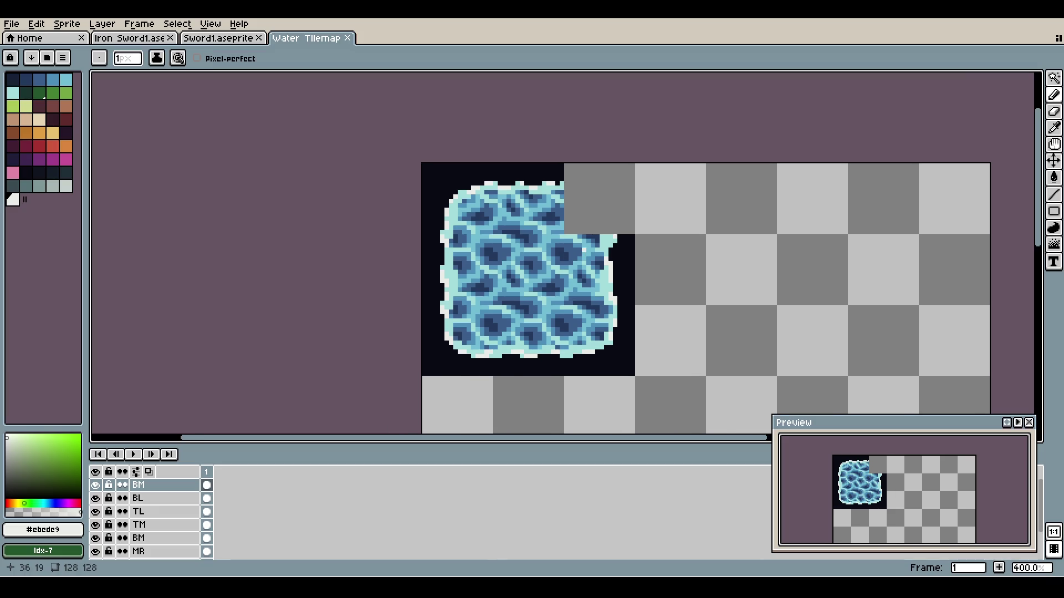
scroll(477, 192, down, 1)
scroll(476, 191, up, 2)
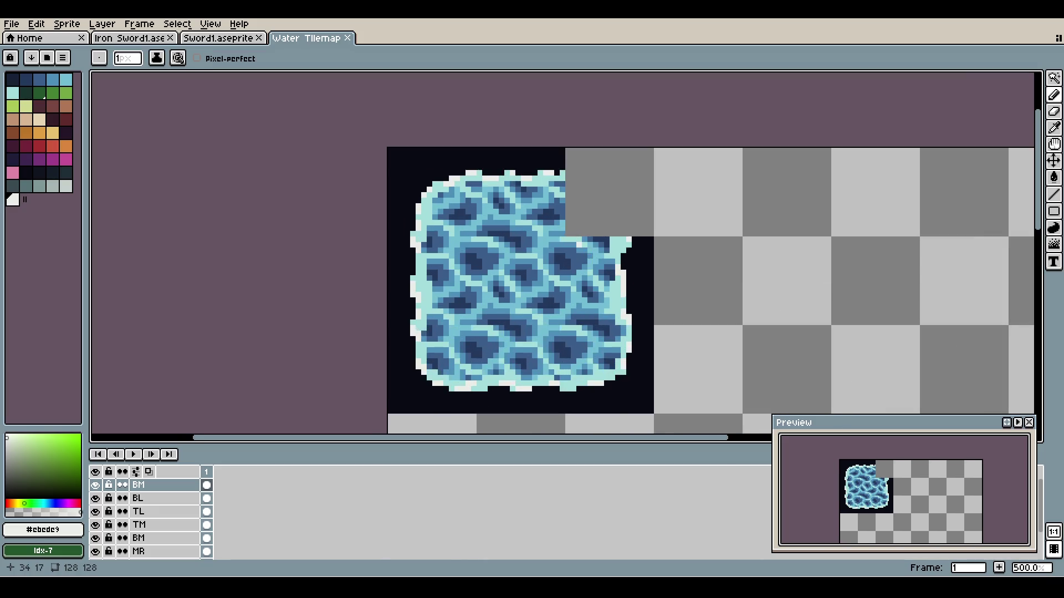
scroll(578, 244, down, 1)
scroll(578, 243, up, 1)
scroll(592, 243, down, 1)
scroll(603, 242, up, 1)
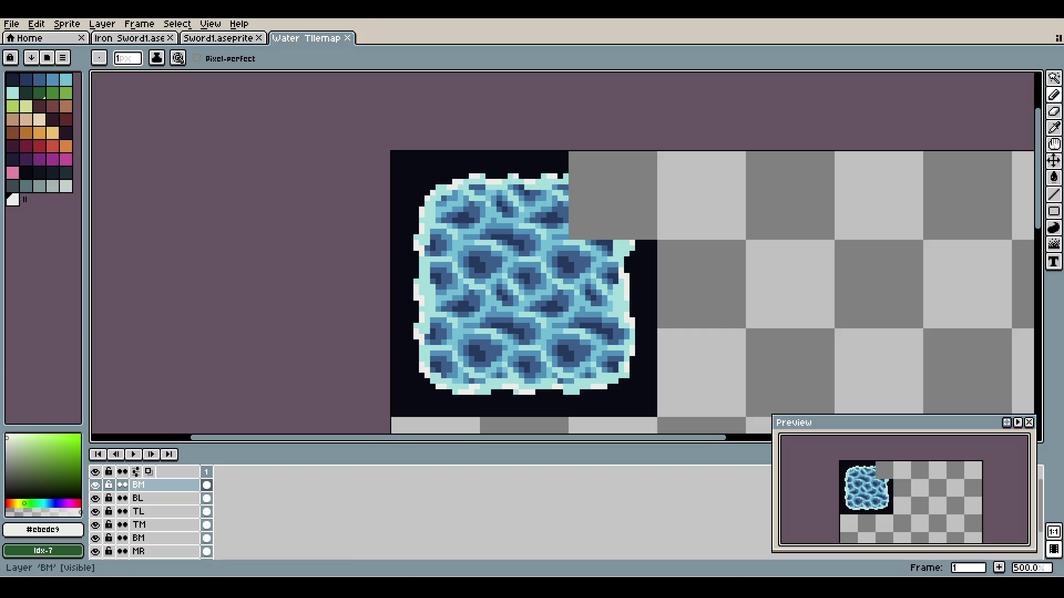
- Rename layer BM to BR
double_click(138, 485)
text(BR)
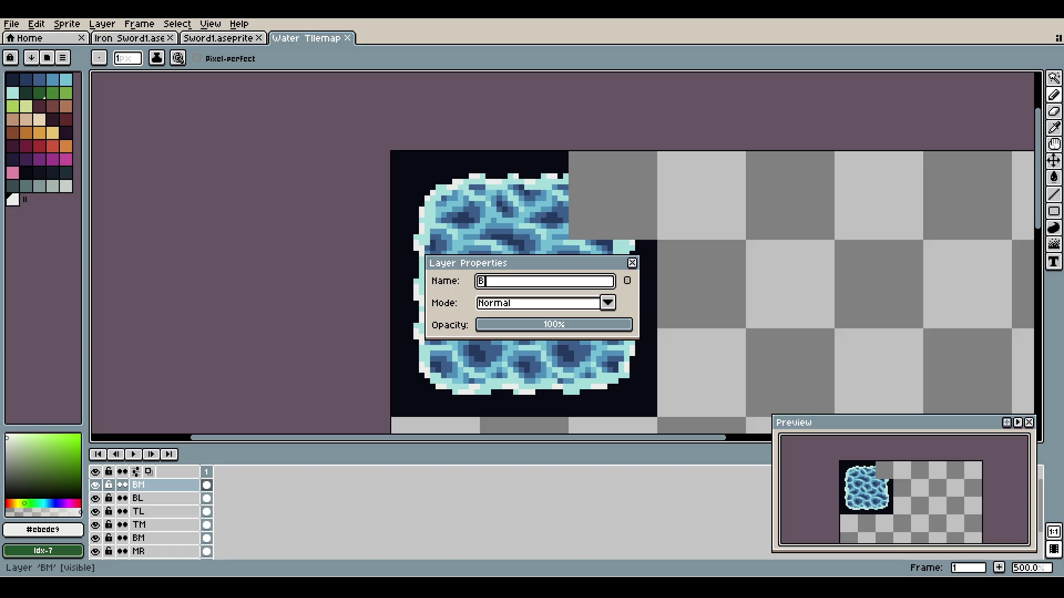
key(Return)
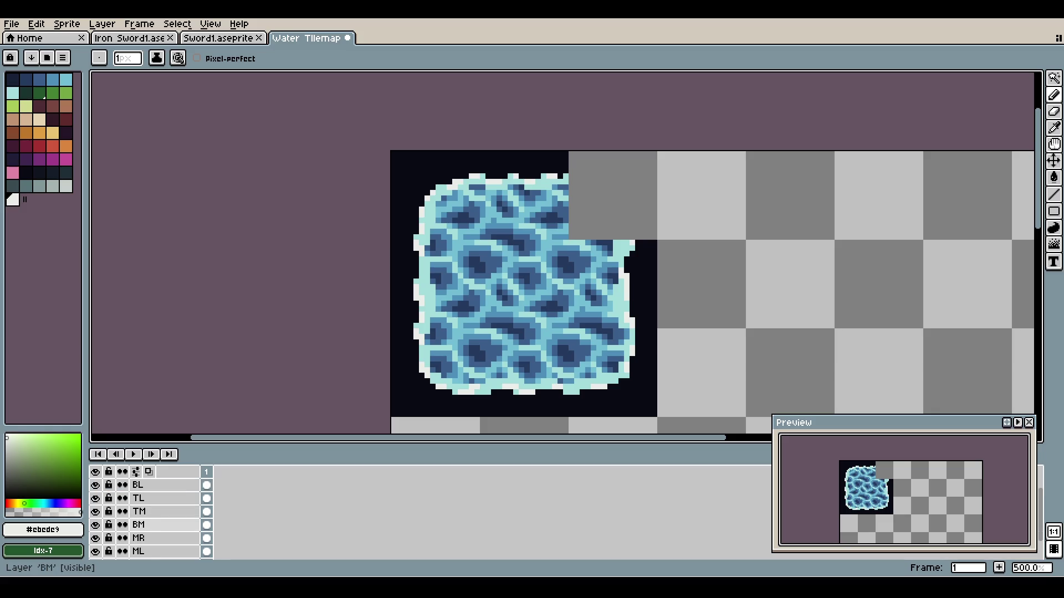
- Move the MR layer's water piece up into the tile's top-right corner
click(206, 538)
scroll(206, 538, down, 1)
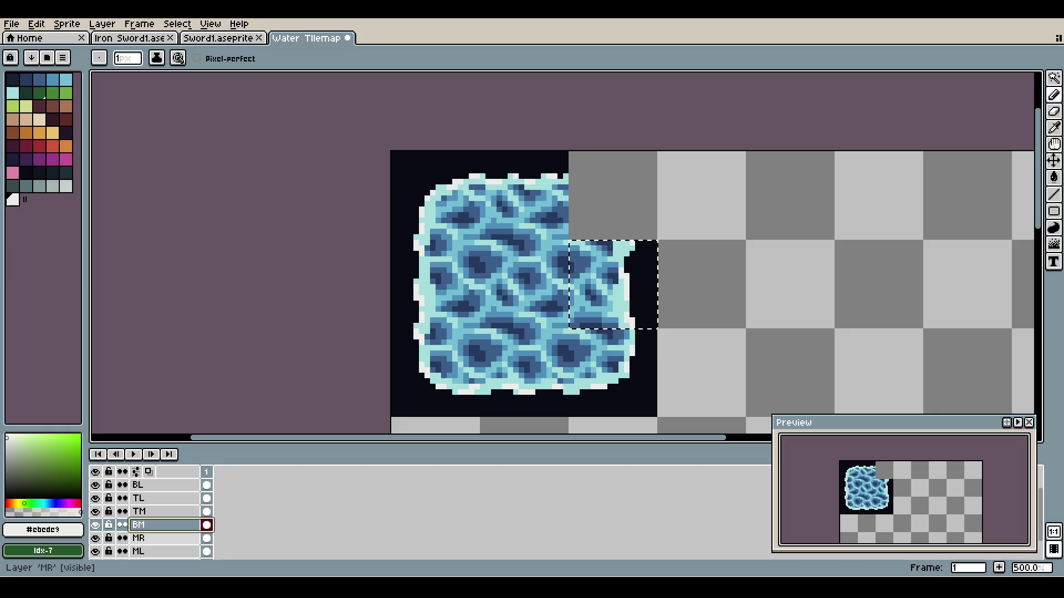
click(206, 538)
drag(166, 538, 167, 480)
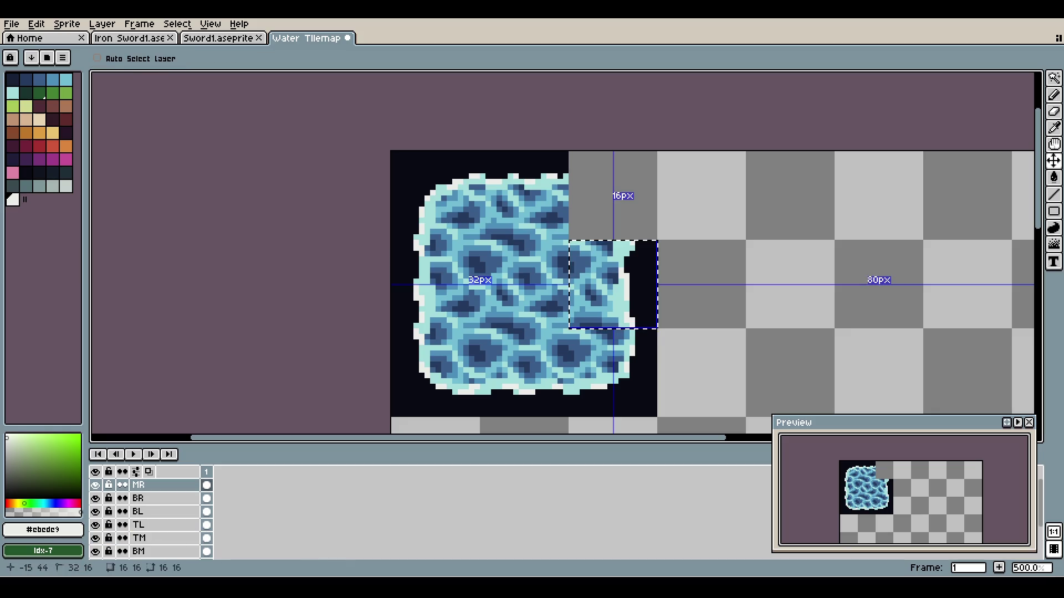
drag(614, 292, 615, 203)
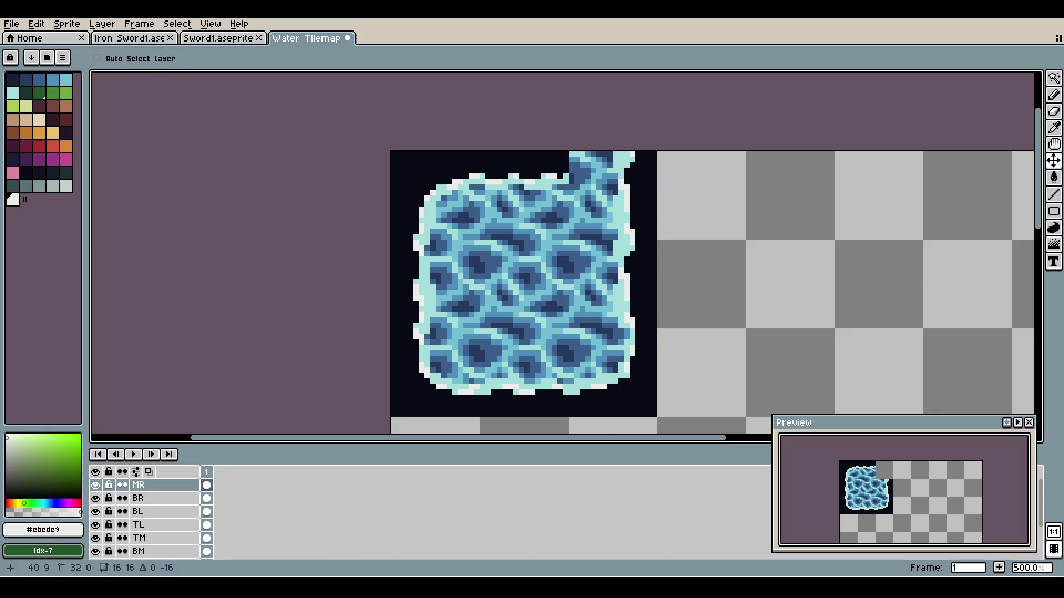
drag(610, 259, 609, 259)
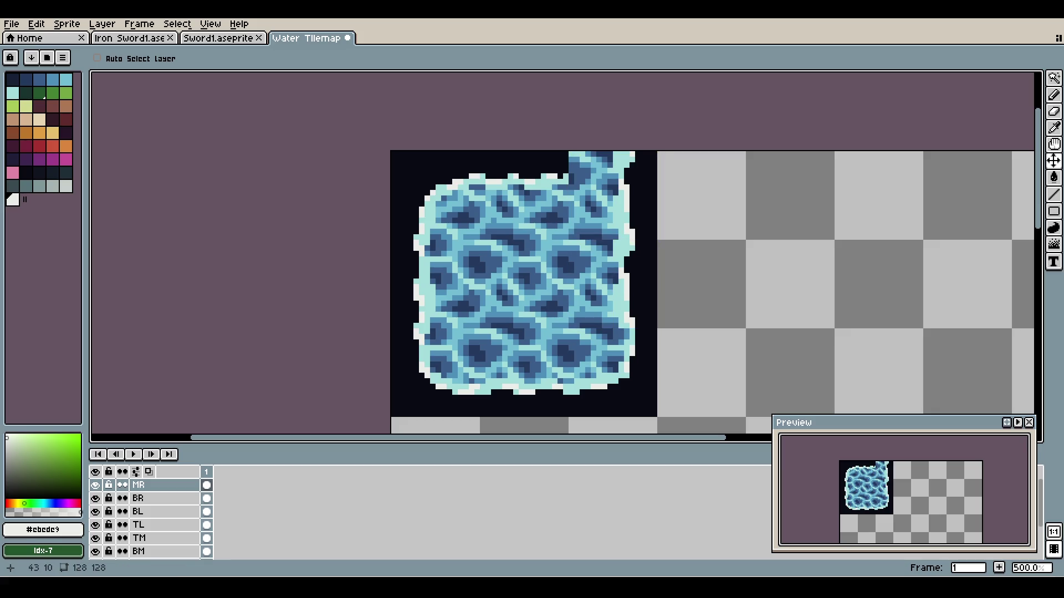
scroll(337, 155, up, 4)
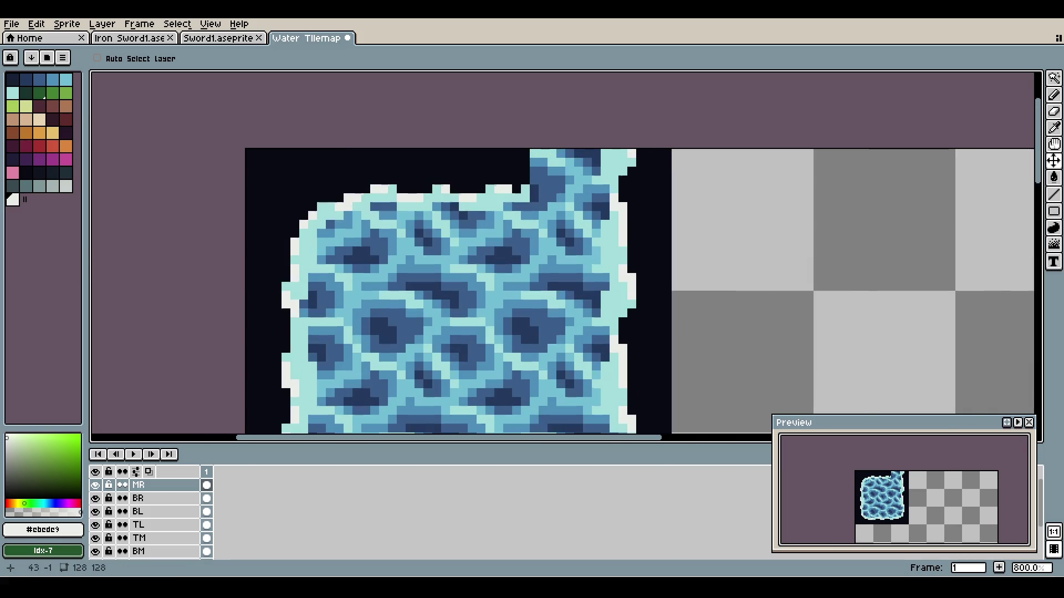
- Rename layer MR to TR and paint dark background over its top rows
key(i)
click(665, 222)
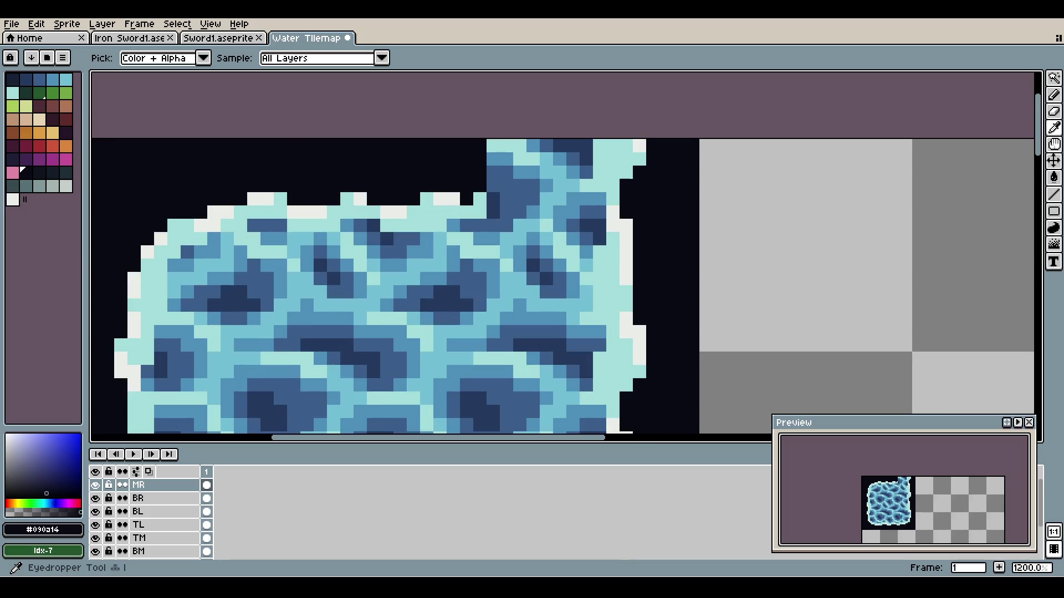
key(shift+p)
text(TR)
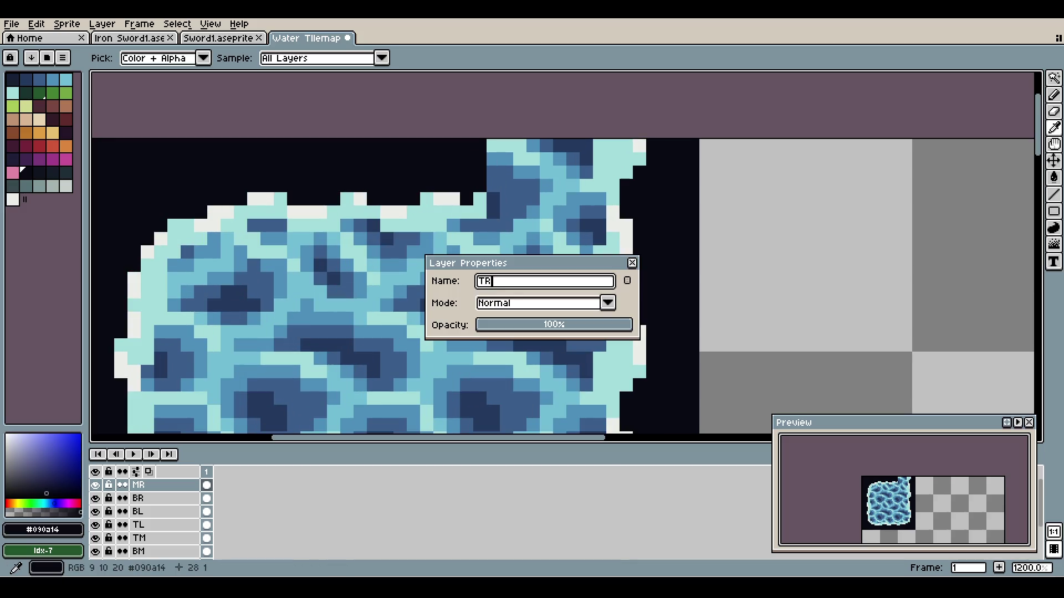
key(Return)
key(b)
mouse_move(493, 145)
mouse_down()
mouse_move(626, 145)
mouse_move(493, 173)
mouse_move(626, 172)
mouse_up()
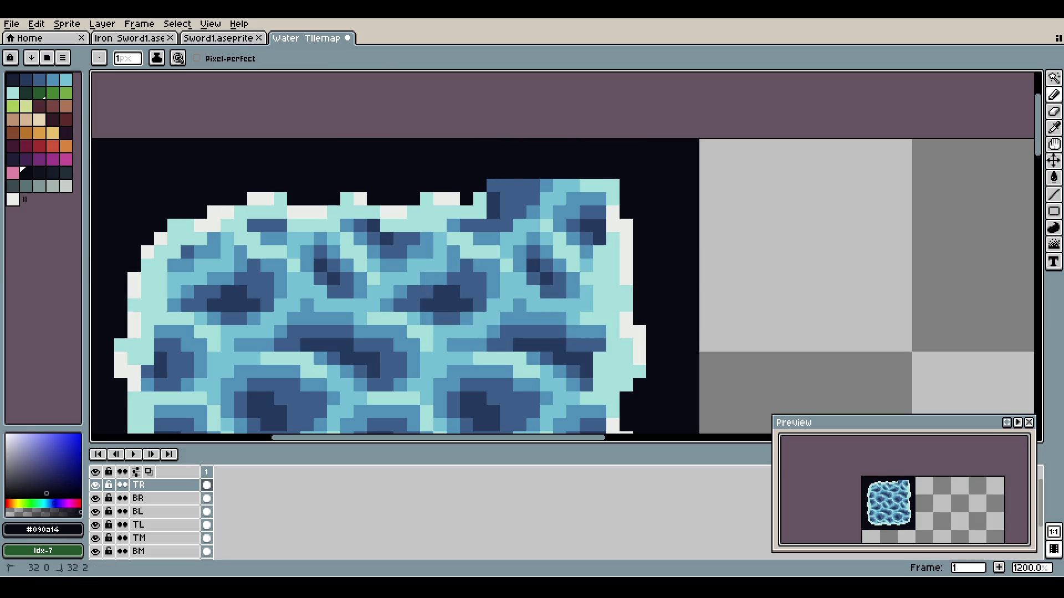
- Paint more dark background pixels along the top edge of the corner piece
mouse_move(492, 186)
mouse_down()
mouse_move(612, 185)
mouse_move(626, 219)
mouse_move(585, 198)
mouse_move(626, 266)
mouse_up()
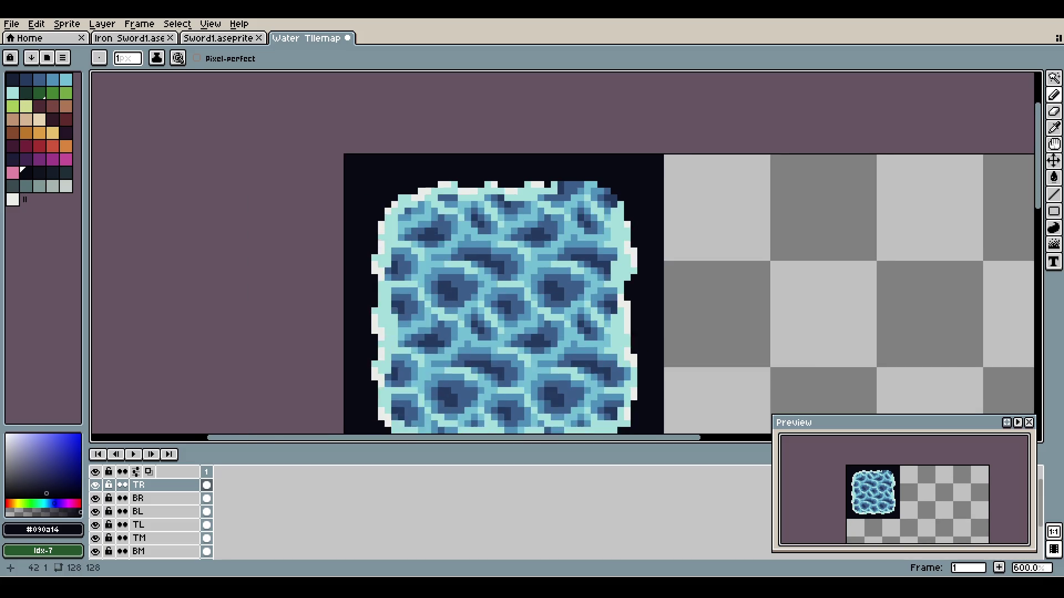
scroll(620, 183, down, 4)
scroll(508, 163, down, 3)
scroll(508, 162, up, 7)
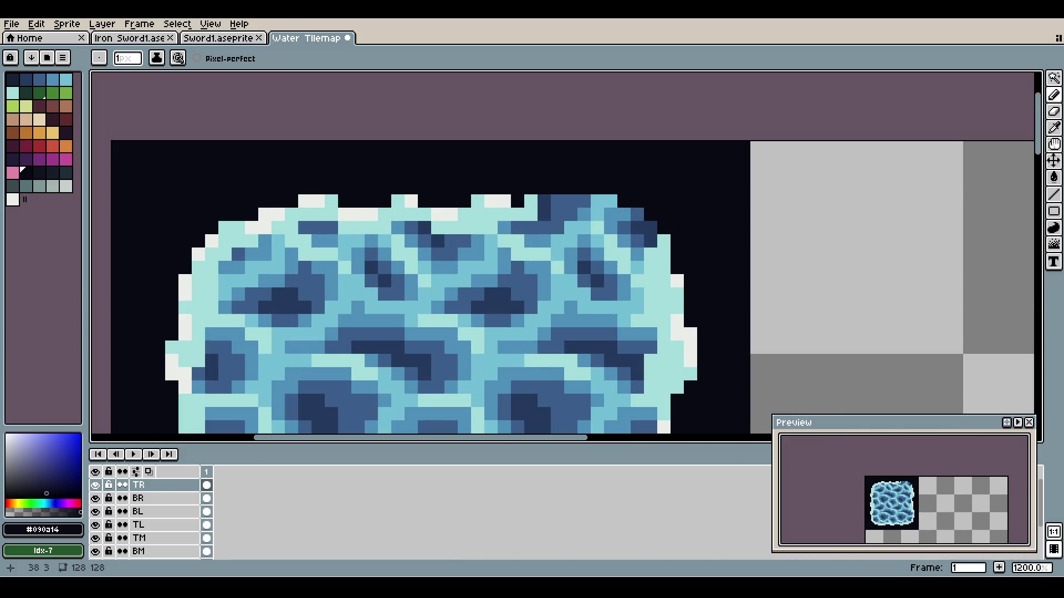
scroll(508, 165, down, 2)
scroll(508, 165, down, 2)
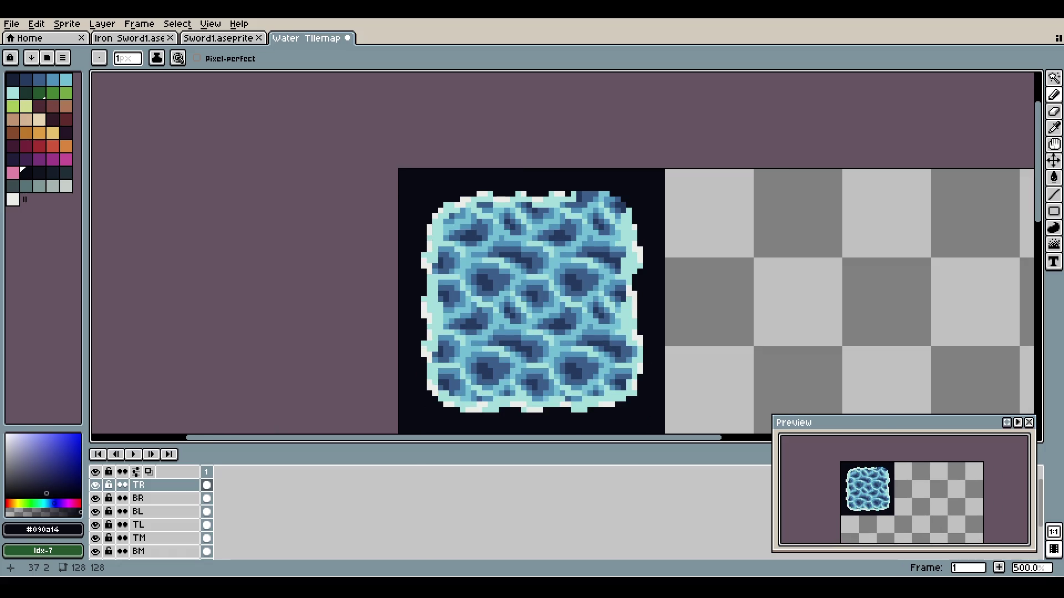
scroll(501, 174, down, 1)
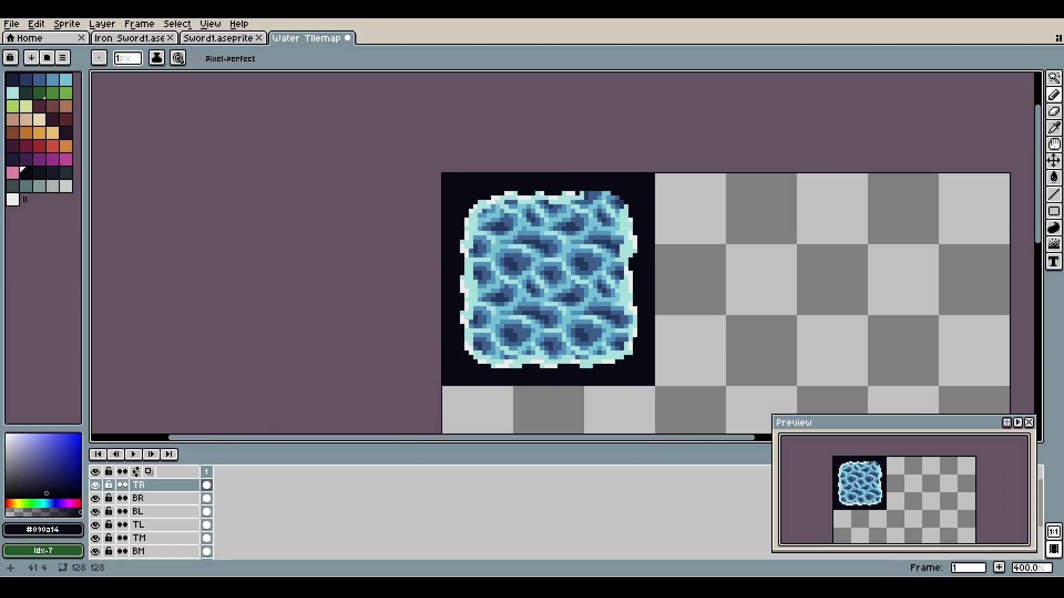
scroll(532, 182, up, 5)
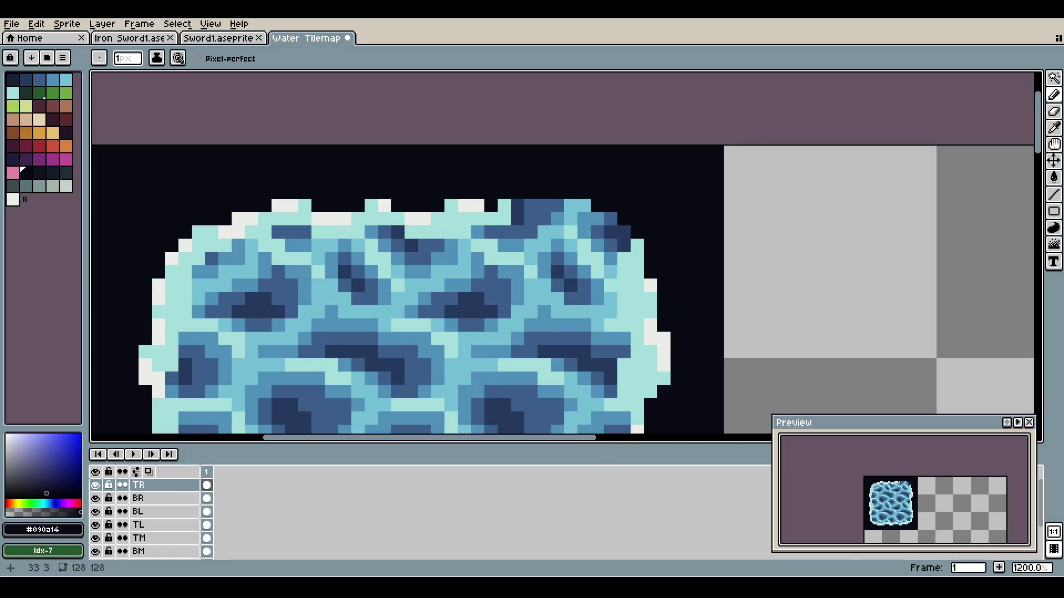
- Fill the tile's top row and two dark pixels with light cyan (#a4dddb) foam
key(i)
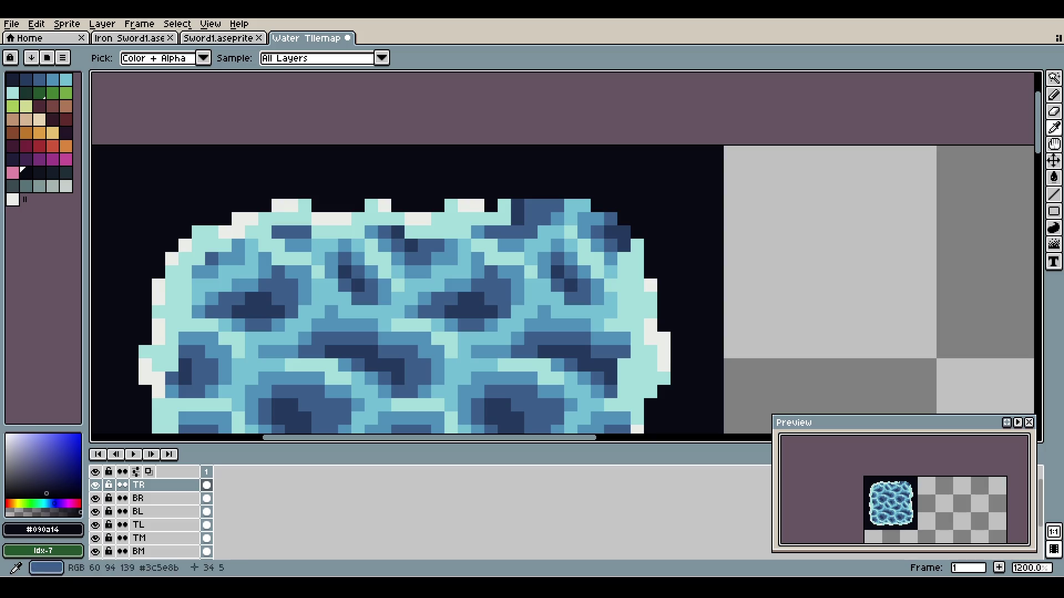
click(478, 231)
key(b)
mouse_move(530, 205)
mouse_down()
mouse_move(517, 205)
mouse_move(584, 205)
mouse_move(598, 231)
mouse_move(624, 245)
mouse_move(611, 245)
mouse_up()
click(557, 218)
click(583, 232)
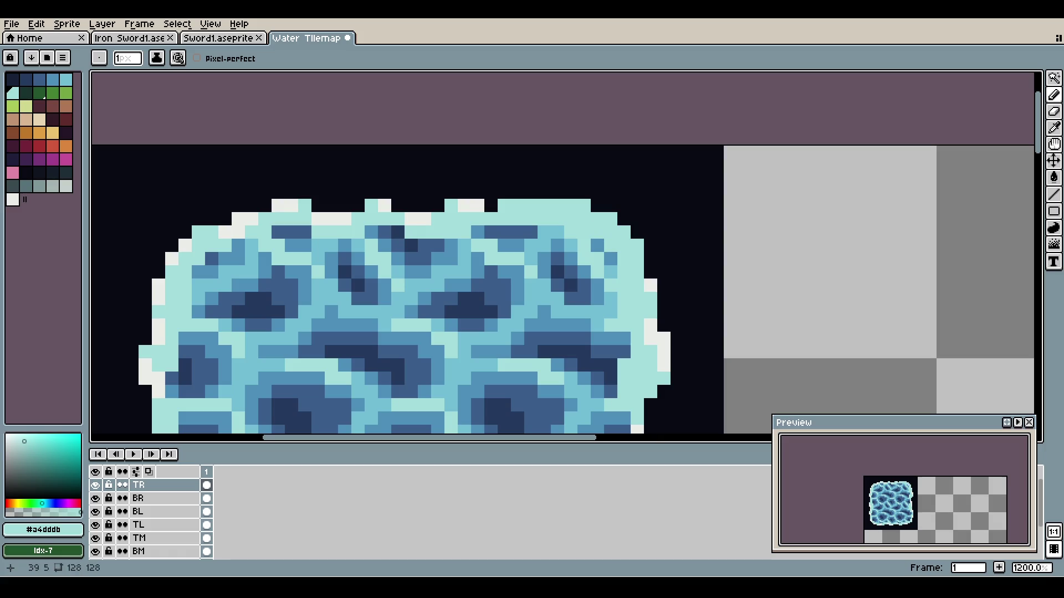
scroll(609, 217, down, 1)
- Sample the white foam colour, undo the stray white stroke, and save Water Tilemap1
key(i)
click(520, 208)
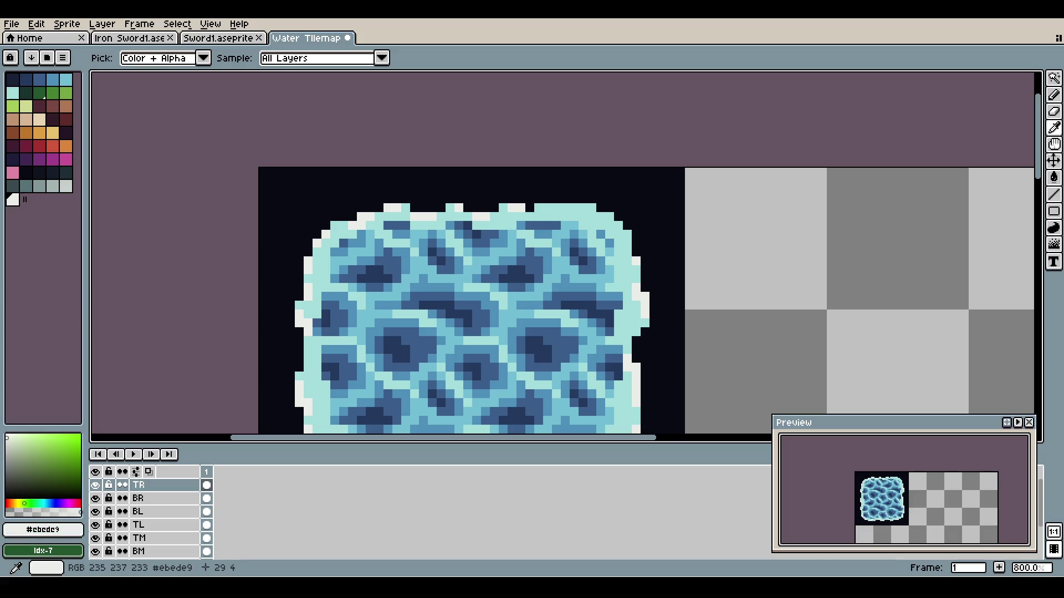
key(b)
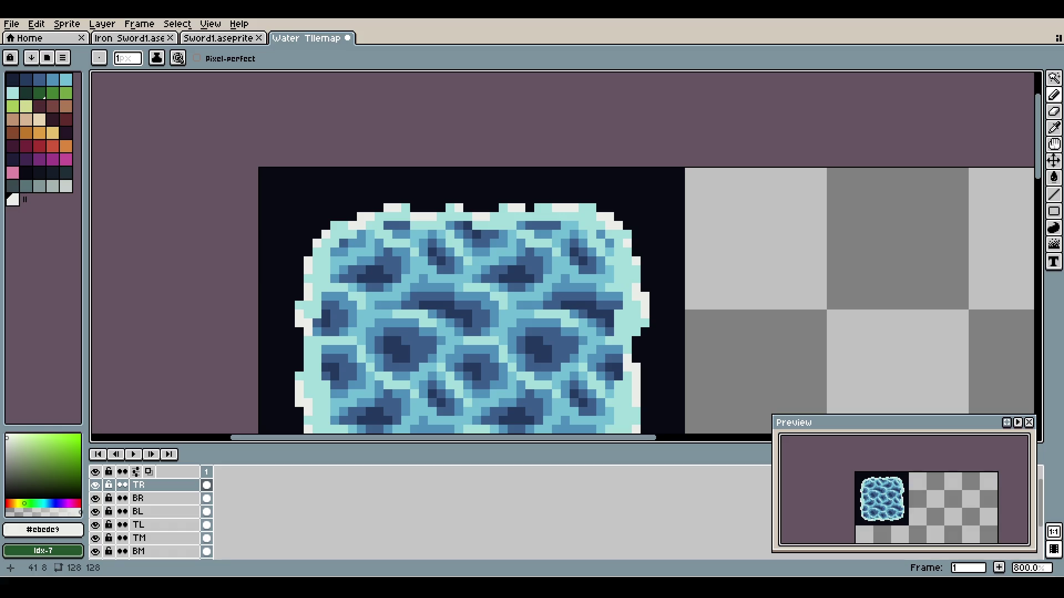
scroll(580, 194, down, 2)
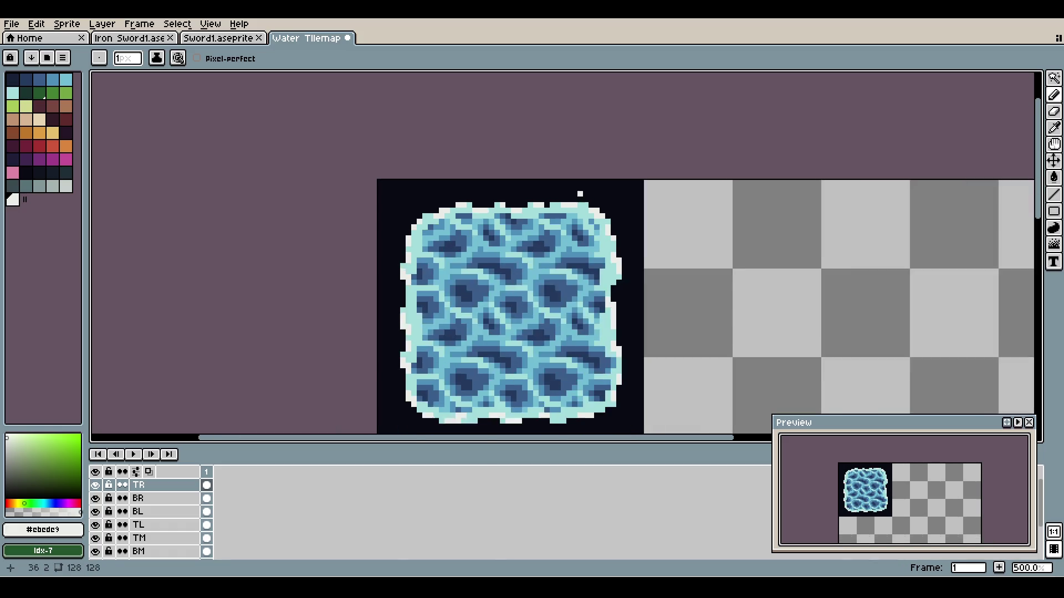
scroll(580, 194, down, 2)
scroll(580, 194, up, 4)
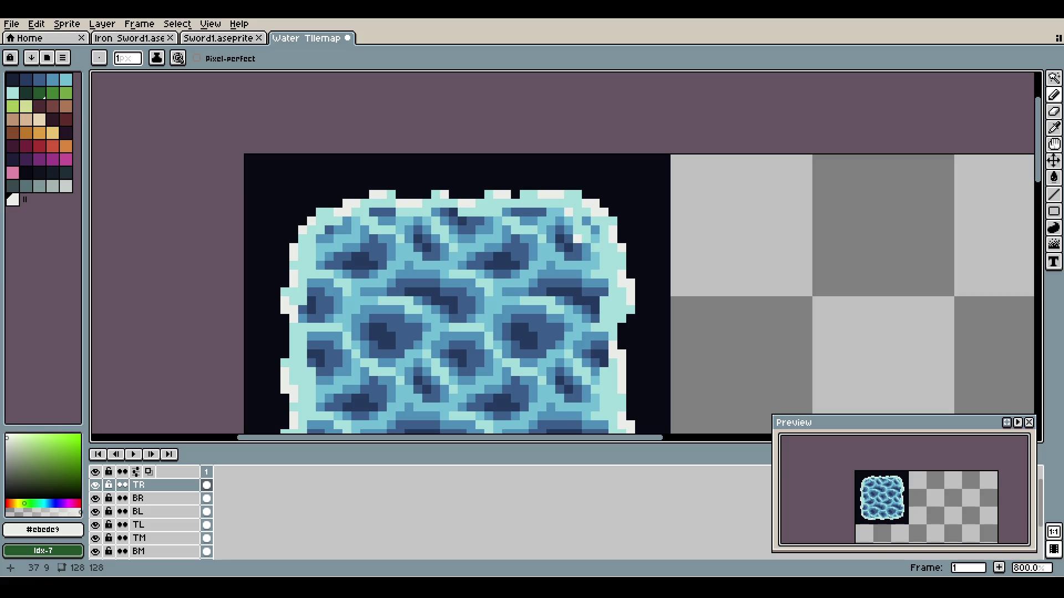
scroll(586, 213, down, 2)
key(ctrl+z)
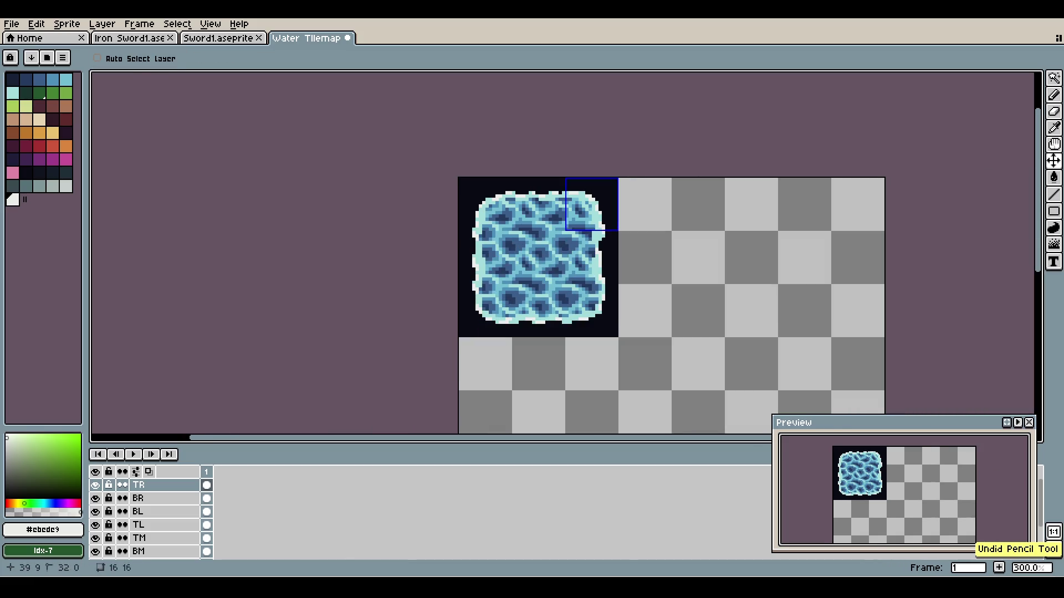
key(ctrl+s)
scroll(666, 259, up, 1)
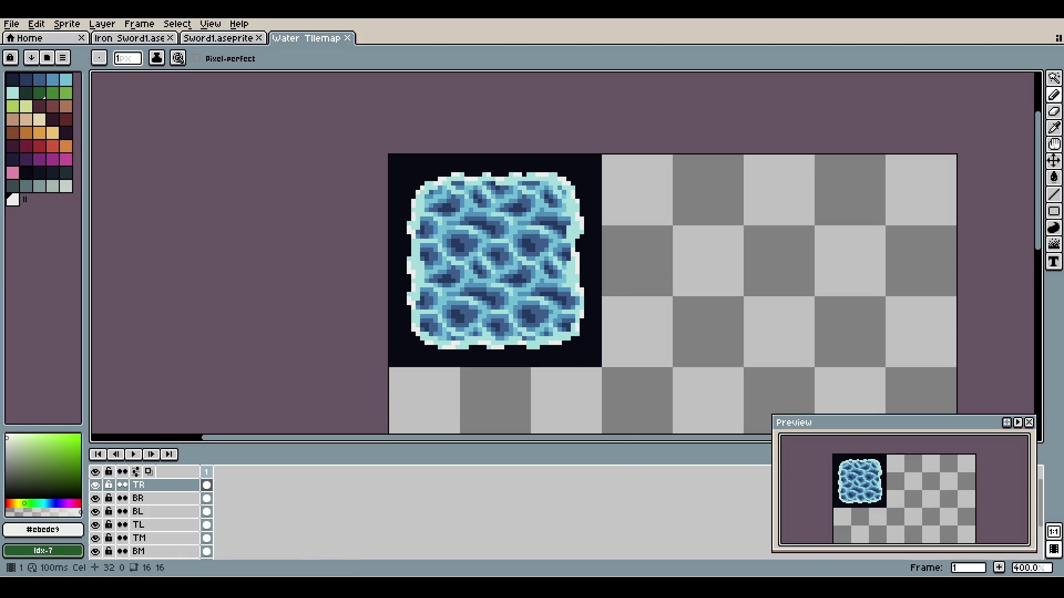
- Reselect and copy the 16x16 top-right corner area on the BR layer
click(165, 499)
key(ctrl+shift+d)
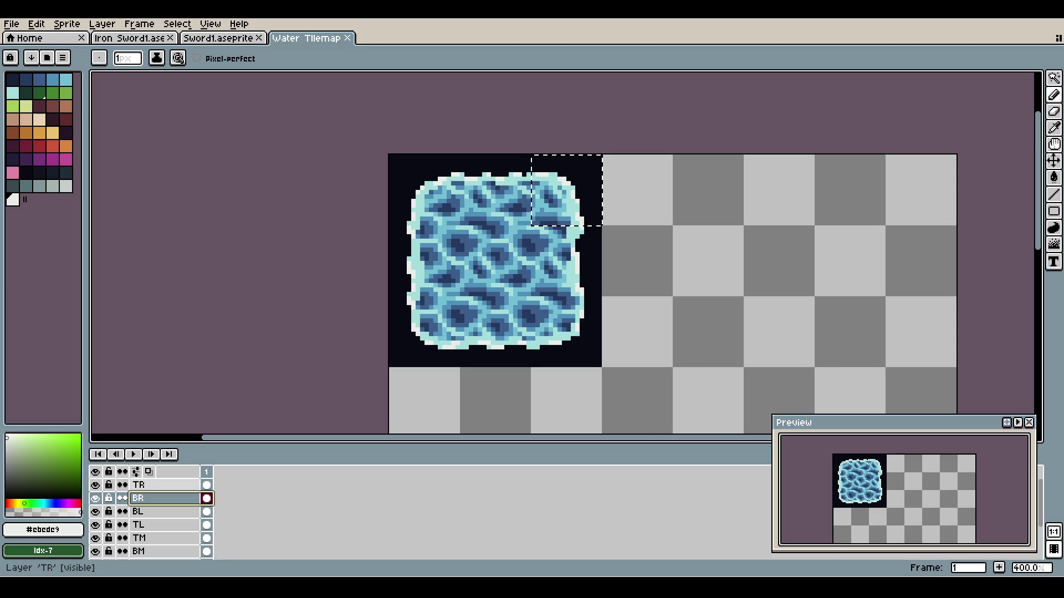
key(ctrl+c)
key(b)
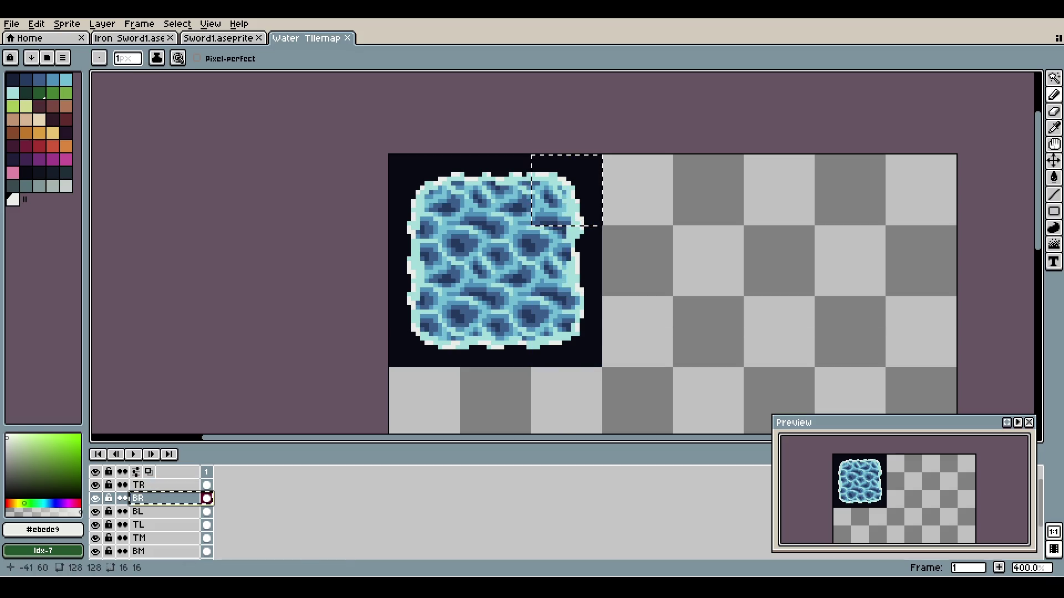
scroll(166, 511, down, 3)
scroll(150, 518, up, 2)
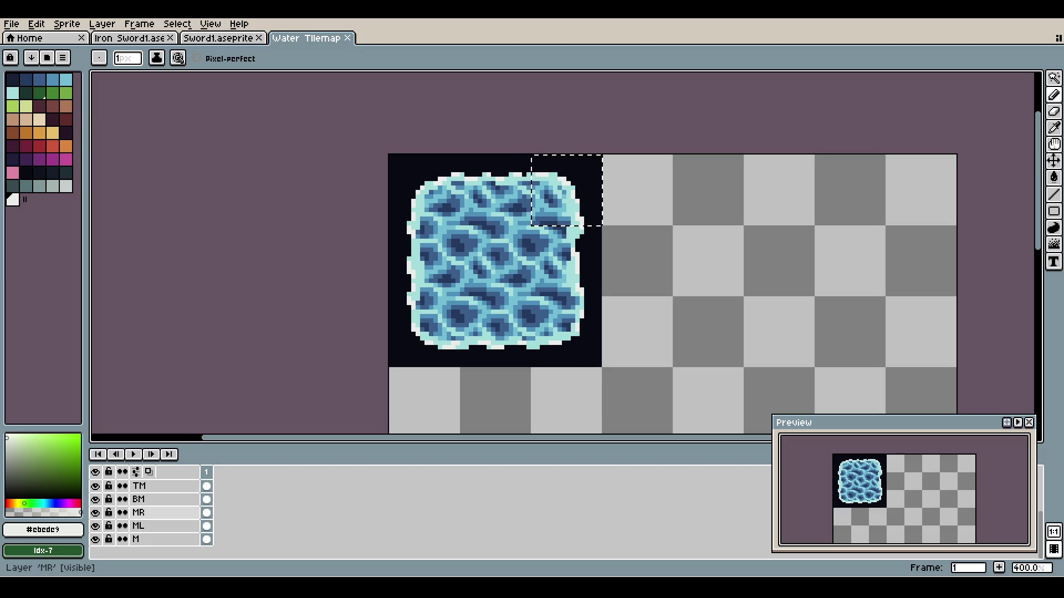
scroll(149, 515, up, 1)
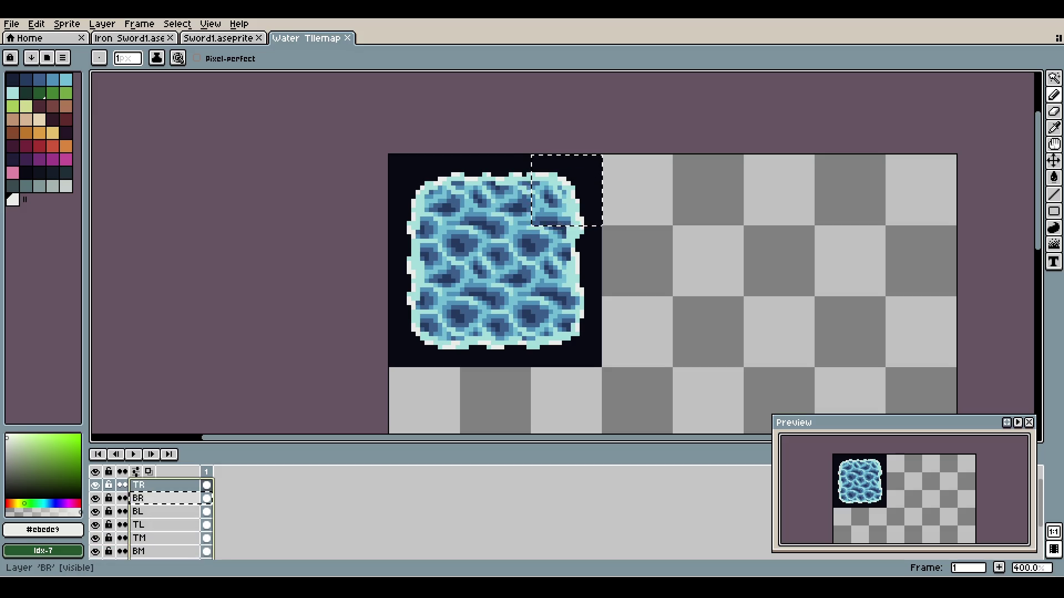
- Create a new layer group, Group 1, from the TR layer's menu
right_click(158, 486)
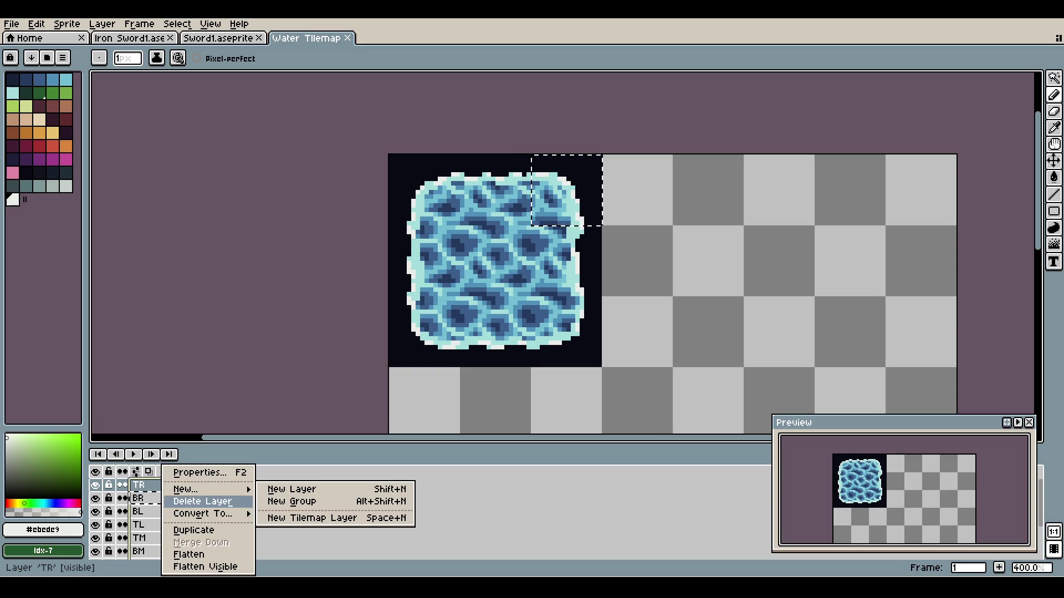
click(291, 501)
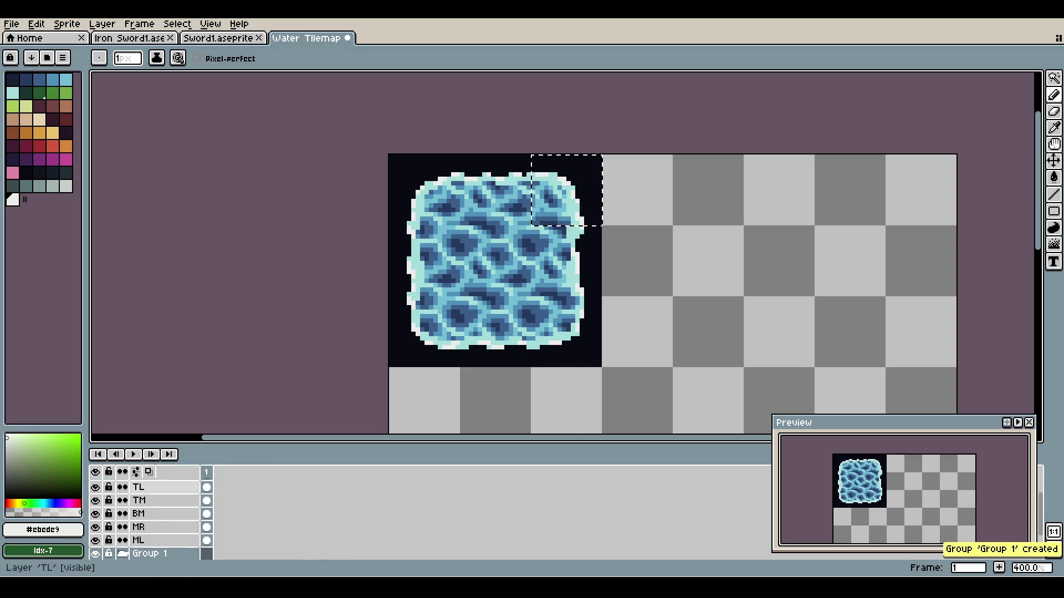
key(Up)
key(Up)
key(Up)
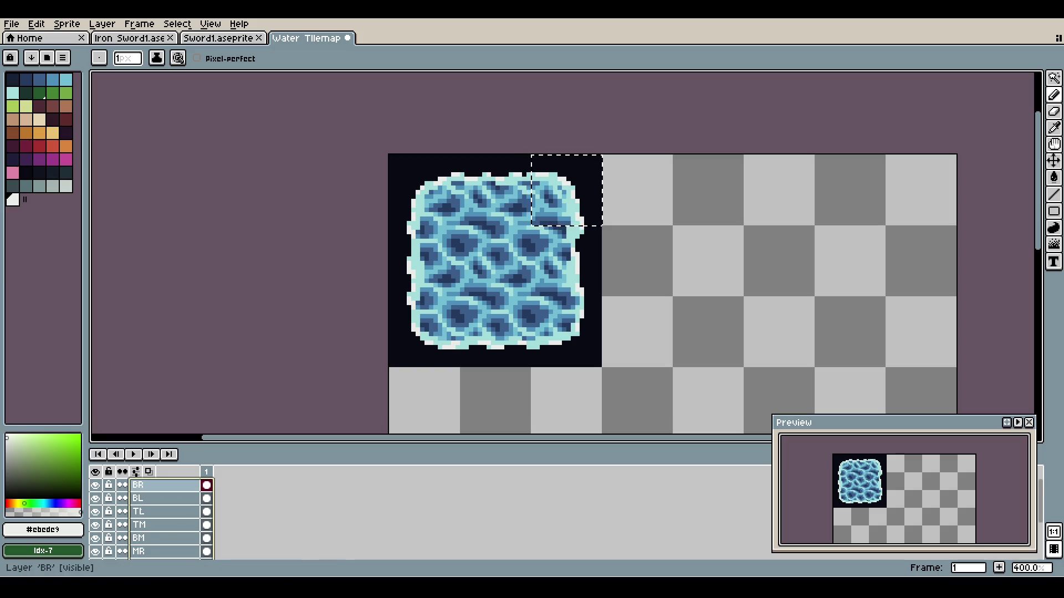
key(Down)
key(Down)
key(Down)
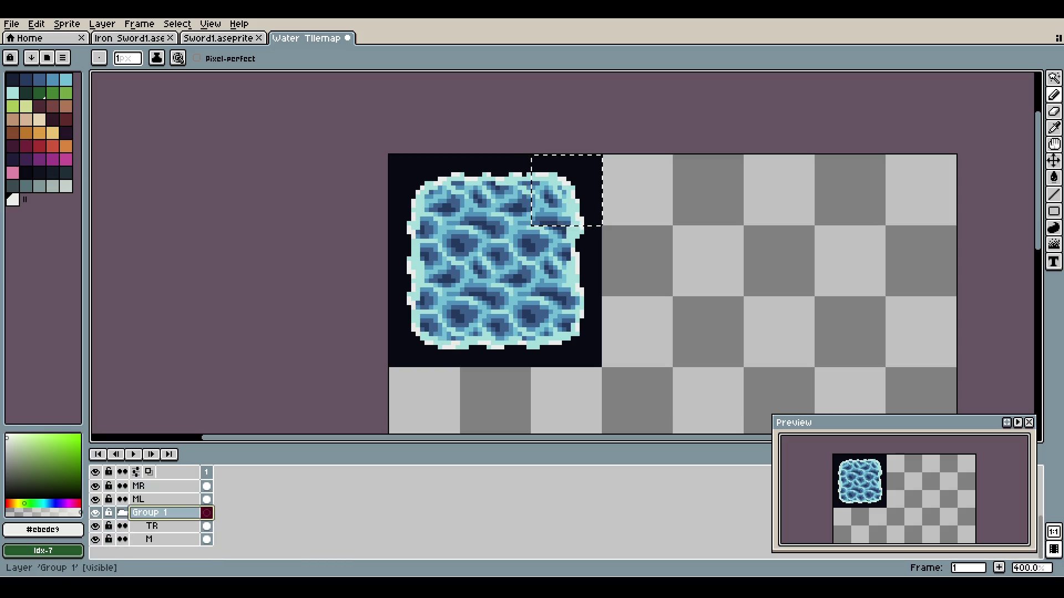
- Move the TR and M layers together into Group 1
shift+click(152, 525)
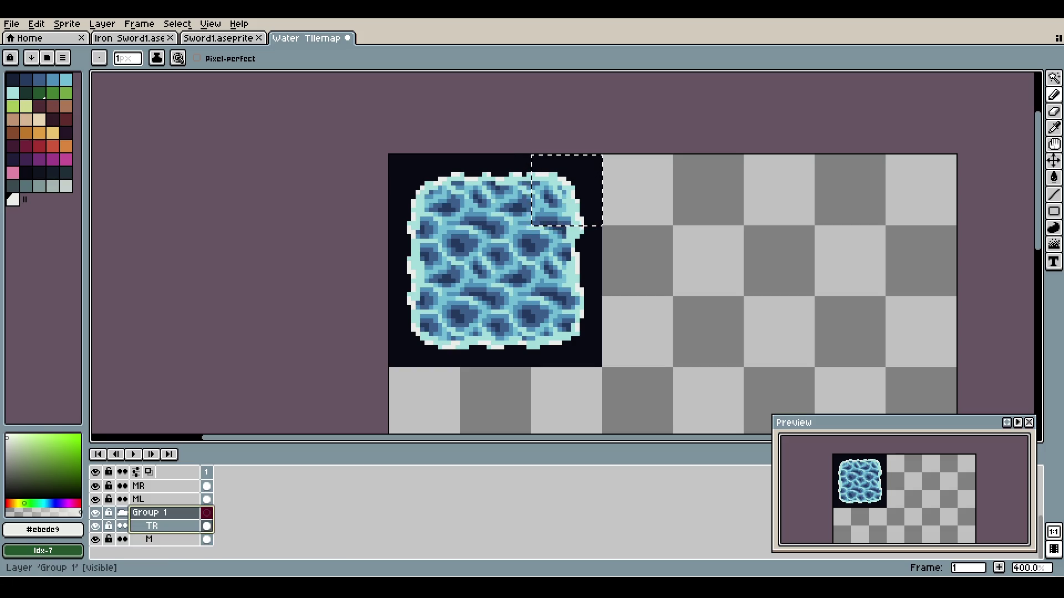
drag(153, 526, 149, 539)
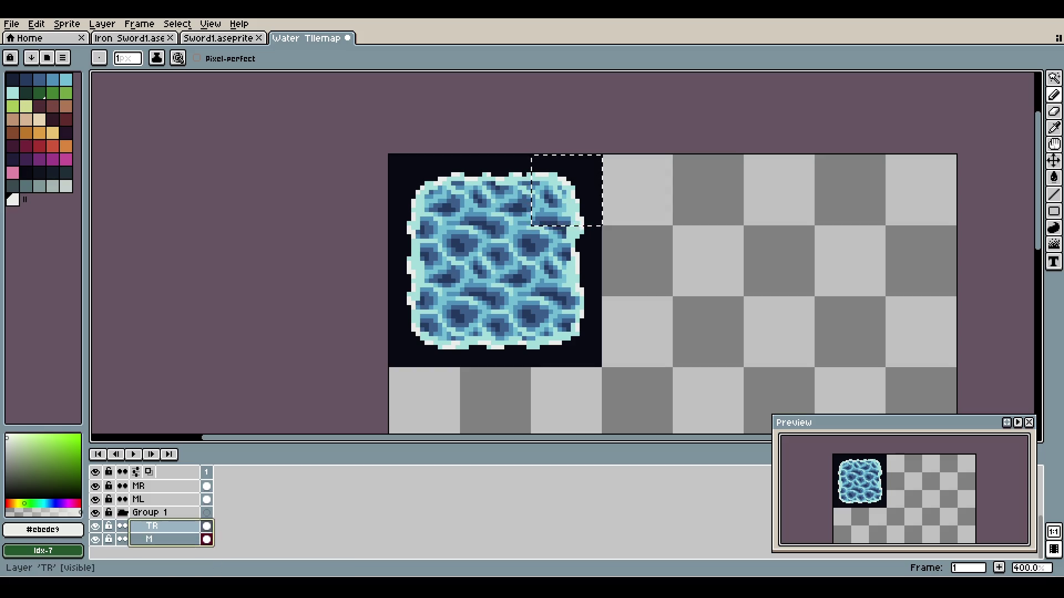
click(152, 526)
shift+click(148, 512)
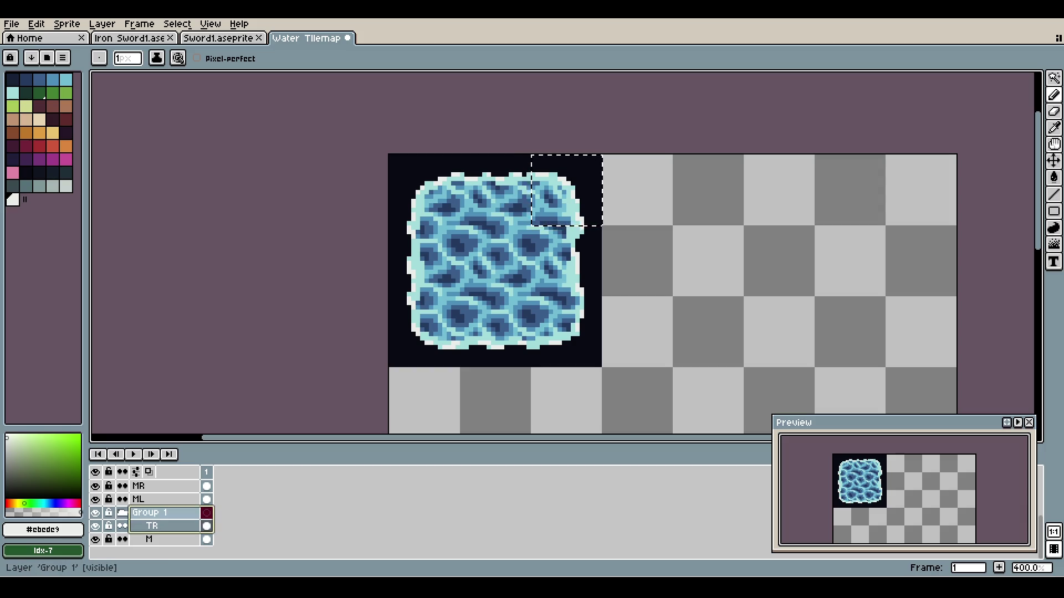
click(152, 526)
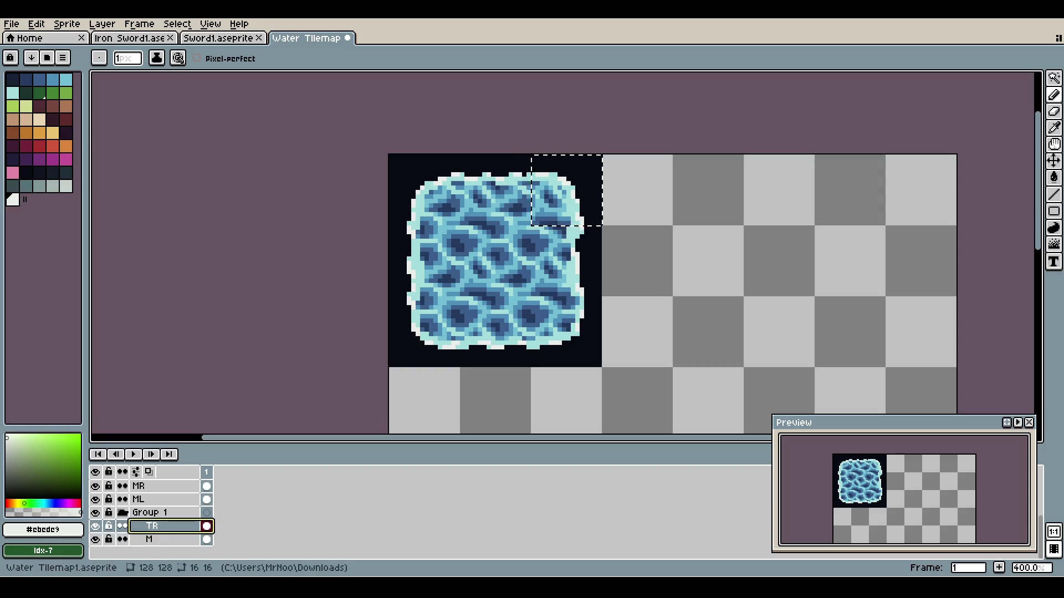
drag(153, 526, 153, 521)
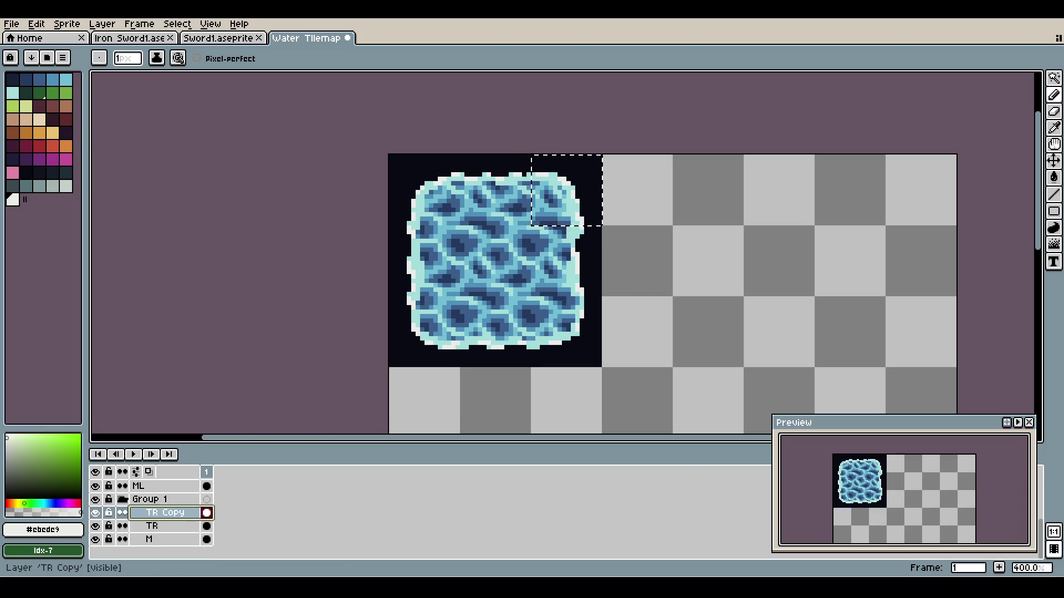
key(ctrl+z)
click(149, 539)
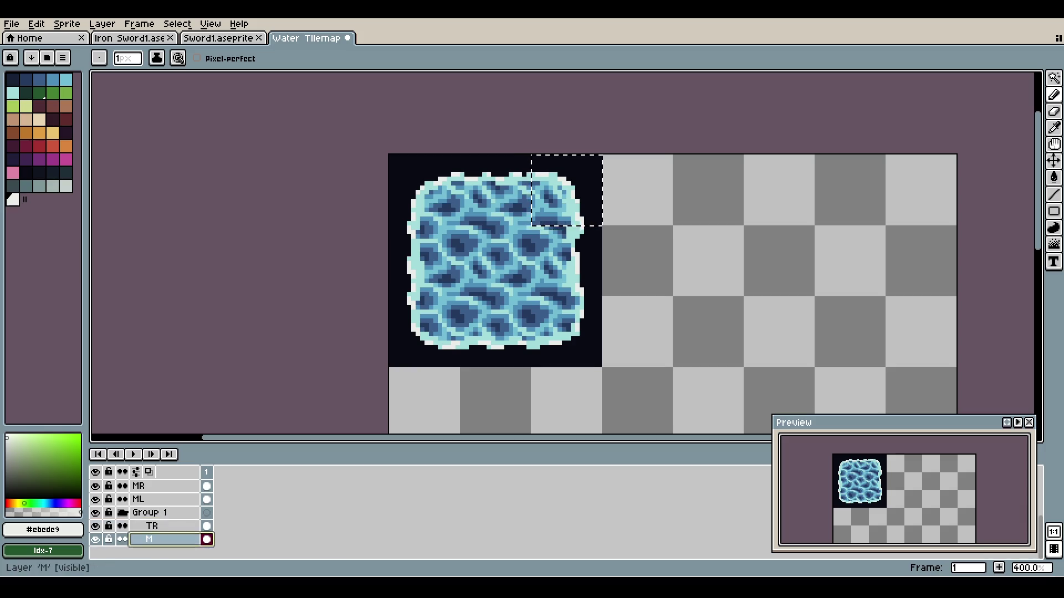
shift+click(152, 526)
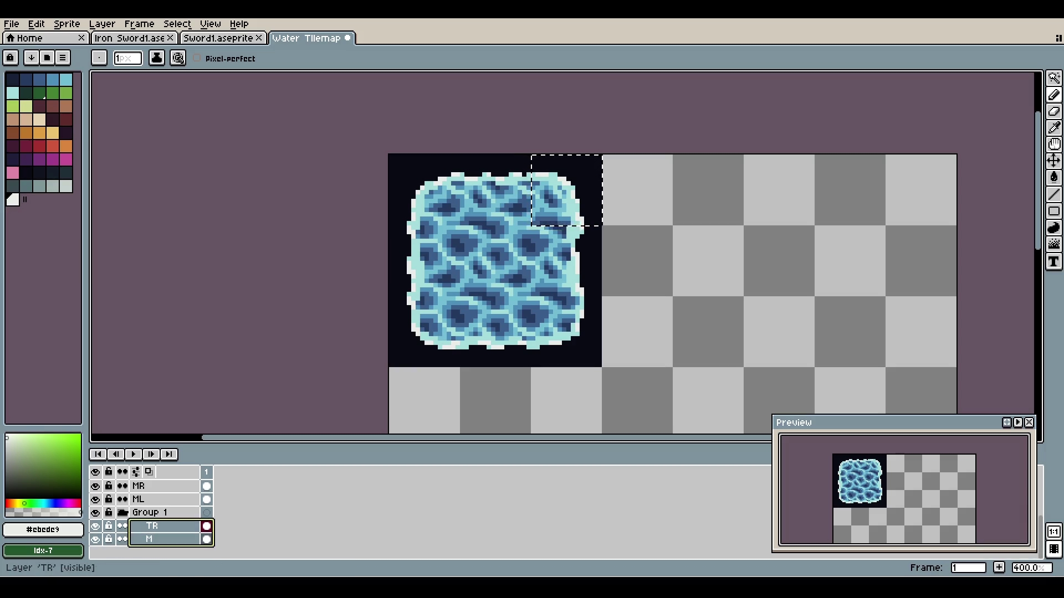
drag(152, 526, 129, 520)
- Collapse Group 1 and move copies of the BR and TM through ML piece layers above it
click(150, 512)
click(122, 512)
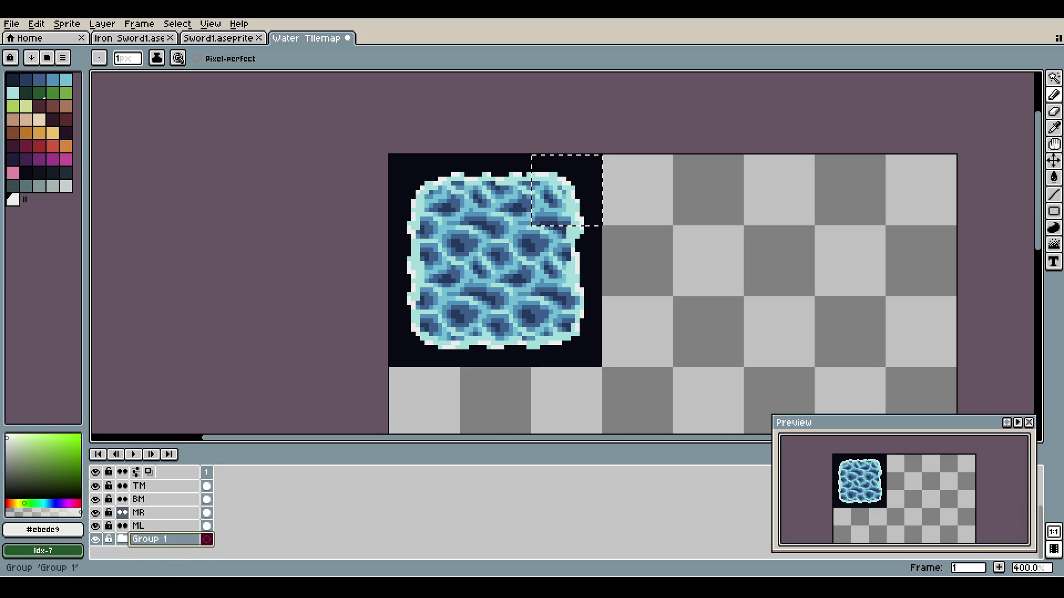
key(Up)
key(Up)
key(Up)
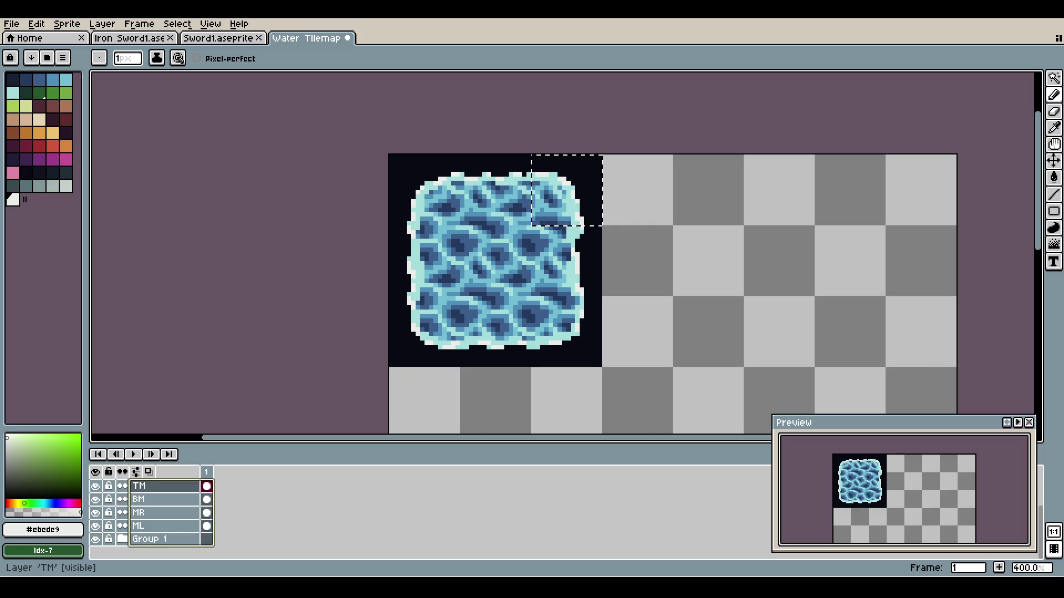
scroll(138, 526, down, 3)
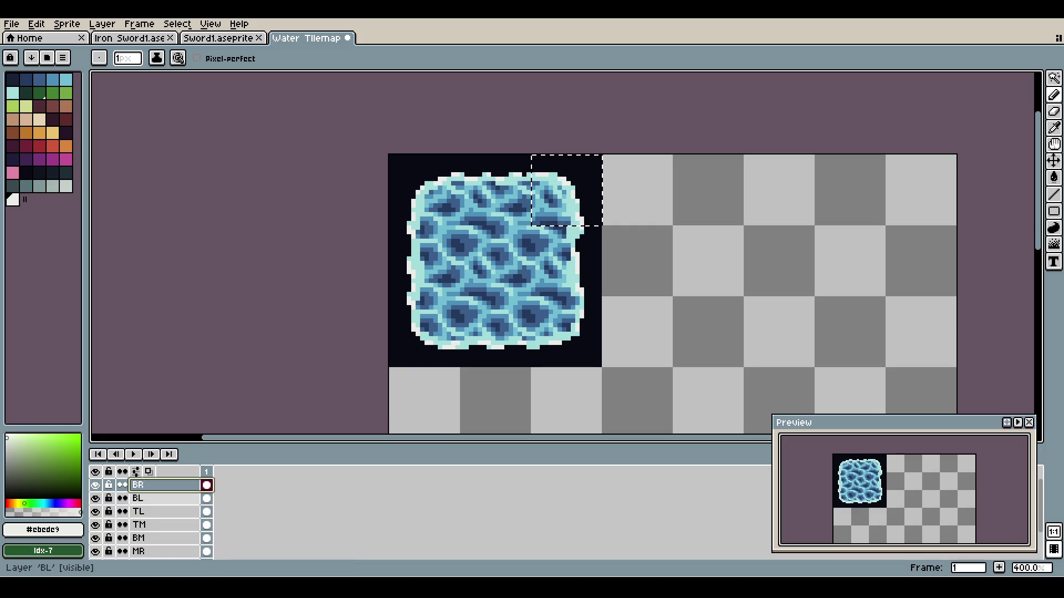
mouse_move(138, 525)
mouse_down()
mouse_move(138, 486)
mouse_move(130, 546)
mouse_move(130, 533)
mouse_up()
key(ctrl)
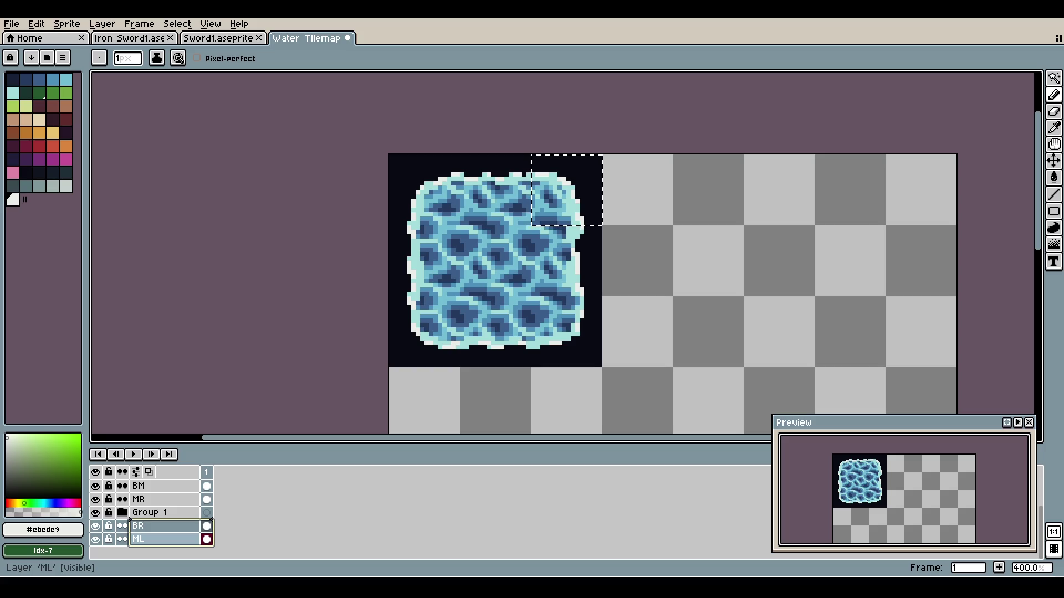
scroll(150, 515, up, 4)
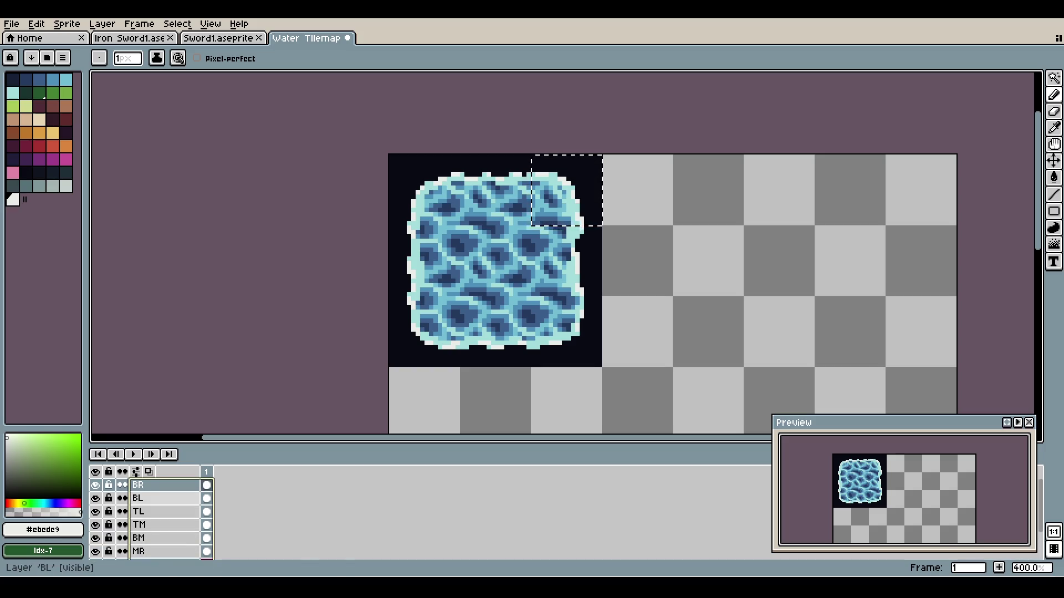
click(150, 485)
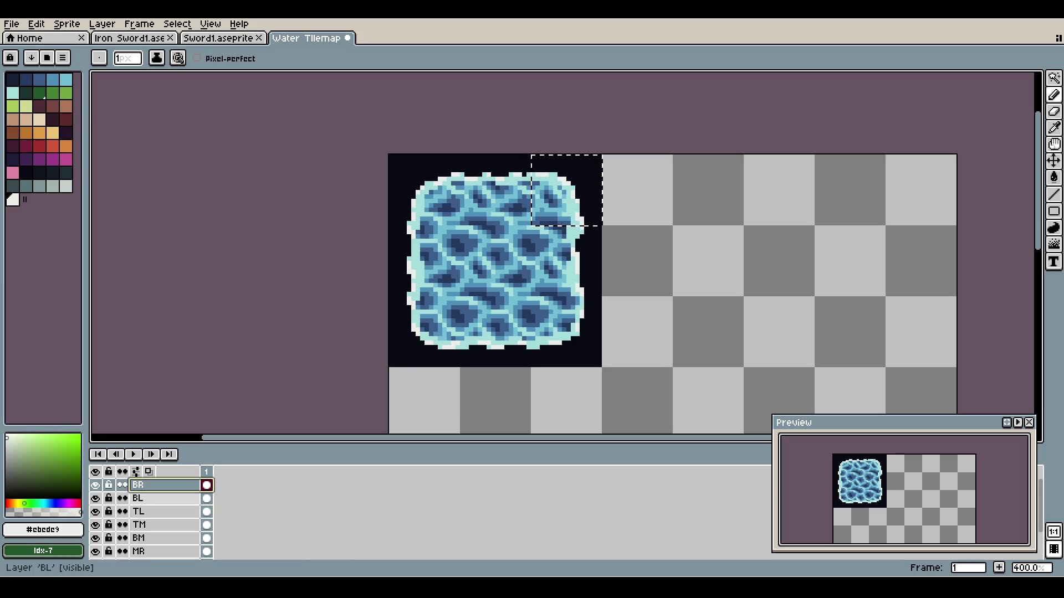
scroll(149, 515, down, 3)
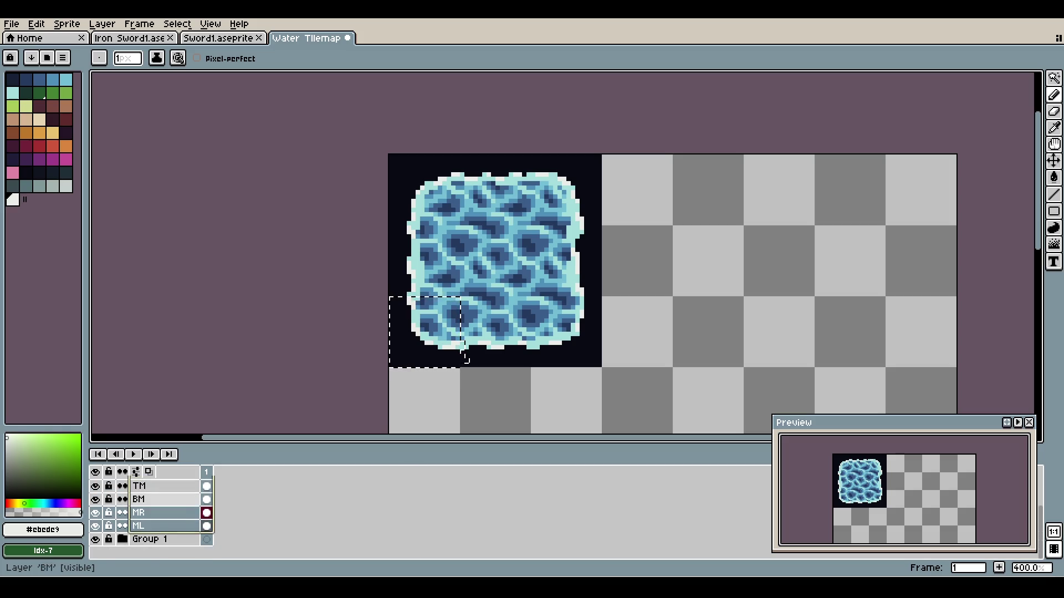
scroll(150, 512, up, 2)
click(149, 512)
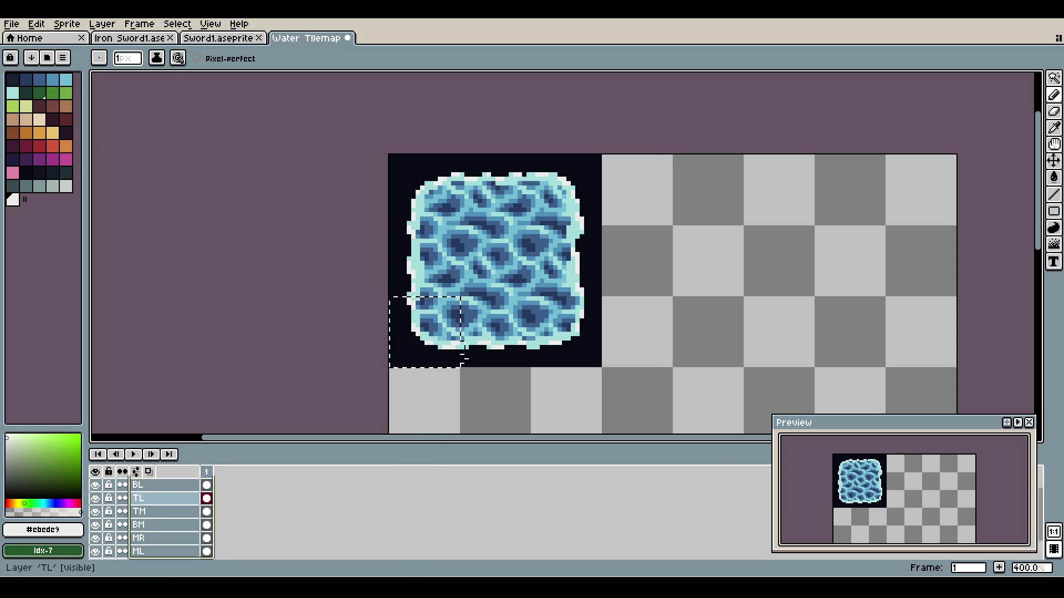
scroll(150, 515, down, 2)
drag(160, 525, 166, 536)
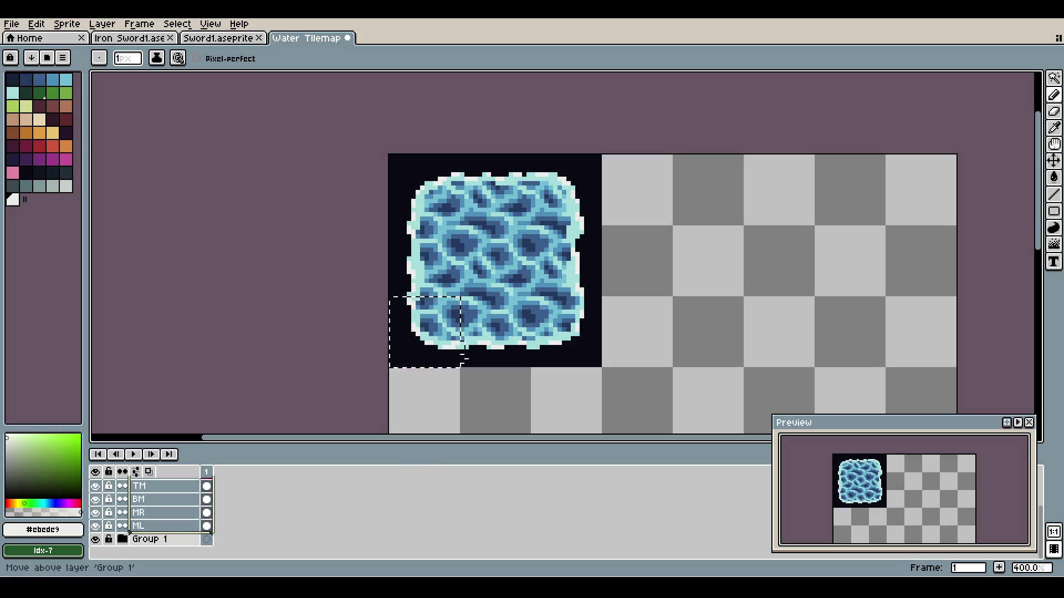
drag(166, 542, 167, 543)
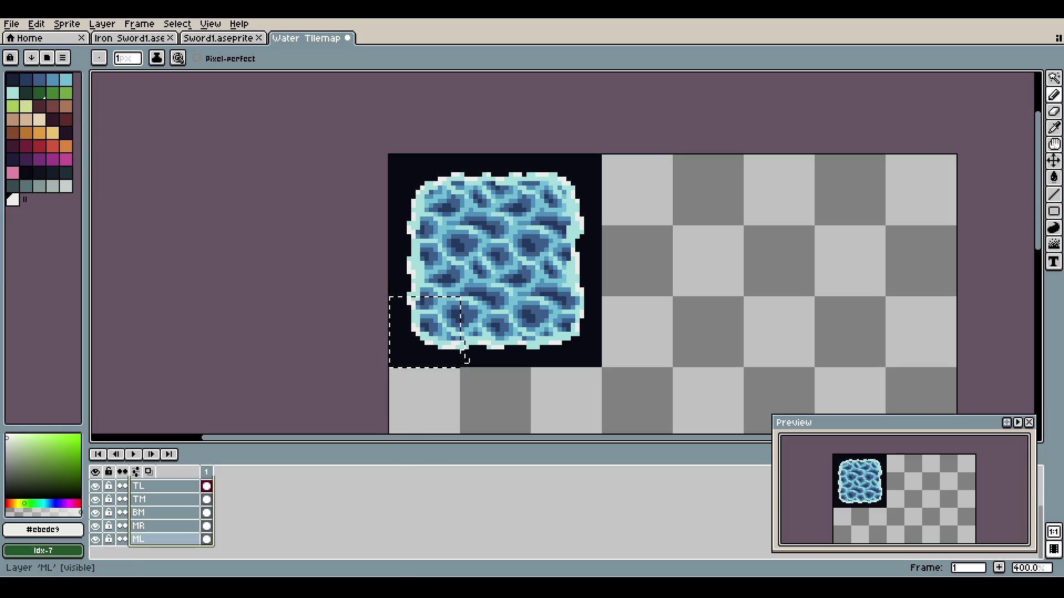
- Move the BR, BL, TL and remaining piece layers through MR into Group 1
scroll(166, 511, up, 2)
click(122, 485)
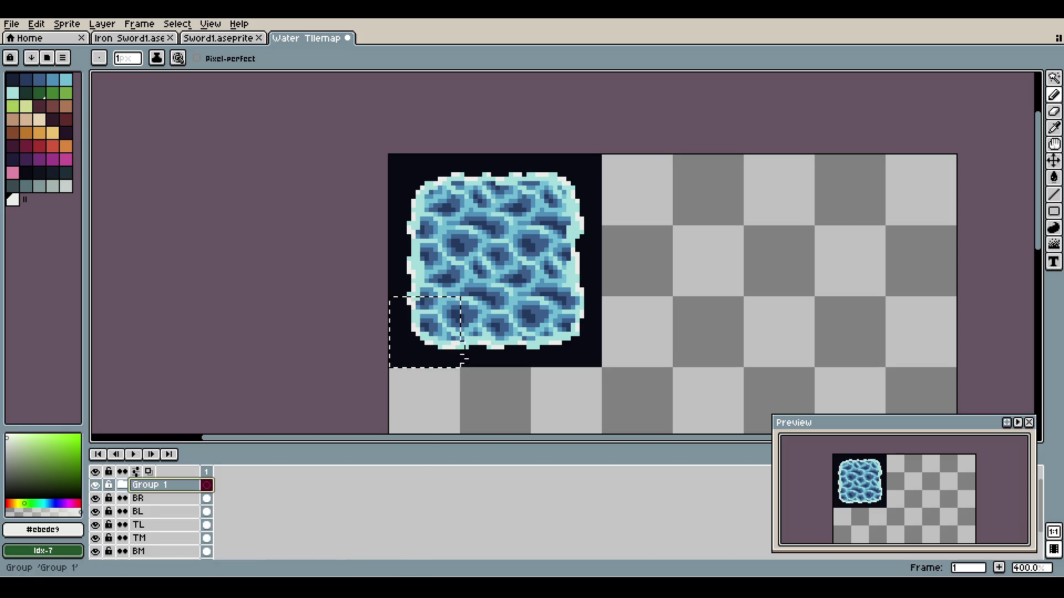
click(161, 485)
key(Down)
key(Down)
key(Down)
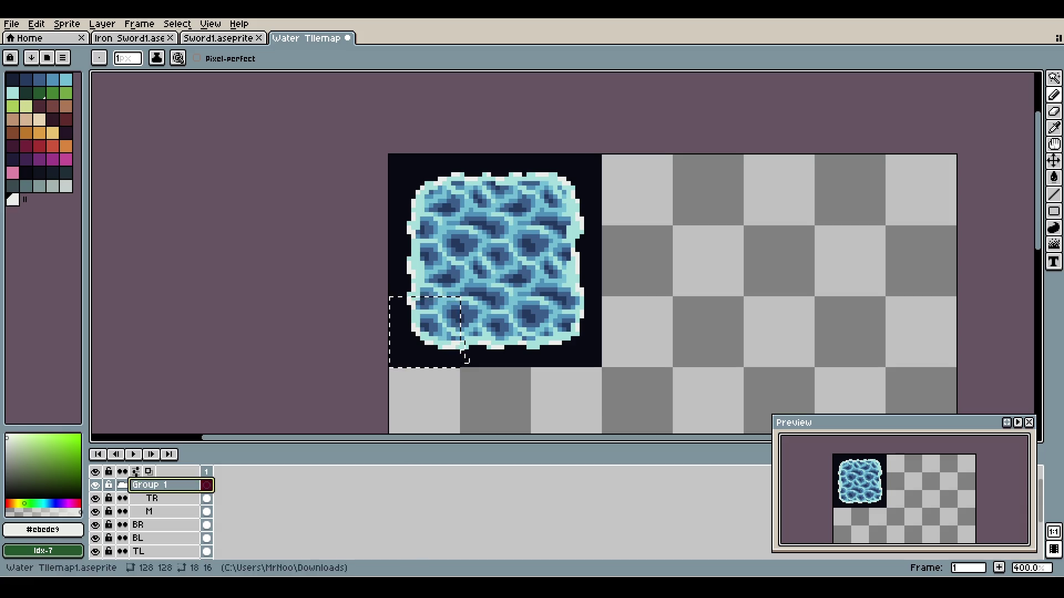
key(Up)
key(Up)
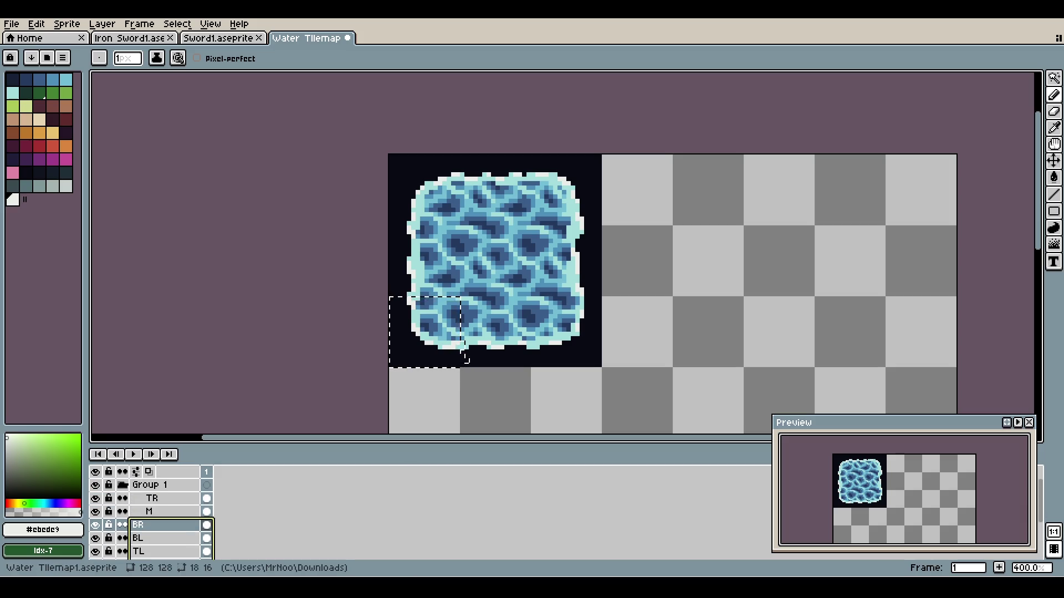
drag(161, 525, 161, 490)
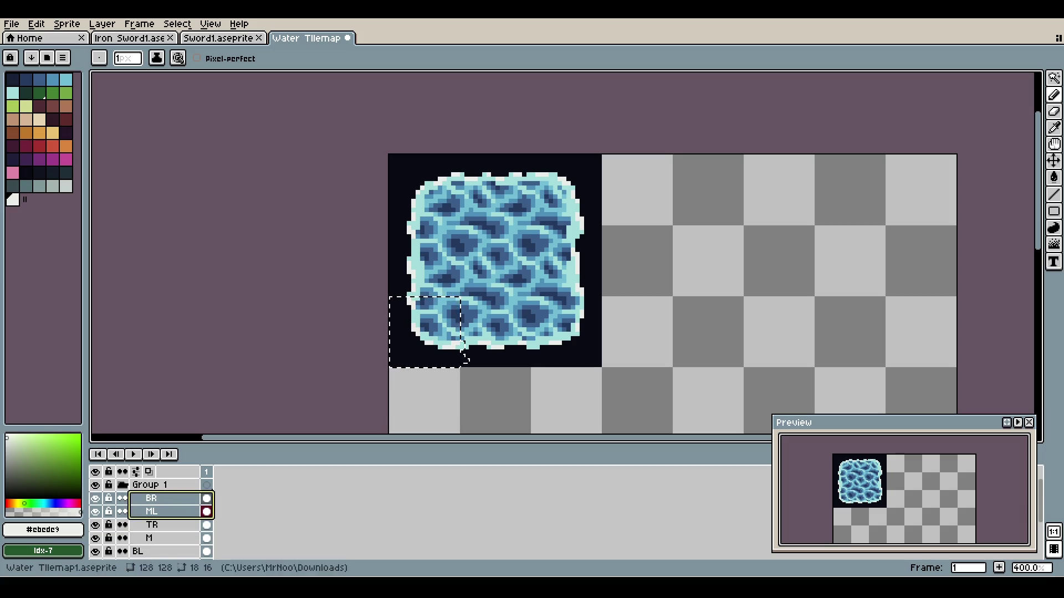
click(155, 485)
scroll(161, 516, down, 1)
click(161, 513)
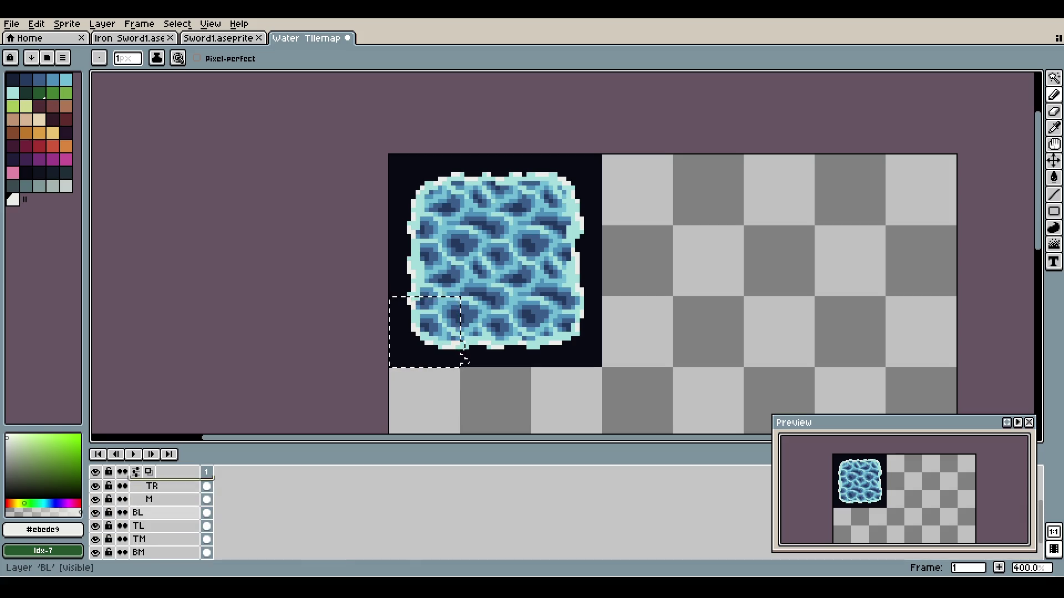
shift+click(161, 526)
scroll(161, 525, down, 1)
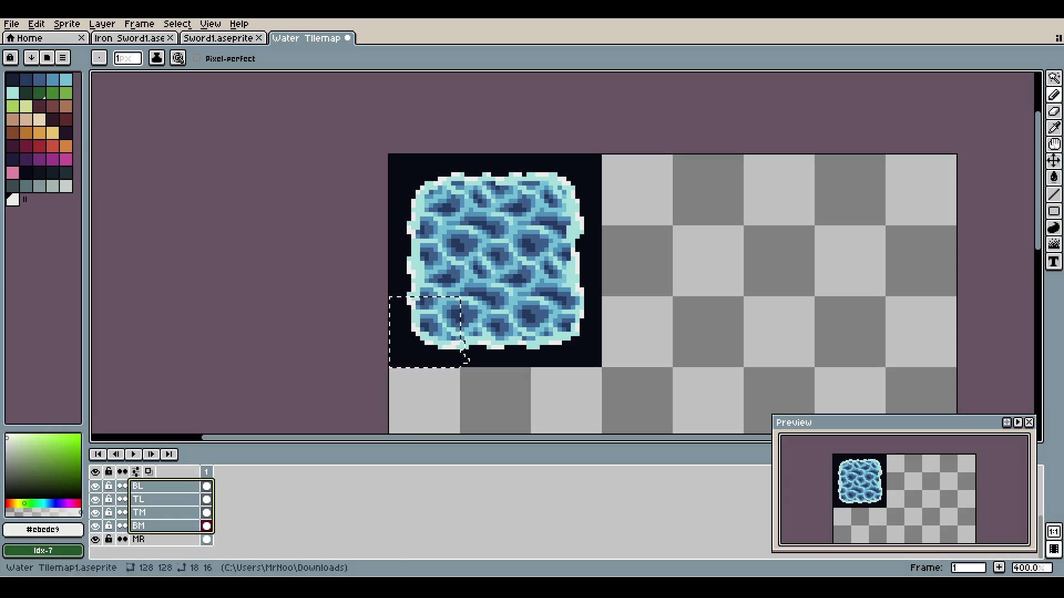
shift+click(160, 552)
mouse_move(161, 526)
mouse_down()
mouse_move(161, 487)
mouse_move(161, 535)
mouse_move(161, 519)
mouse_move(130, 491)
mouse_up()
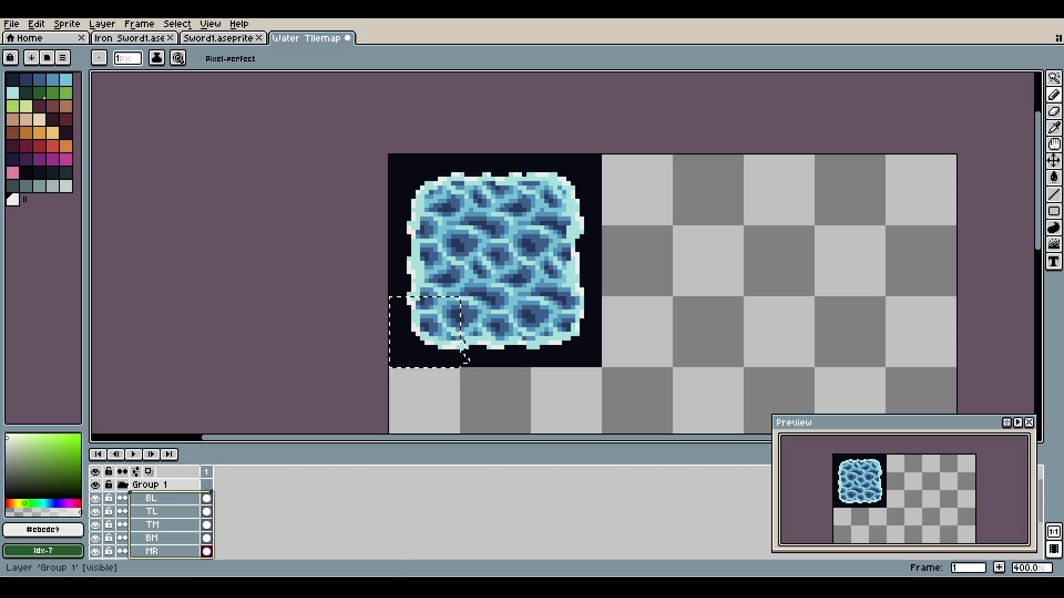
click(122, 485)
- Undo the stray layer paste and corner-piece move, restoring Group 1 with its corner layers
click(123, 485)
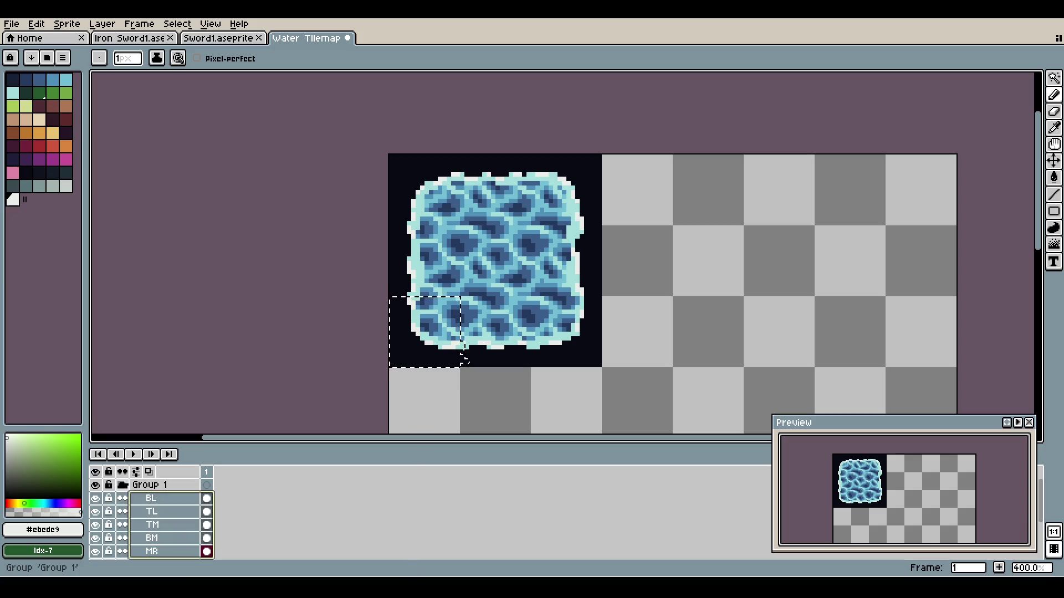
click(151, 512)
click(151, 498)
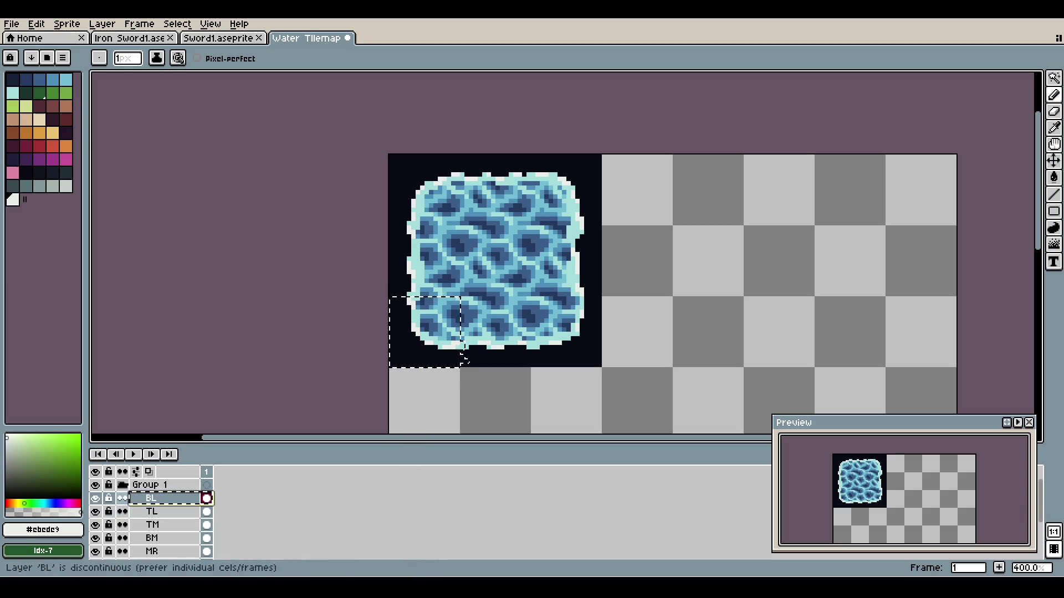
click(122, 485)
click(122, 485)
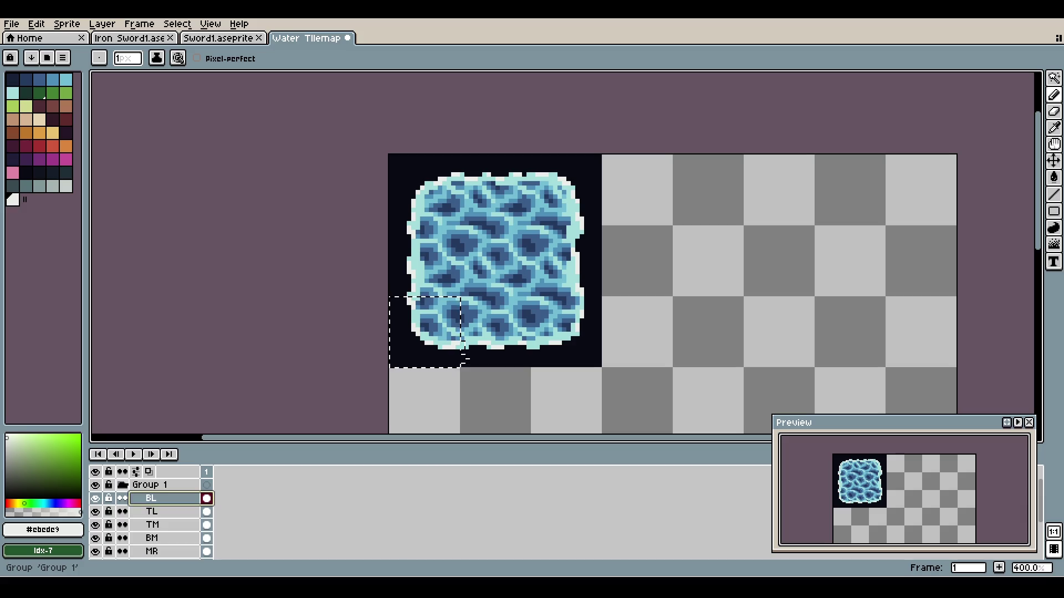
key(ctrl+z)
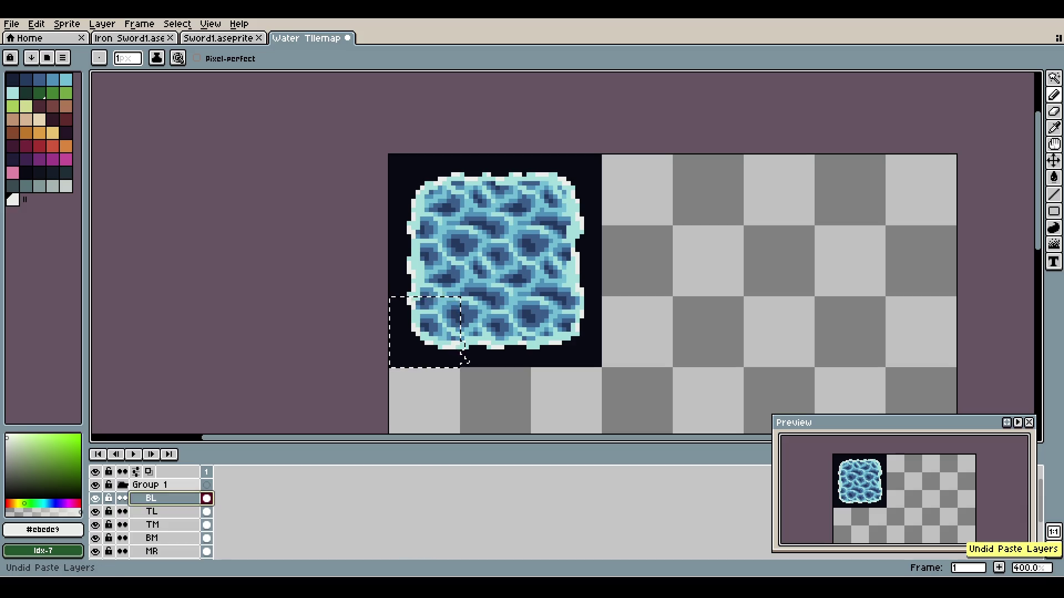
key(ctrl+z)
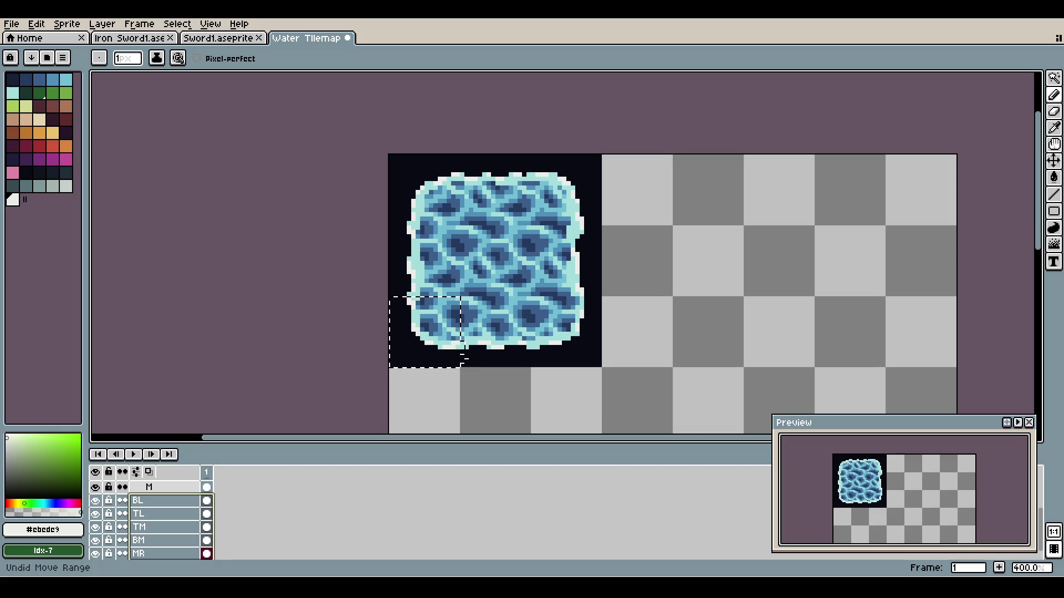
key(ctrl+y)
key(ctrl+y)
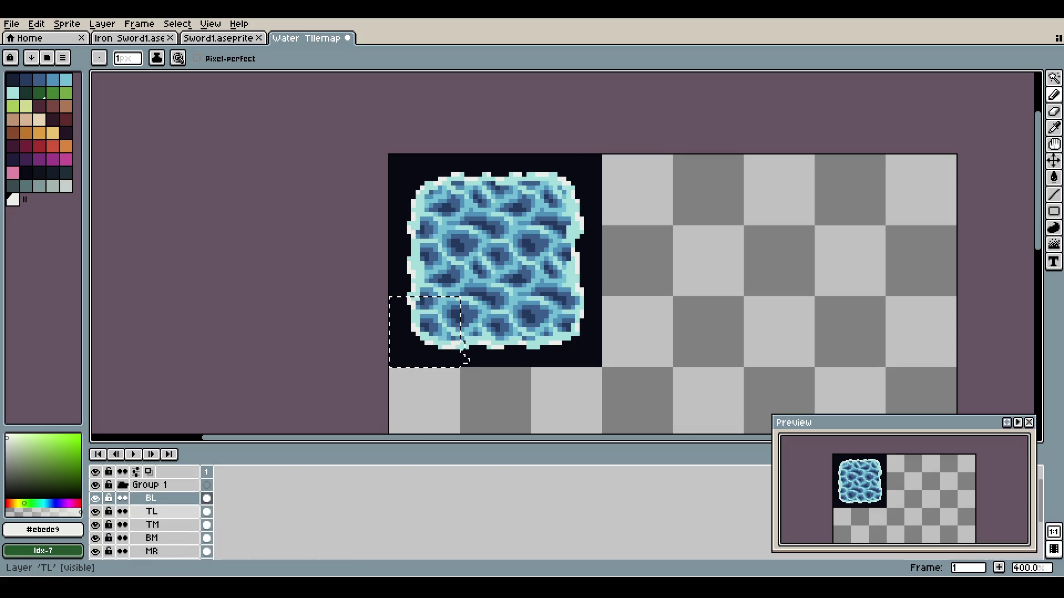
key(ctrl)
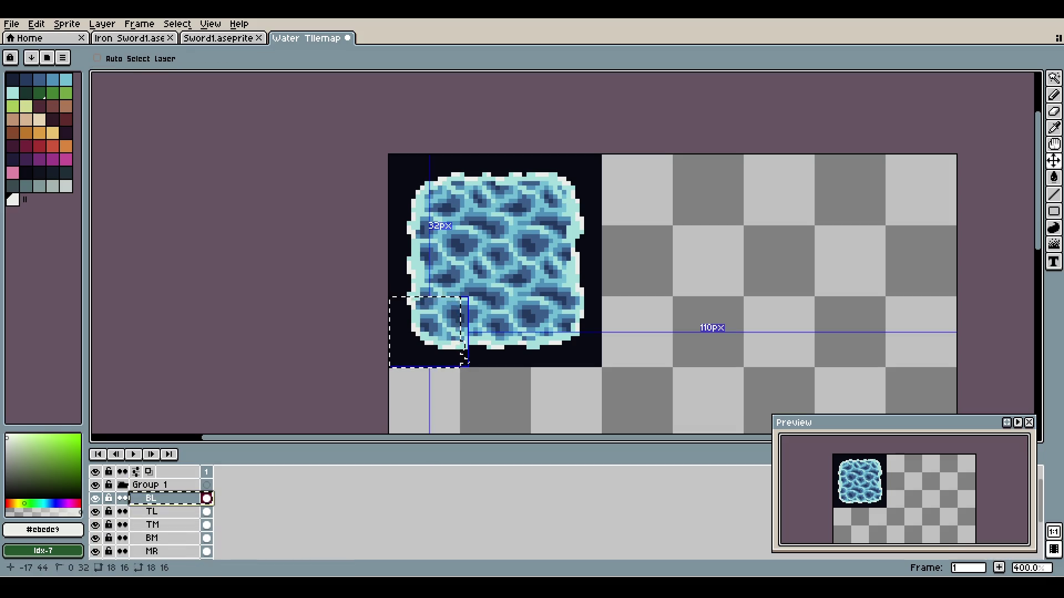
key(ctrl+z)
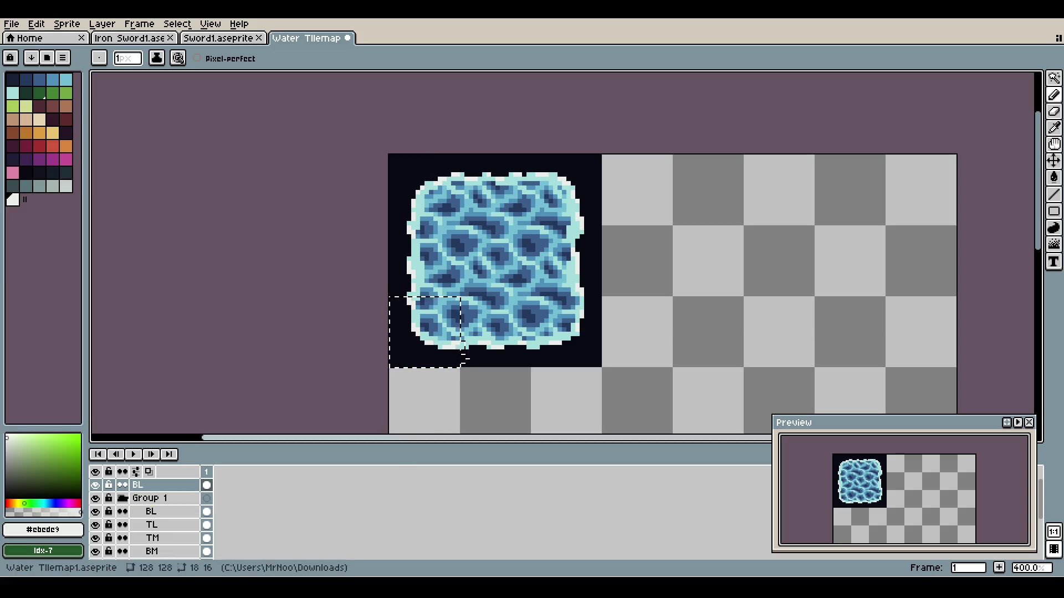
key(ctrl)
mouse_move(464, 359)
mouse_down()
mouse_move(617, 342)
mouse_move(819, 288)
mouse_up()
key(ctrl+z)
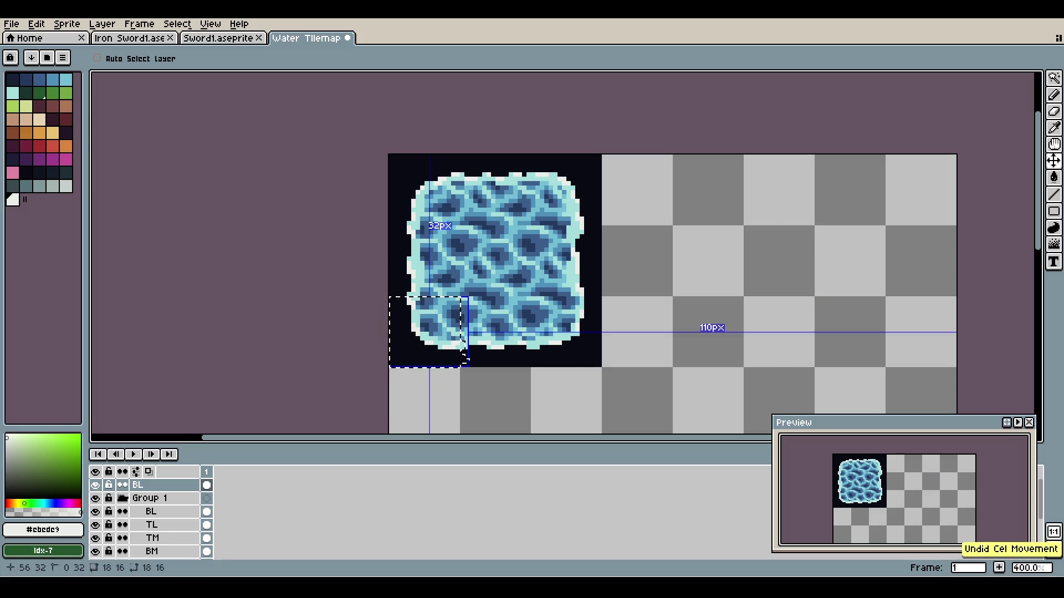
key(ctrl+z)
key(ctrl+z)
key(ctrl+z)
key(ctrl+z)
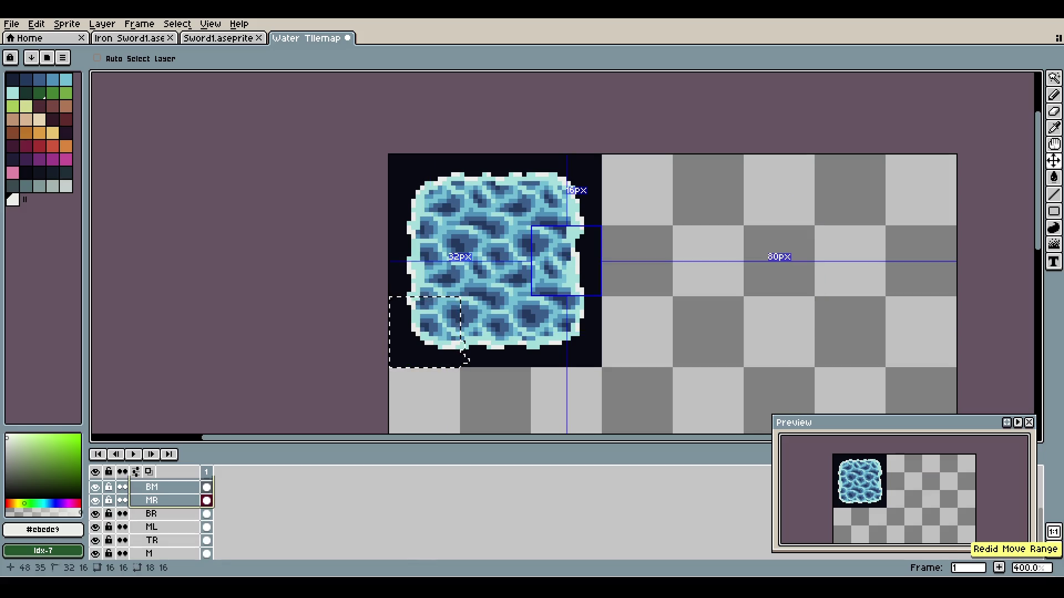
key(ctrl+y)
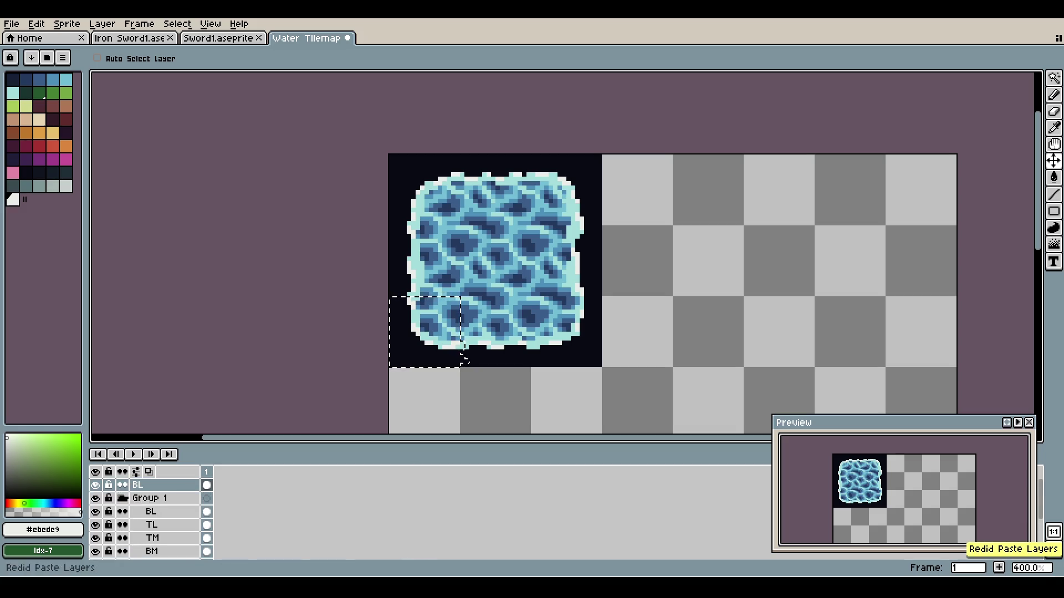
key(ctrl+y)
key(ctrl+z)
key(ctrl+z)
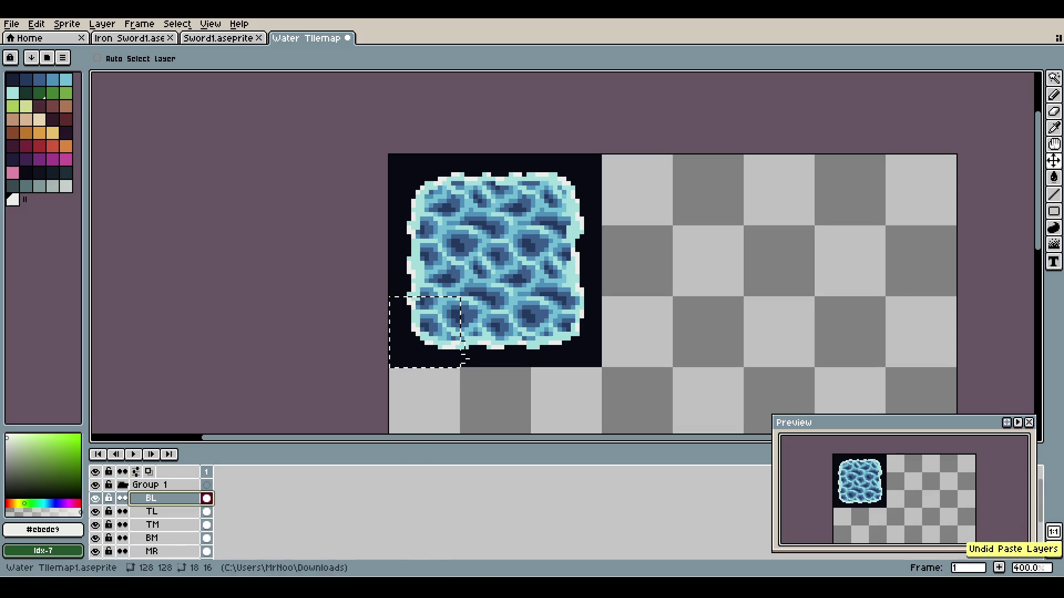
key(ctrl+y)
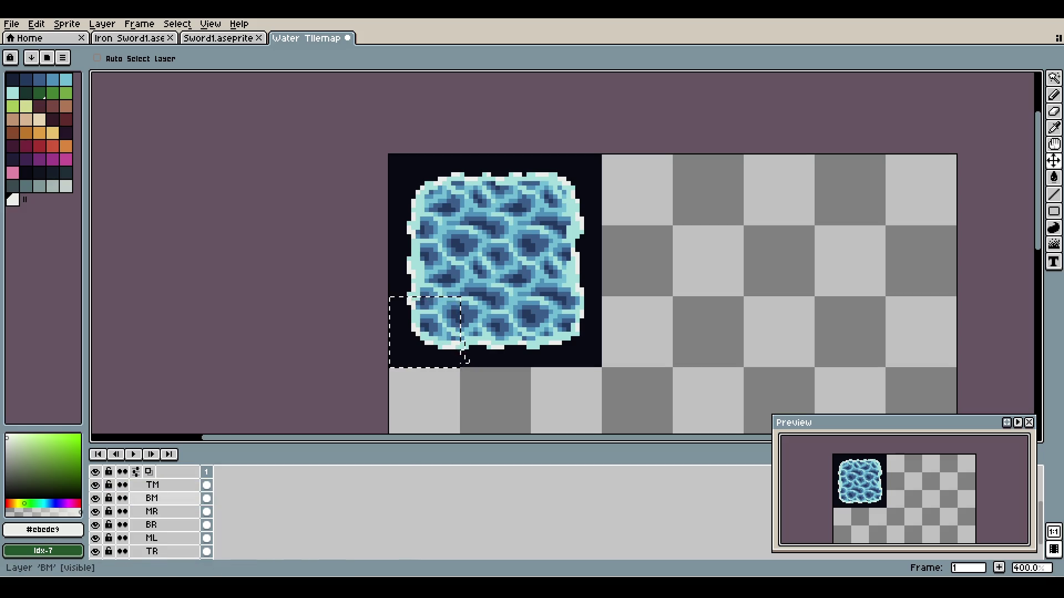
key(ctrl+y)
key(ctrl+z)
key(ctrl+z)
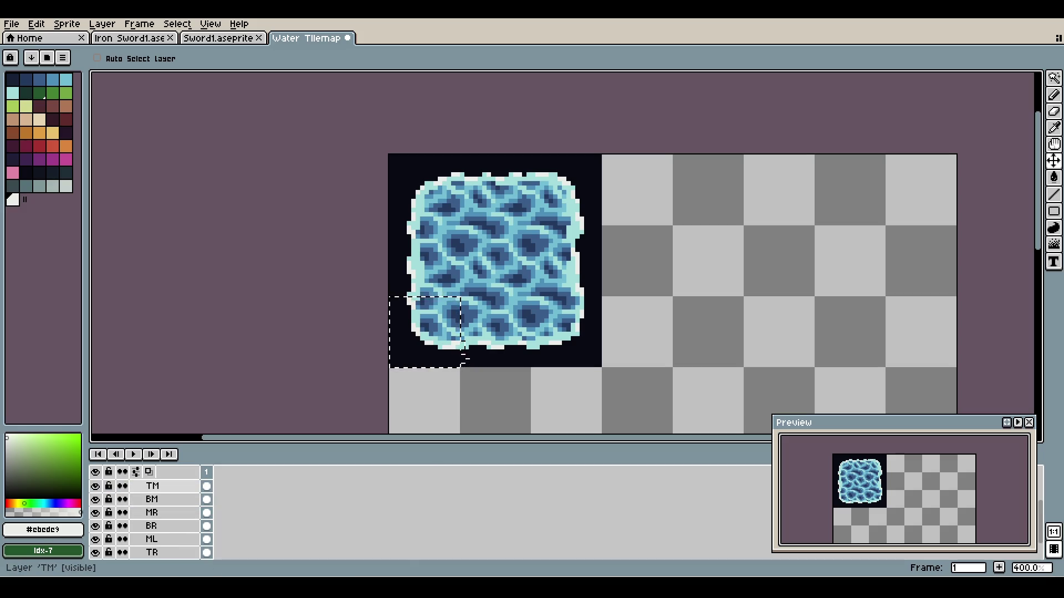
- Select the big tile's 16×16 bottom-left corner with the Rectangular Marquee and shift it right
scroll(463, 343, up, 5)
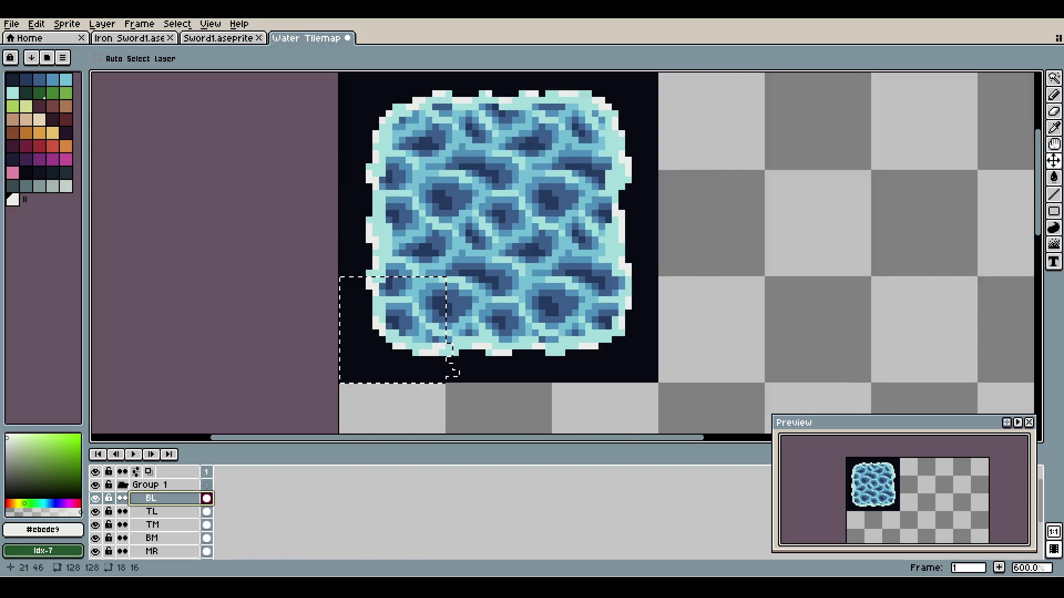
key(b)
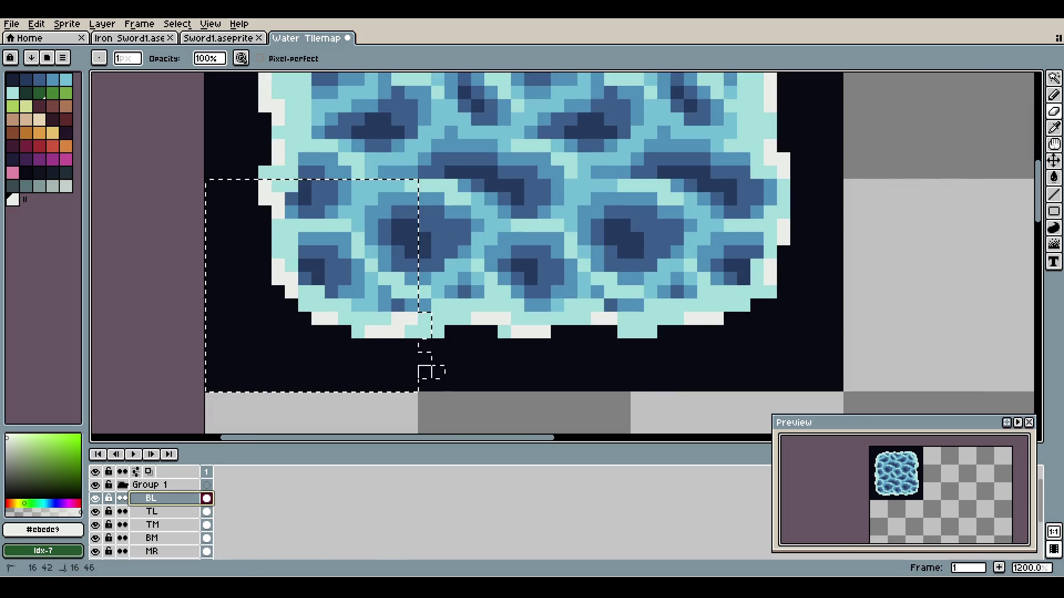
key(ctrl+z)
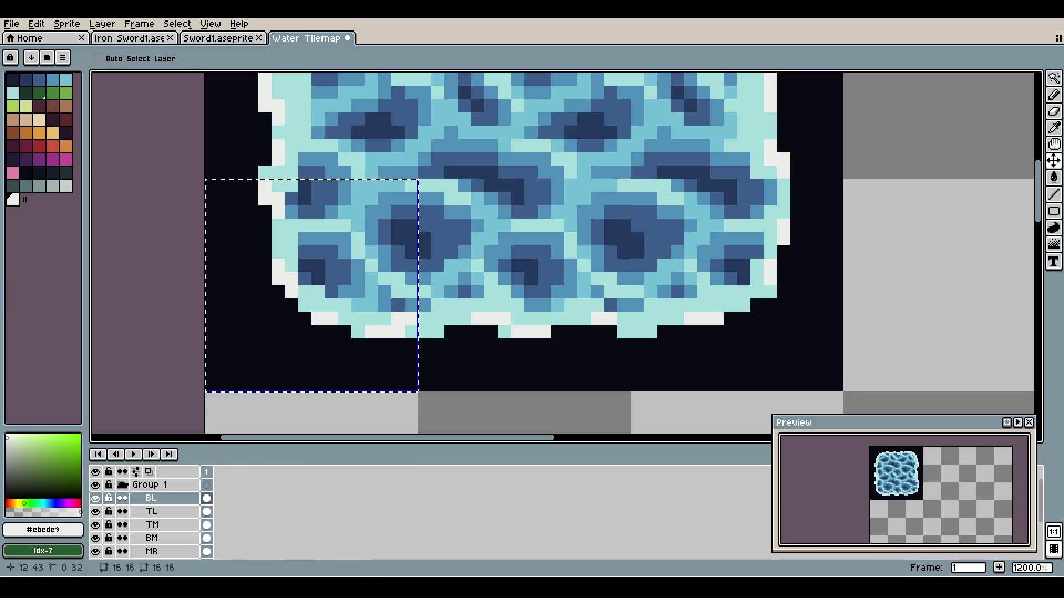
key(m)
scroll(408, 284, down, 6)
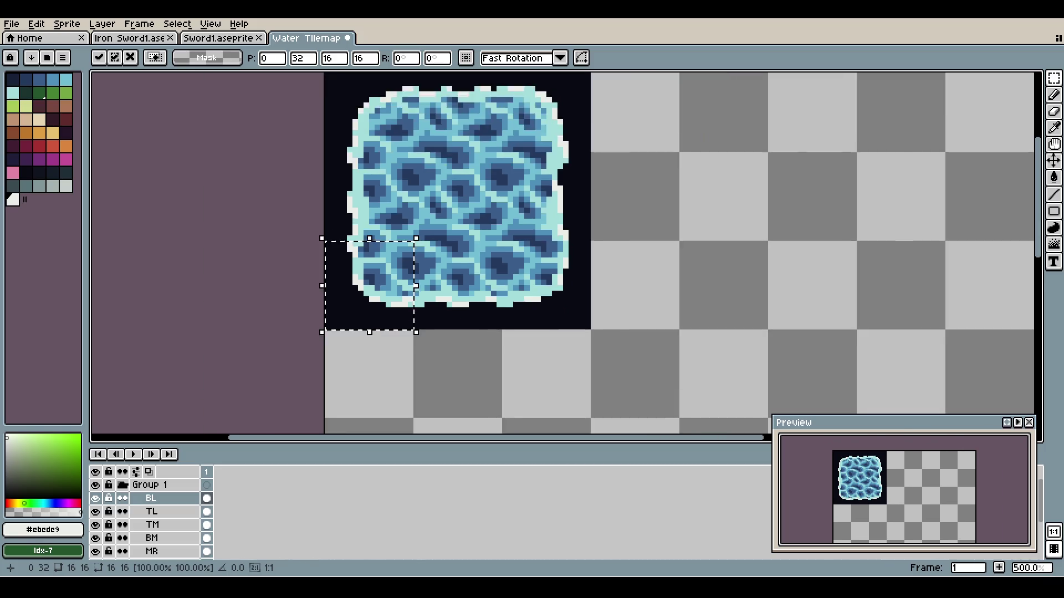
key(v)
drag(388, 284, 467, 287)
- Place copies of the corner selection at 80,32 and 96,48 right of the big tile
key(ctrl+z)
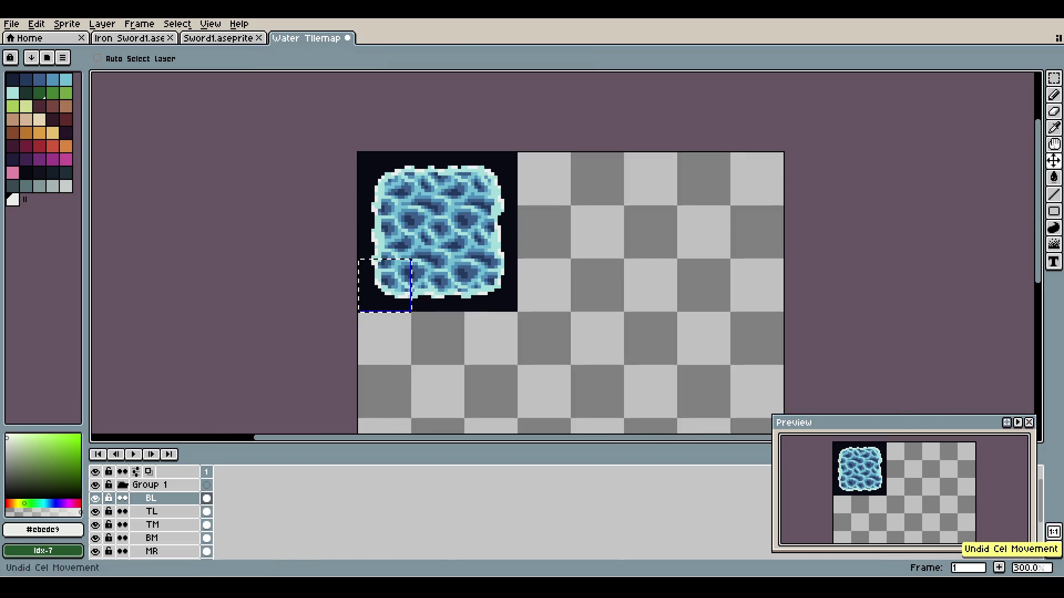
key(m)
drag(400, 294, 612, 294)
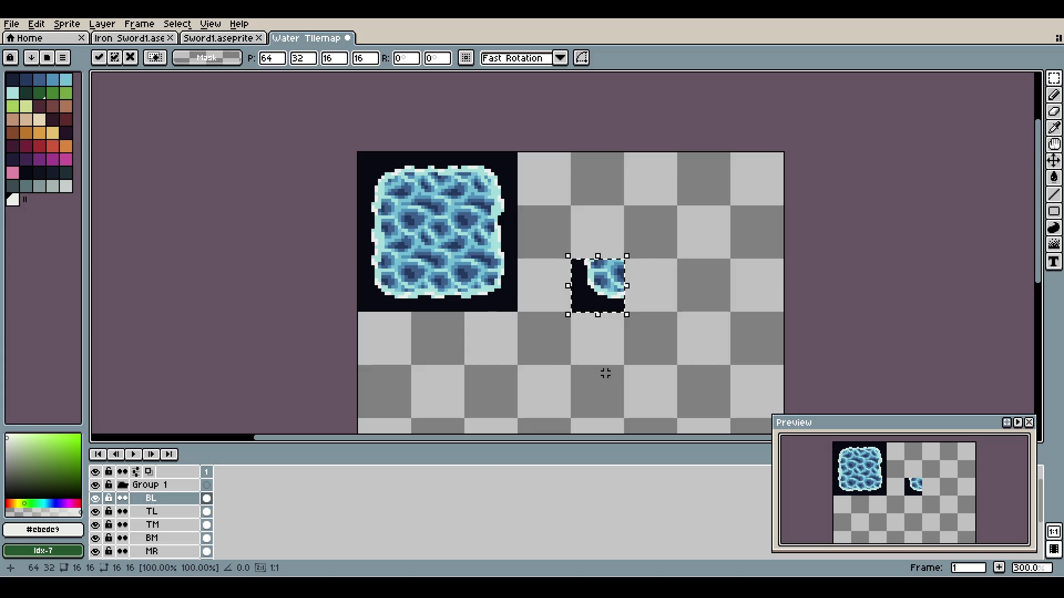
drag(597, 285, 650, 286)
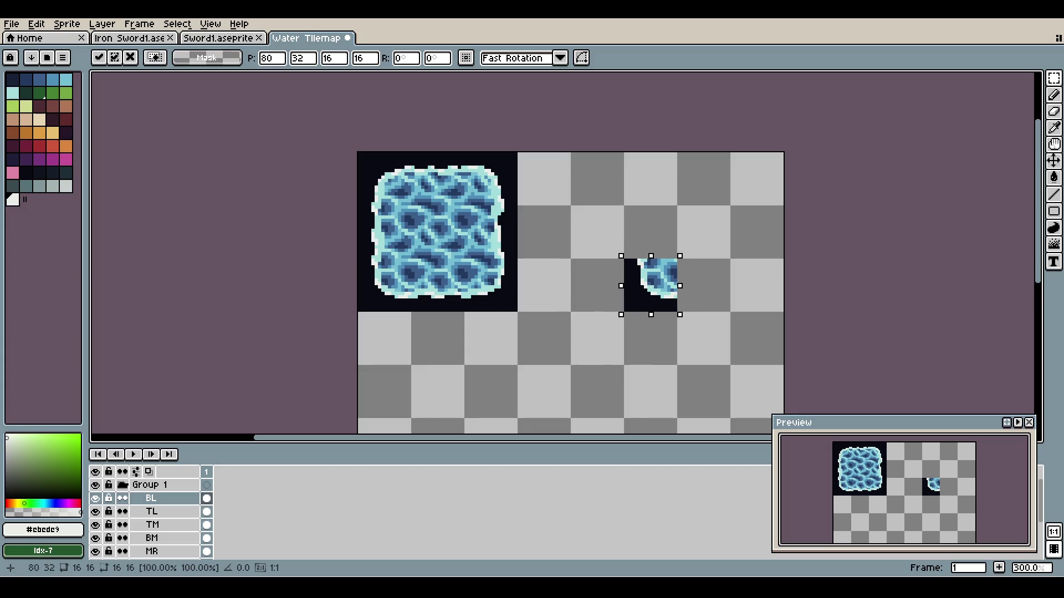
key(ctrl+v)
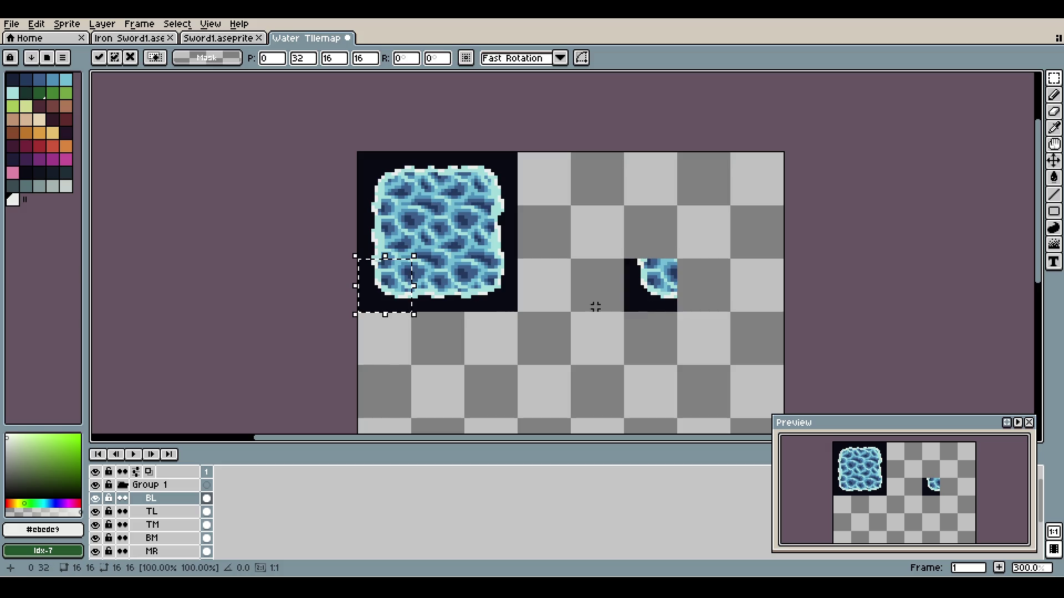
mouse_move(384, 285)
mouse_down()
mouse_move(710, 331)
mouse_move(700, 335)
mouse_up()
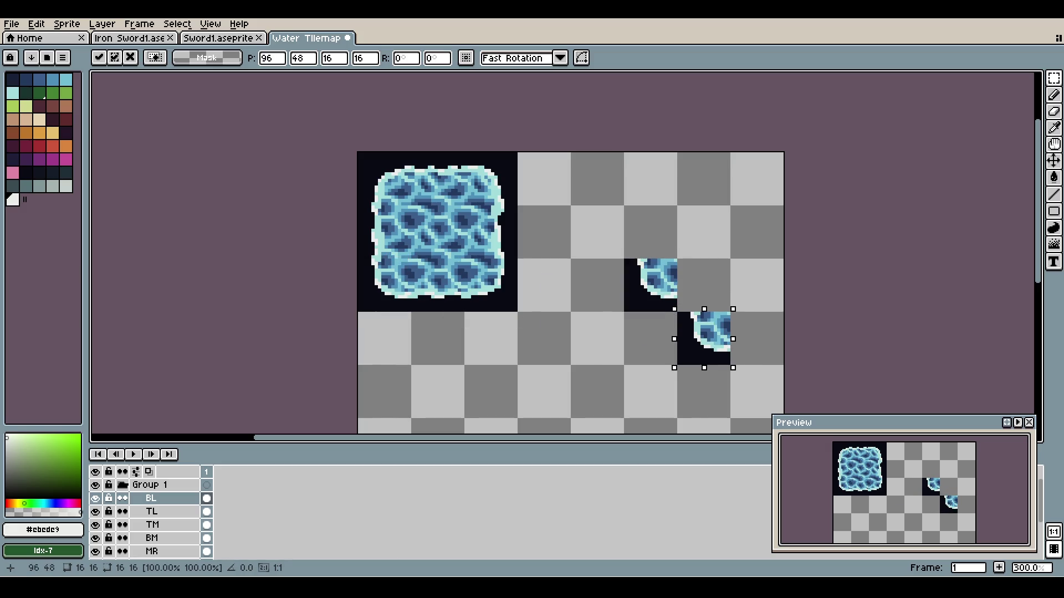
- Move layer M to the top and paste a plain centre-water square at 96,32
scroll(150, 515, down, 3)
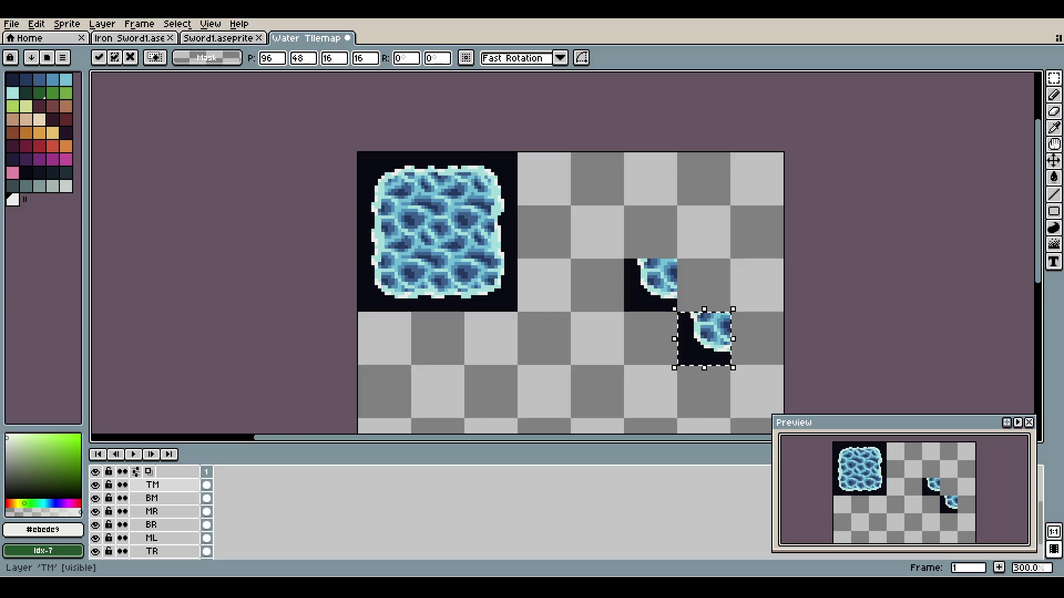
click(150, 552)
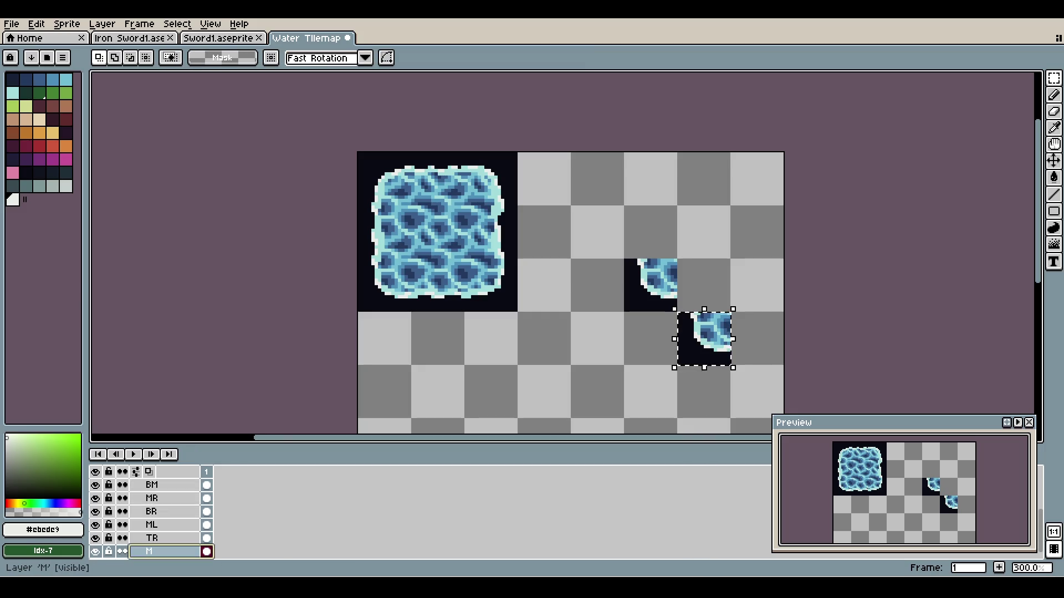
click(152, 538)
key(ctrl+z)
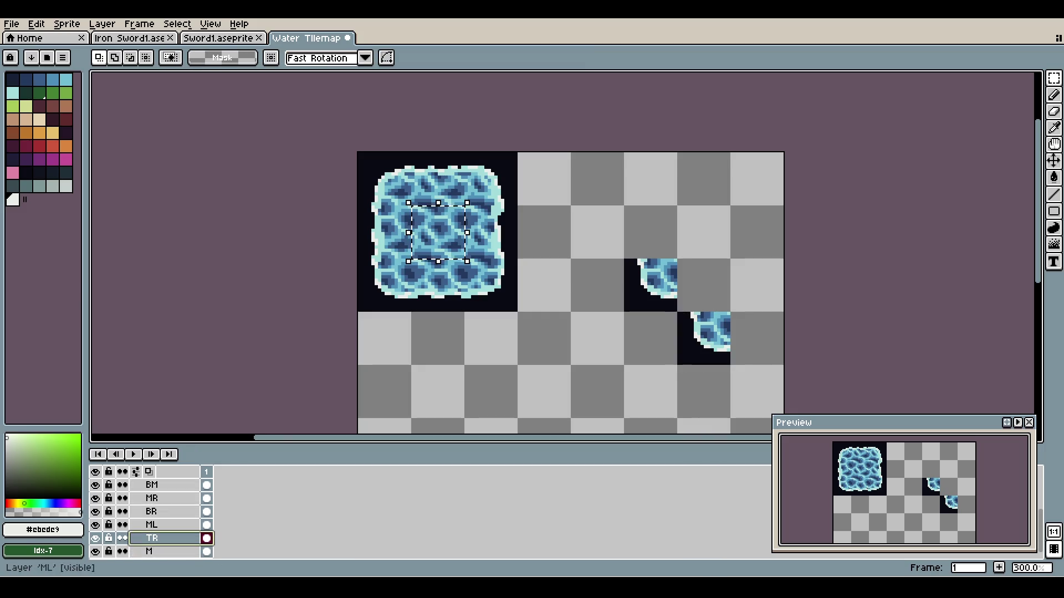
key(ctrl+z)
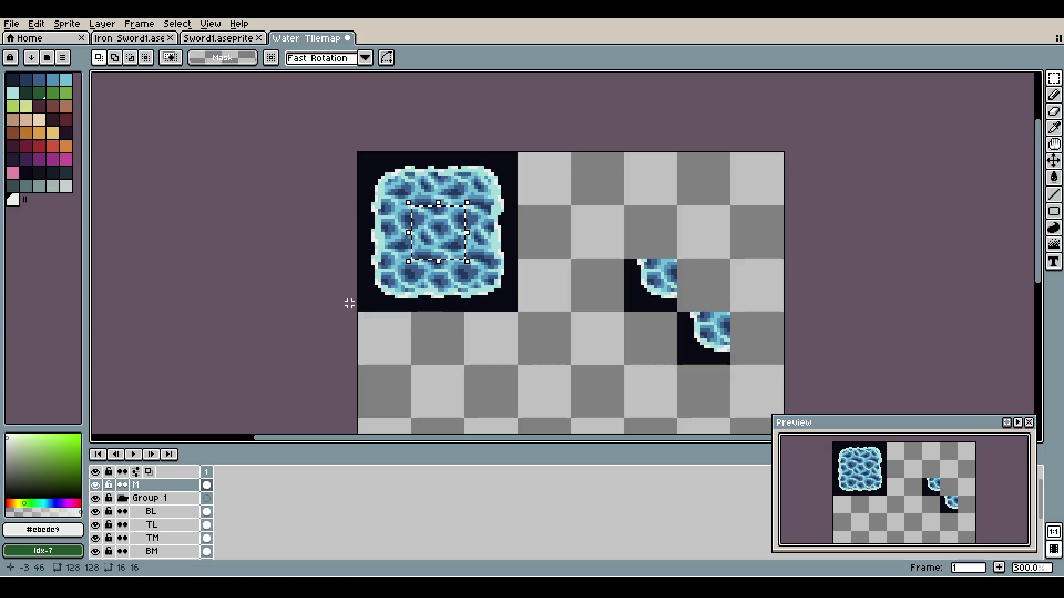
key(ctrl+v)
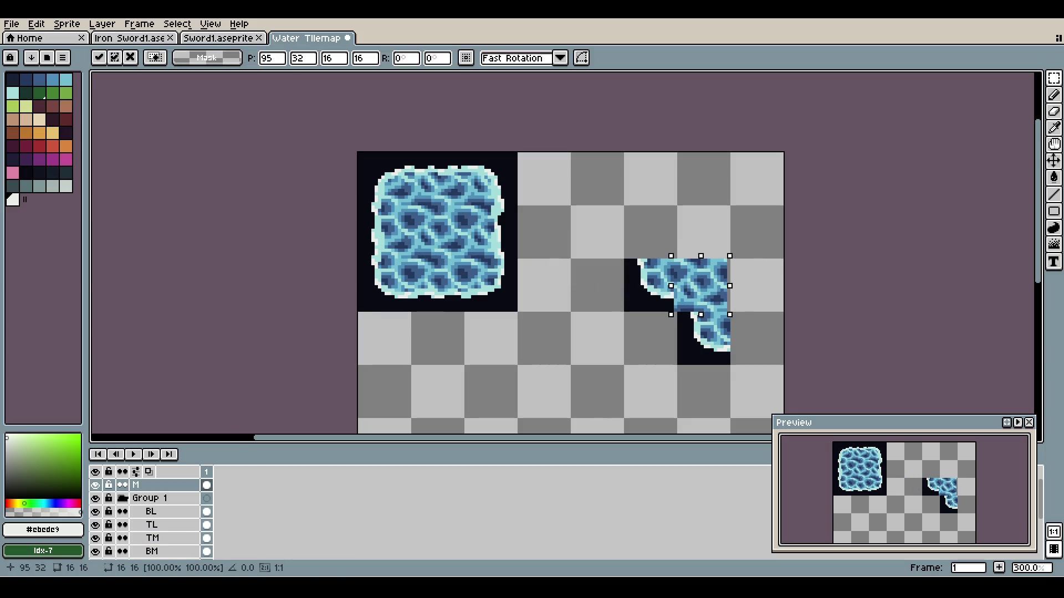
key(Right)
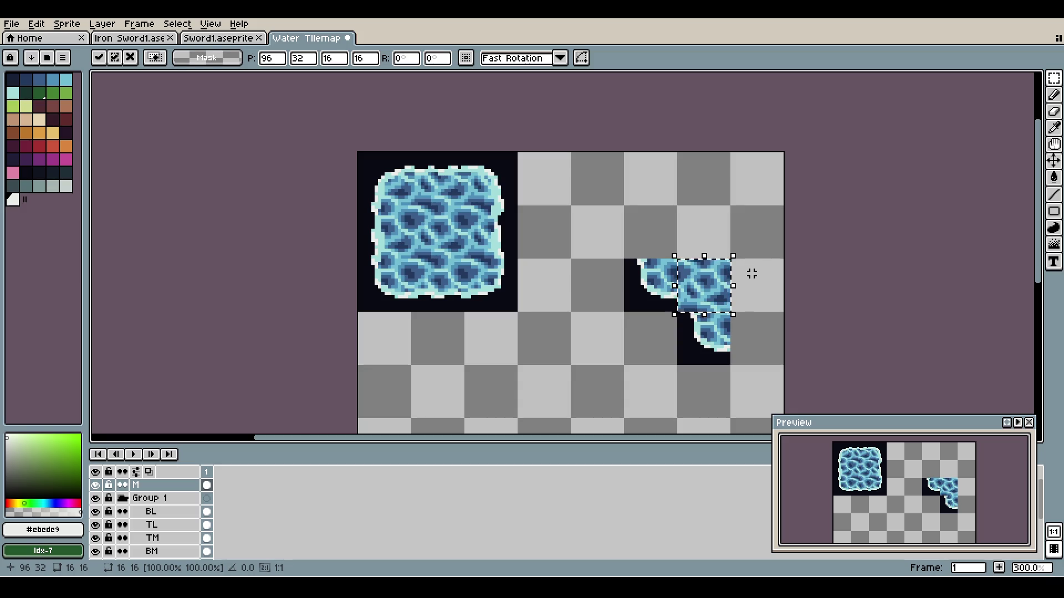
click(752, 274)
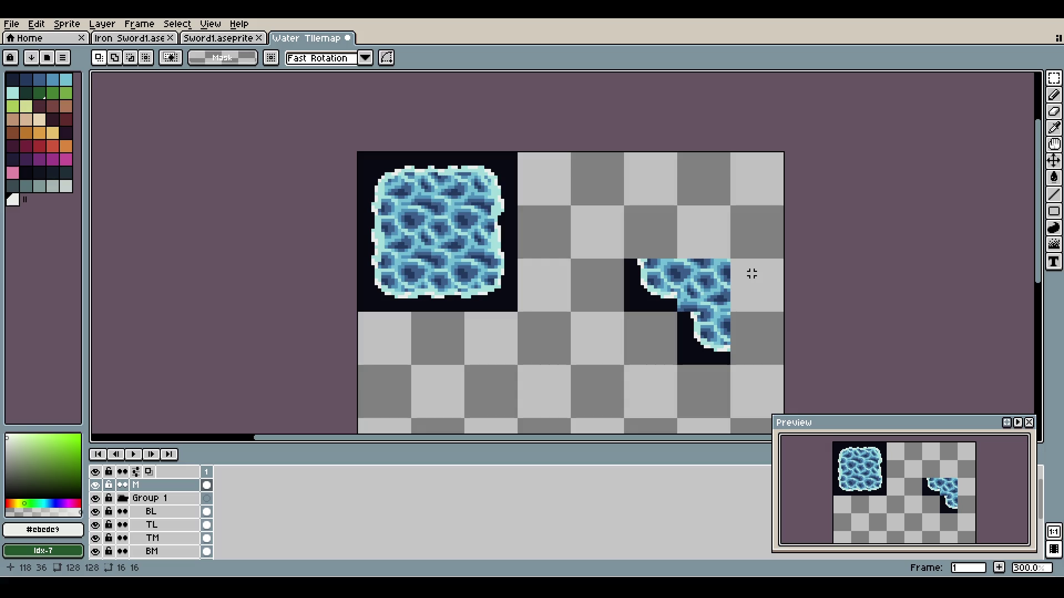
- Zoom in and repaint the inner-corner seam pixels in the dark background colour
scroll(758, 293, up, 4)
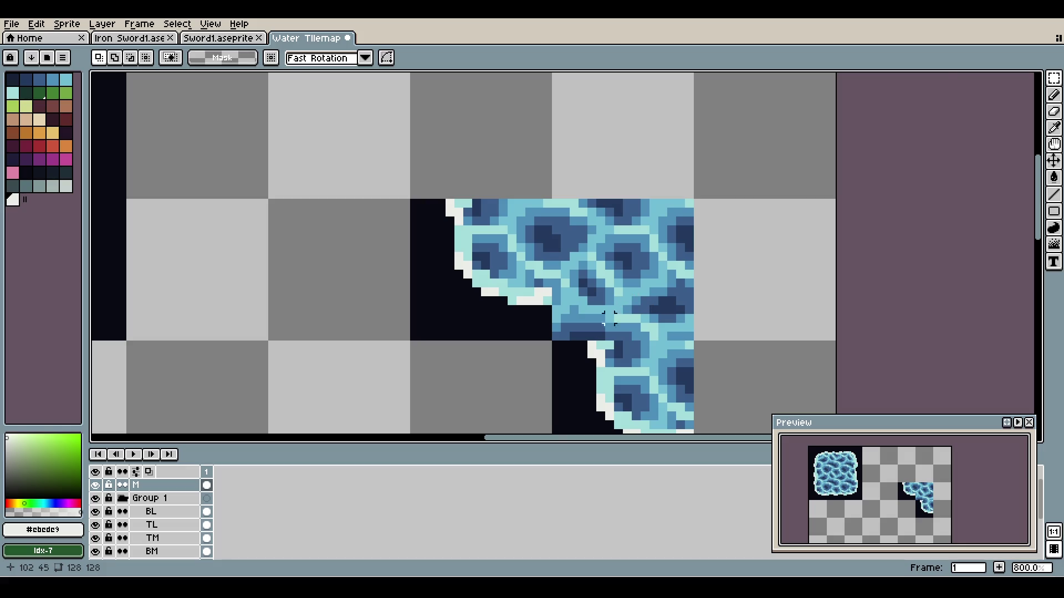
scroll(609, 318, up, 2)
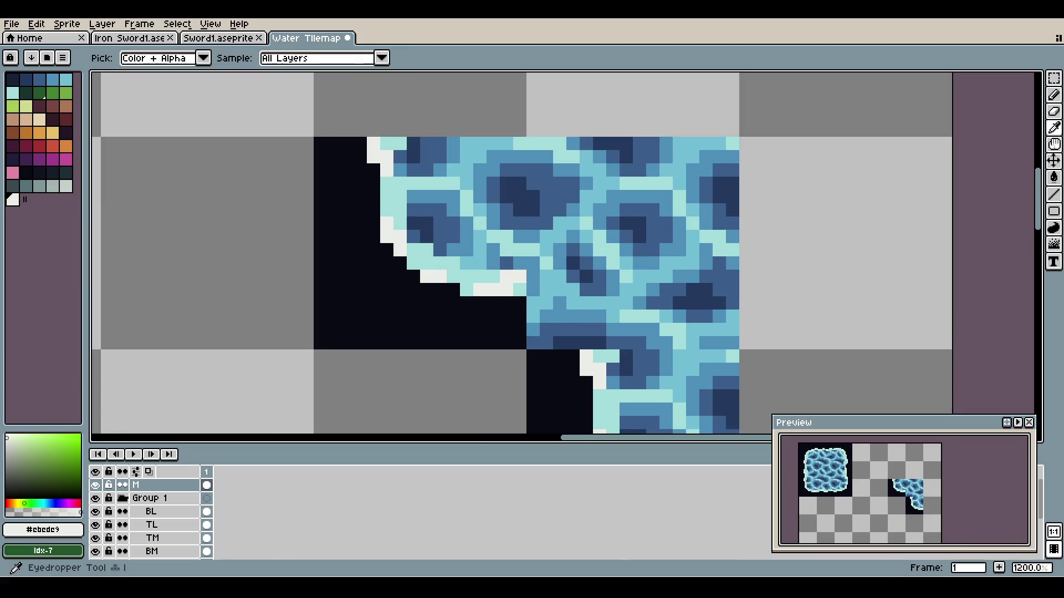
alt+click(552, 303)
key(v)
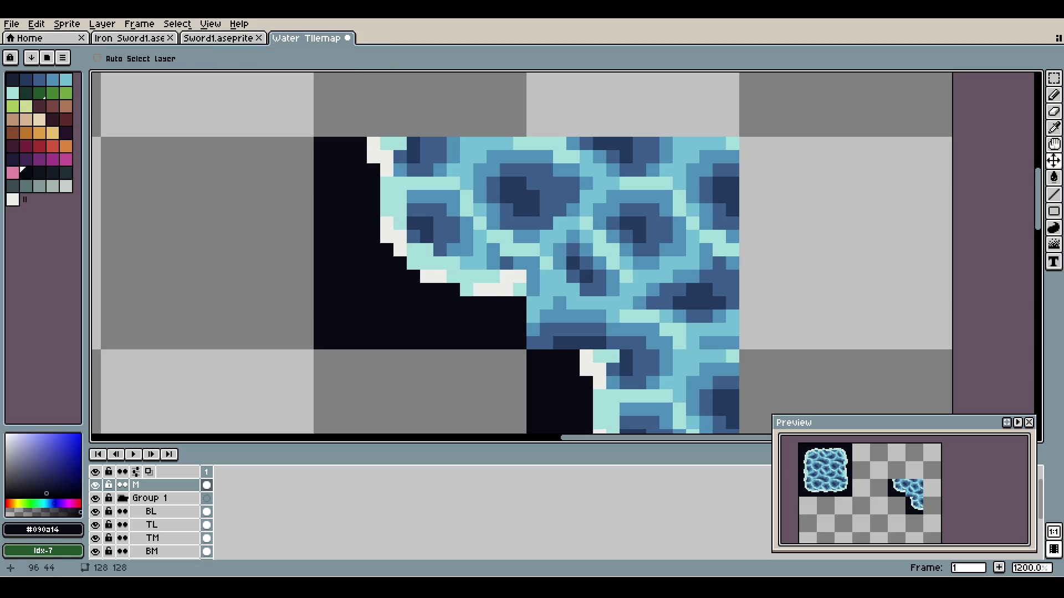
key(b)
click(533, 304)
drag(533, 303, 533, 356)
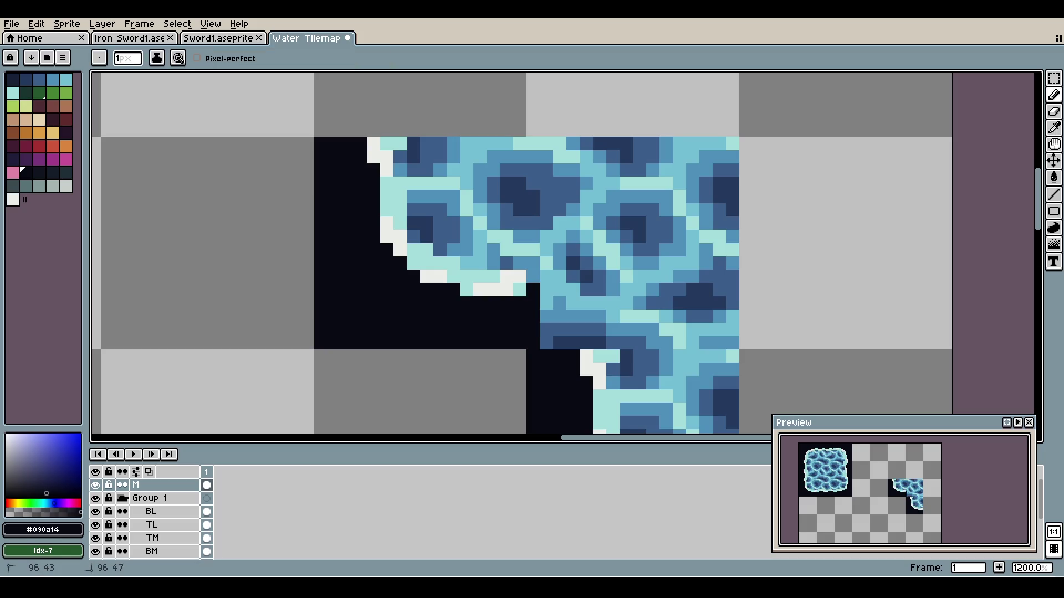
drag(558, 303, 573, 350)
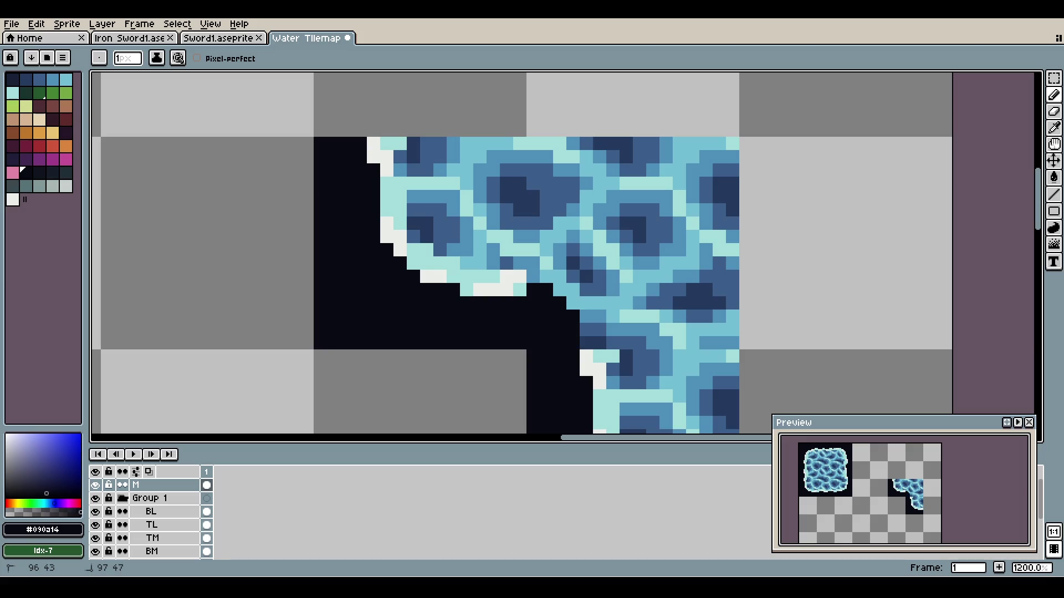
- Draw a diagonal light cyan foam edge across the inner corner and add a white foam pixel
alt+click(520, 289)
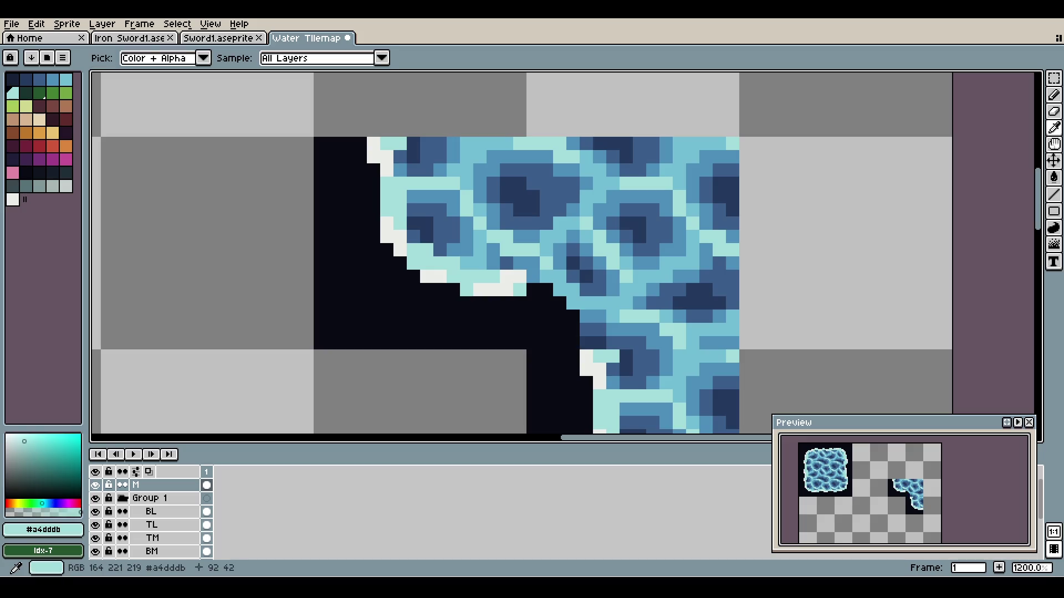
click(533, 290)
mouse_move(546, 289)
mouse_down()
mouse_move(573, 303)
mouse_move(587, 329)
mouse_up()
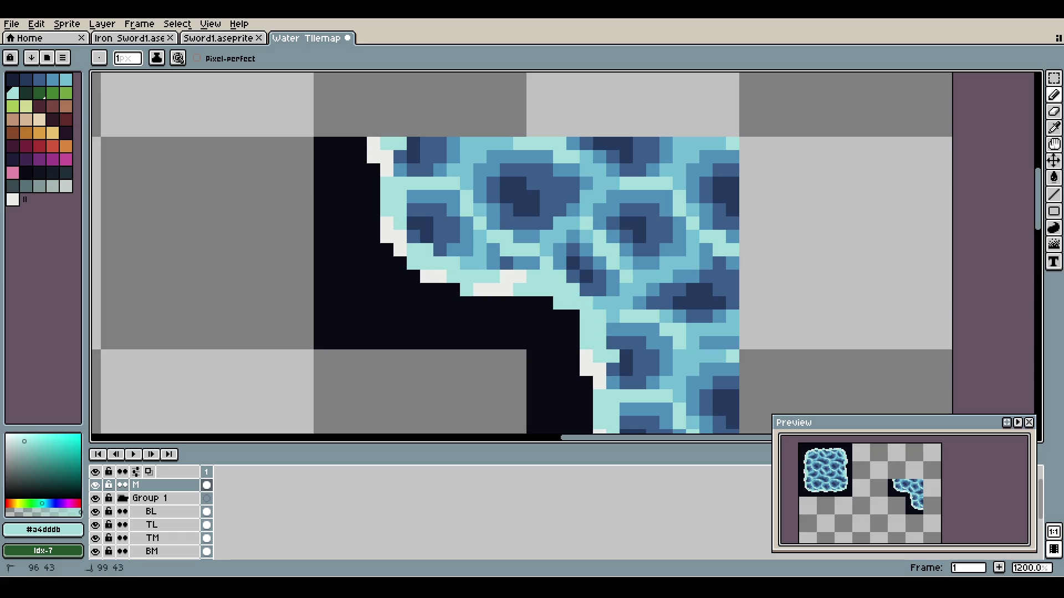
scroll(550, 273, down, 5)
scroll(549, 273, up, 3)
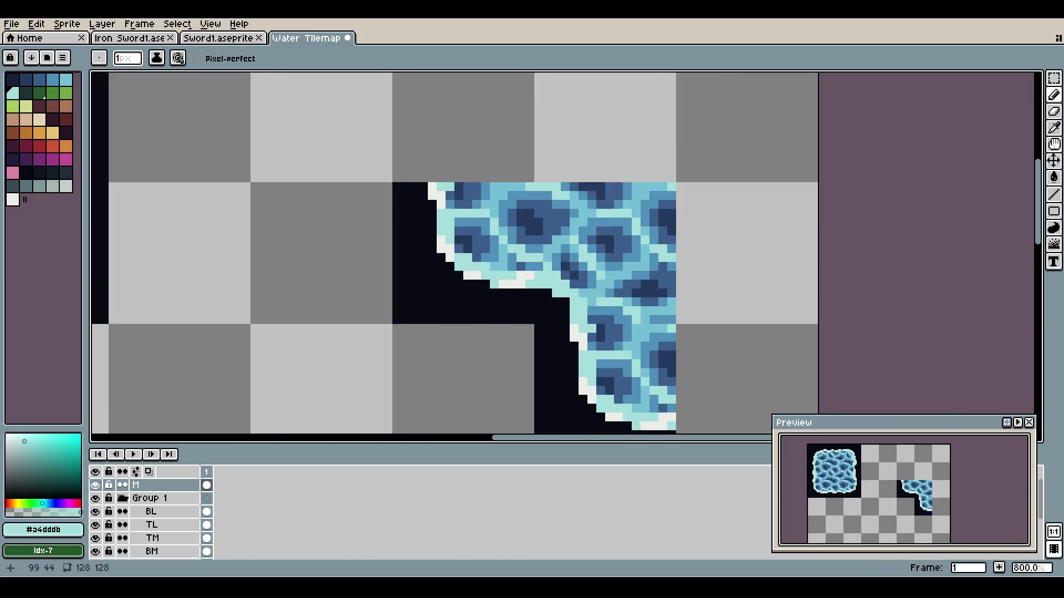
scroll(691, 238, up, 2)
alt+click(504, 267)
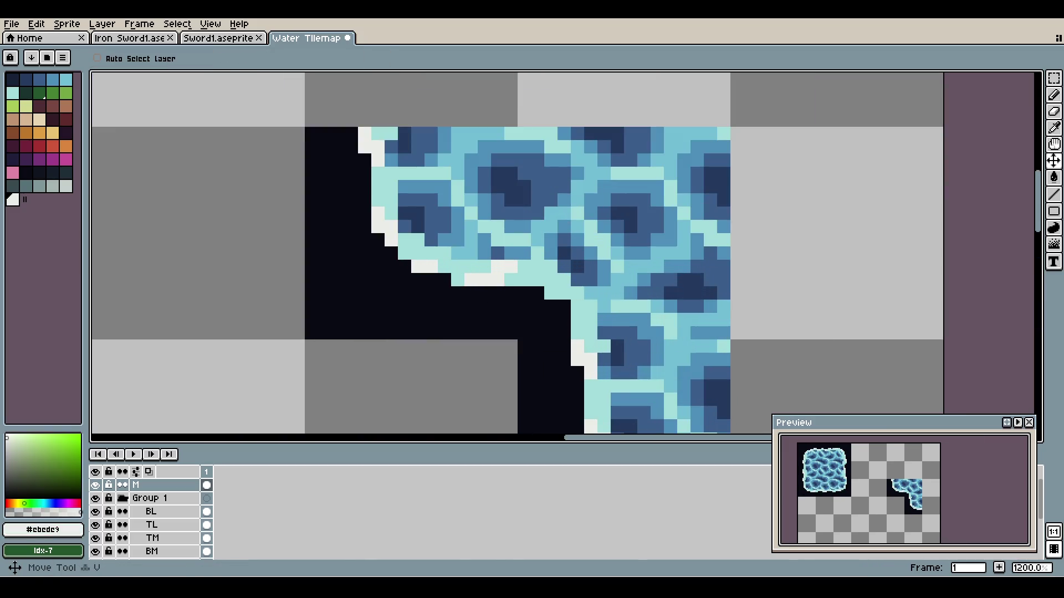
click(550, 292)
- Make the BL layer active and bring the large water tile fully into view
scroll(564, 294, down, 7)
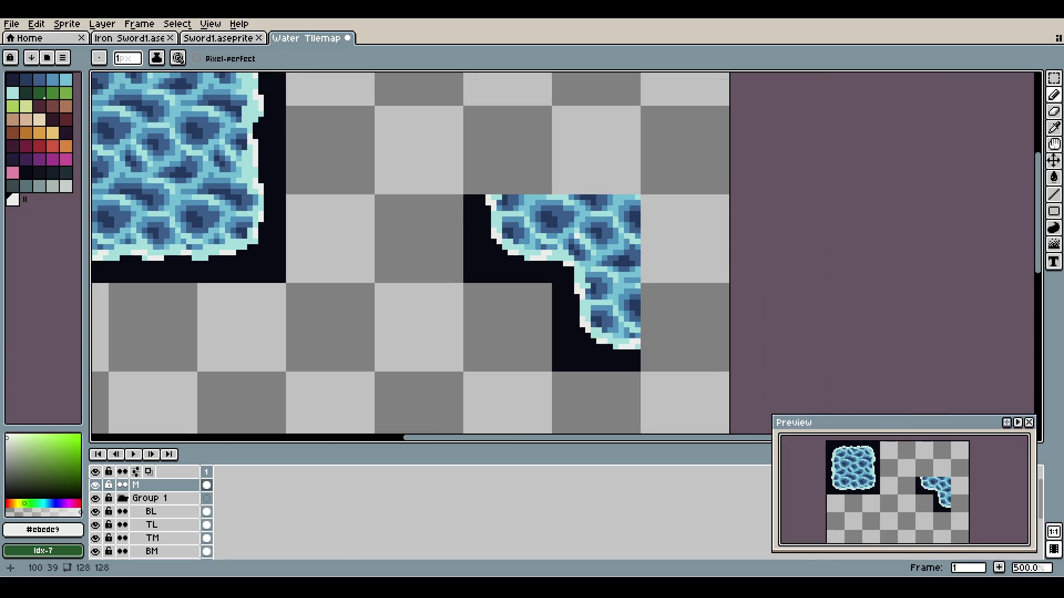
scroll(588, 220, up, 3)
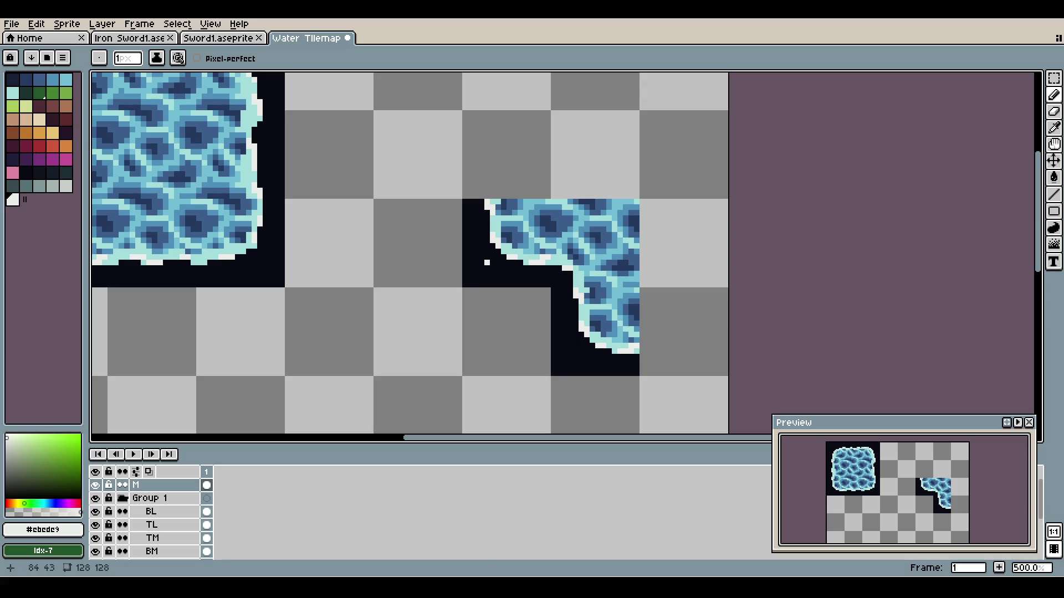
scroll(151, 512, down, 3)
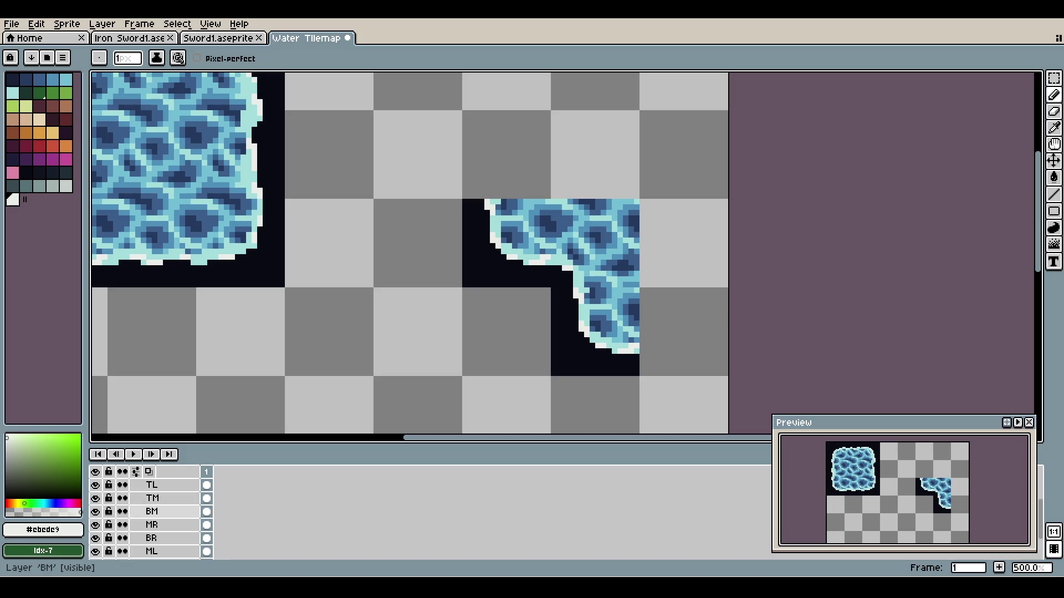
scroll(151, 512, up, 3)
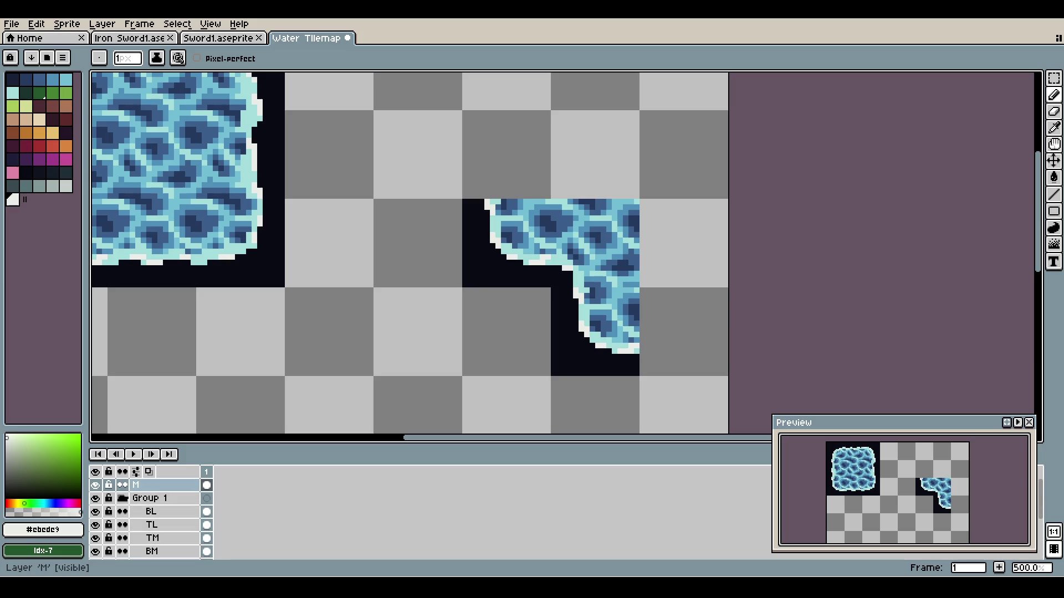
click(146, 498)
click(145, 484)
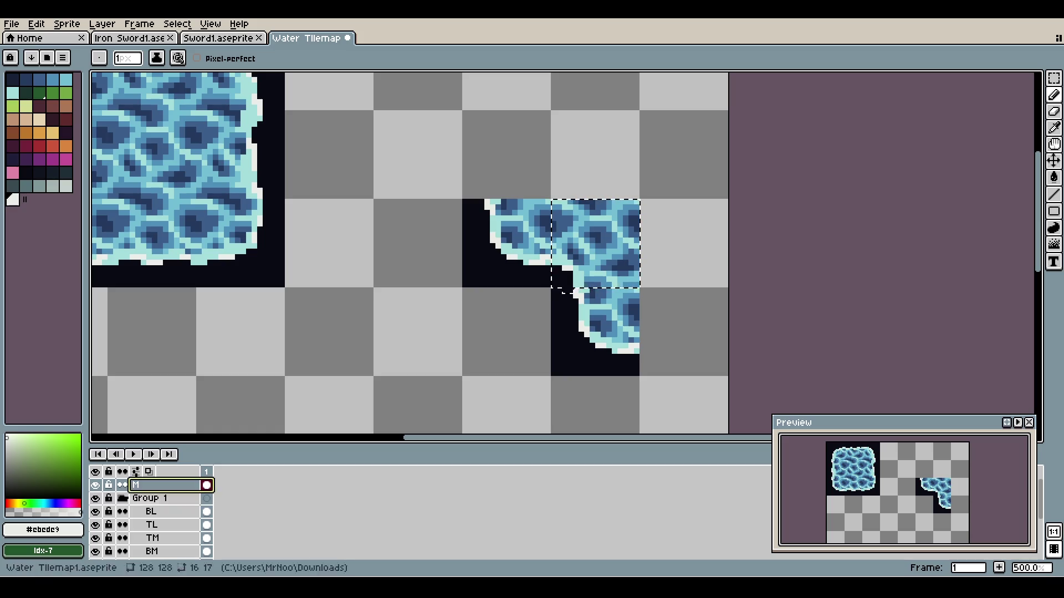
ctrl+shift+click(151, 511)
click(150, 512)
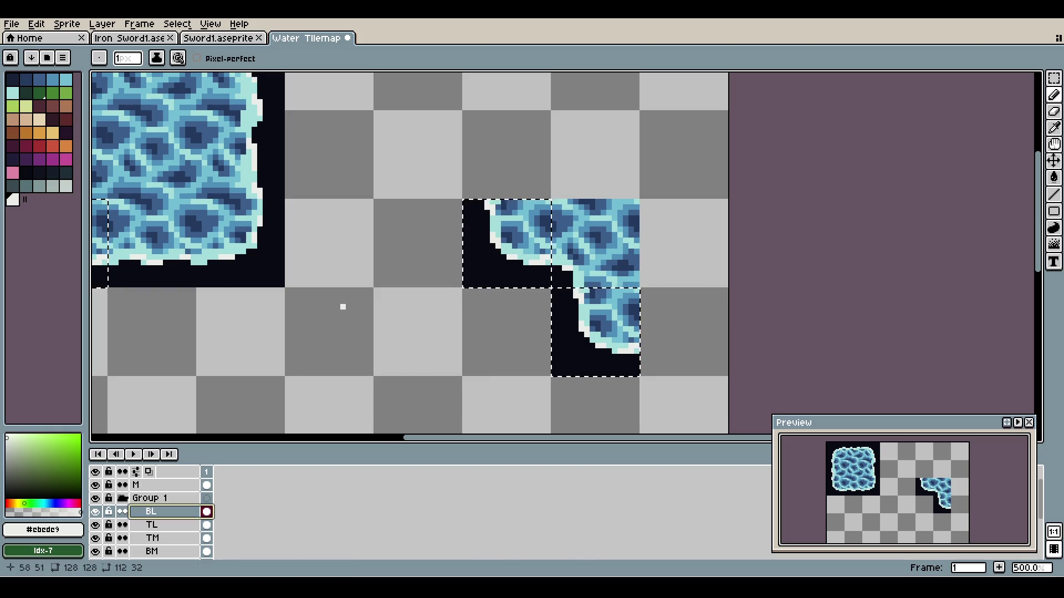
drag(304, 278, 458, 278)
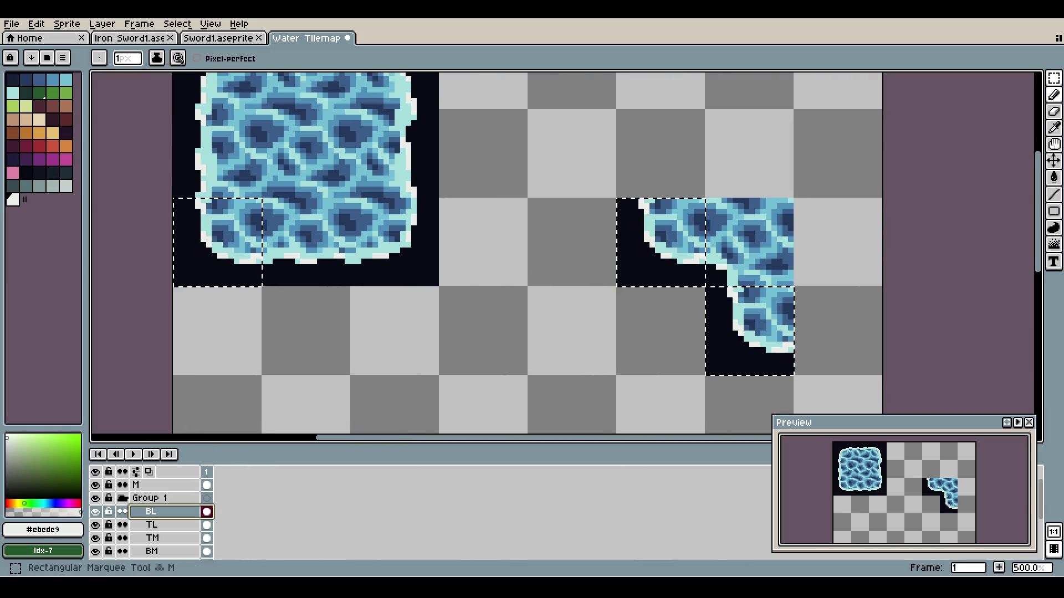
- Marquee-select just the right L-shaped corner pieces, dropping the left tile, and clear them
click(1054, 78)
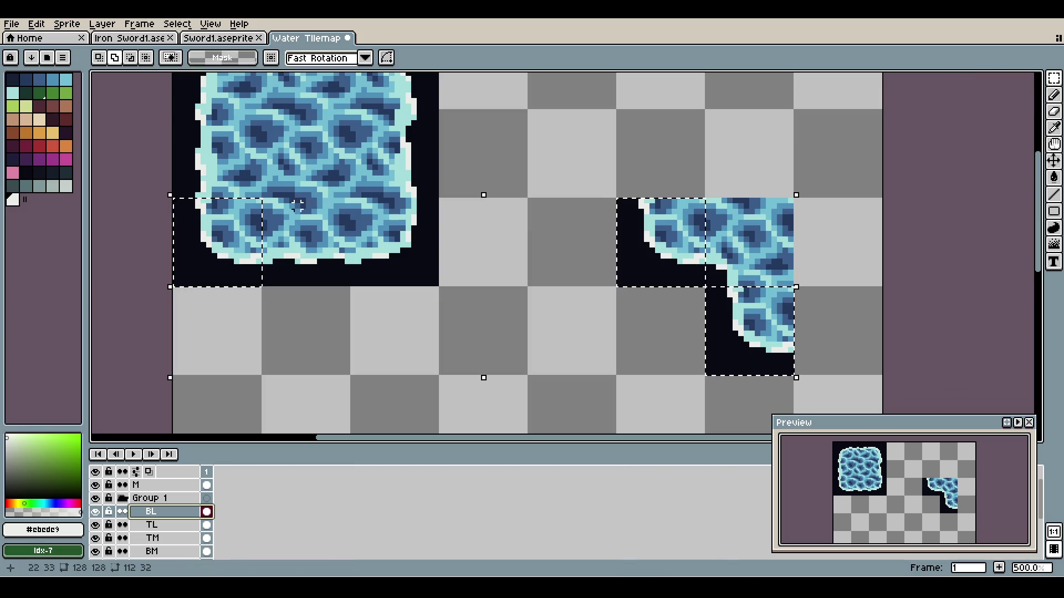
mouse_move(273, 181)
mouse_down()
mouse_move(147, 289)
mouse_move(148, 306)
mouse_up()
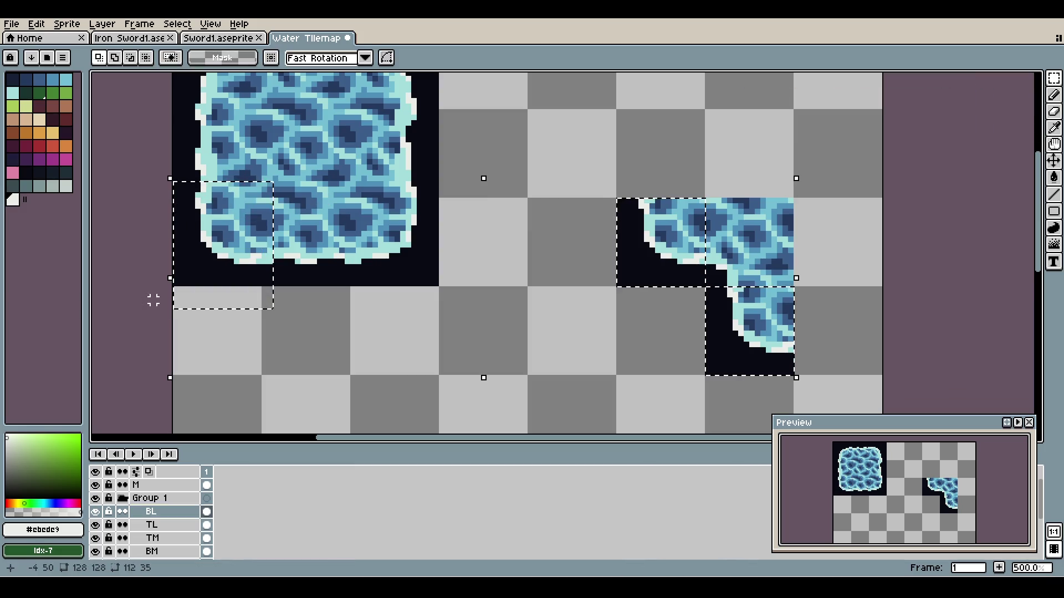
key(ctrl+z)
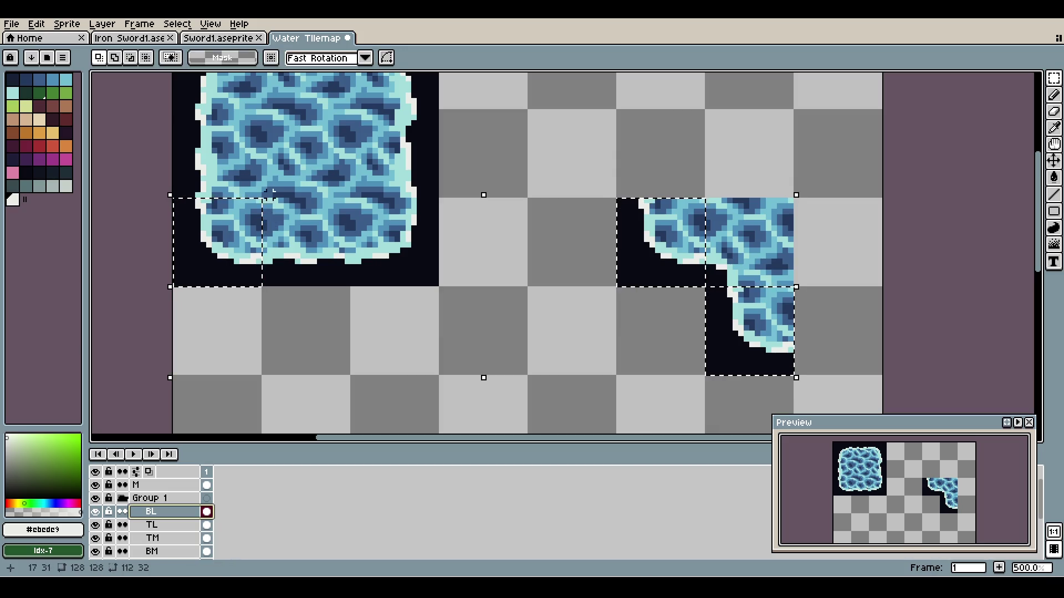
drag(273, 188, 109, 339)
key(ctrl+z)
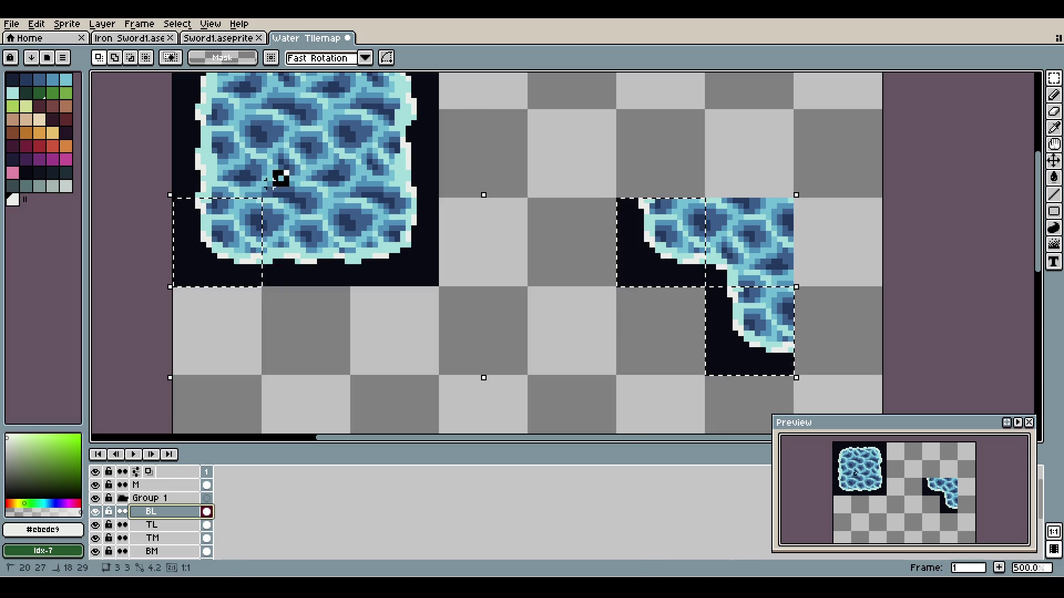
drag(281, 177, 218, 232)
drag(168, 279, 131, 302)
key(ctrl+z)
mouse_move(1054, 78)
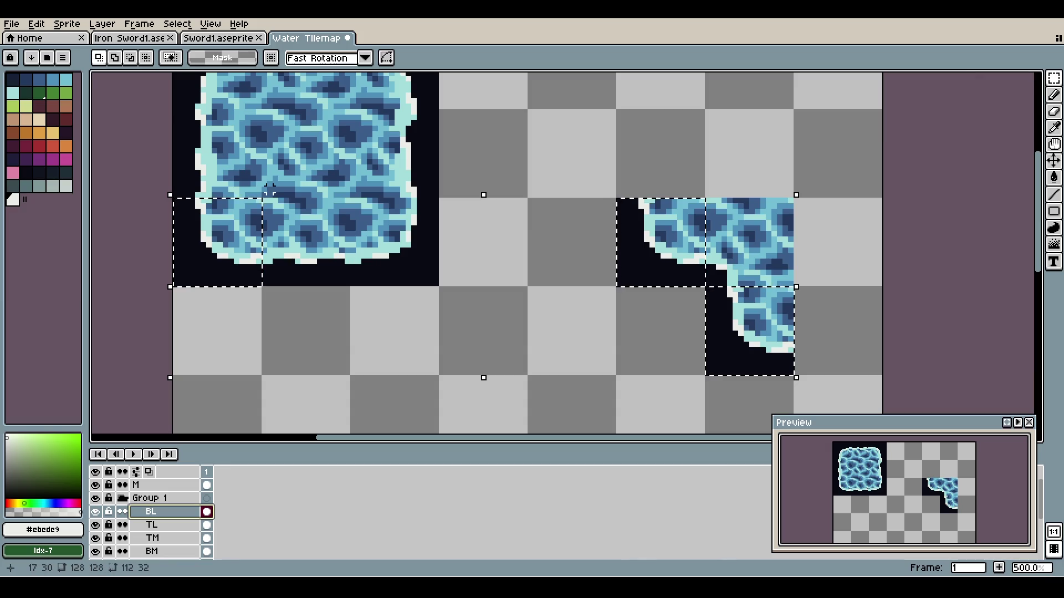
mouse_move(272, 188)
mouse_down()
mouse_move(120, 305)
mouse_move(142, 305)
mouse_up()
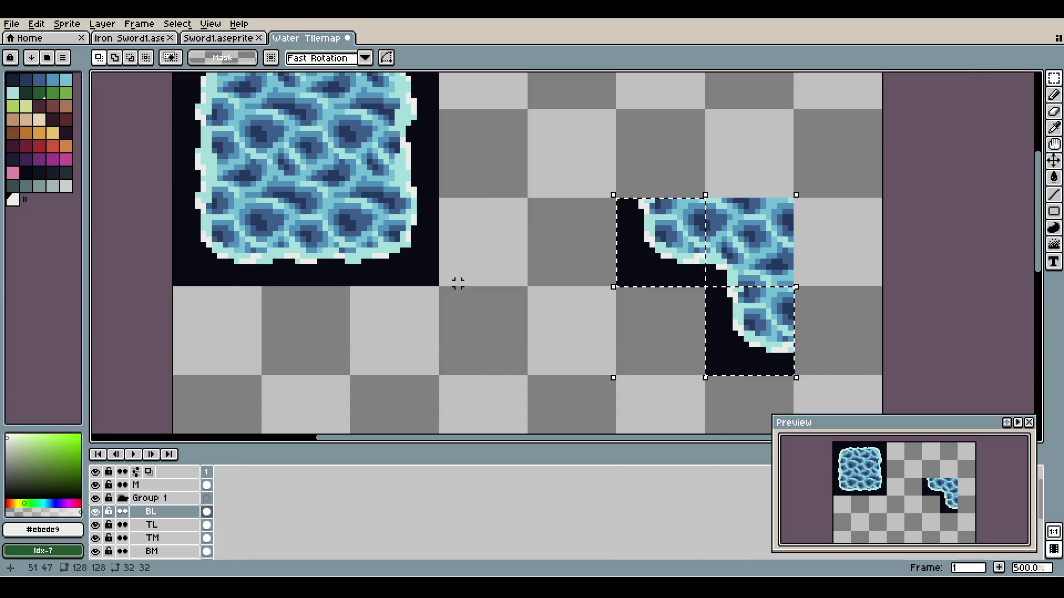
key(Escape)
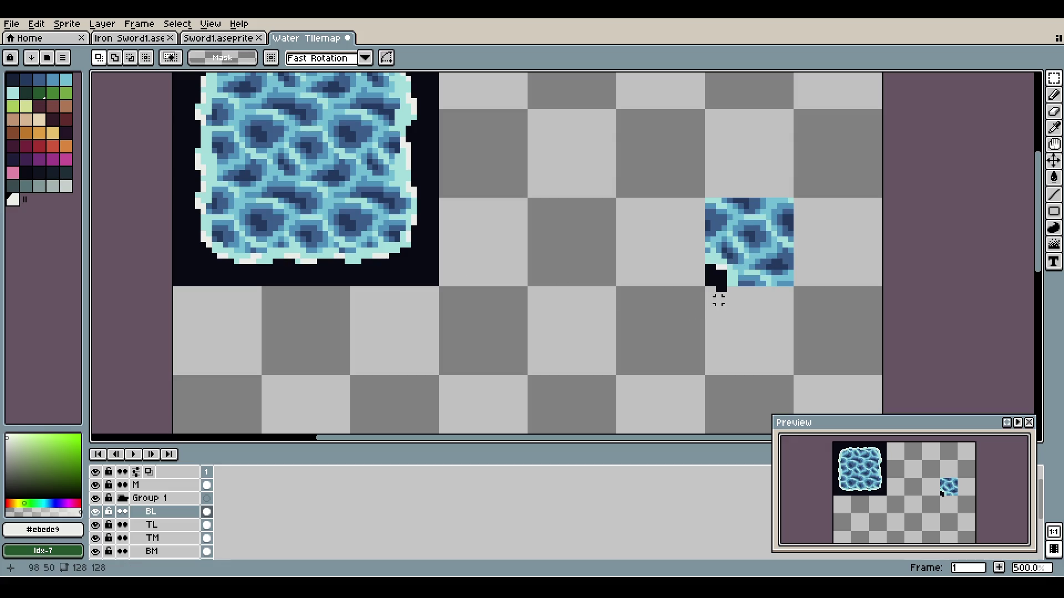
- Pick out the TL foam corner layer in the timeline, leaving it selected for copying
key(Up)
key(Up)
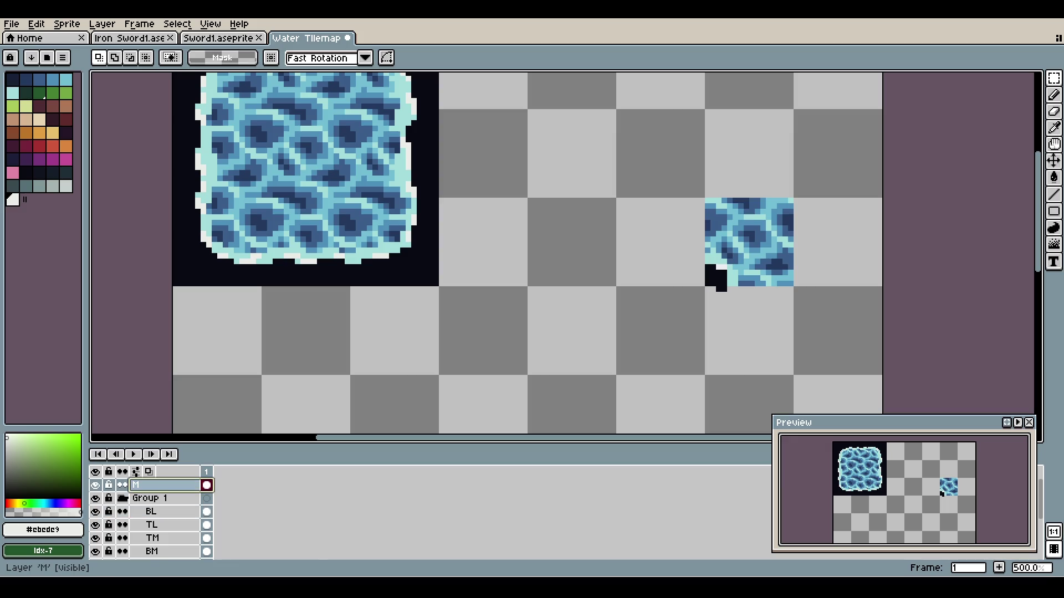
key(e)
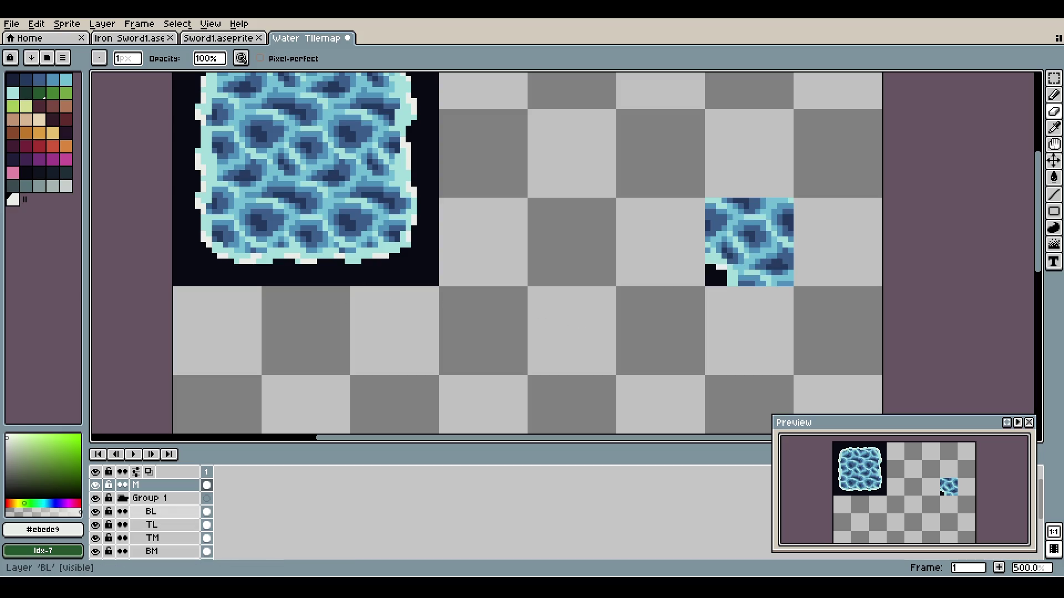
scroll(149, 511, down, 1)
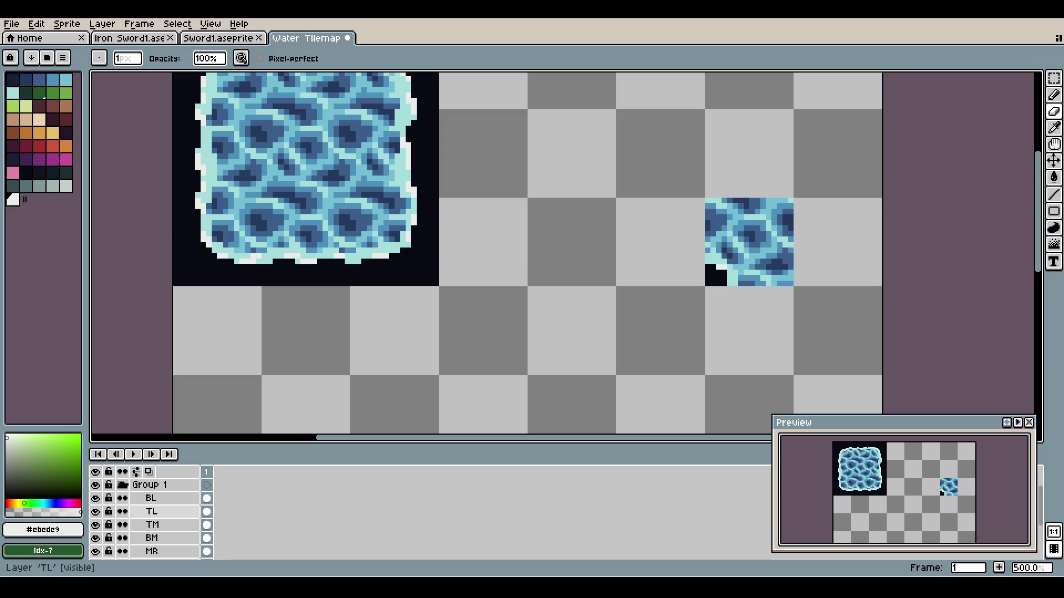
scroll(150, 511, down, 2)
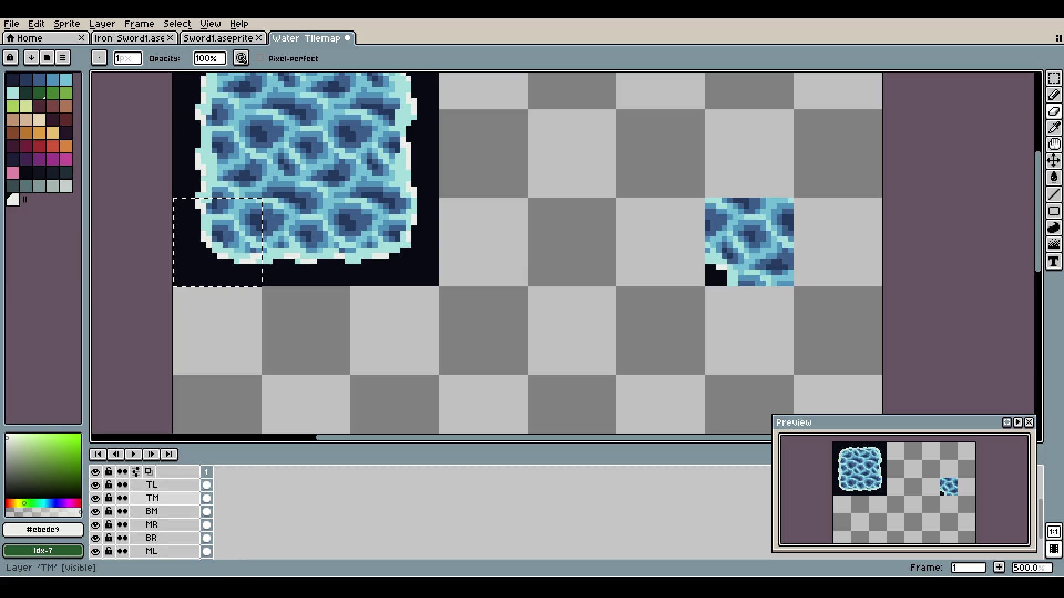
scroll(150, 511, up, 2)
click(150, 512)
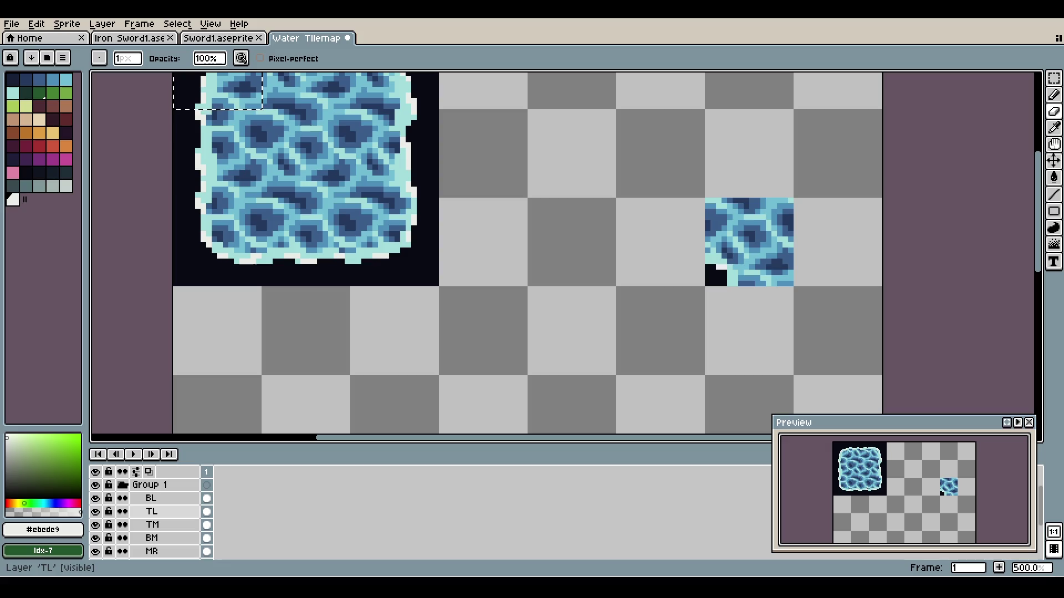
scroll(150, 511, up, 2)
click(139, 485)
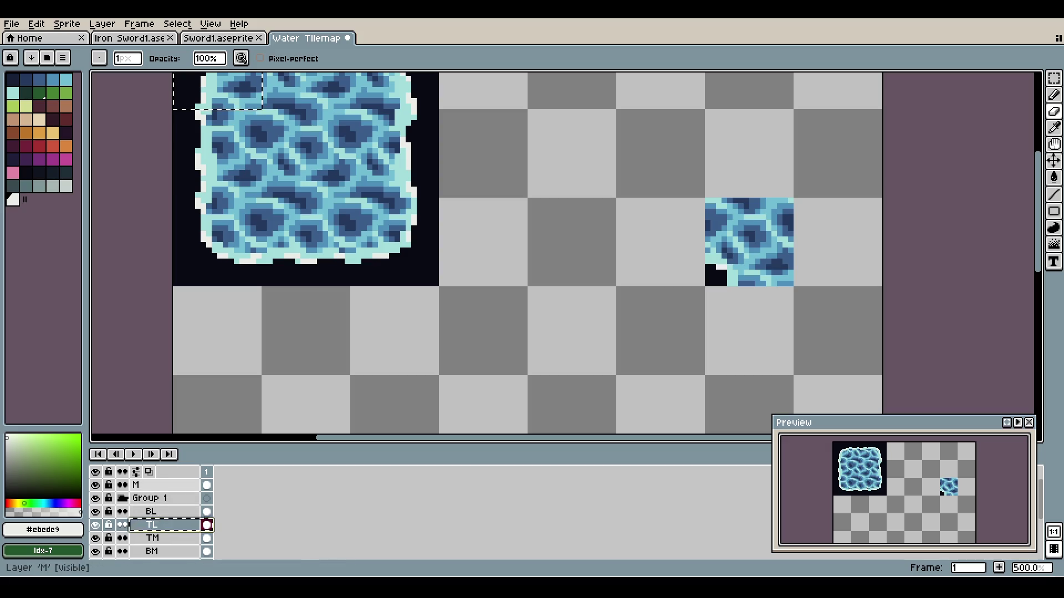
- Paste the TL corner tile beside the water block and shift it one tile up-right
key(v)
mouse_move(233, 87)
mouse_down()
mouse_move(252, 104)
mouse_move(616, 225)
mouse_move(591, 270)
mouse_up()
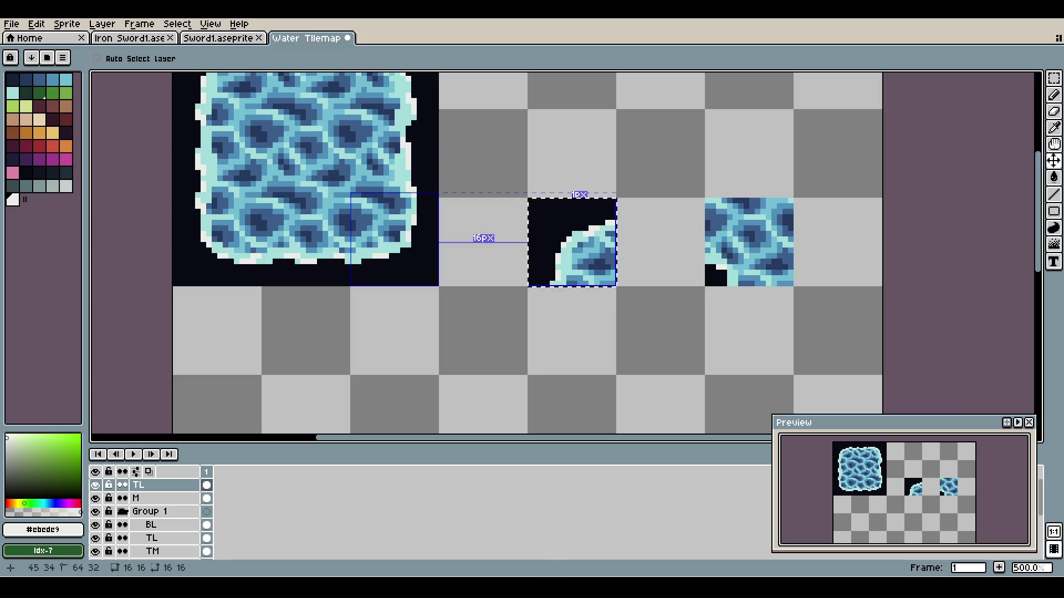
scroll(422, 231, up, 1)
scroll(423, 225, up, 1)
scroll(387, 238, down, 3)
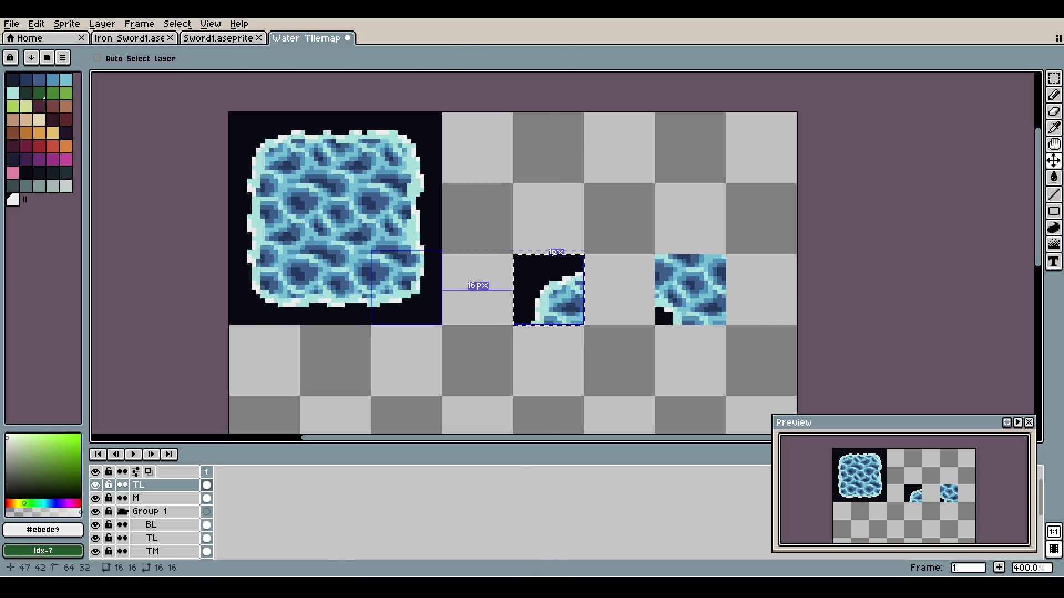
key(ctrl+t)
drag(548, 289, 620, 219)
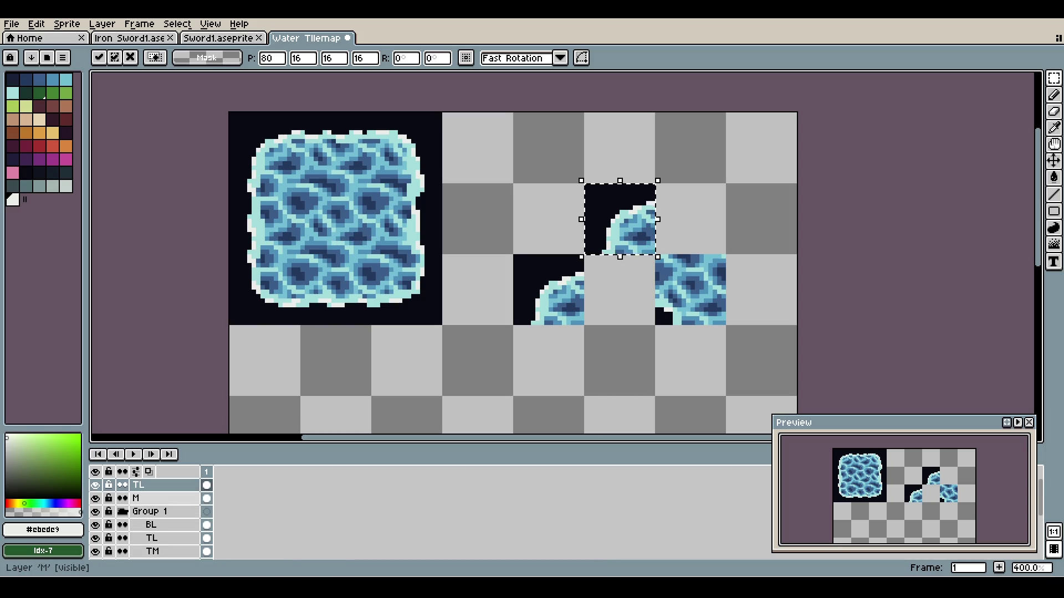
- Duplicate layer M and fill the gap under the upper corner with its plain water tile
double_click(150, 498)
mouse_move(149, 498)
mouse_down()
mouse_move(149, 548)
mouse_move(150, 539)
mouse_up()
key(ctrl+v)
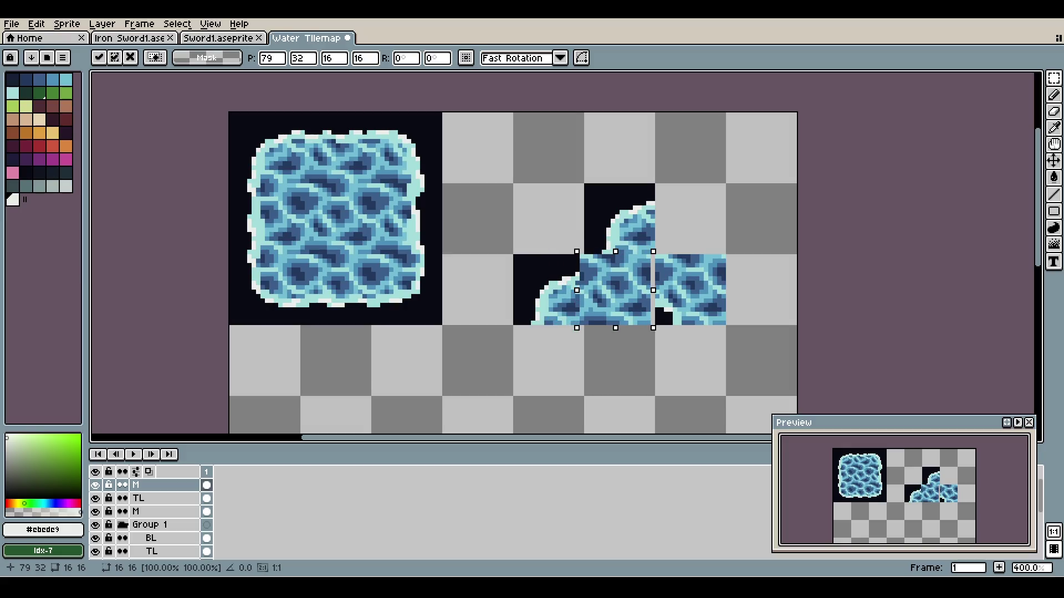
scroll(655, 266, up, 3)
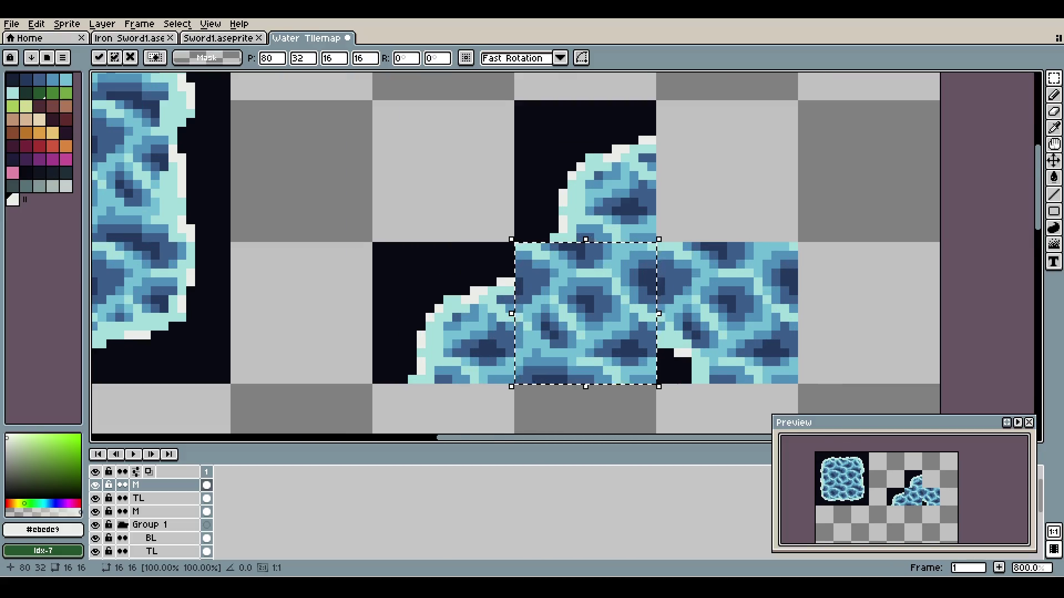
scroll(621, 264, up, 2)
- Darken the pixels along the water tile's left seam with the dark outline colour
key(x)
key(b)
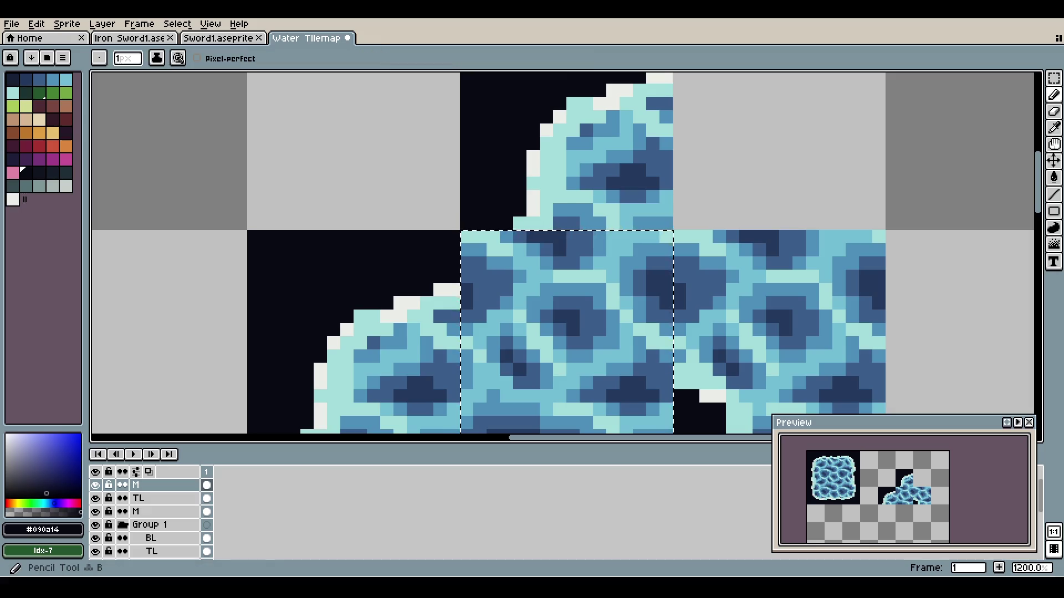
key(ctrl+d)
mouse_move(479, 249)
mouse_down()
mouse_move(466, 237)
mouse_move(466, 264)
mouse_move(480, 236)
mouse_up()
- Paint light cyan #a4dddb over the seam between the pieces
scroll(495, 213, down, 6)
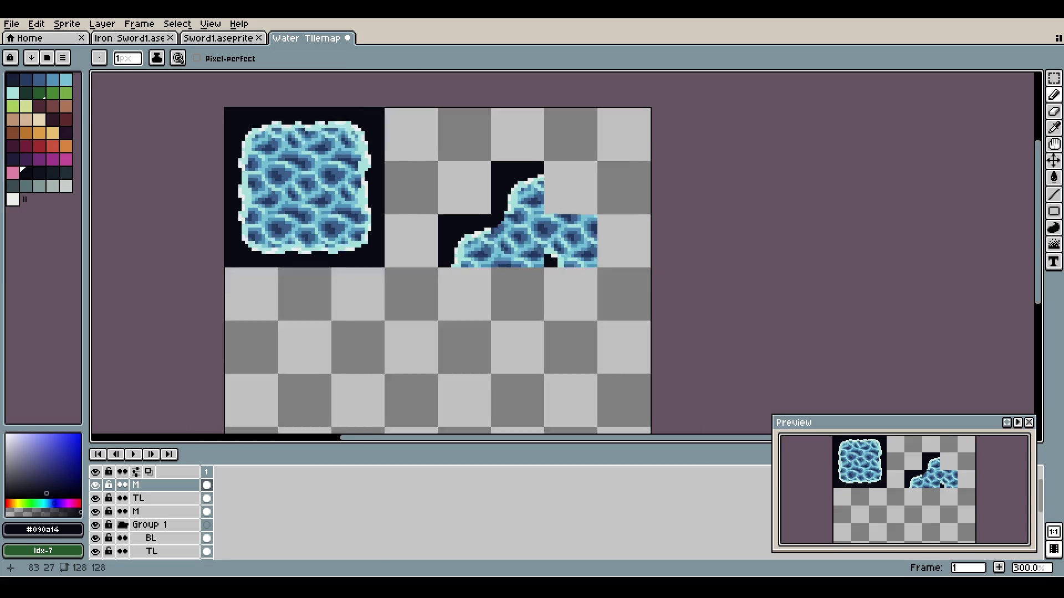
scroll(504, 189, up, 3)
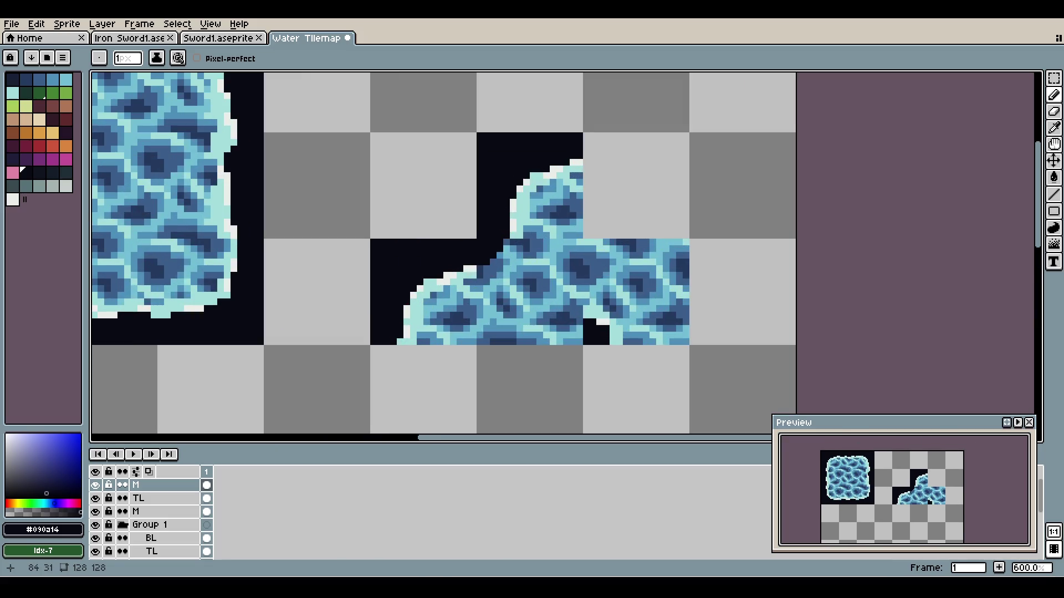
scroll(511, 241, up, 1)
scroll(516, 260, up, 2)
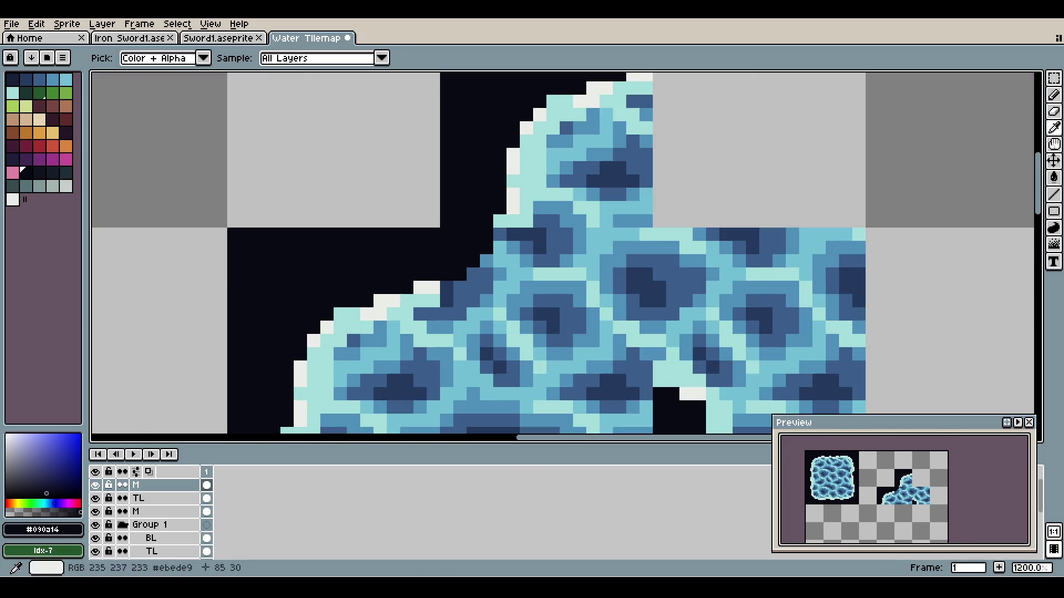
alt+click(517, 261)
mouse_move(446, 300)
mouse_down()
mouse_move(479, 281)
mouse_move(513, 234)
mouse_up()
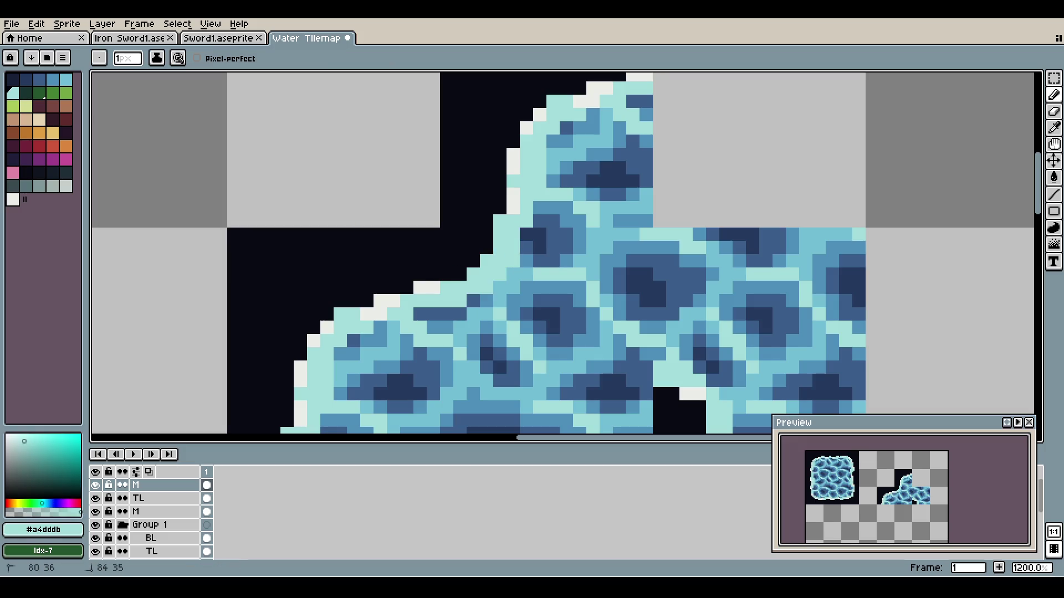
- Add two near-white foam pixels along the upper step's edge
alt+click(486, 261)
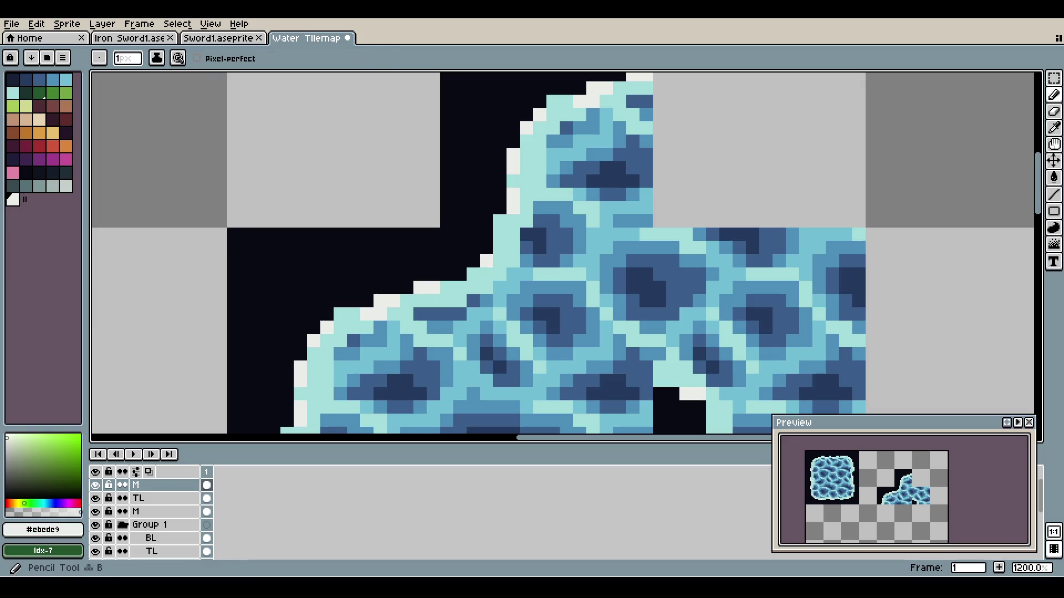
click(487, 261)
click(500, 261)
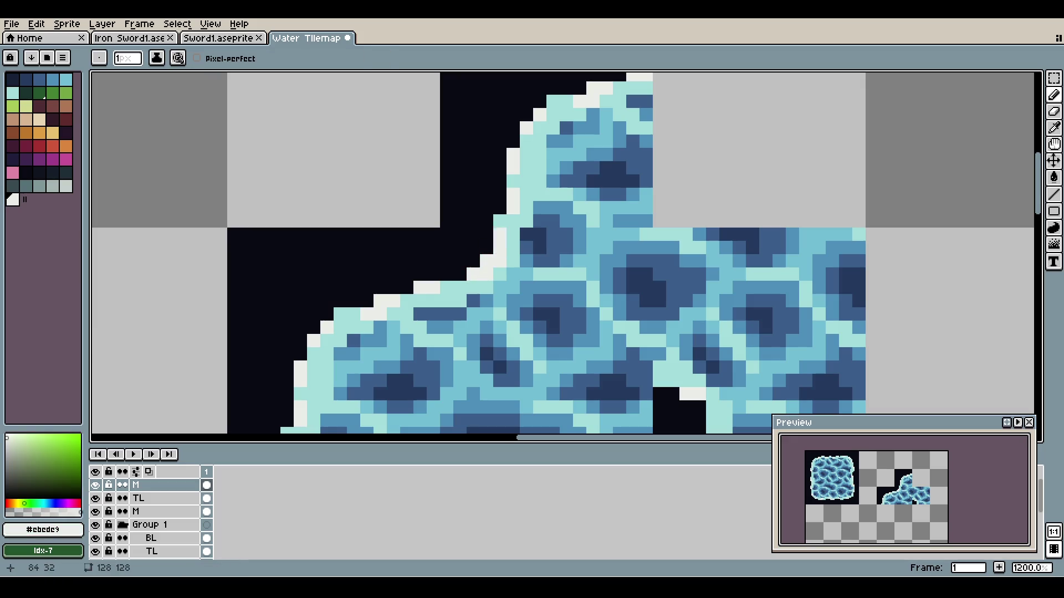
scroll(500, 234, down, 8)
scroll(529, 166, up, 2)
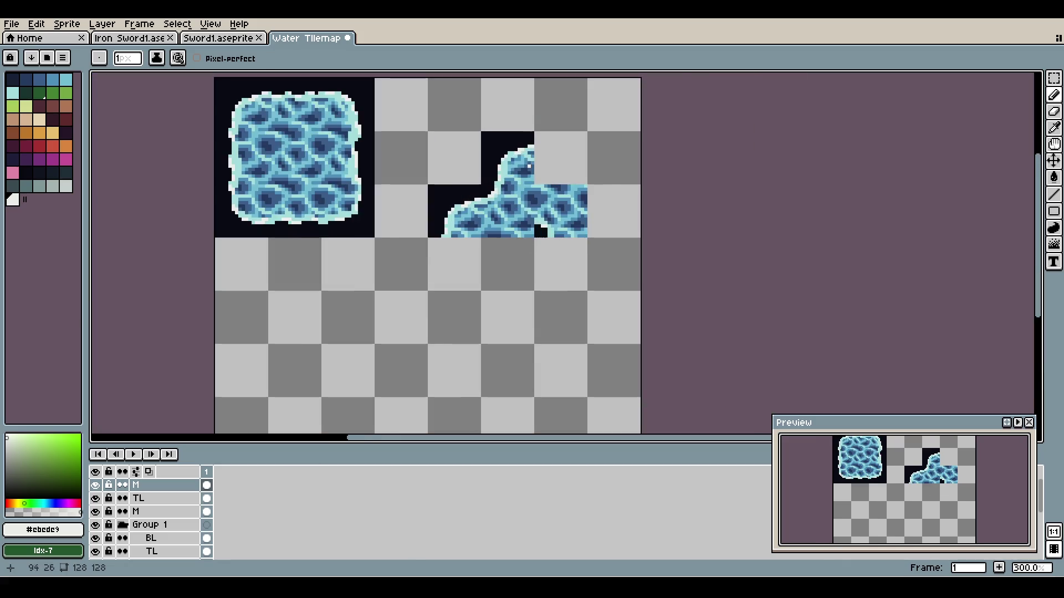
scroll(372, 121, up, 1)
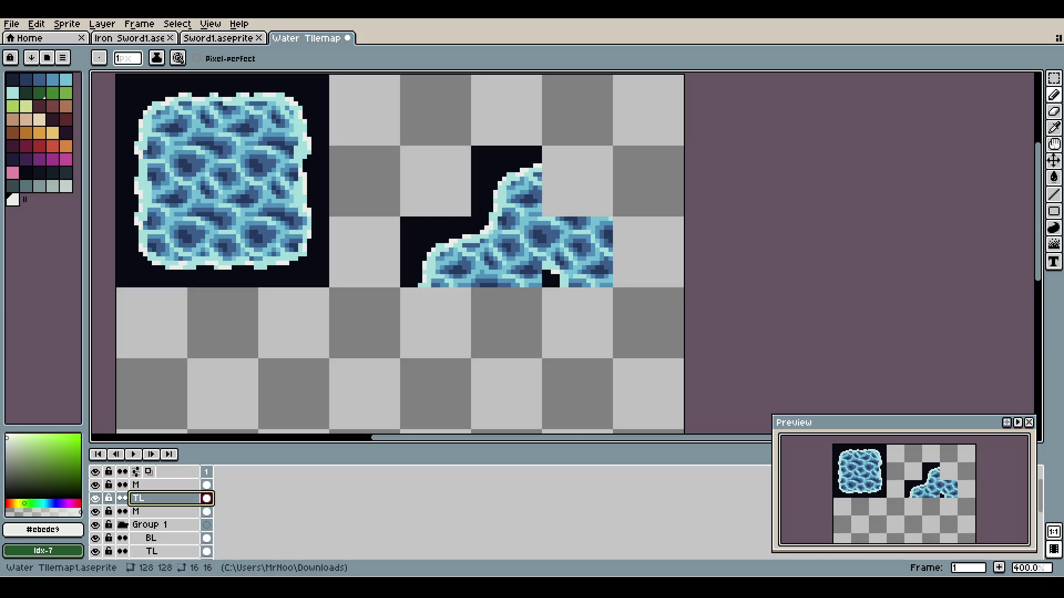
- Shift the water tile down and right, then clear the two corner pieces on the TL layer
key(v)
drag(514, 239, 586, 310)
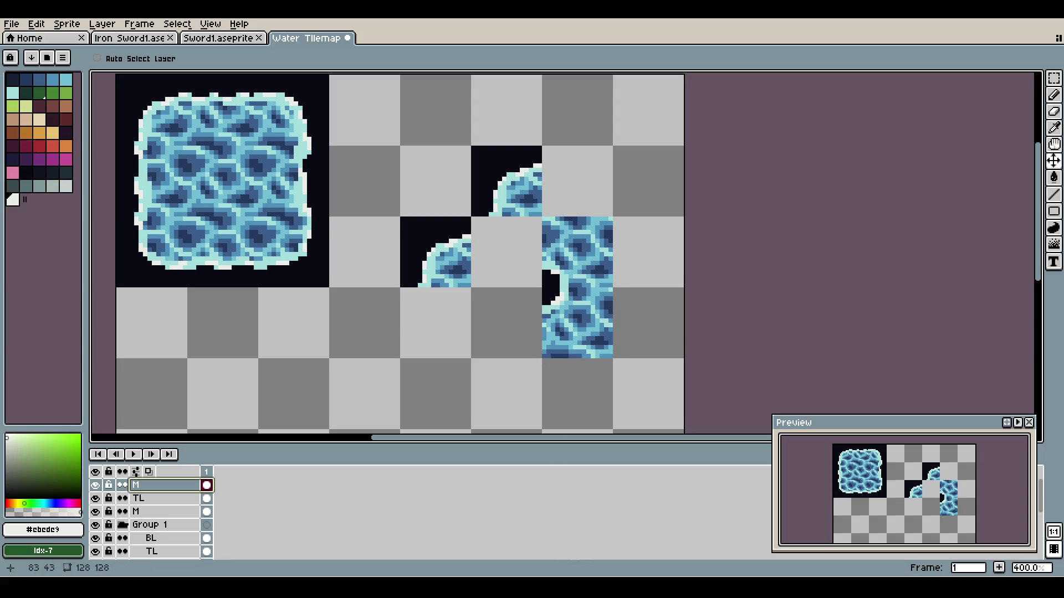
click(161, 498)
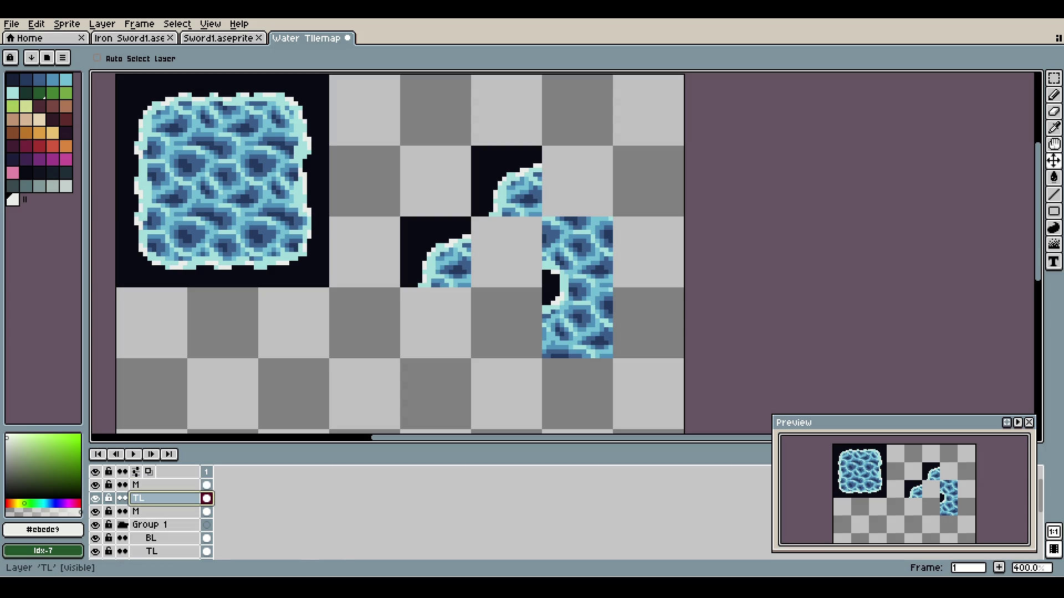
click(160, 512)
click(161, 498)
key(Delete)
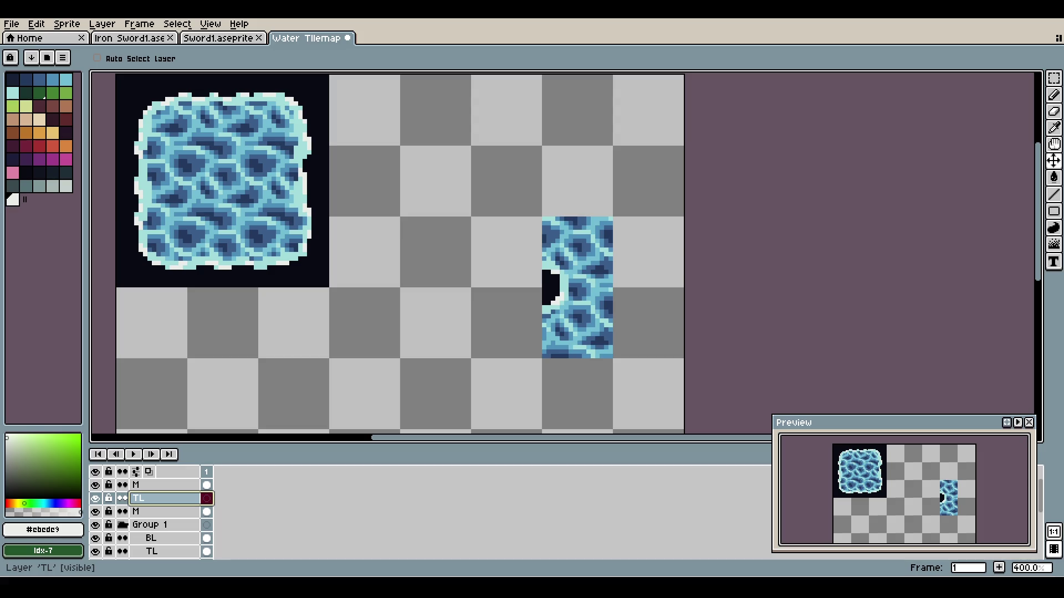
- Delete the TL layer and save Water Tilemap
right_click(160, 498)
click(177, 500)
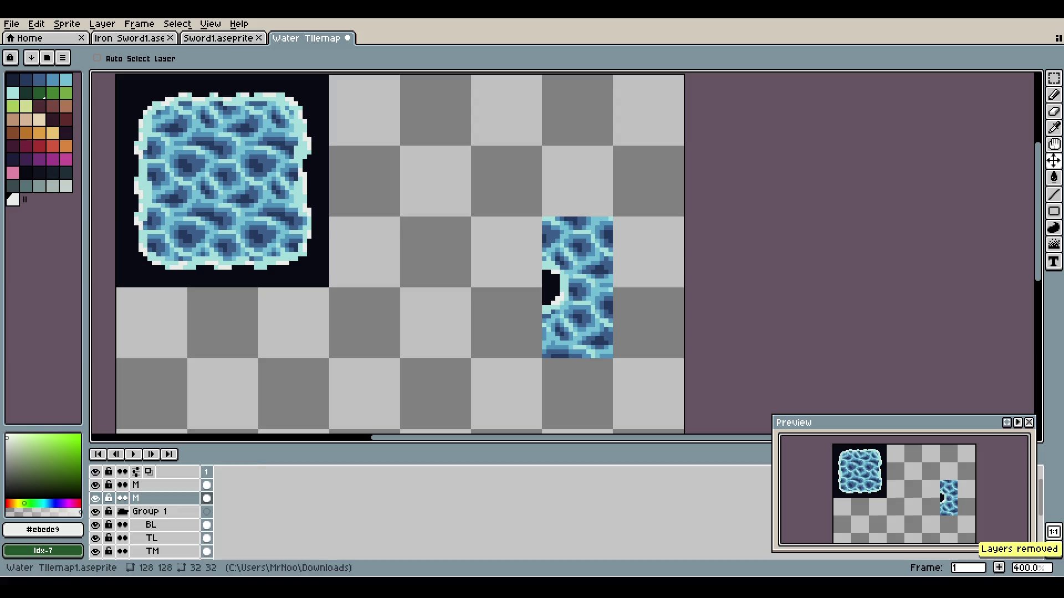
key(ctrl+s)
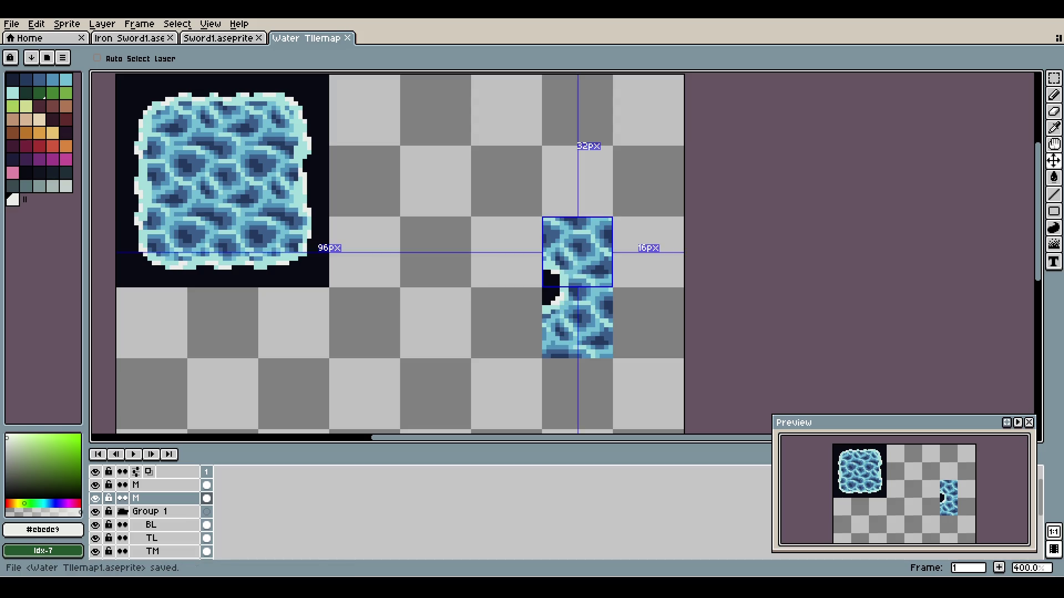
- Rename the lower M layer to MBL
click(161, 484)
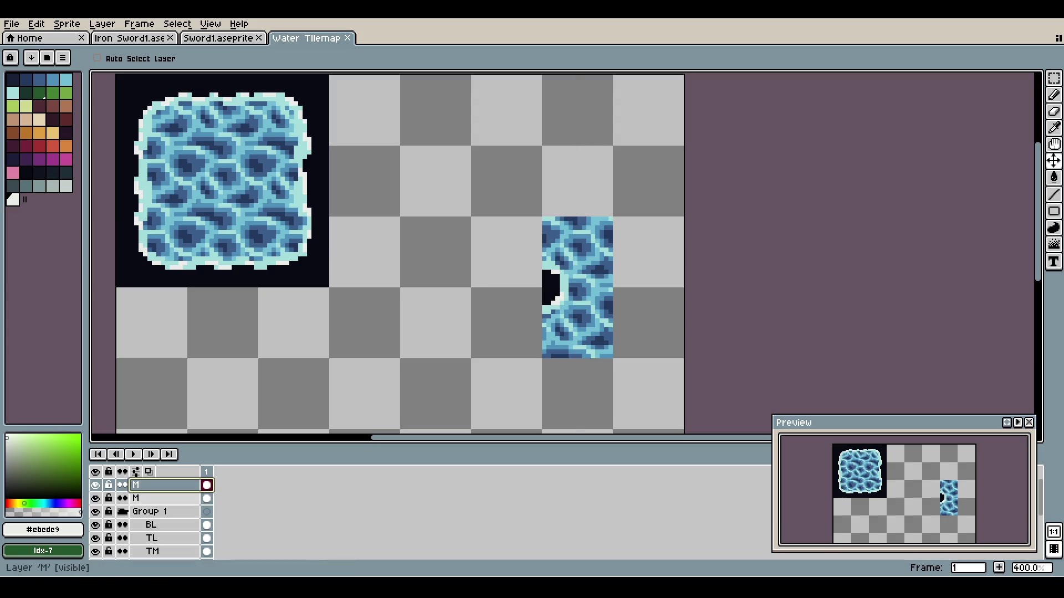
click(160, 498)
double_click(161, 498)
text(MBL)
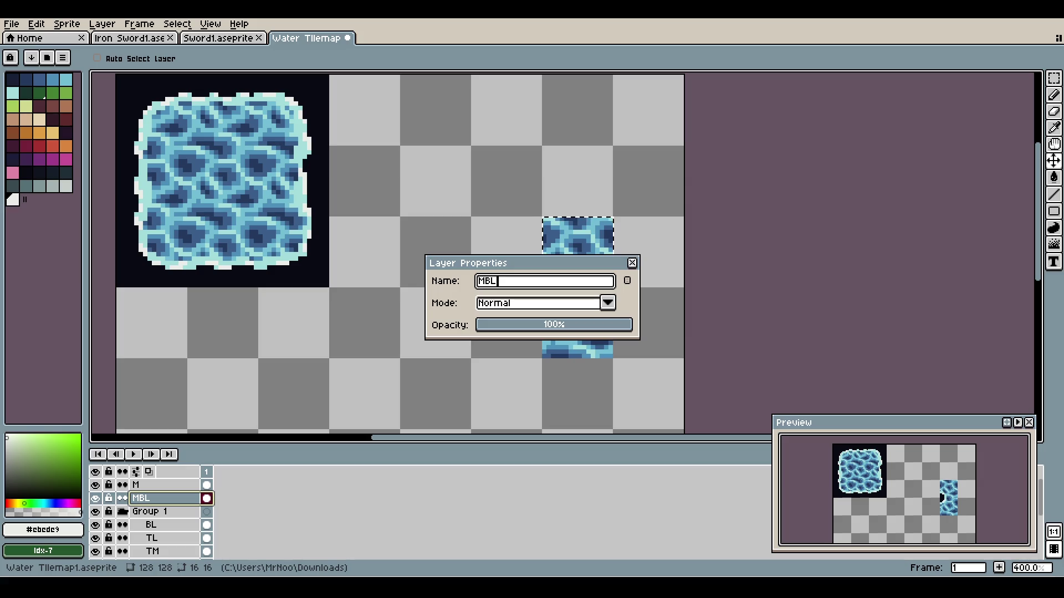
key(Return)
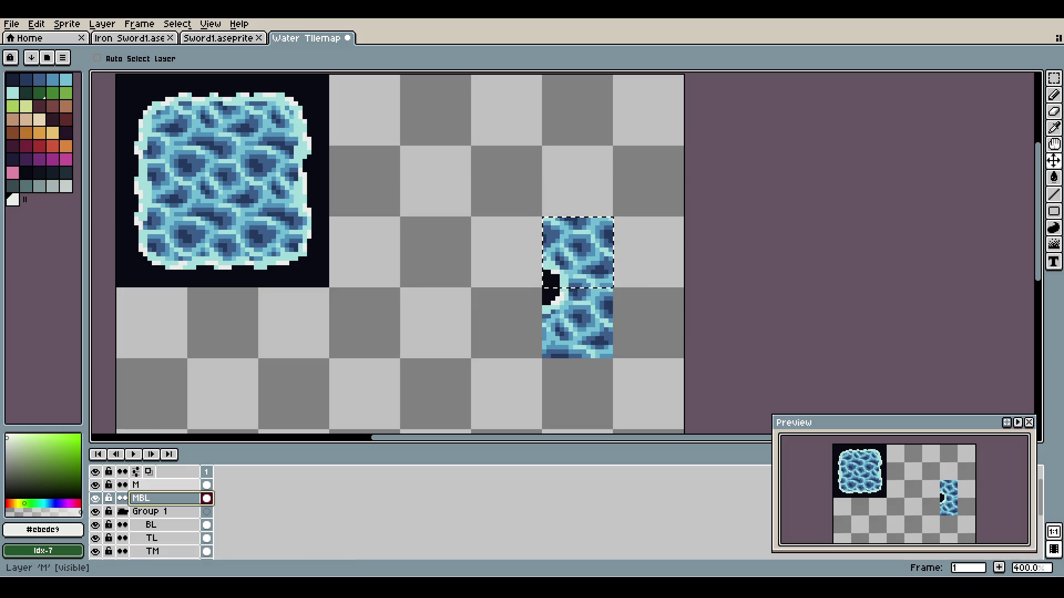
- Rename the upper M layer to MTL, deselect, and save the file
click(161, 485)
key(ctrl+z)
key(ctrl+z)
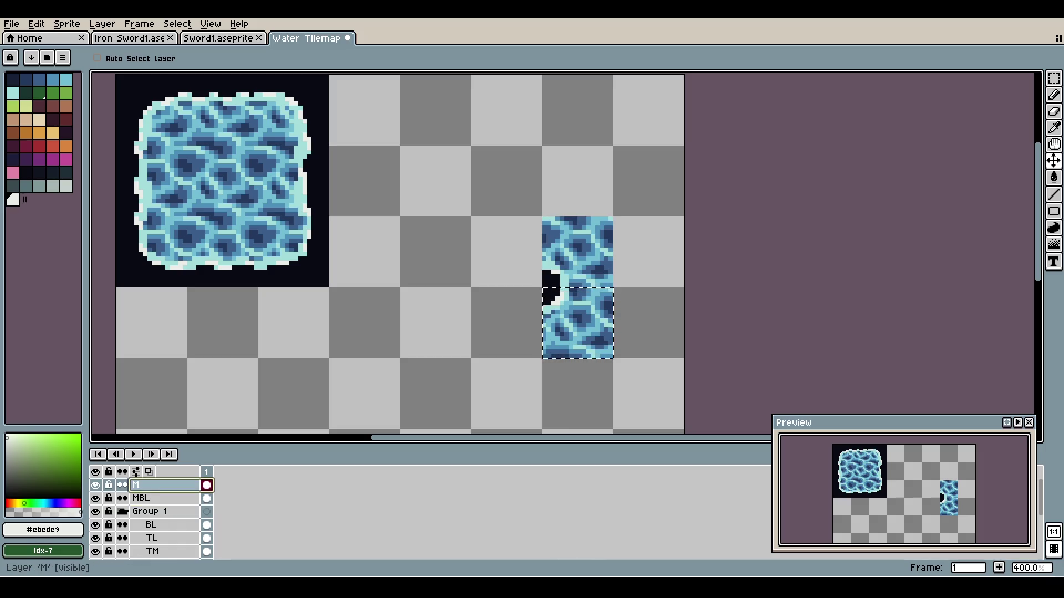
key(shift+p)
text(MTL)
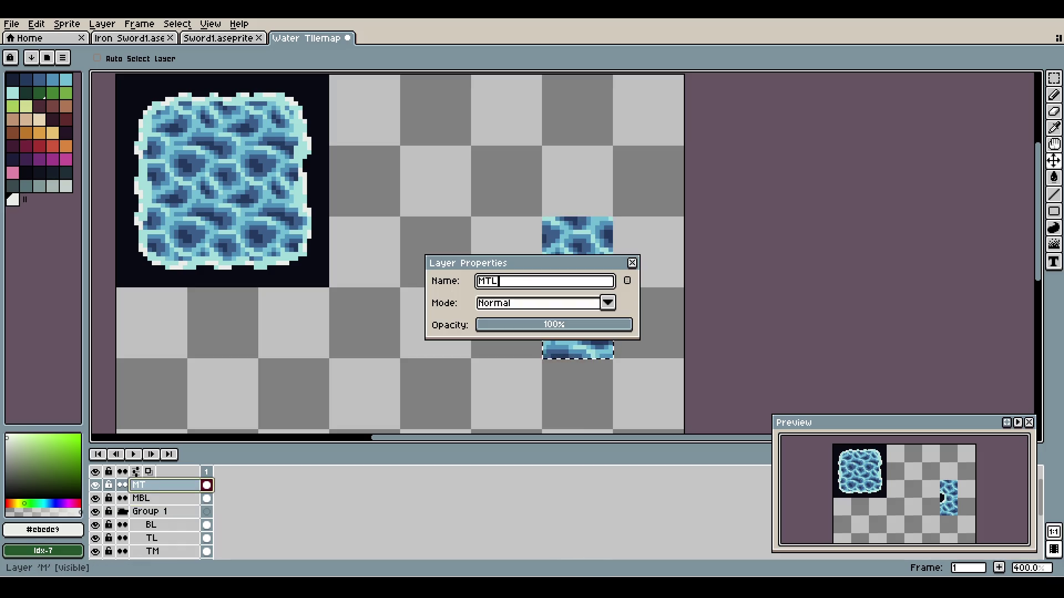
key(Return)
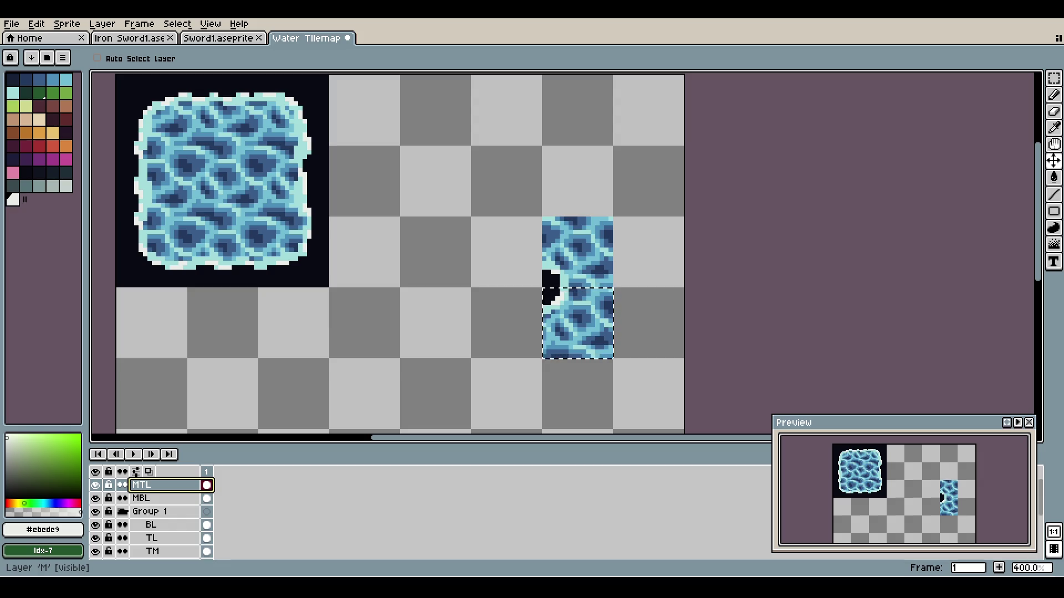
key(ctrl+d)
key(ctrl+s)
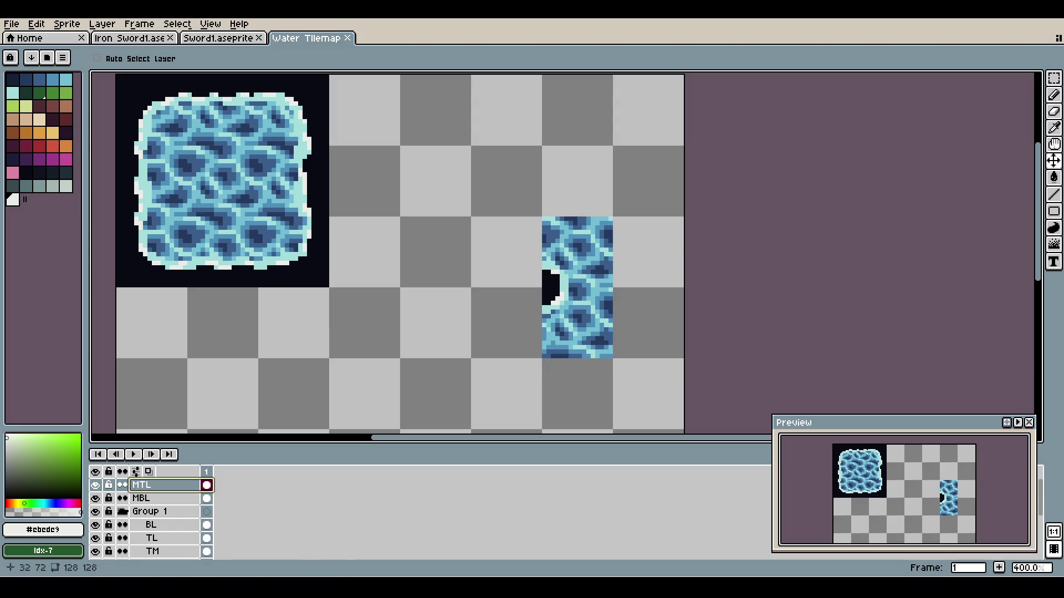
scroll(152, 518, down, 2)
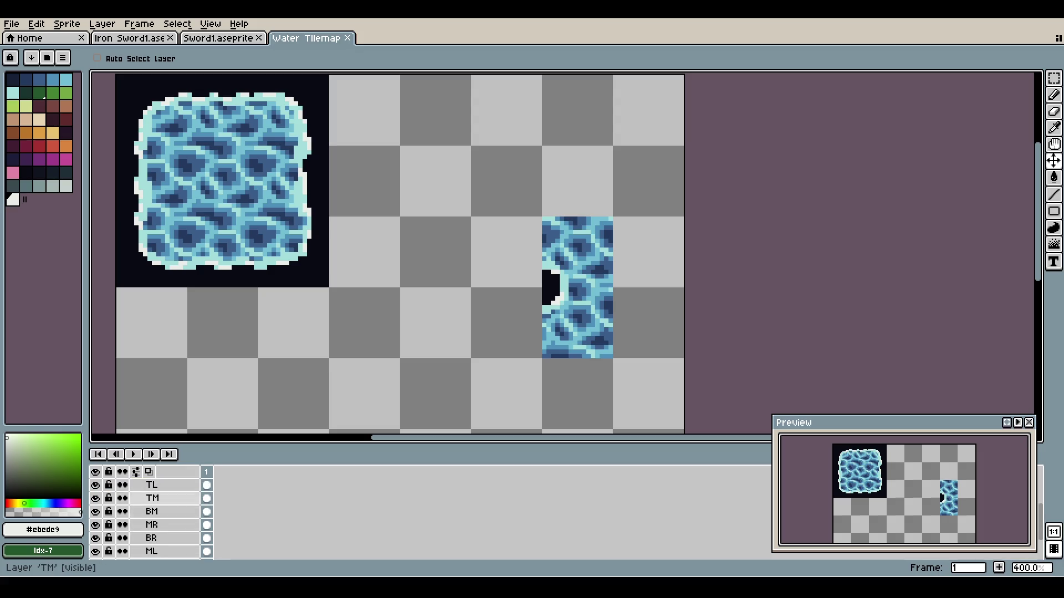
scroll(152, 499, up, 1)
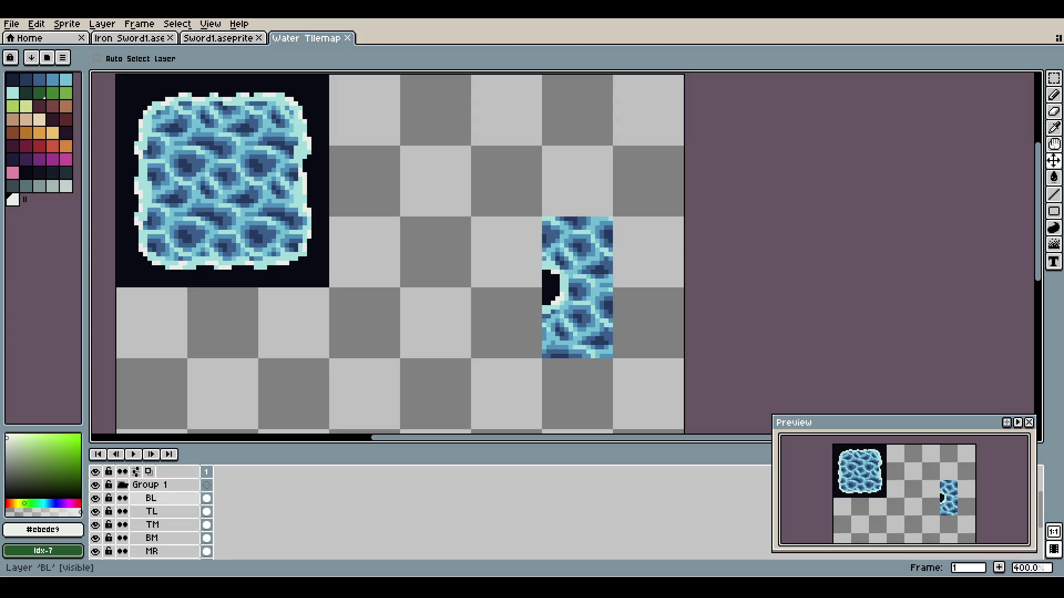
scroll(153, 498, down, 1)
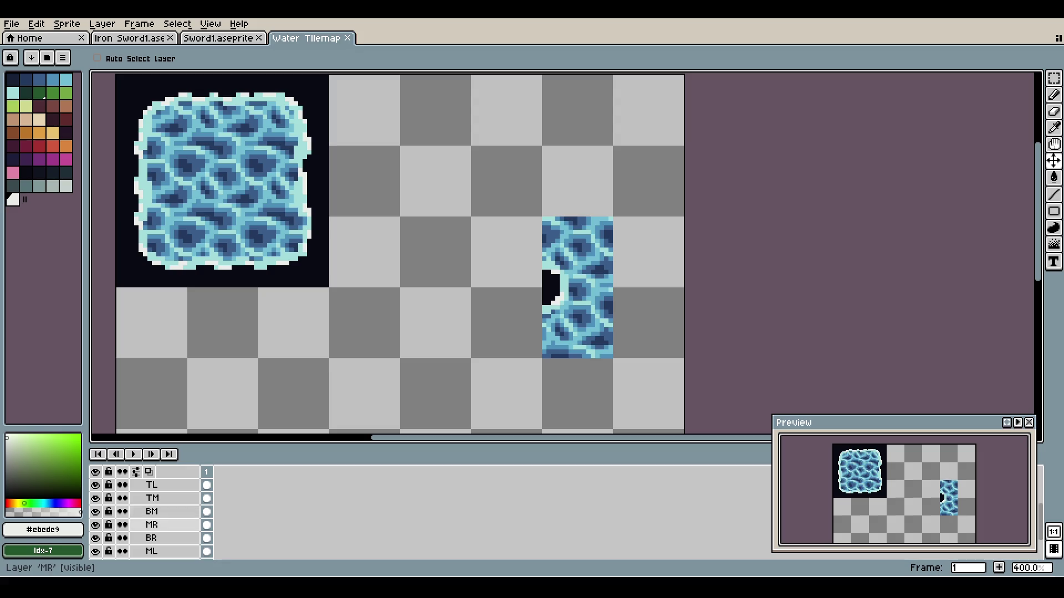
scroll(152, 511, down, 1)
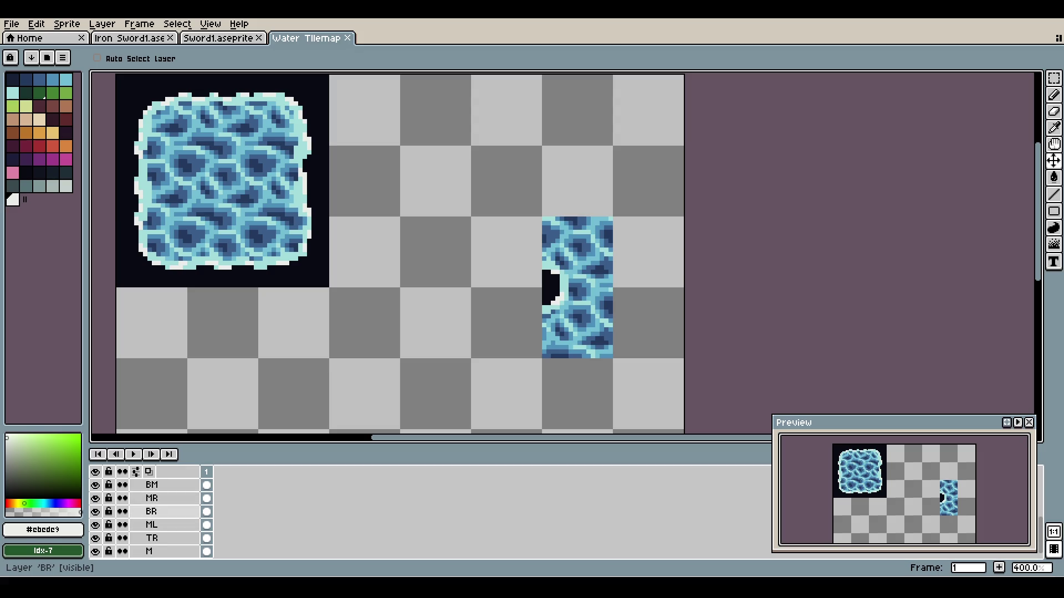
- Try moving the BR corner piece two tiles right, then undo it
double_click(151, 512)
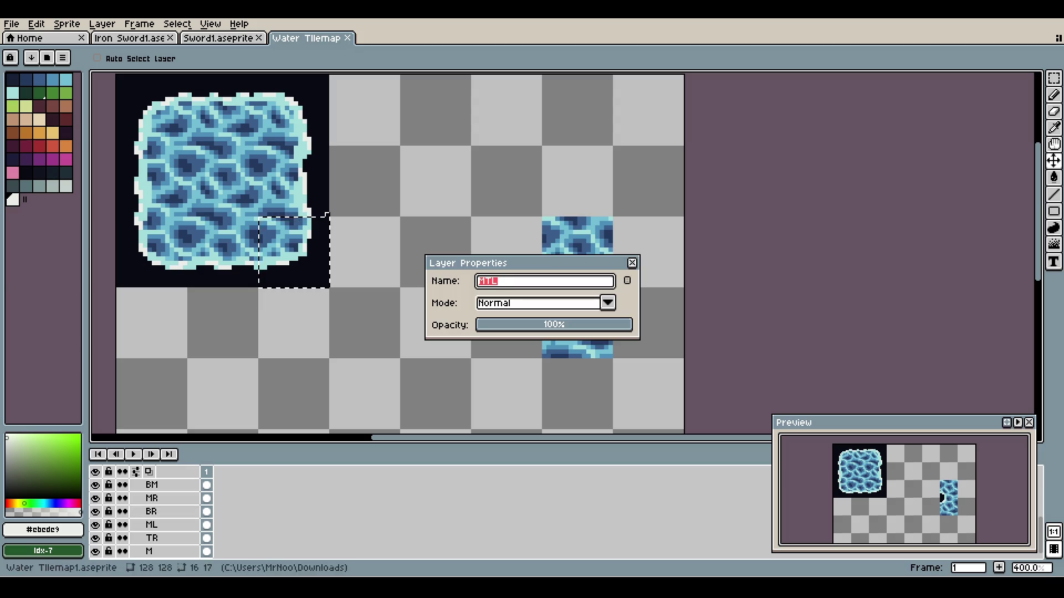
click(631, 262)
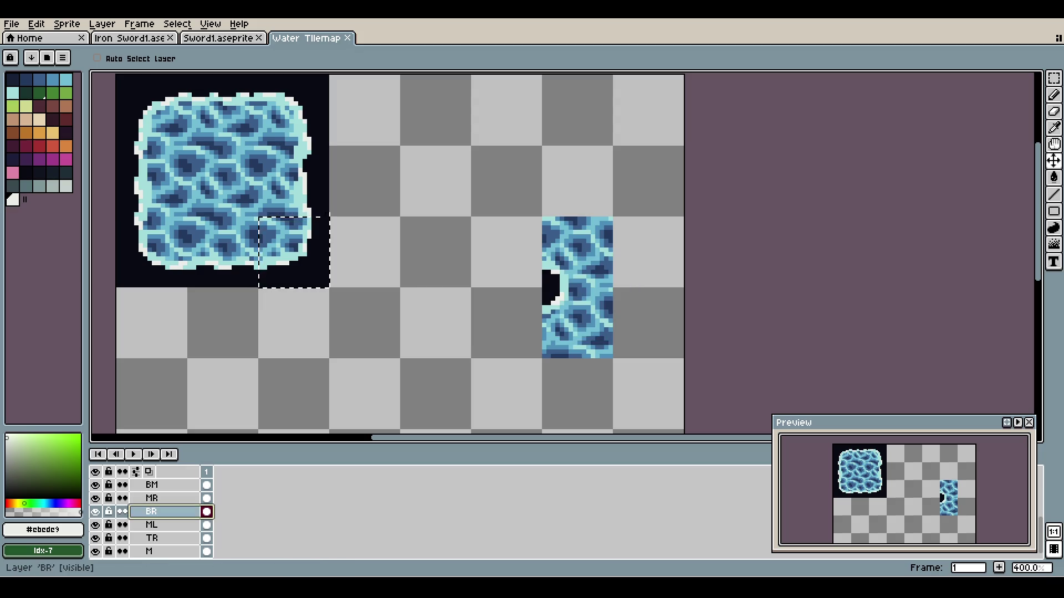
mouse_move(298, 239)
mouse_down()
mouse_move(440, 239)
mouse_move(468, 215)
mouse_up()
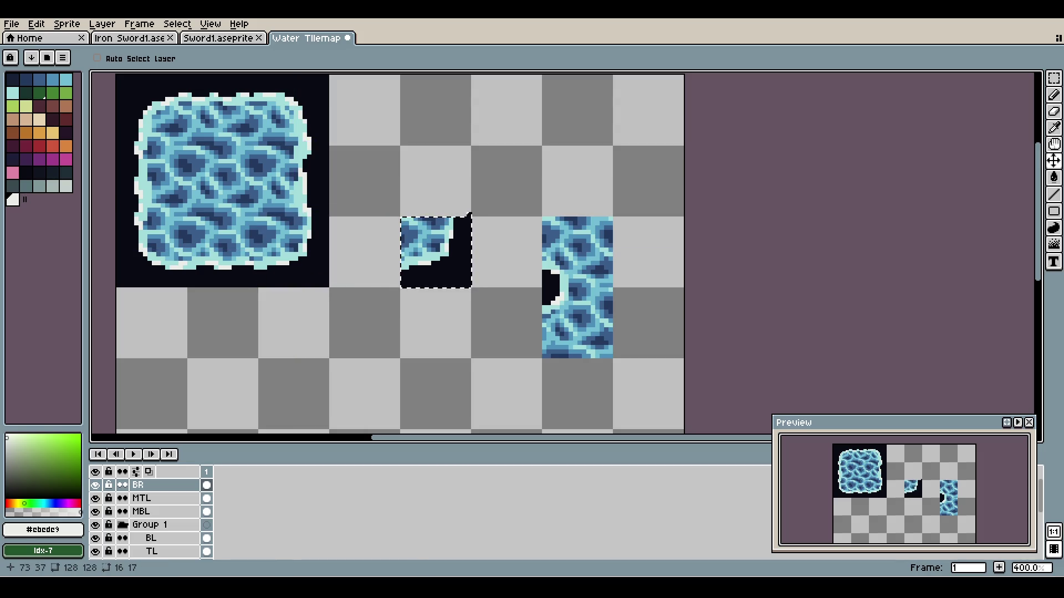
key(ctrl+z)
key(ctrl+z)
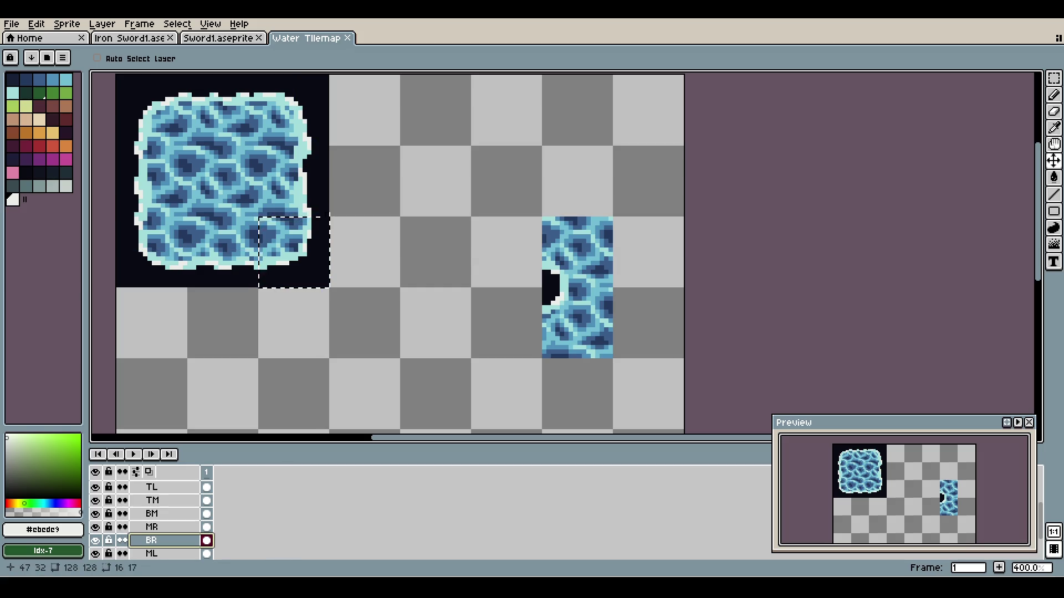
key(e)
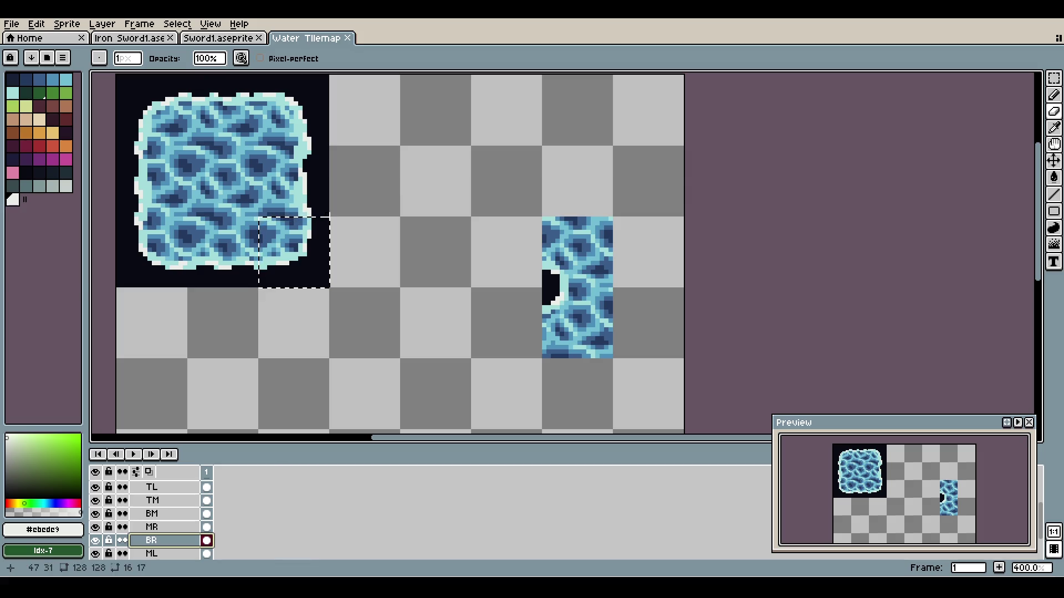
click(327, 215)
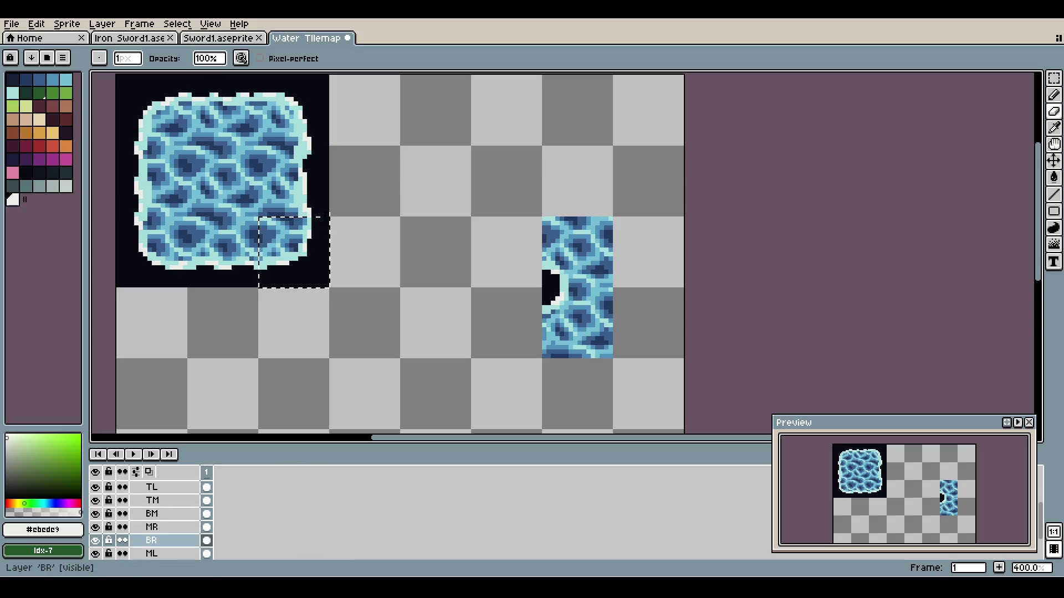
- Copy and paste the MR tile onto the water block, then undo the paste
click(151, 526)
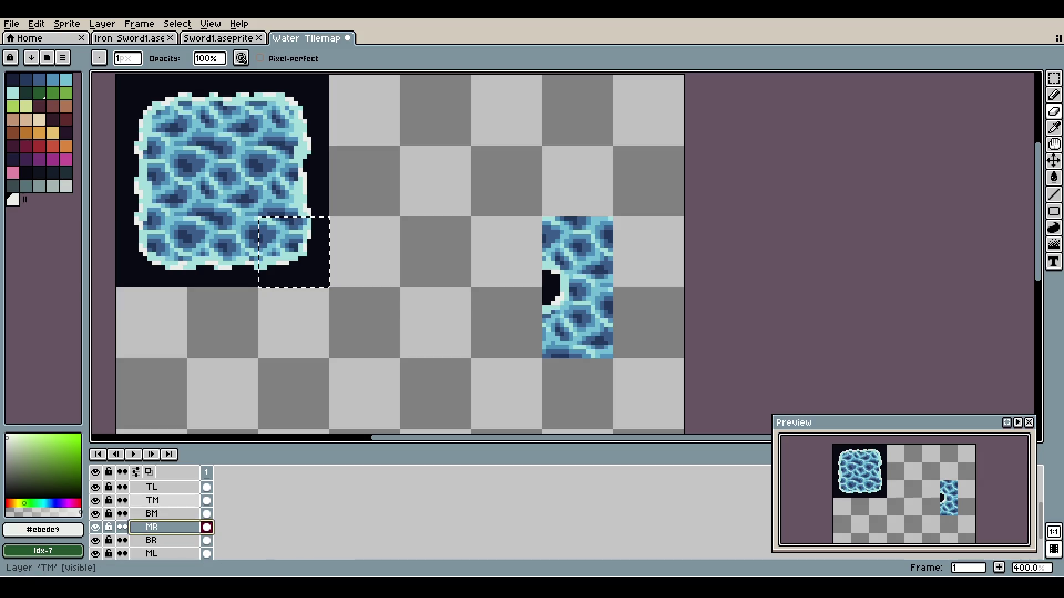
key(ctrl+c)
key(Down)
key(ctrl+v)
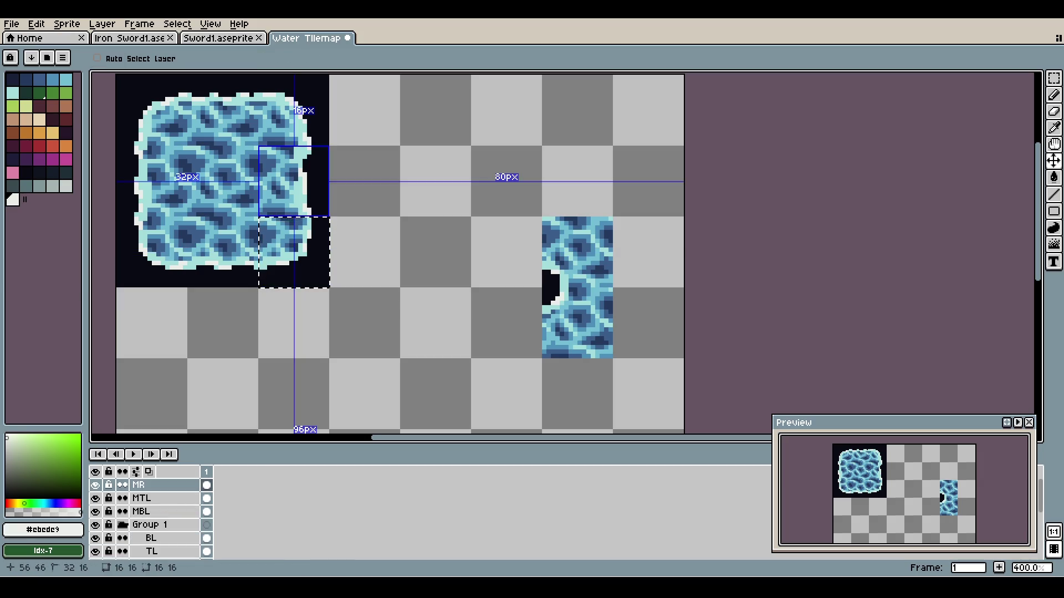
drag(297, 181, 399, 208)
key(ctrl+z)
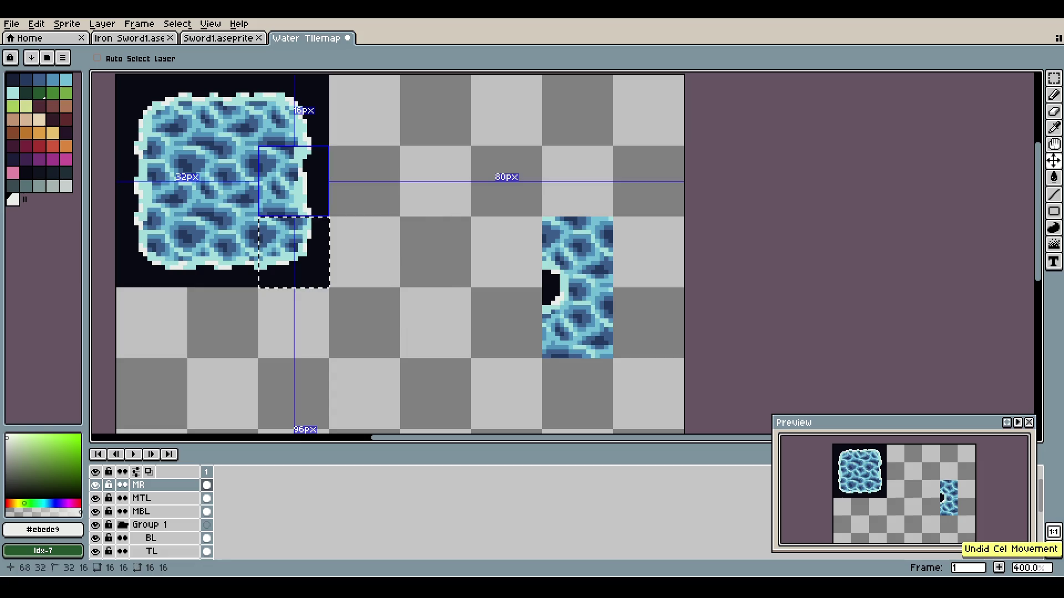
key(ctrl+z)
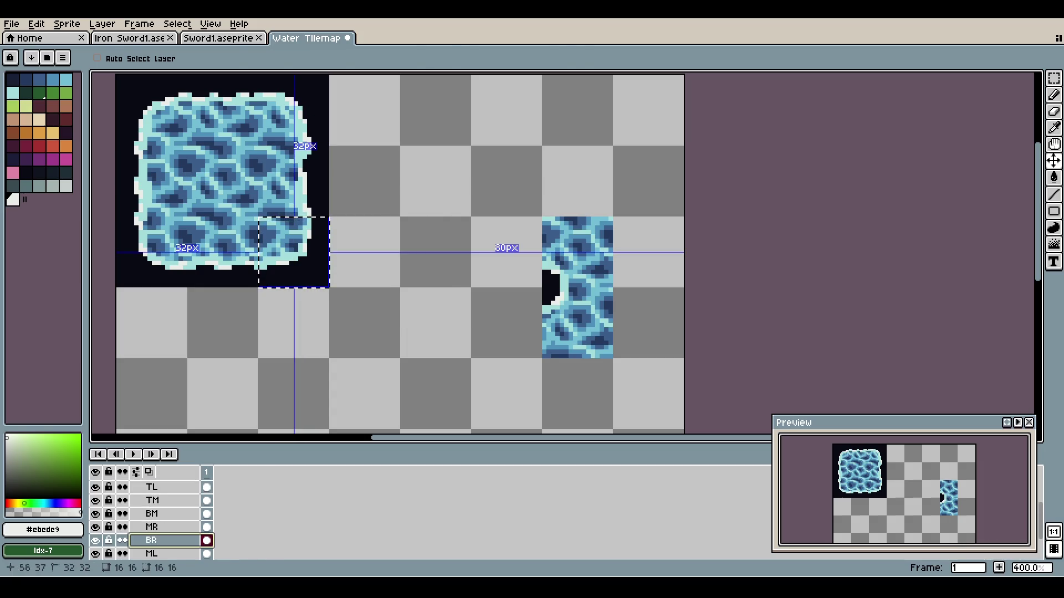
- Move the corner piece one tile right and place a copy above-right of it
key(ctrl+t)
mouse_move(294, 253)
mouse_down()
mouse_move(444, 252)
mouse_move(435, 252)
mouse_up()
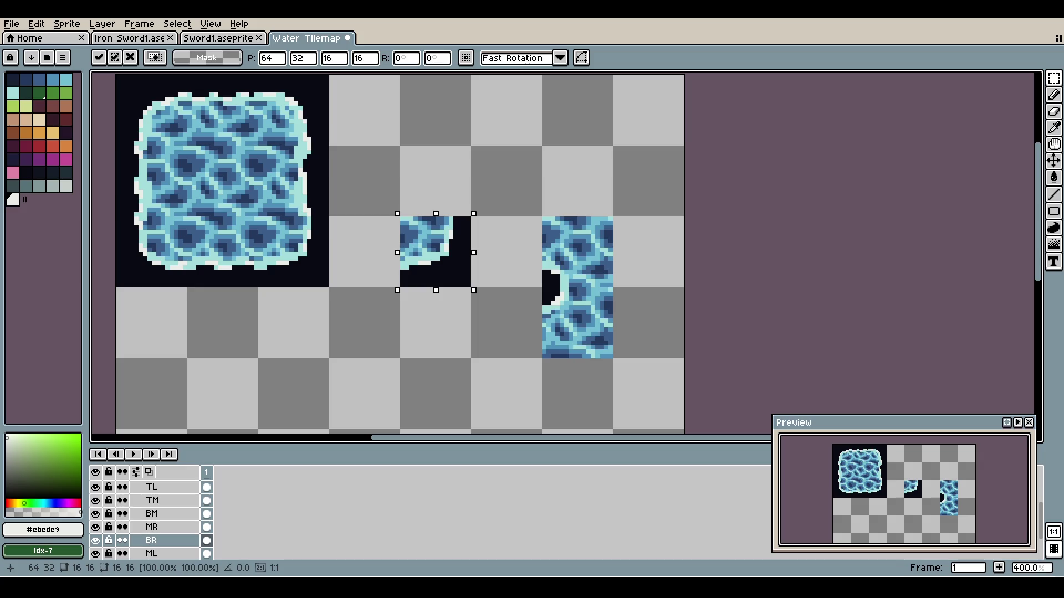
key(ctrl+v)
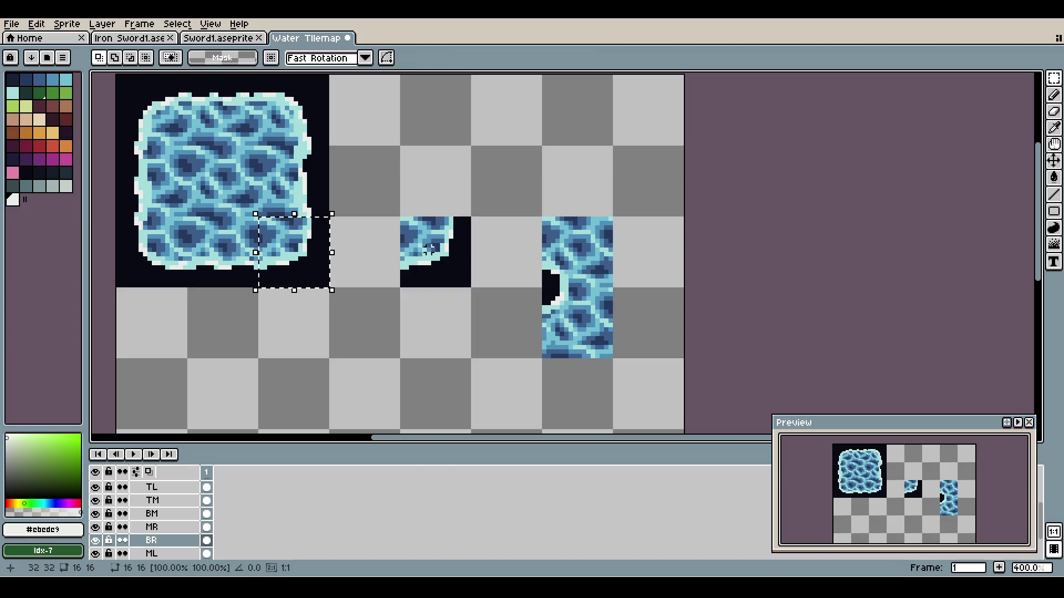
drag(291, 249, 506, 181)
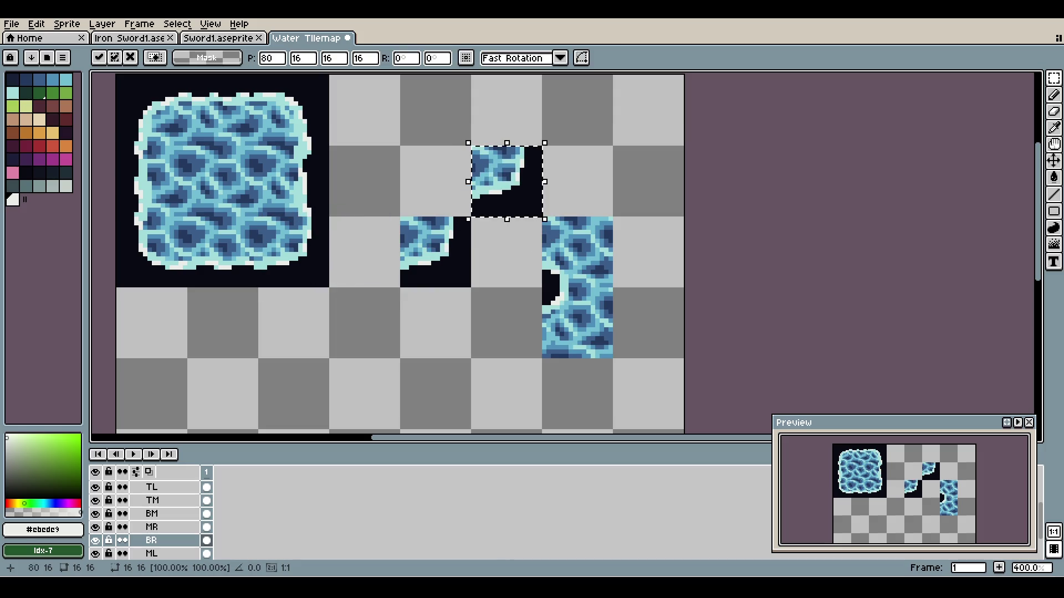
scroll(152, 501, down, 1)
scroll(152, 514, down, 1)
- Move the M layer's water tile beside the corner pieces to form the L-shaped patch
click(151, 539)
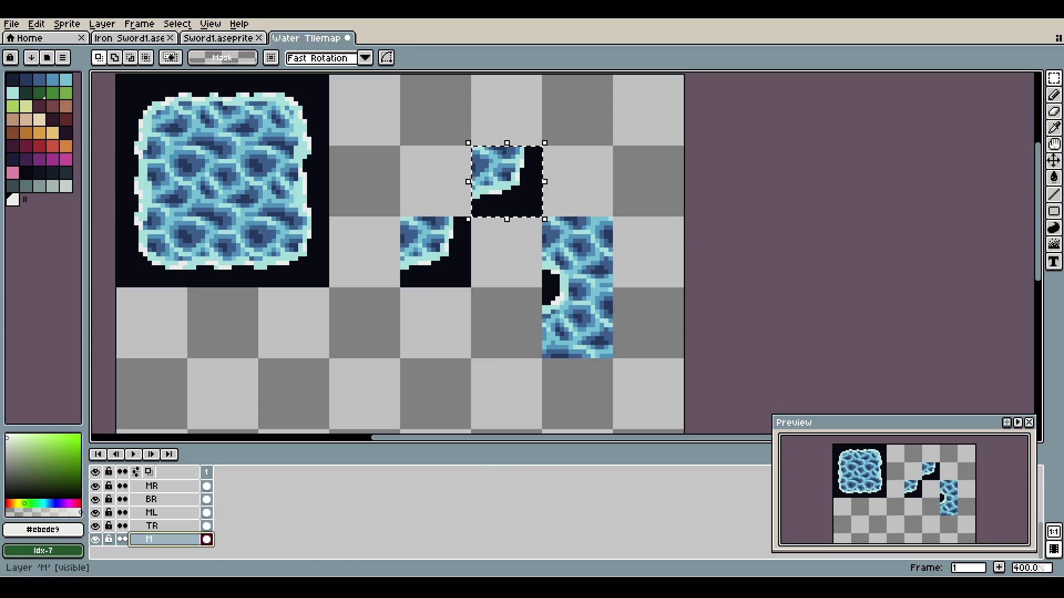
click(151, 525)
double_click(151, 525)
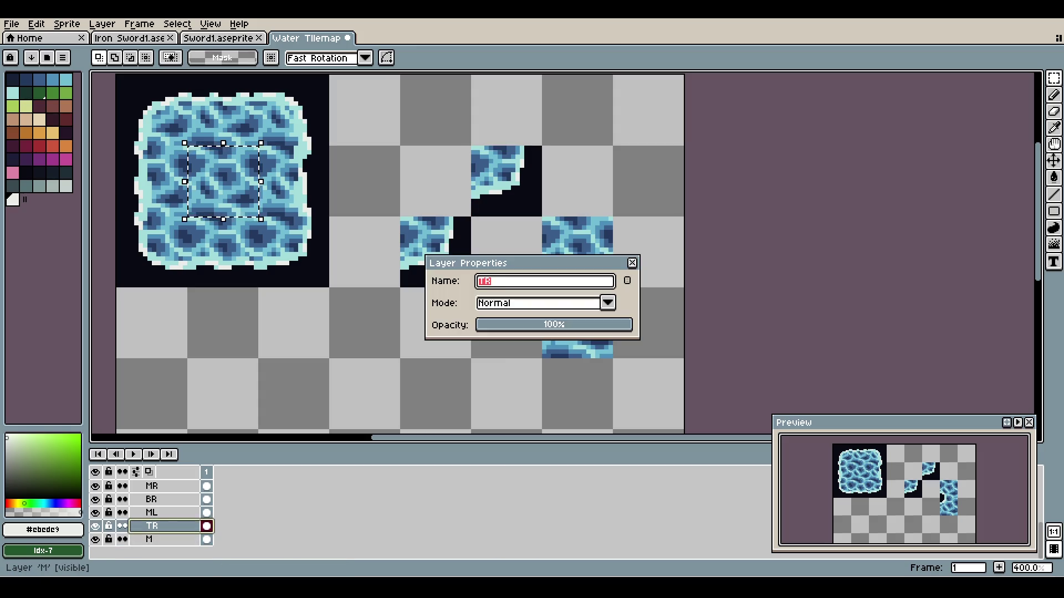
key(Return)
click(152, 539)
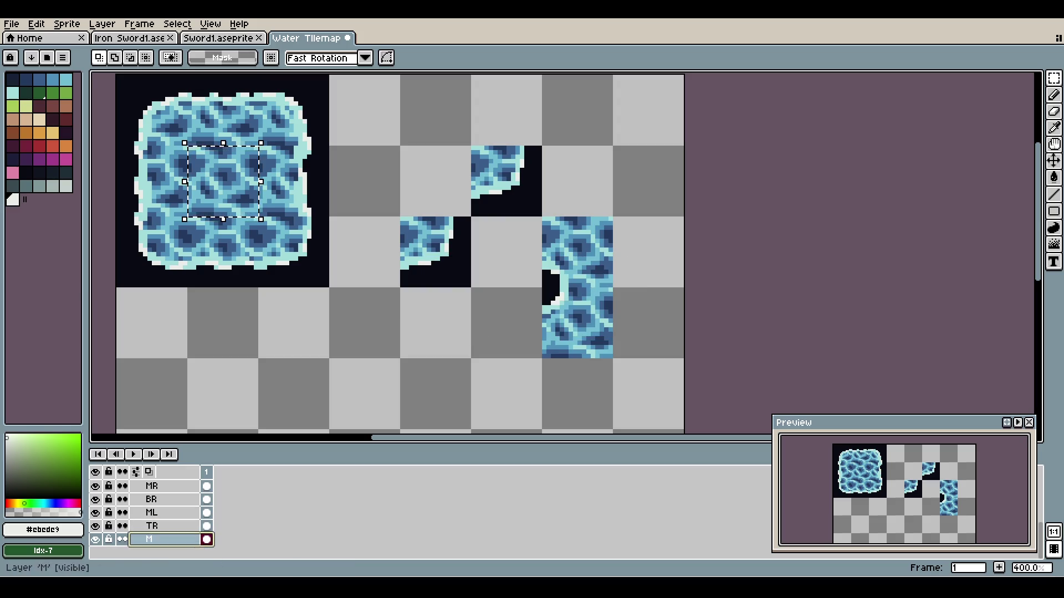
scroll(151, 526, down, 2)
drag(221, 183, 434, 182)
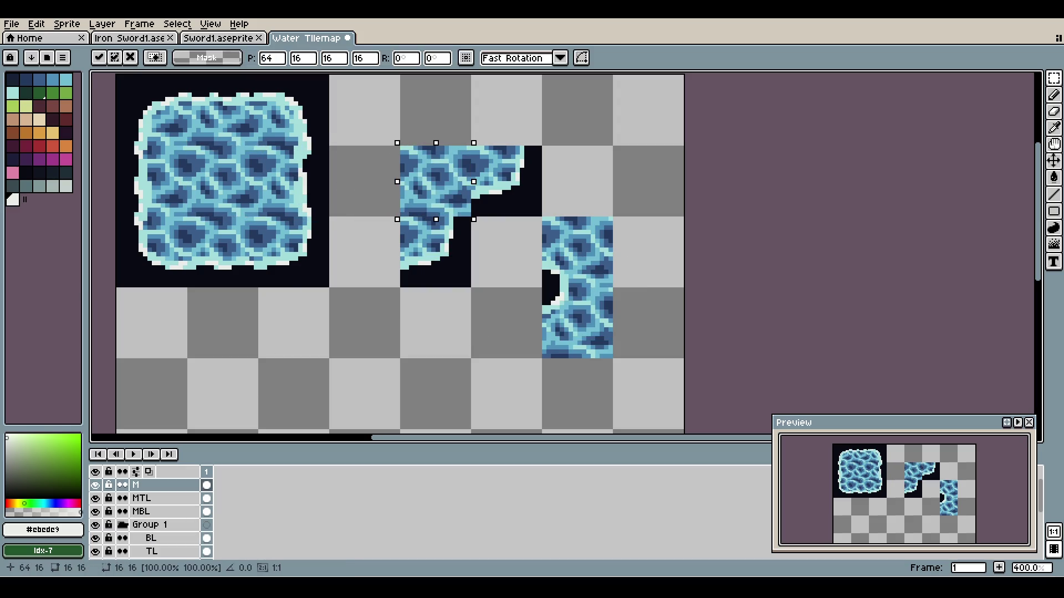
click(475, 226)
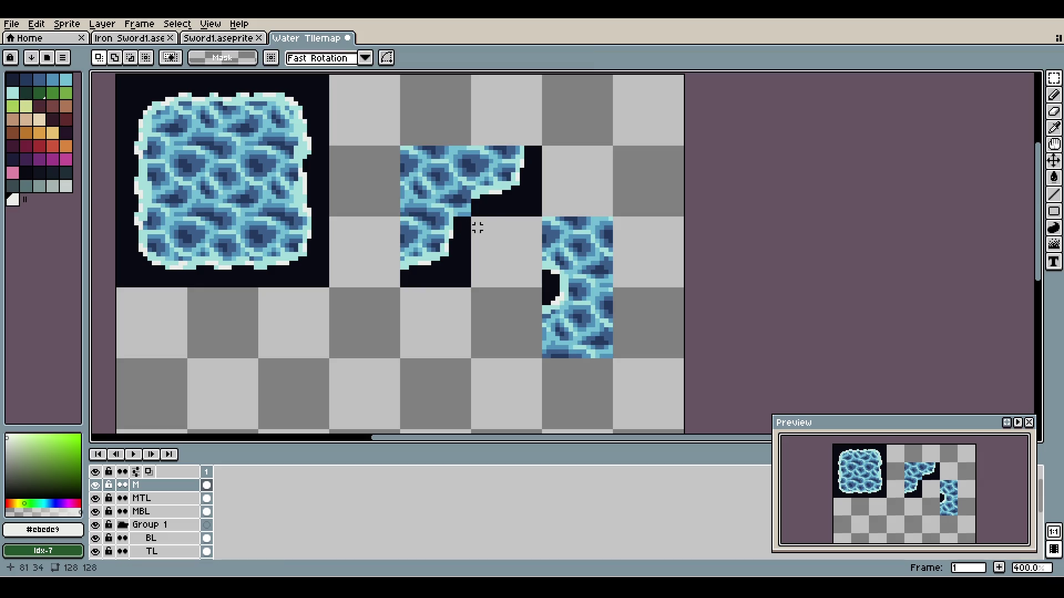
scroll(469, 178, up, 2)
scroll(469, 177, up, 1)
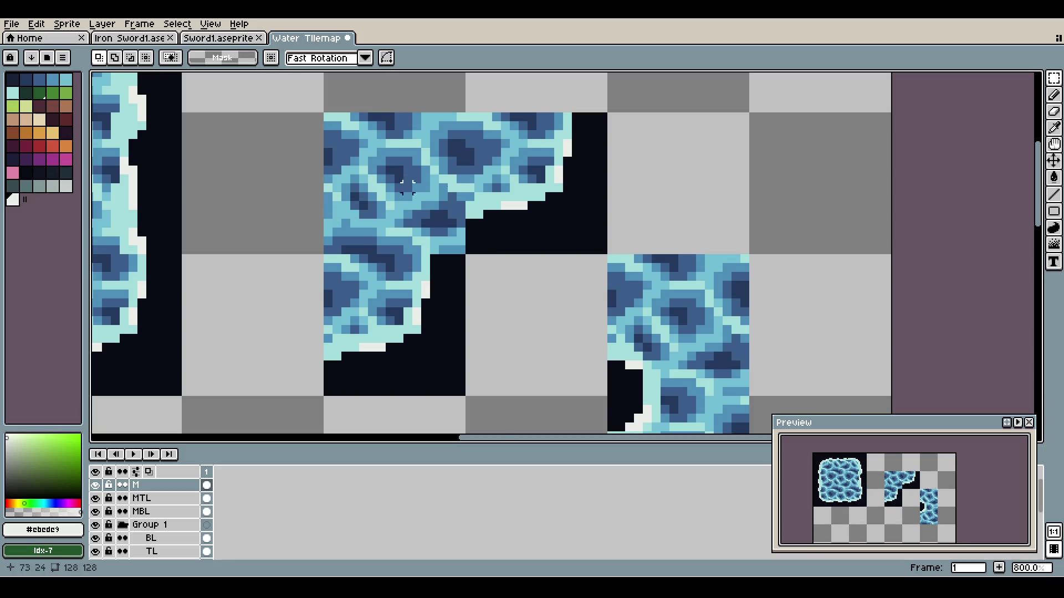
- Fill the inner corner with dark background pixels
scroll(468, 169, up, 3)
key(i)
click(427, 366)
key(b)
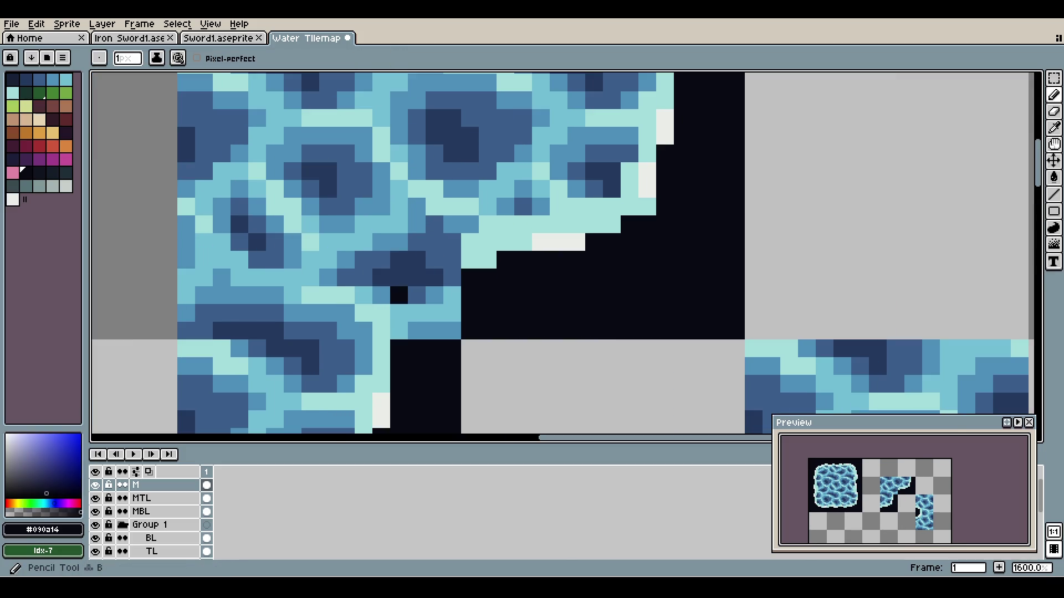
mouse_move(398, 331)
mouse_down()
mouse_move(452, 313)
mouse_move(399, 313)
mouse_move(451, 277)
mouse_up()
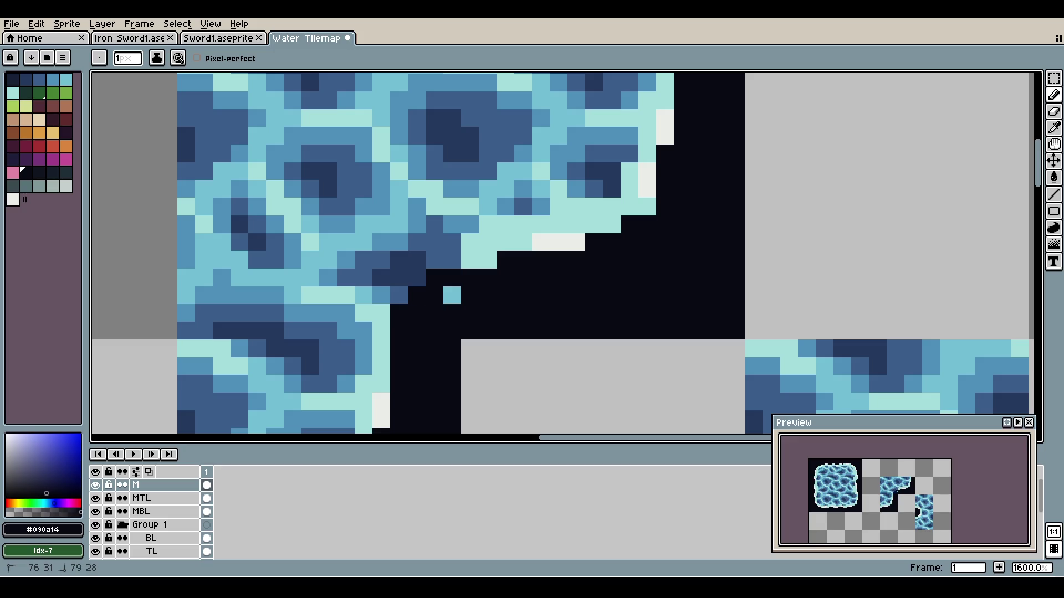
click(451, 295)
scroll(452, 295, down, 5)
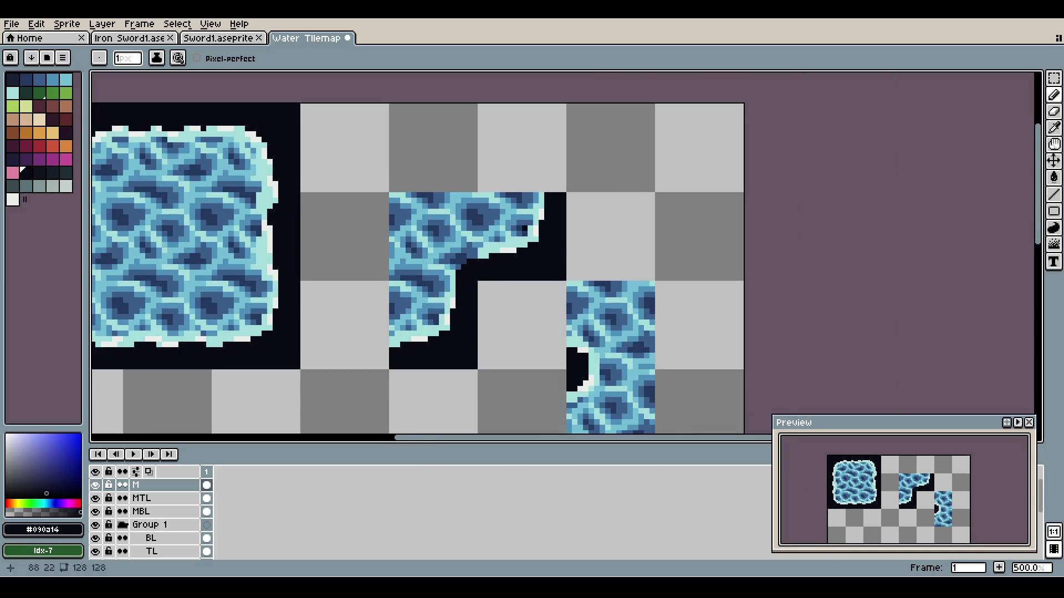
scroll(485, 232, up, 5)
- Draw a light cyan #a4dddb foam line along the inner corner
key(i)
click(485, 233)
key(b)
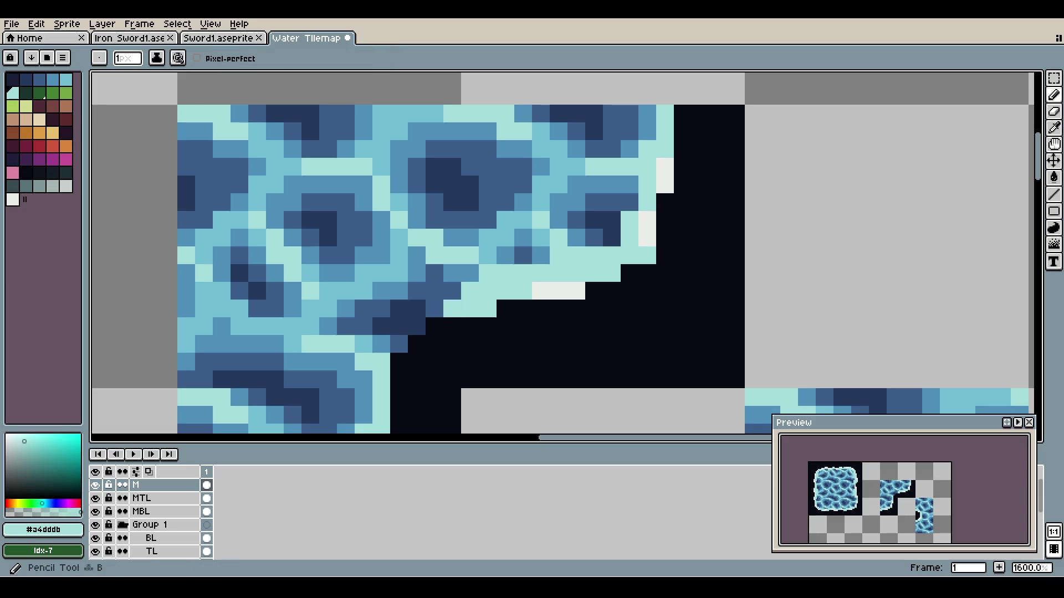
mouse_move(452, 309)
mouse_down()
mouse_move(435, 300)
mouse_move(416, 327)
mouse_move(382, 343)
mouse_up()
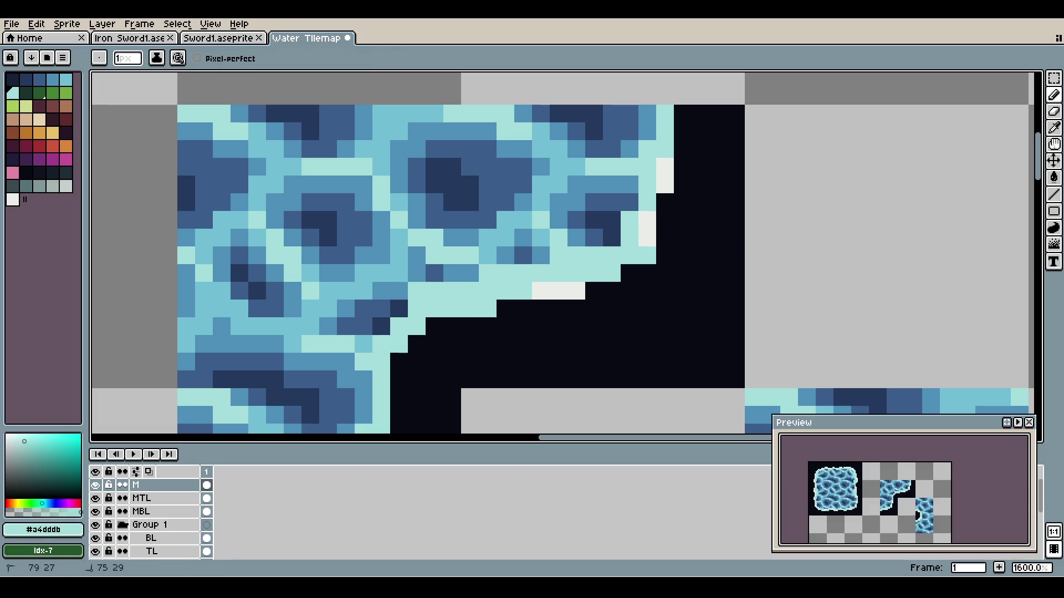
click(398, 308)
scroll(399, 308, down, 5)
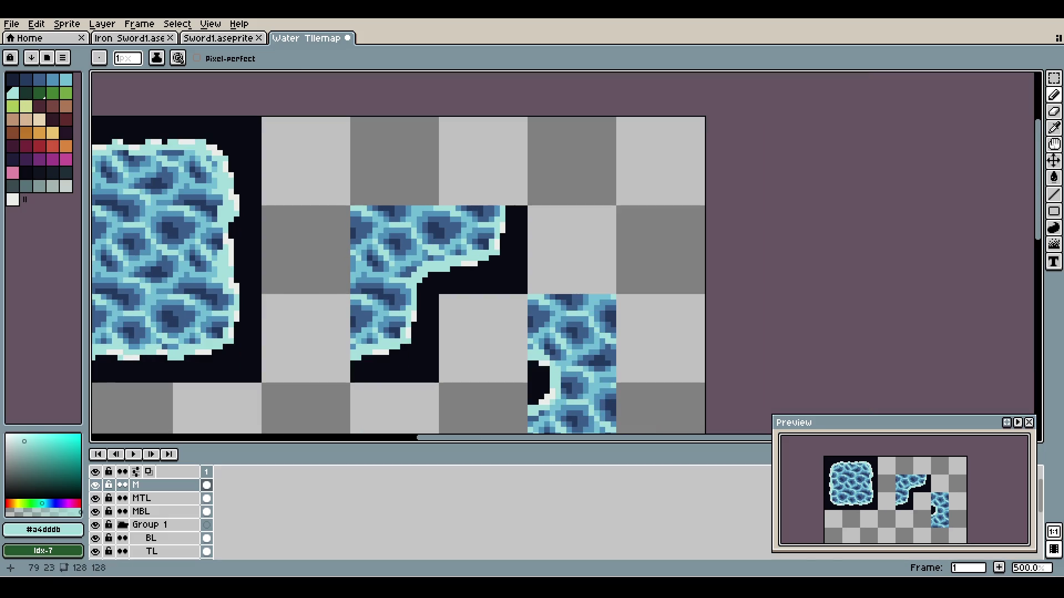
scroll(399, 310, up, 4)
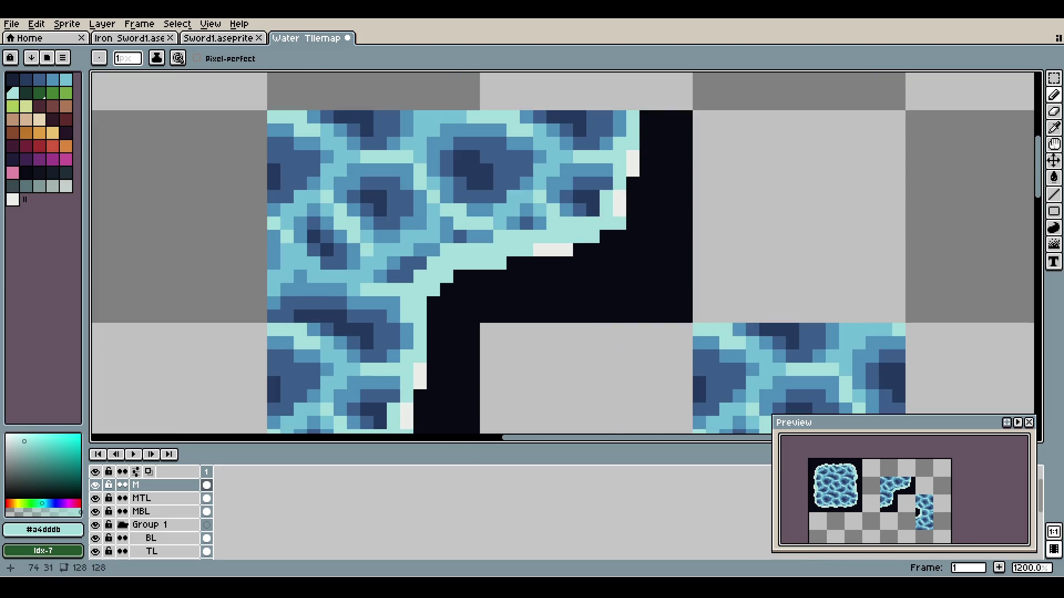
- Add pale #cbede9 foam highlight pixels along the water edge
alt+click(552, 249)
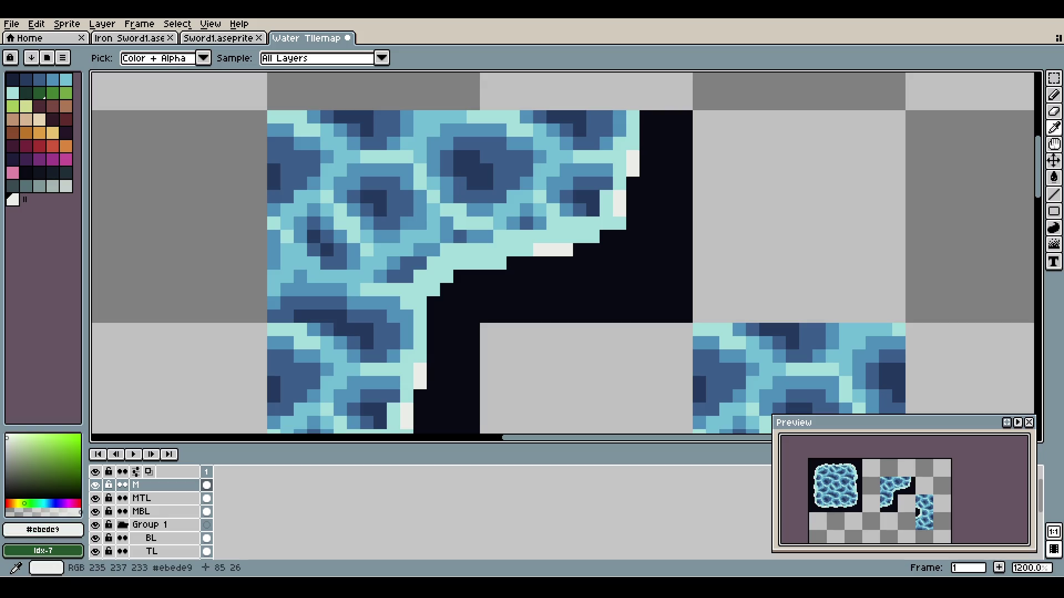
click(460, 262)
click(473, 263)
click(447, 263)
click(447, 276)
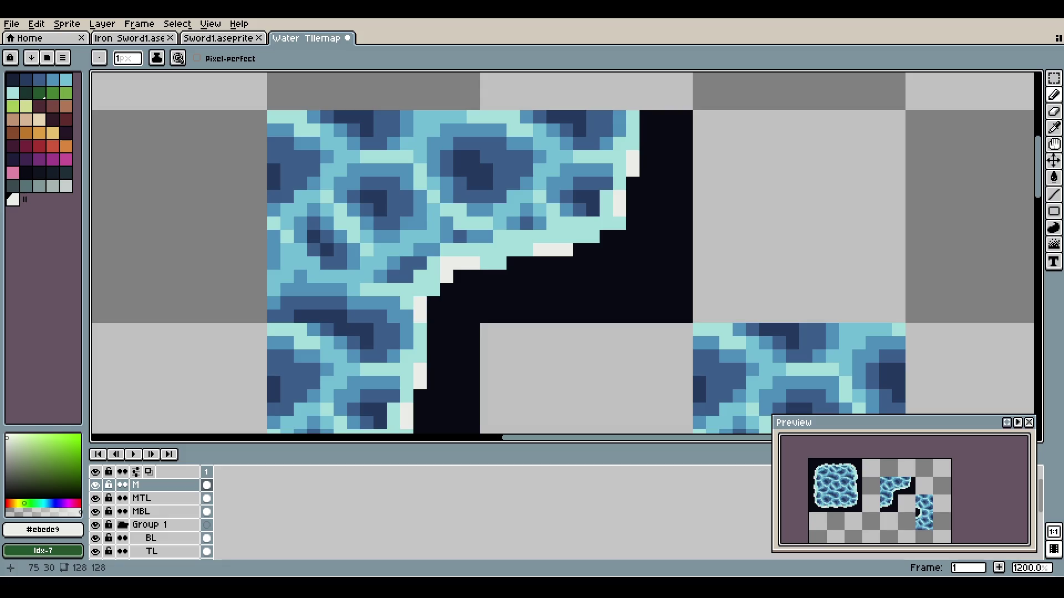
scroll(454, 212, down, 5)
scroll(455, 211, up, 2)
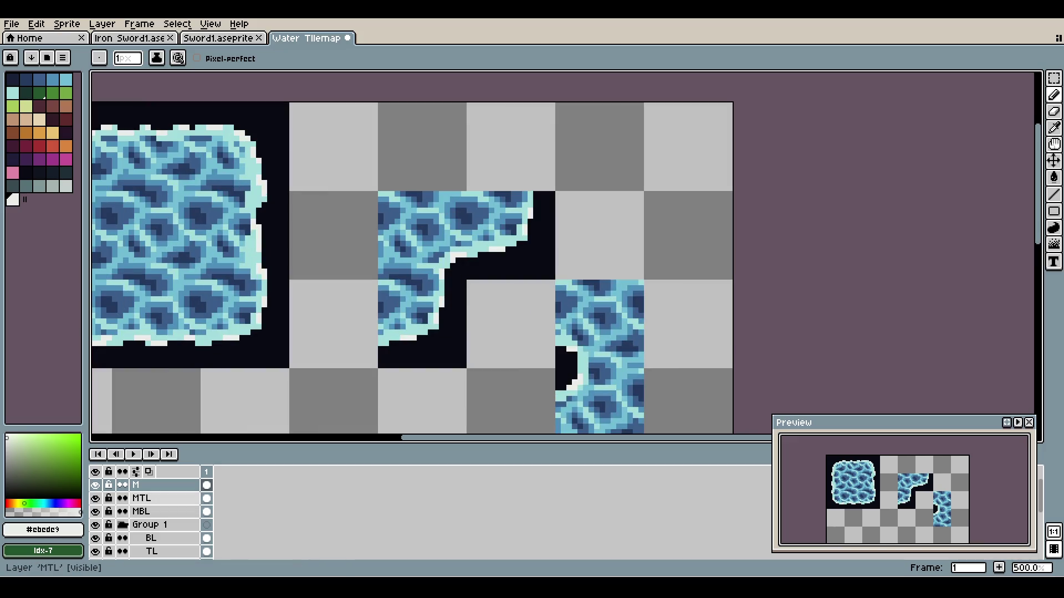
- Move the MTL corner piece down-right onto the lower edge tile
ctrl+click(207, 485)
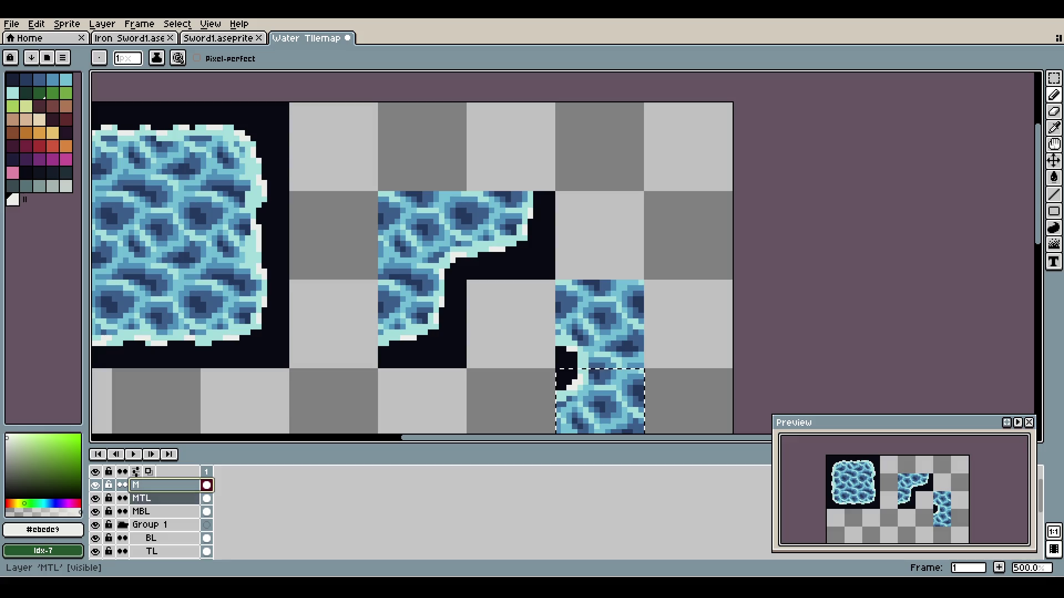
ctrl+click(206, 498)
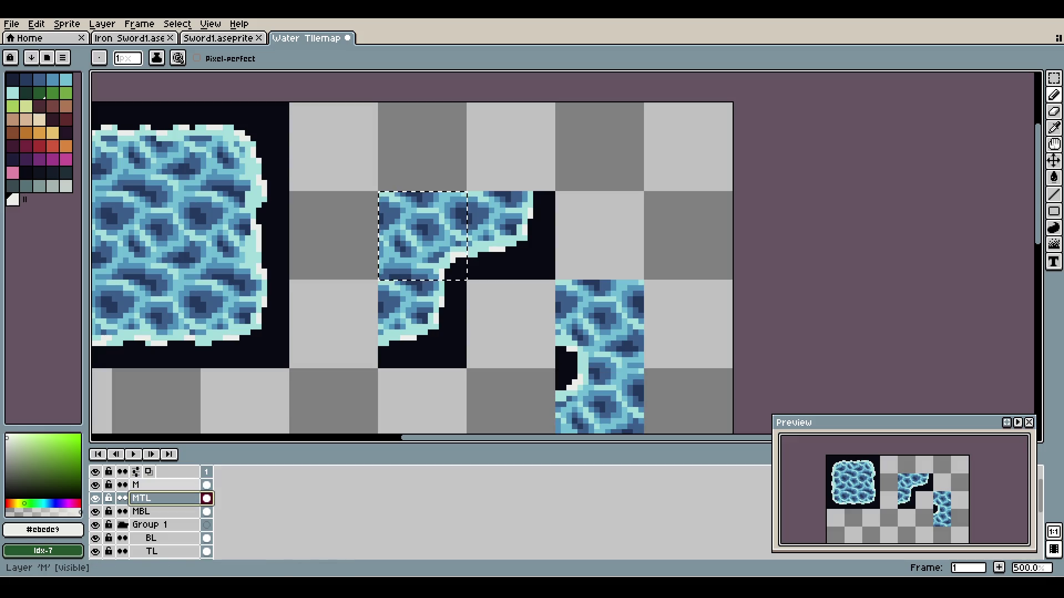
key(v)
drag(413, 243, 501, 332)
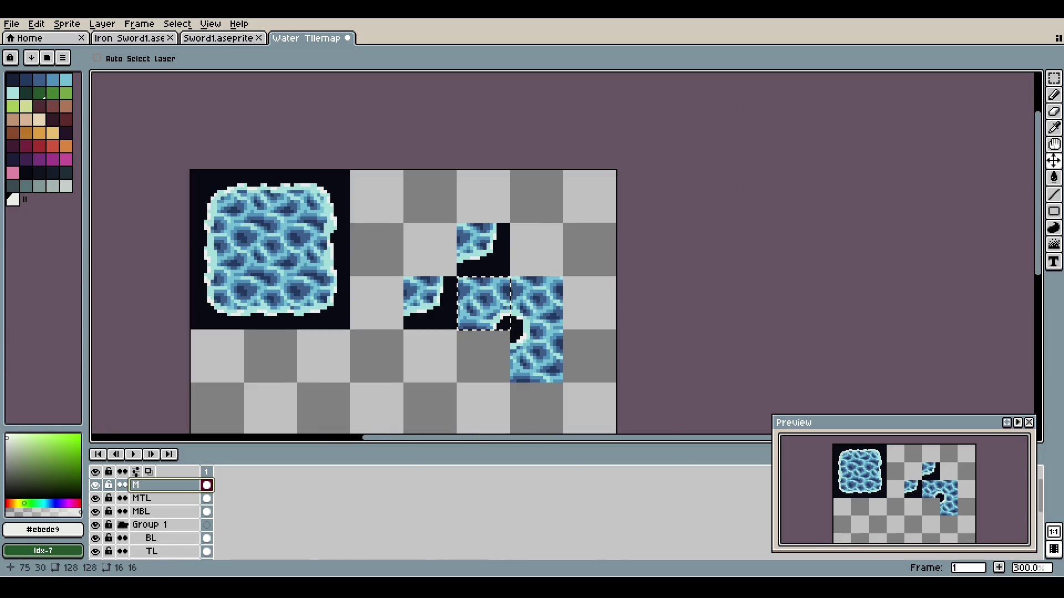
scroll(351, 207, down, 1)
scroll(508, 310, up, 2)
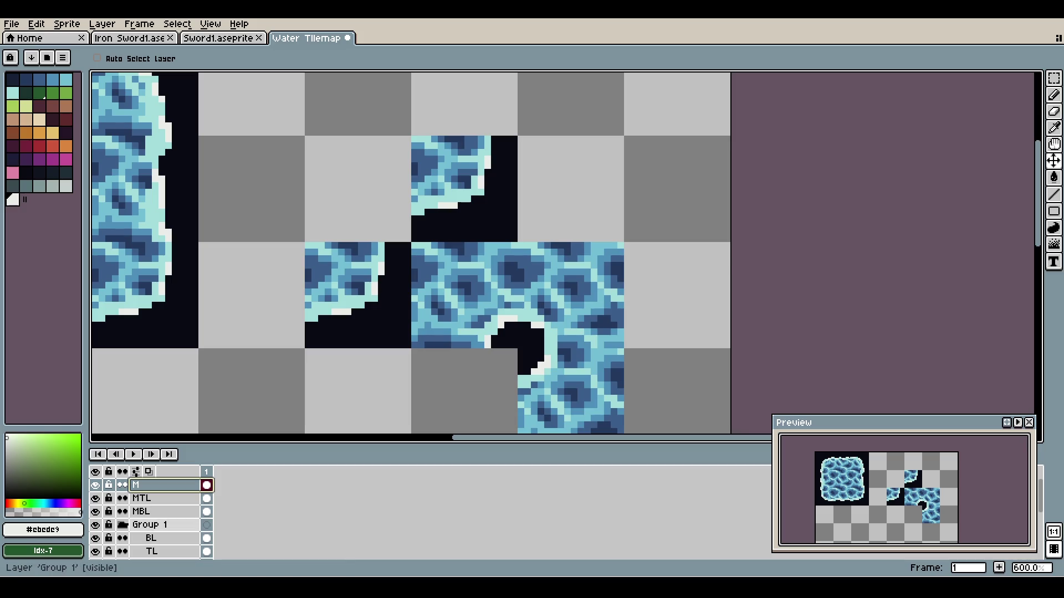
click(141, 498)
scroll(150, 518, down, 4)
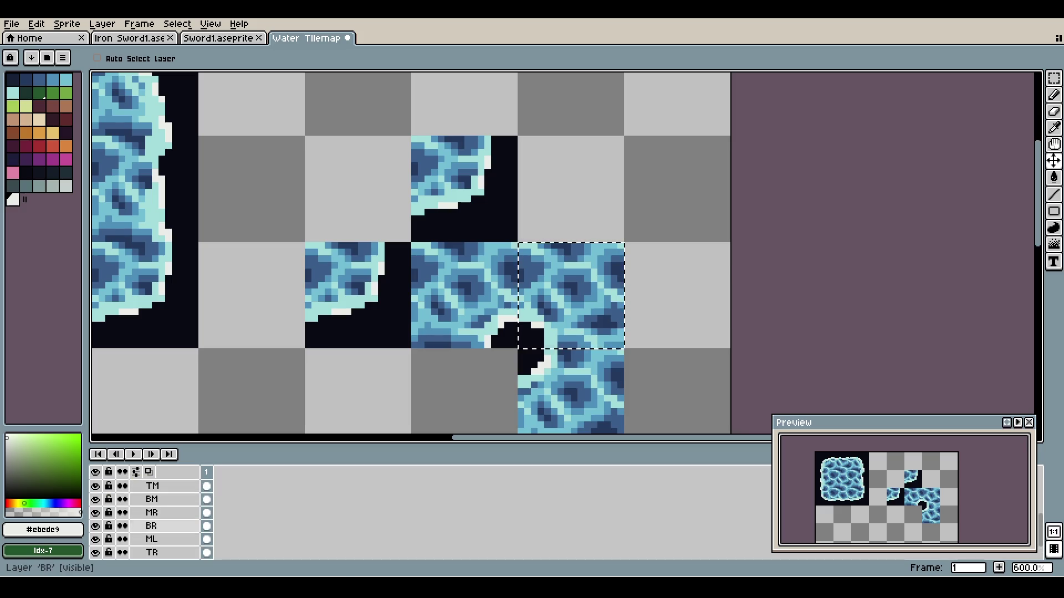
- Clear the two leftover BR corner tiles and save Water Tilemap
click(151, 526)
mouse_move(201, 219)
mouse_down()
mouse_move(315, 213)
mouse_move(183, 312)
mouse_move(256, 272)
mouse_up()
key(ctrl+z)
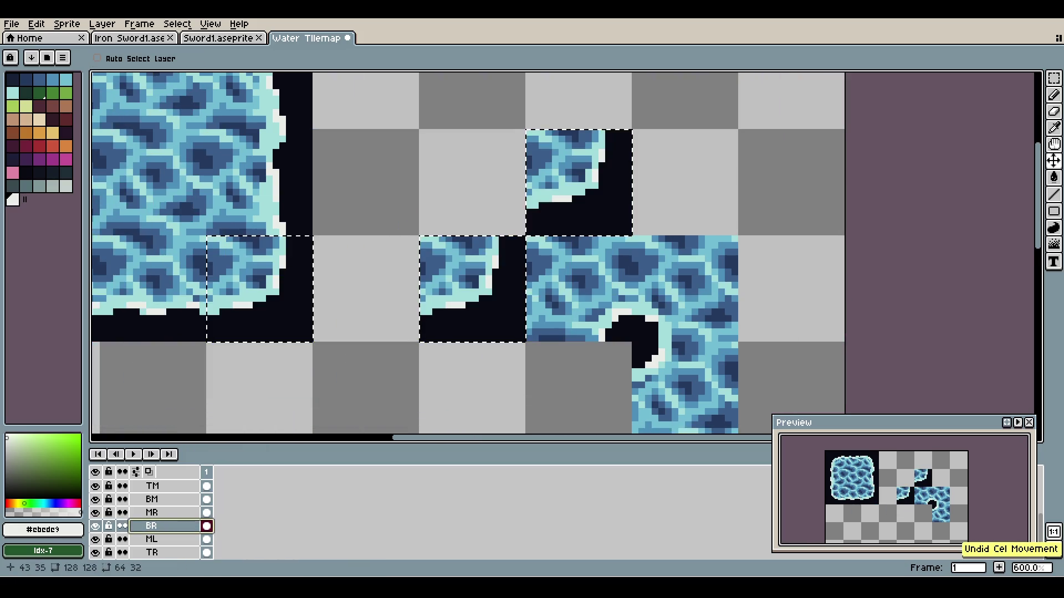
key(w)
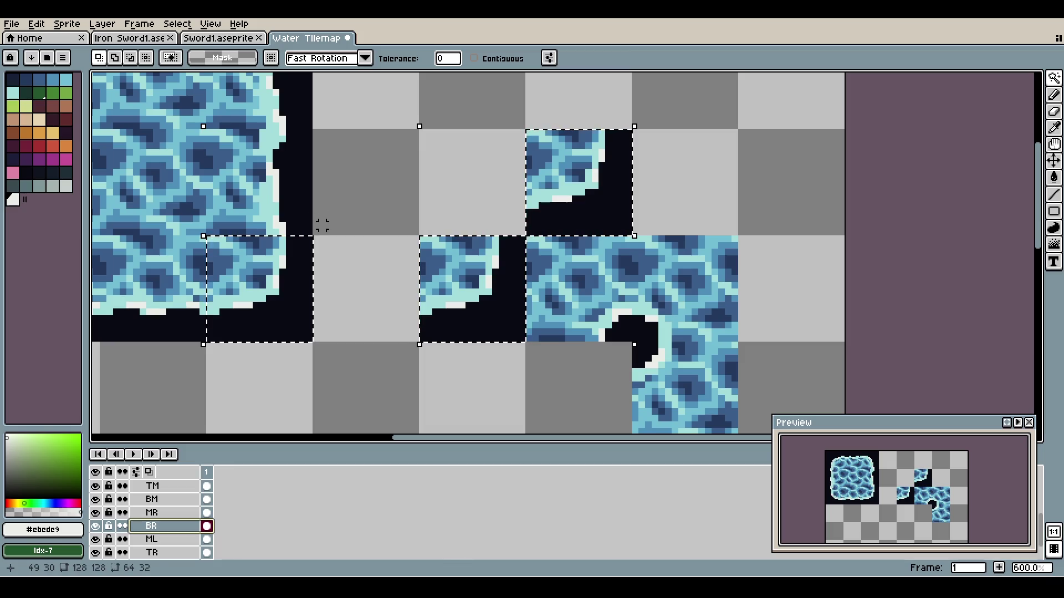
key(m)
drag(322, 225, 162, 371)
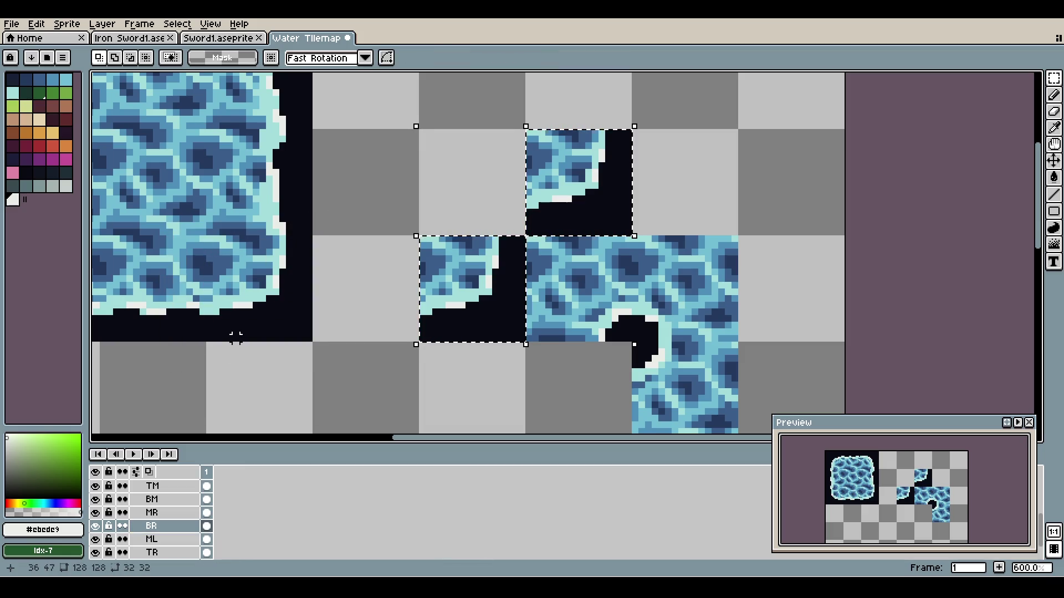
key(Delete)
drag(441, 312, 391, 303)
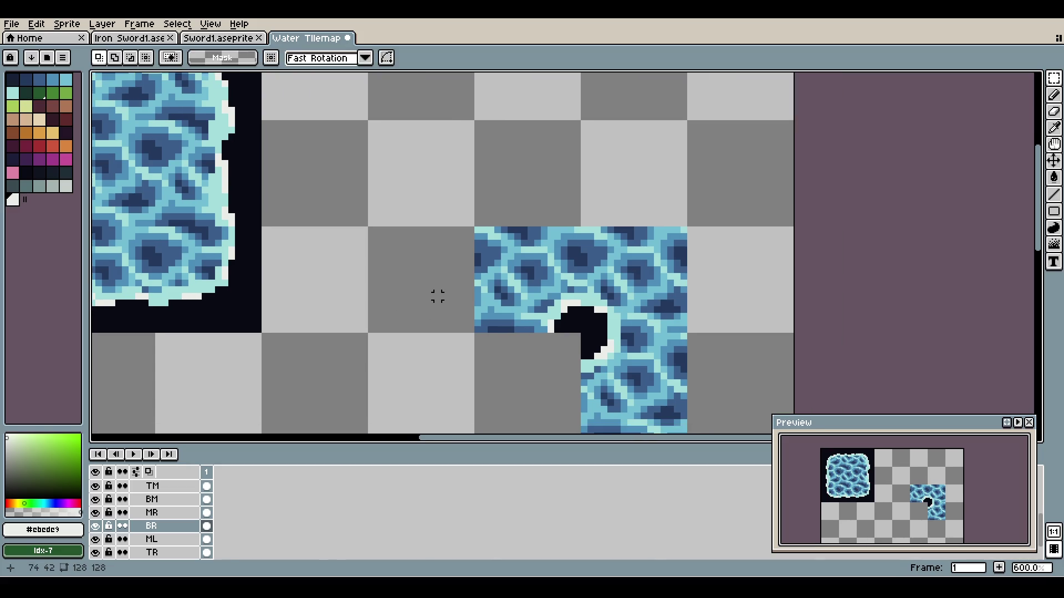
key(ctrl+s)
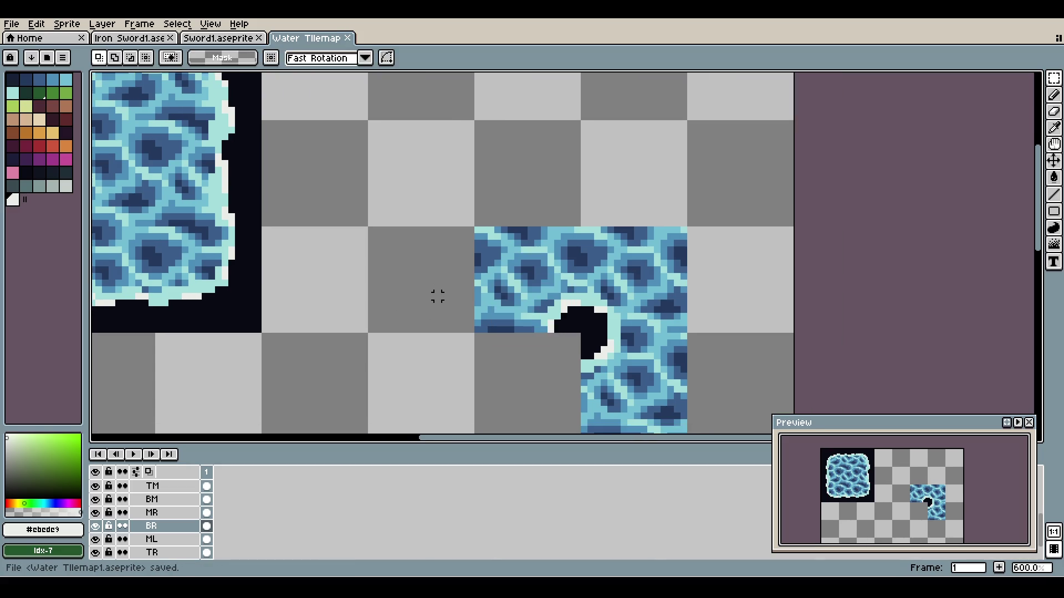
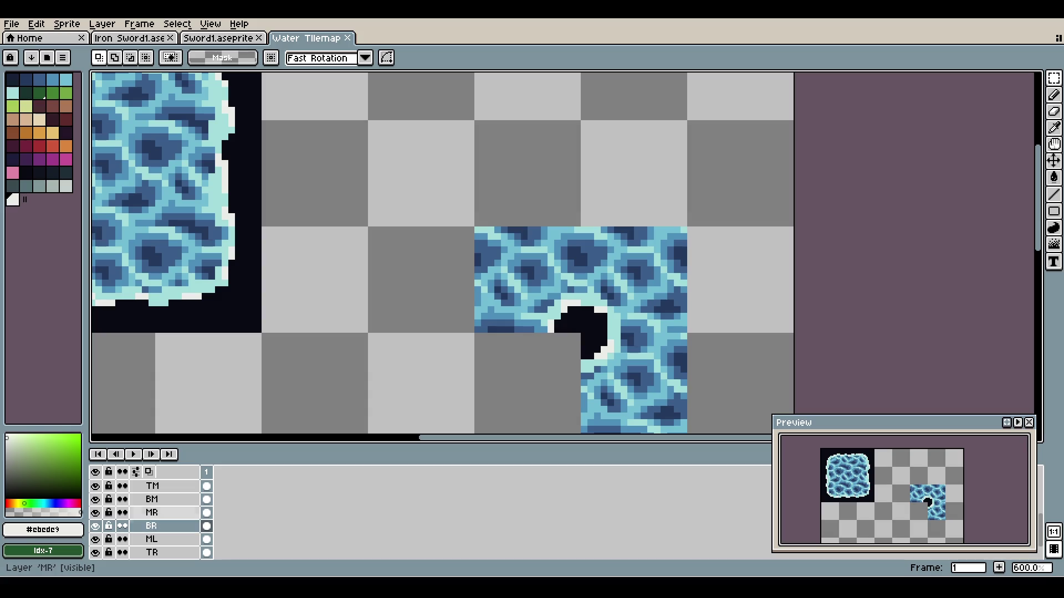
- Move the TR layer's rounded corner water tile lower down the sheet
scroll(160, 512, down, 2)
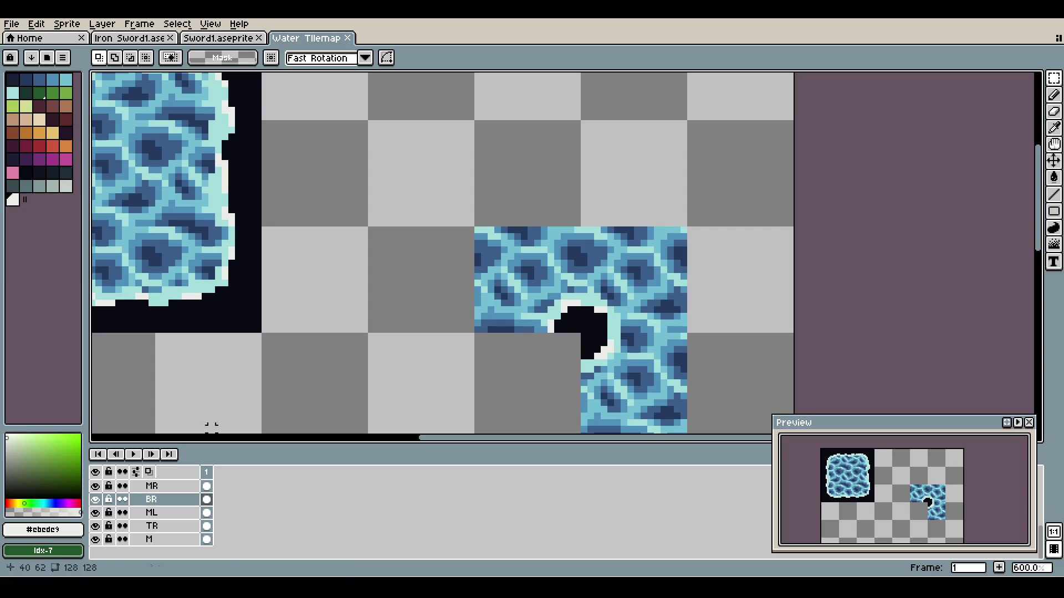
scroll(160, 532, up, 1)
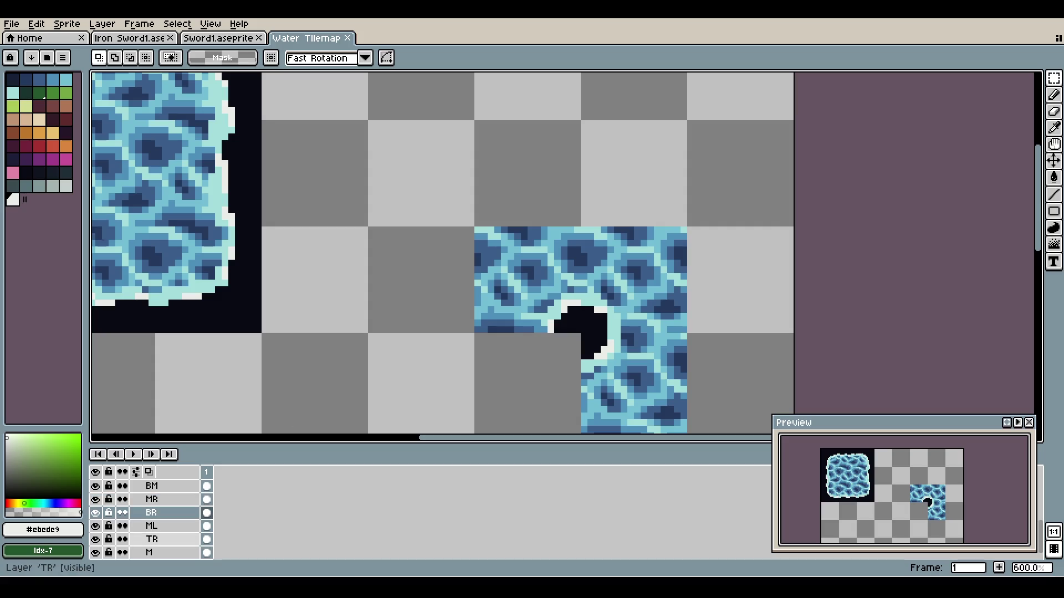
ctrl+click(158, 539)
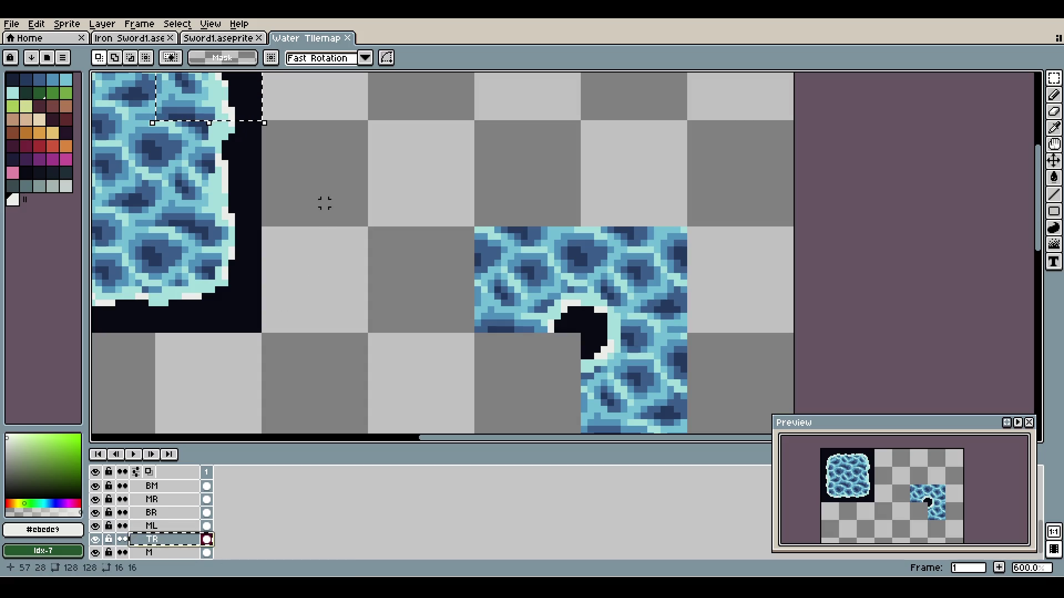
mouse_move(256, 90)
mouse_down()
mouse_move(460, 287)
mouse_move(456, 363)
mouse_move(508, 434)
mouse_move(469, 382)
mouse_up()
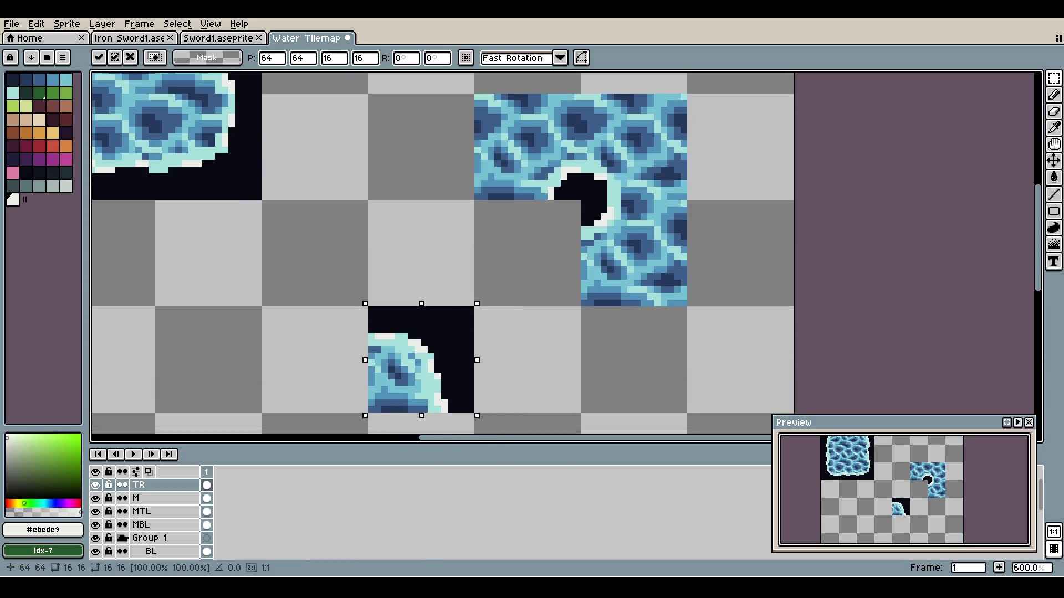
key(Return)
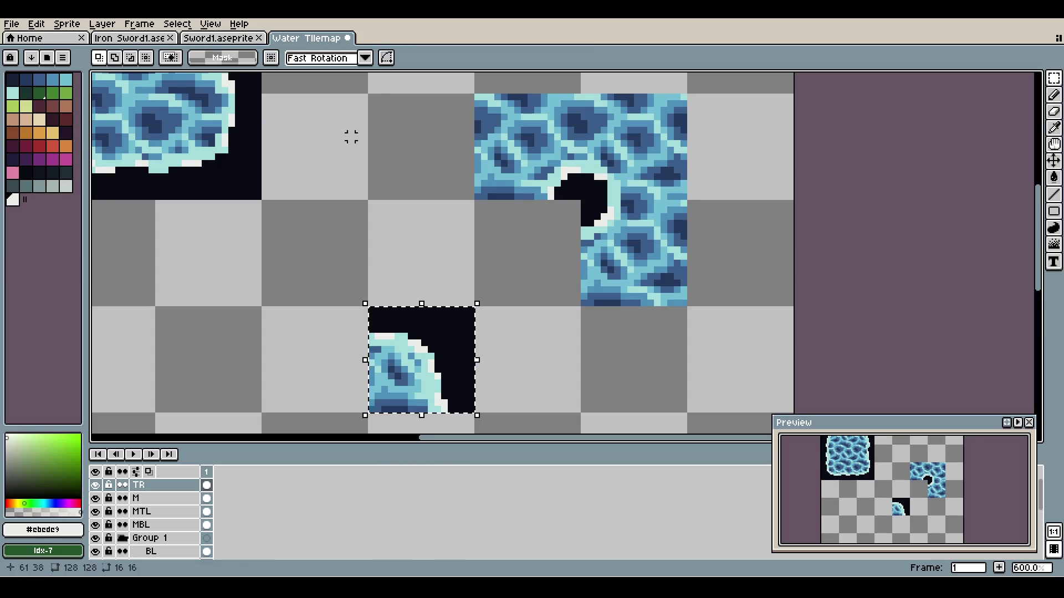
scroll(351, 137, down, 3)
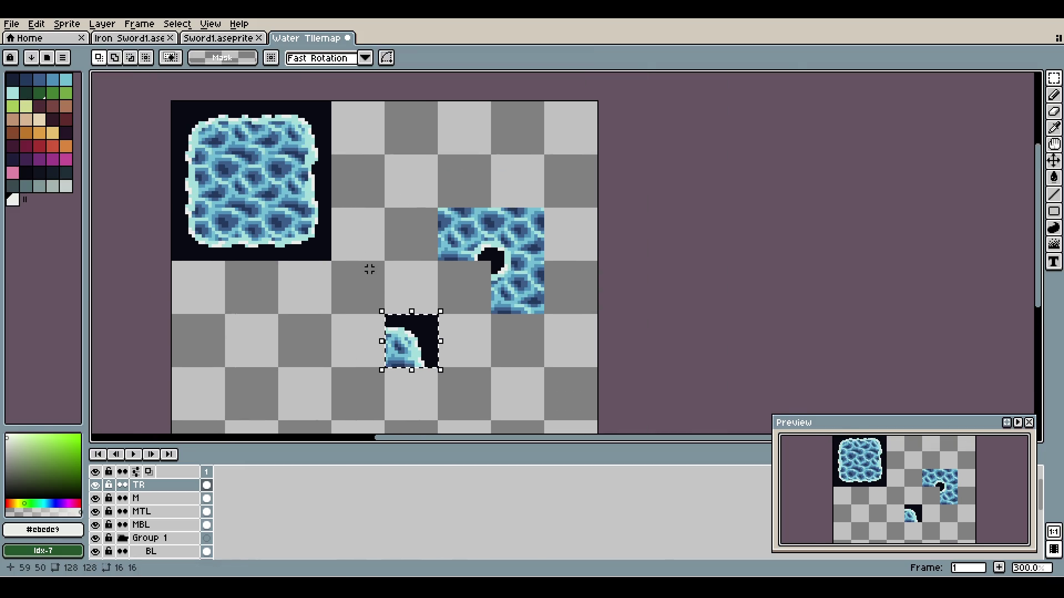
key(ctrl+z)
key(ctrl+y)
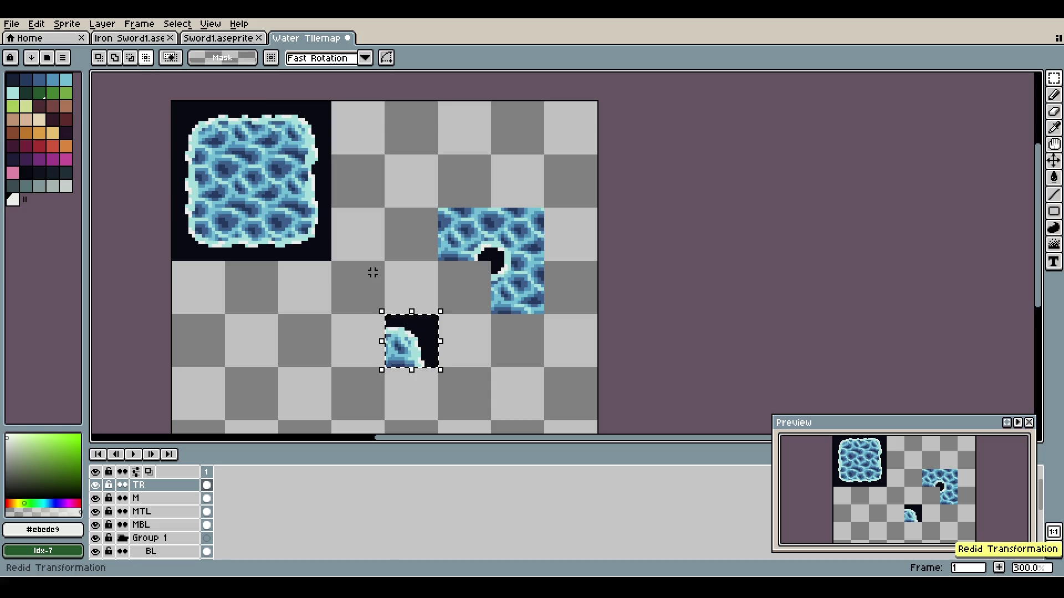
- Copy the corner tile one tile up and left so the two corners sit diagonally
drag(410, 341, 353, 288)
key(Right)
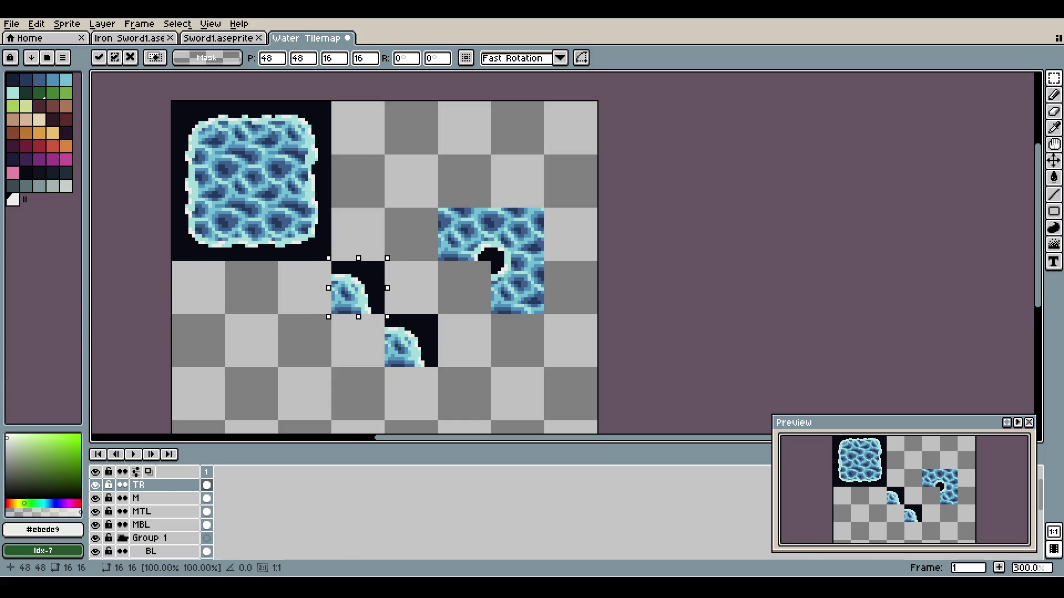
scroll(357, 337, up, 3)
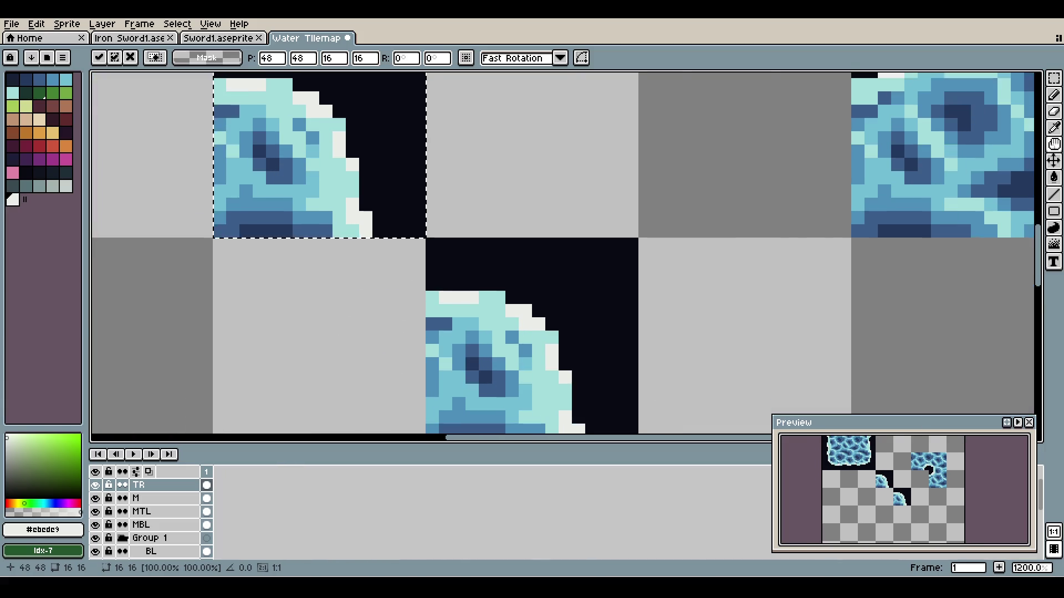
scroll(419, 271, down, 1)
scroll(150, 515, up, 3)
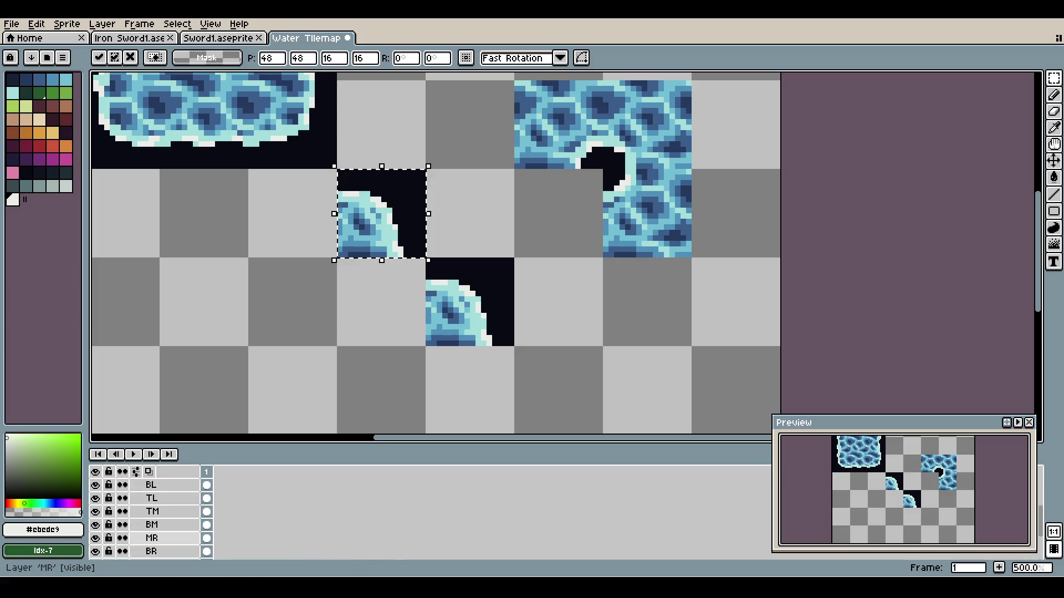
click(149, 538)
scroll(150, 539, down, 1)
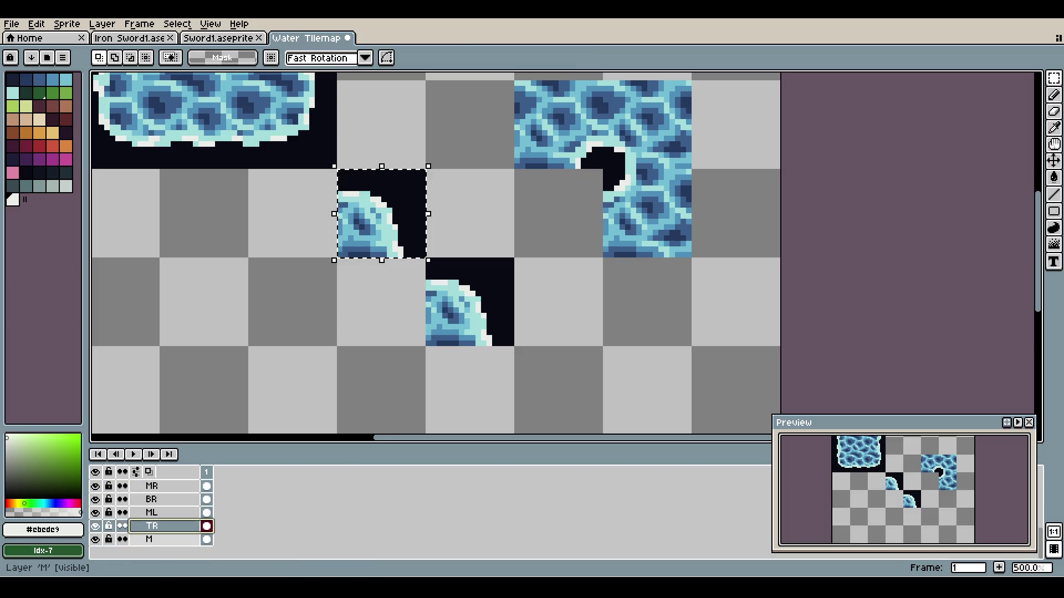
- On layer M, move a full water tile beneath the upper corner tile
click(150, 539)
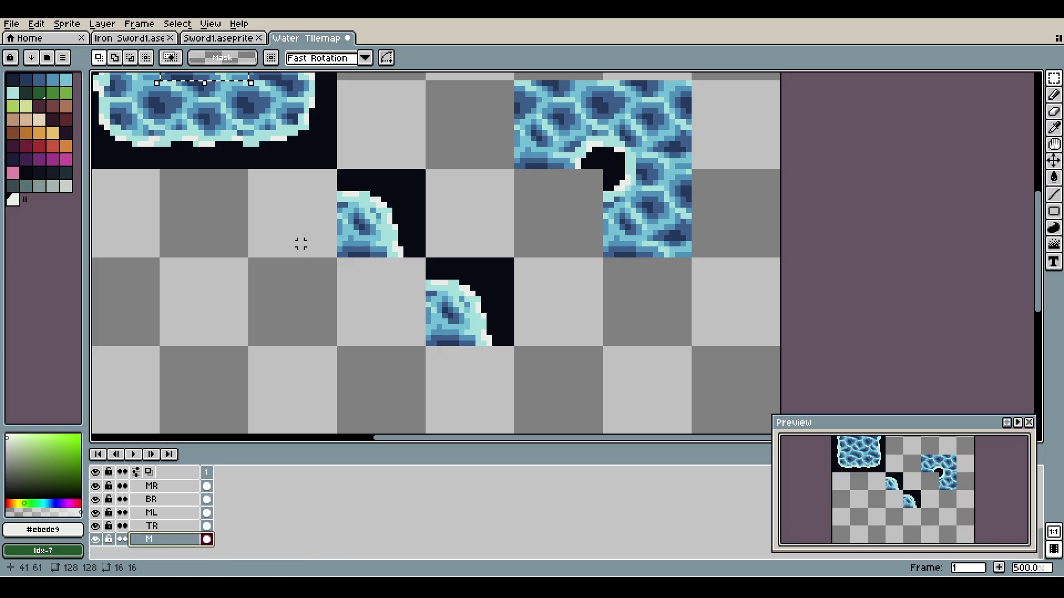
scroll(149, 515, down, 4)
drag(224, 77, 401, 342)
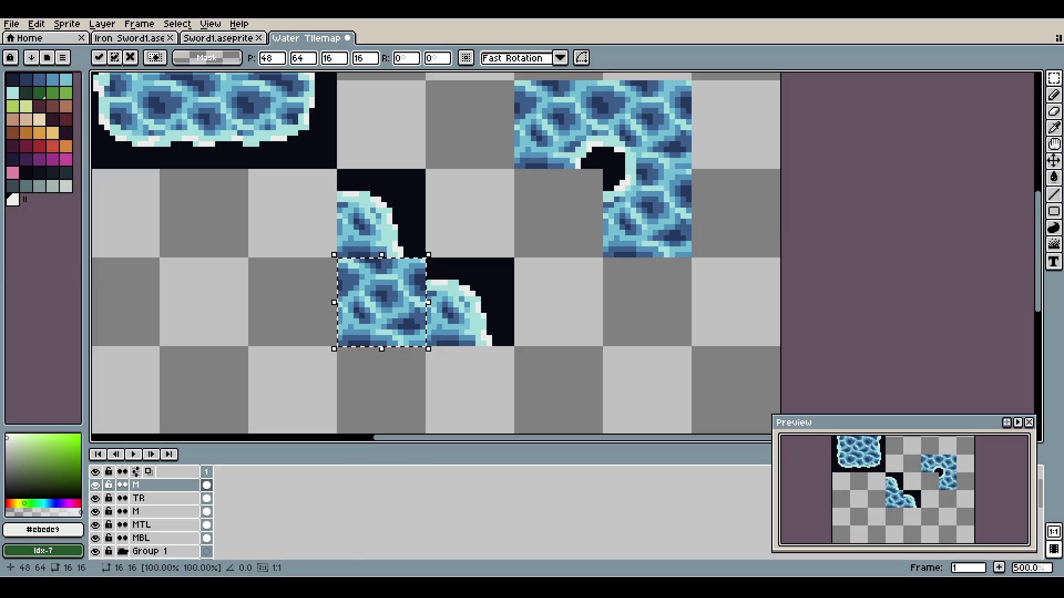
key(ctrl+d)
- Repaint the diagonal seam pixels with the dark outline colour sampled from the canvas
scroll(437, 263, up, 5)
key(i)
click(360, 222)
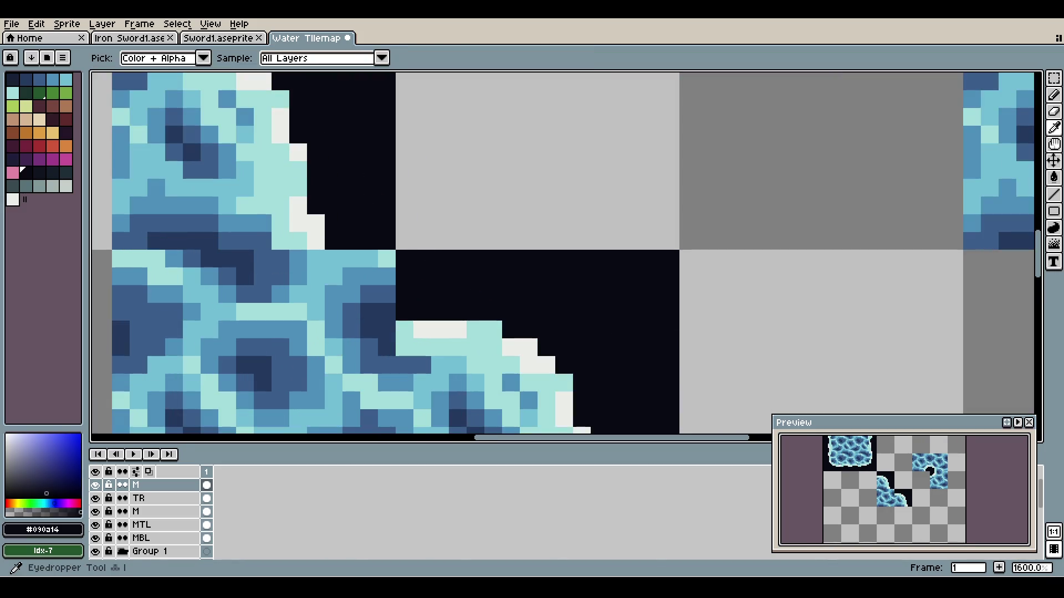
key(b)
mouse_move(351, 258)
mouse_down()
mouse_move(334, 258)
mouse_move(369, 294)
mouse_move(351, 312)
mouse_move(369, 276)
mouse_up()
click(386, 259)
- Paint a light cyan water edge along the seam
scroll(386, 259, down, 4)
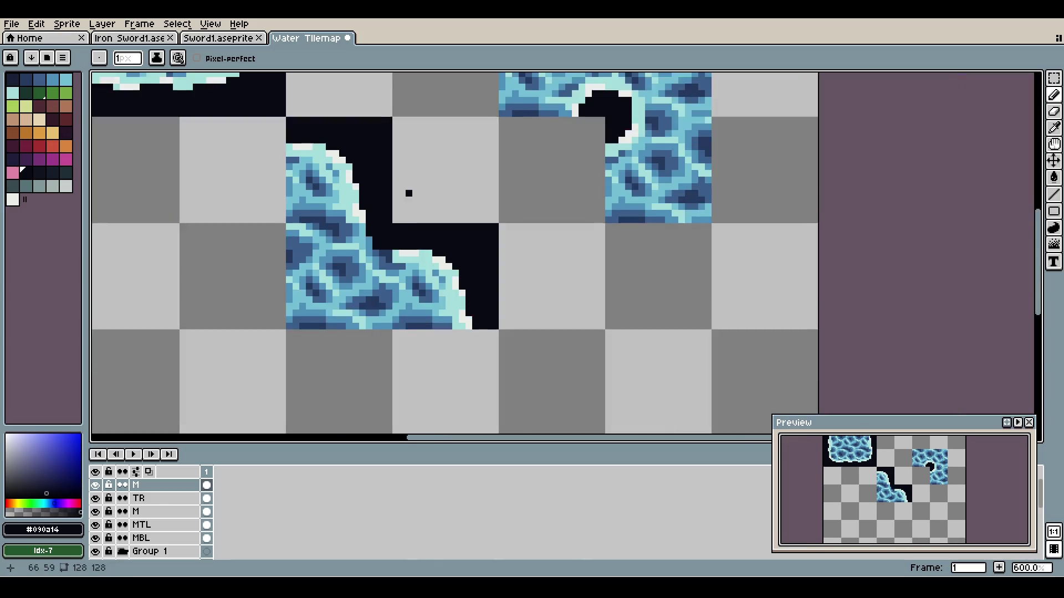
scroll(419, 222, up, 3)
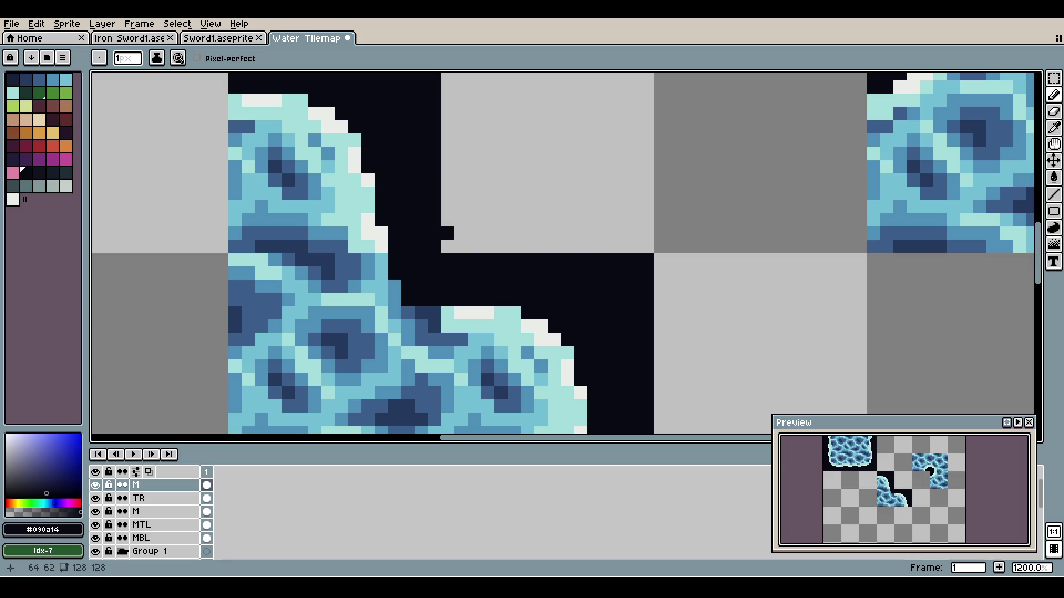
alt+click(381, 259)
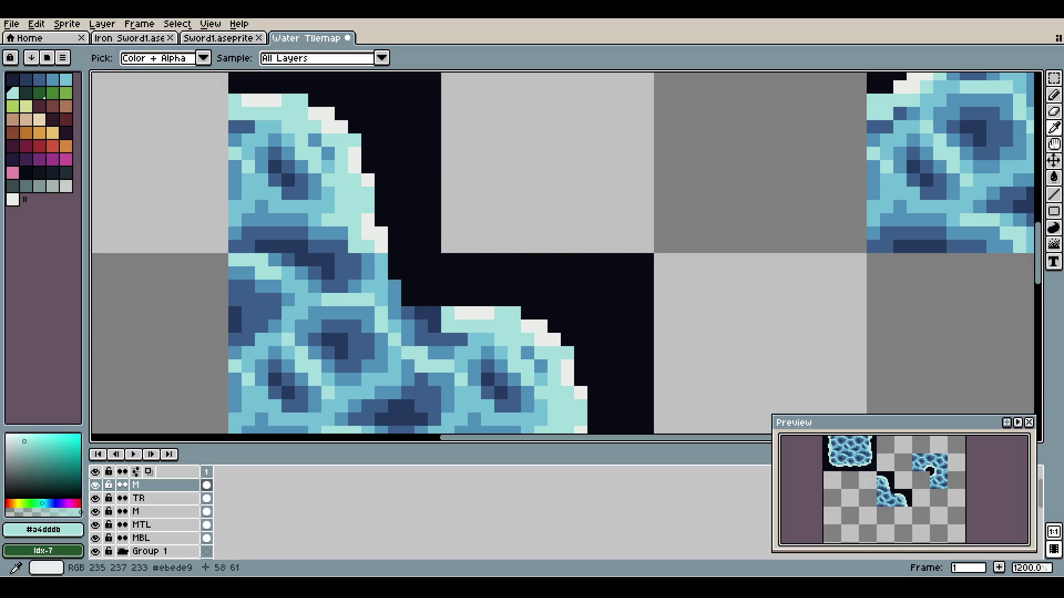
mouse_move(381, 259)
mouse_down()
mouse_move(375, 293)
mouse_move(423, 327)
mouse_move(421, 313)
mouse_up()
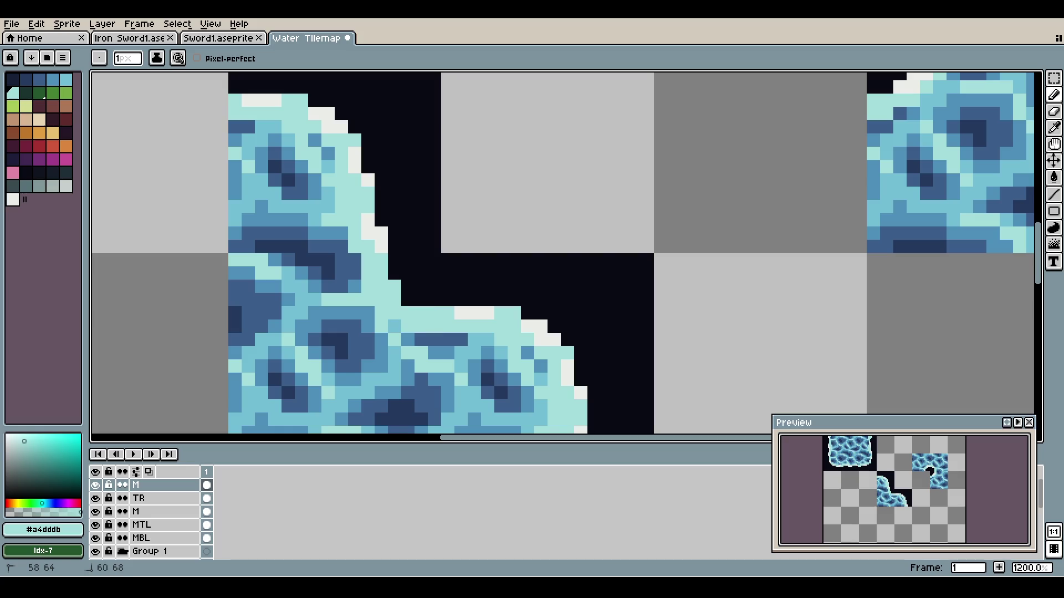
- Add white highlight pixels along the new curved edge
scroll(408, 252, down, 2)
key(alt)
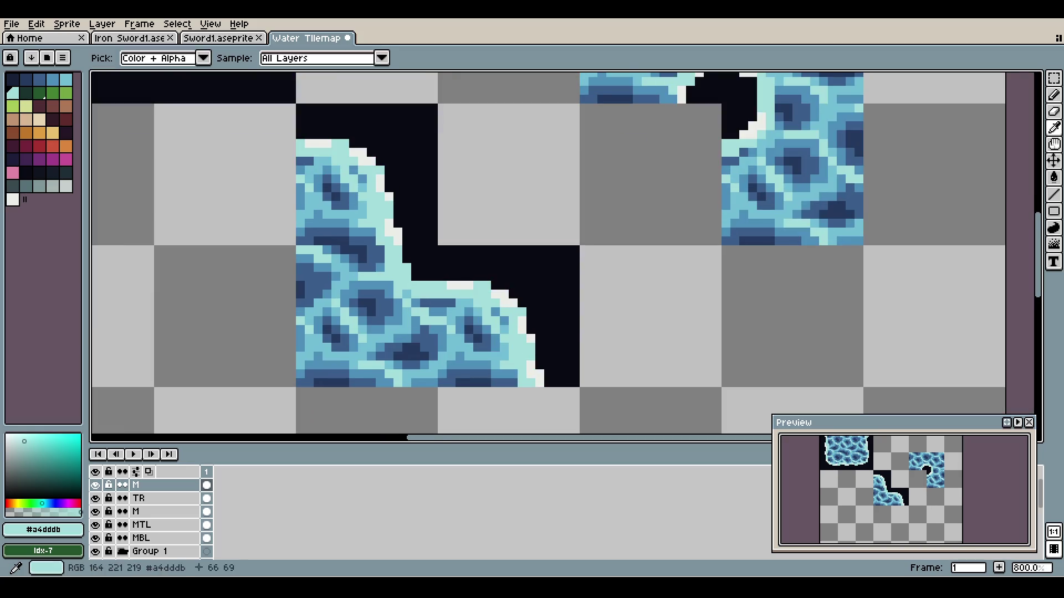
alt+click(460, 285)
click(407, 272)
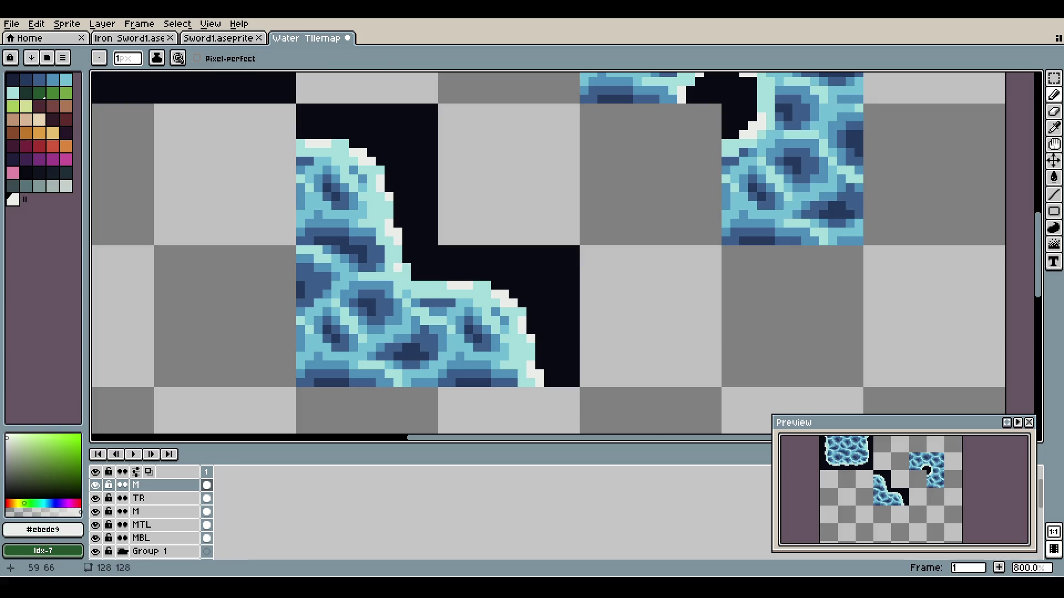
click(415, 286)
scroll(424, 233, down, 5)
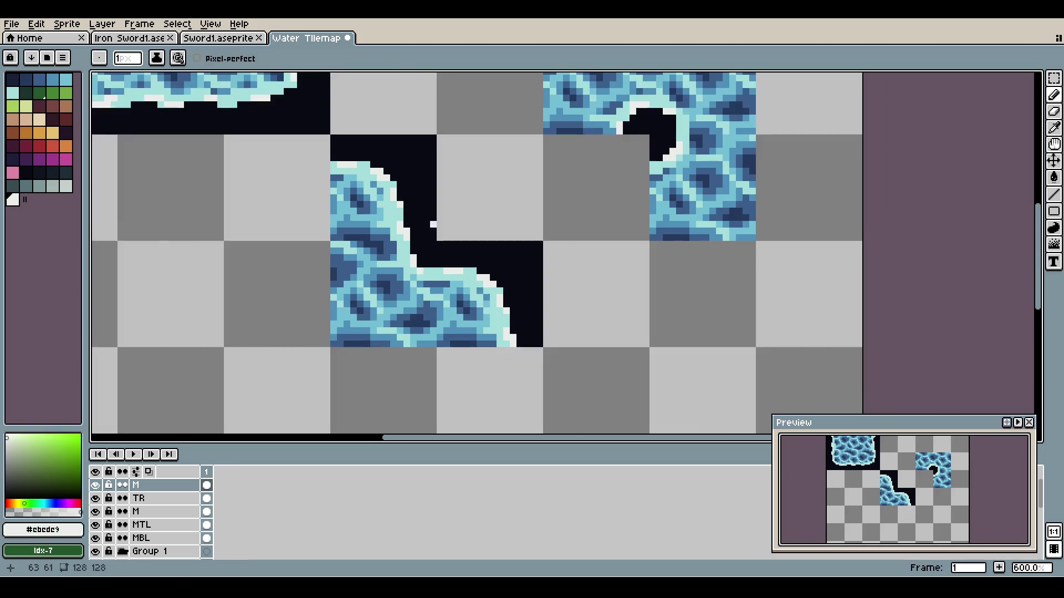
scroll(475, 199, up, 3)
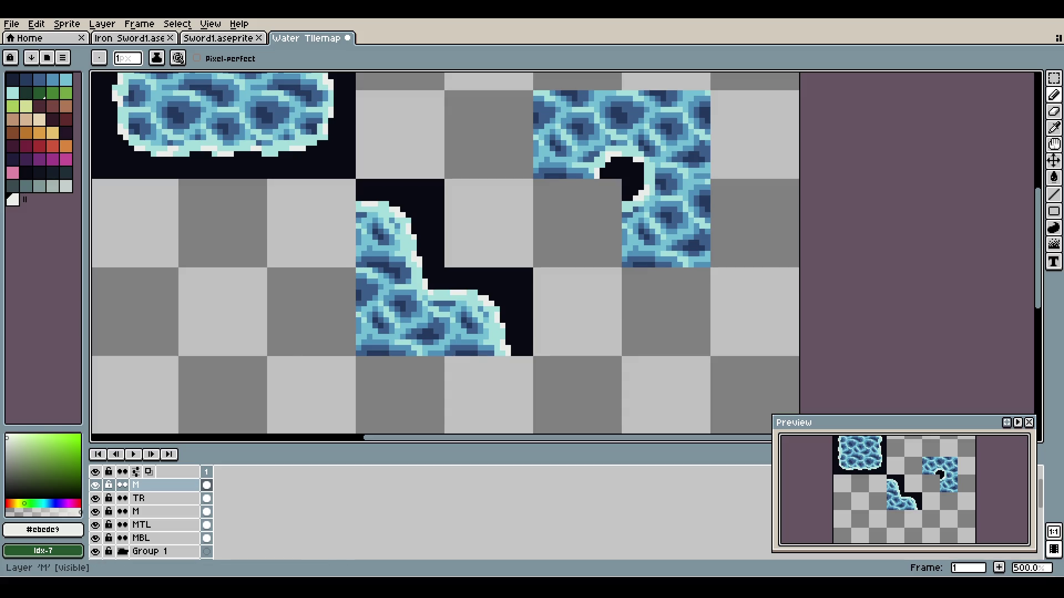
- Move the top M layer's water tile up-right to close the water ring
click(138, 498)
double_click(138, 498)
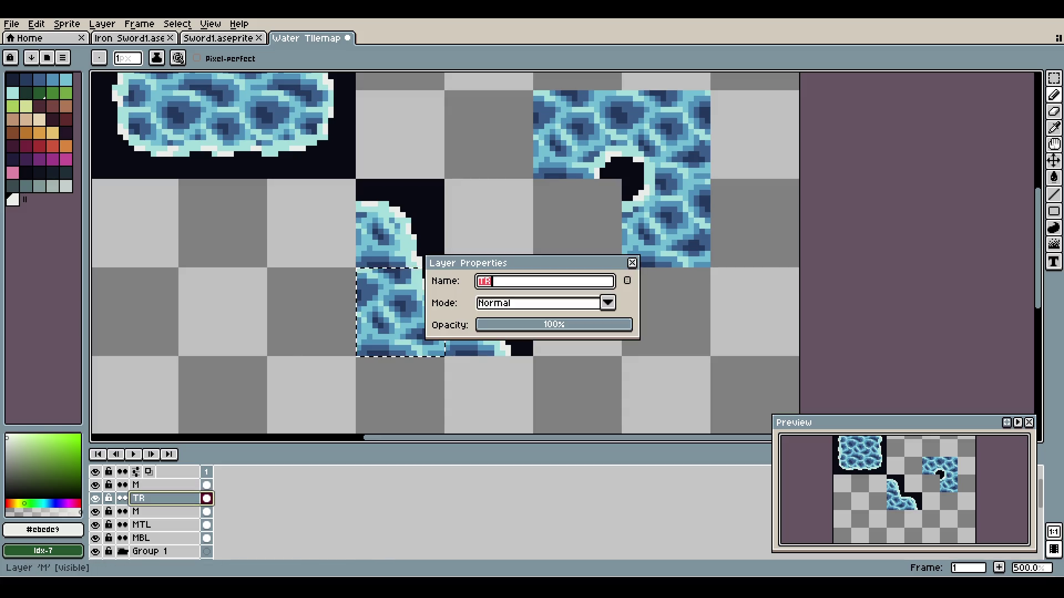
click(632, 262)
click(138, 485)
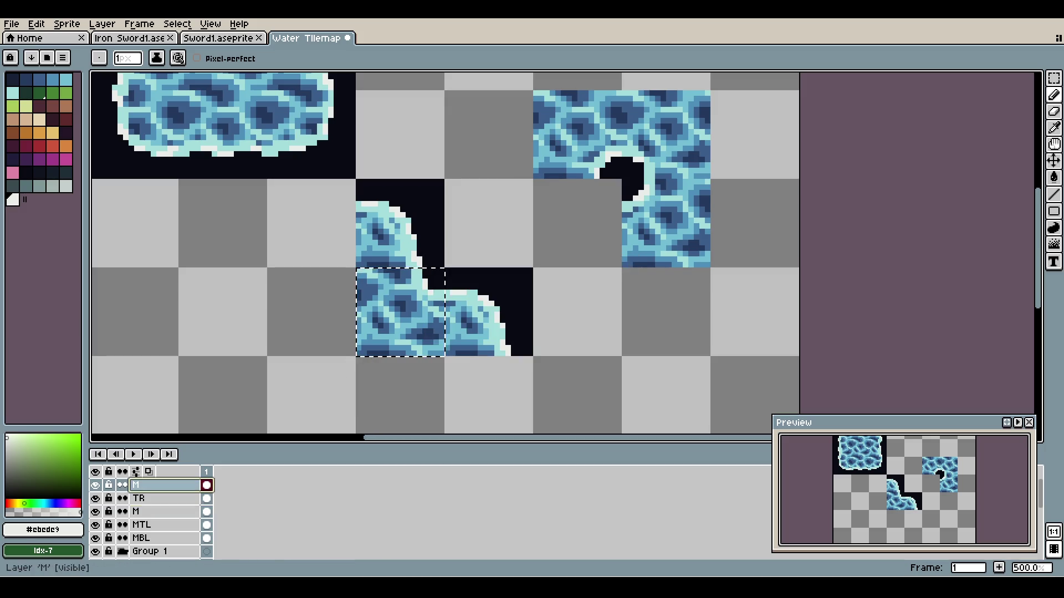
key(v)
mouse_move(400, 312)
mouse_down()
mouse_move(561, 241)
mouse_move(577, 223)
mouse_up()
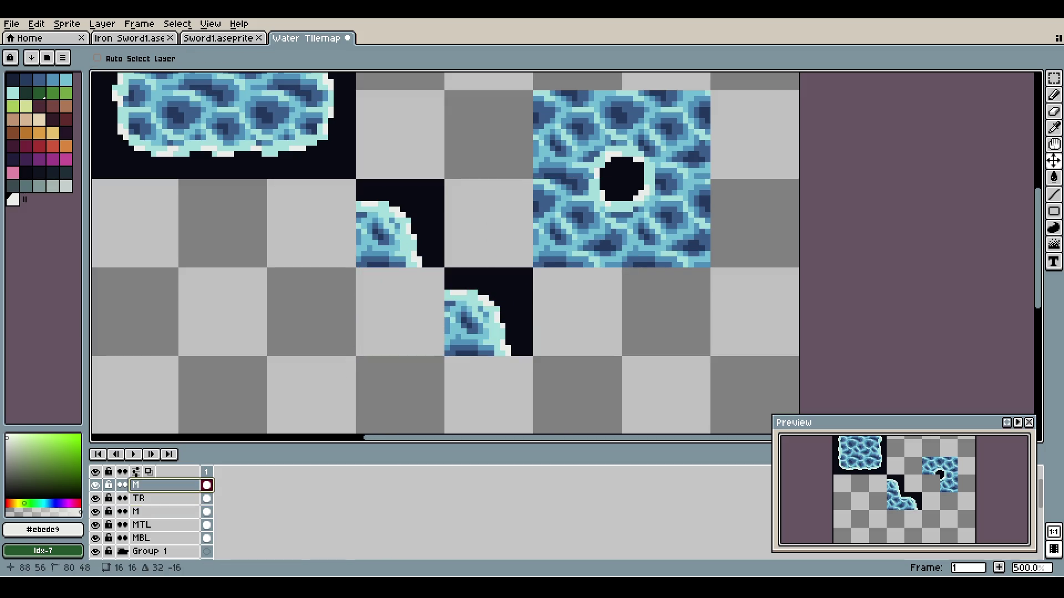
key(ctrl+d)
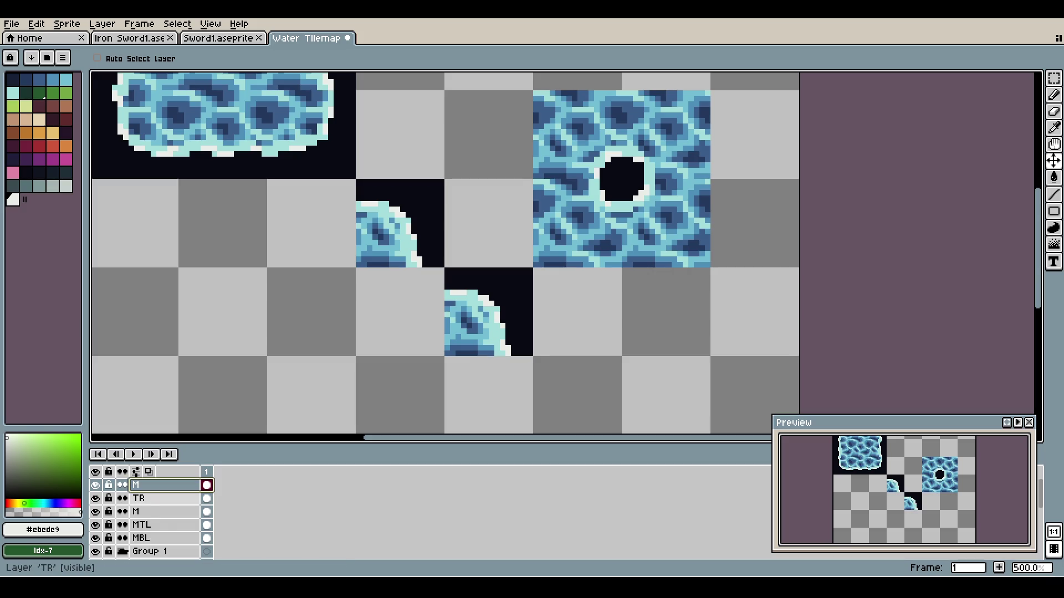
- Clear the two corner tiles, delete the TR layer, and save Water Tilemap1.aseprite
scroll(144, 515, down, 5)
scroll(144, 516, up, 5)
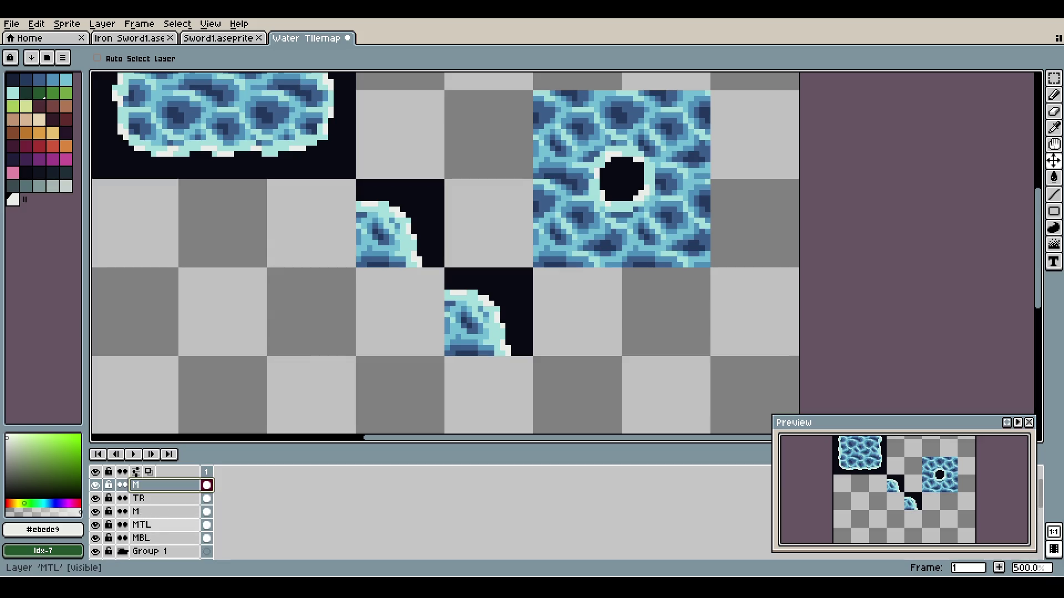
ctrl+click(206, 498)
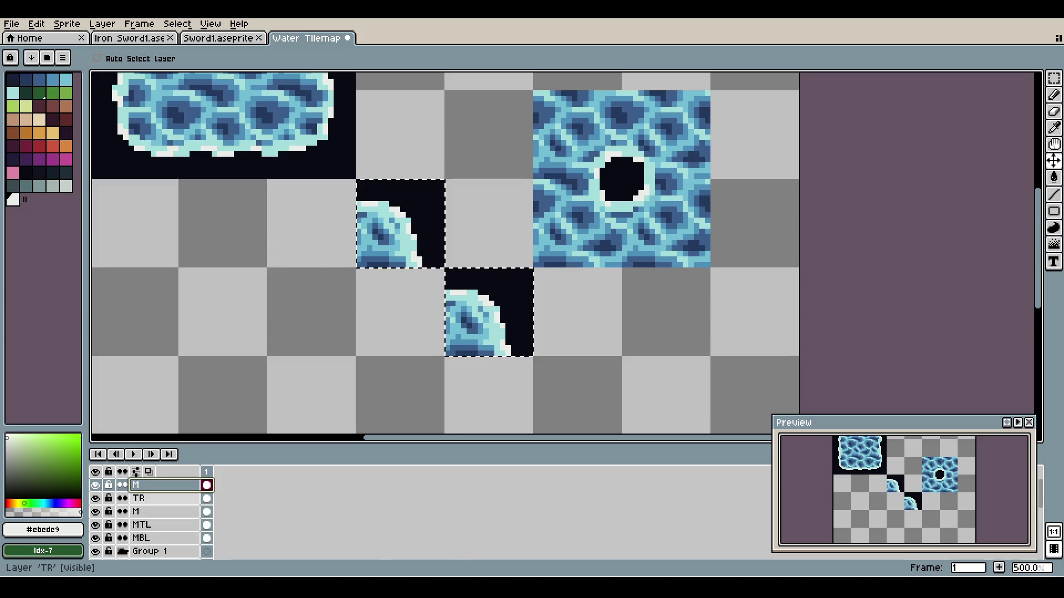
click(144, 498)
scroll(297, 213, down, 1)
scroll(306, 212, down, 1)
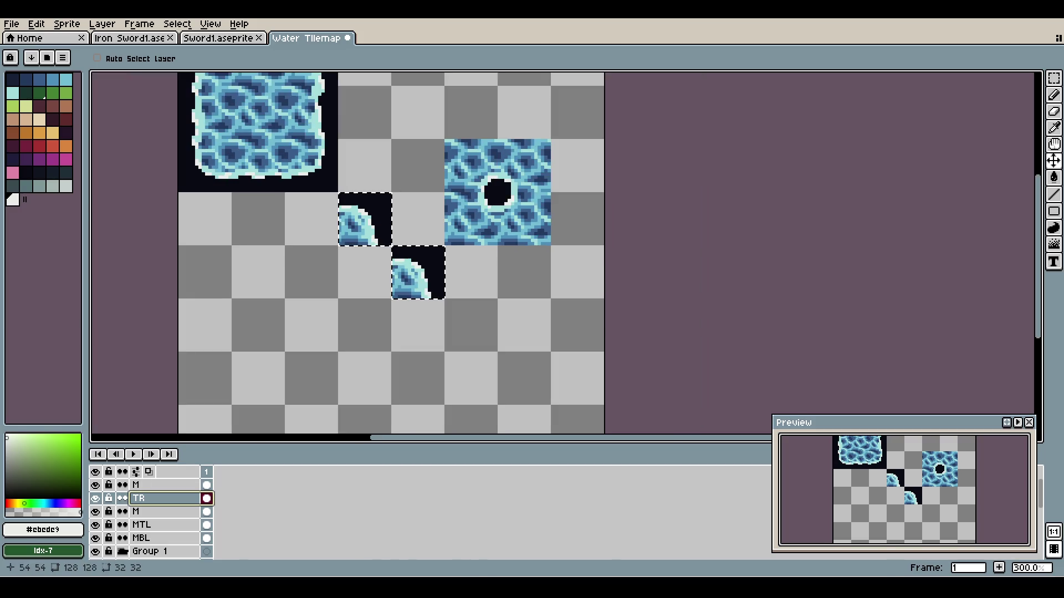
key(Delete)
right_click(158, 498)
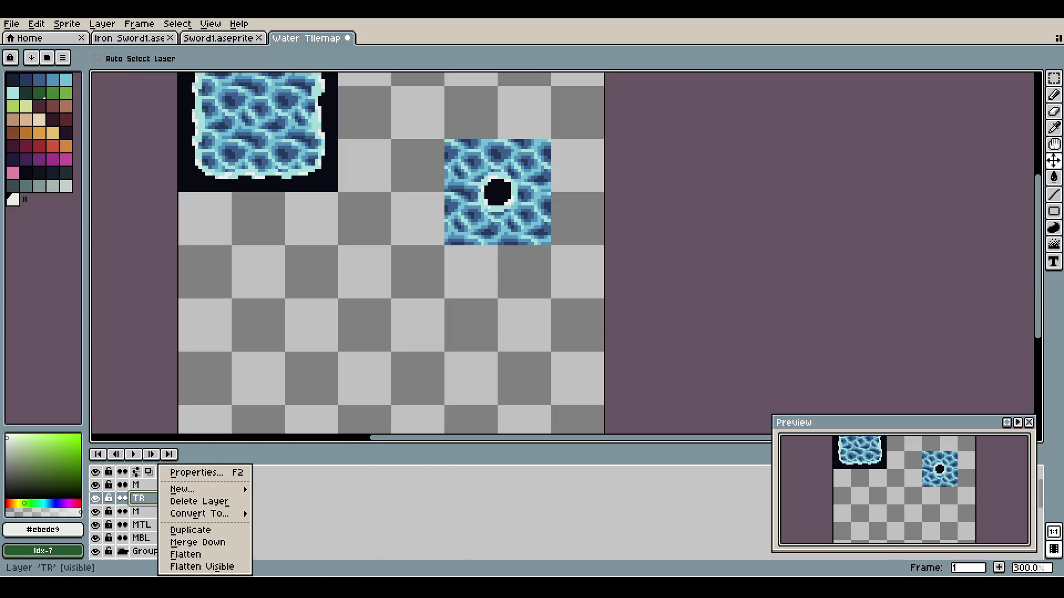
click(183, 502)
key(ctrl+s)
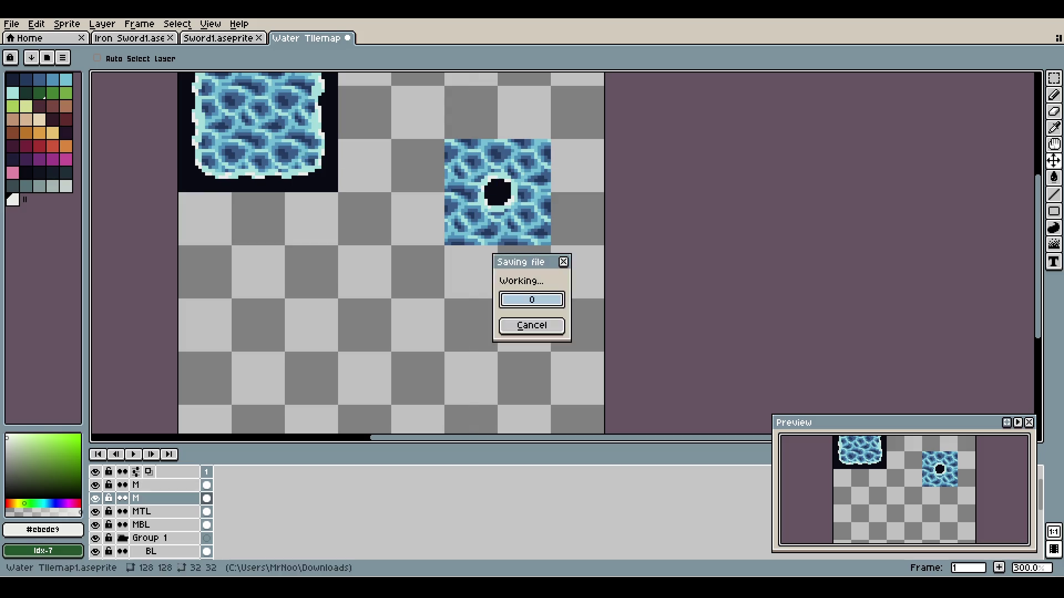
key(Return)
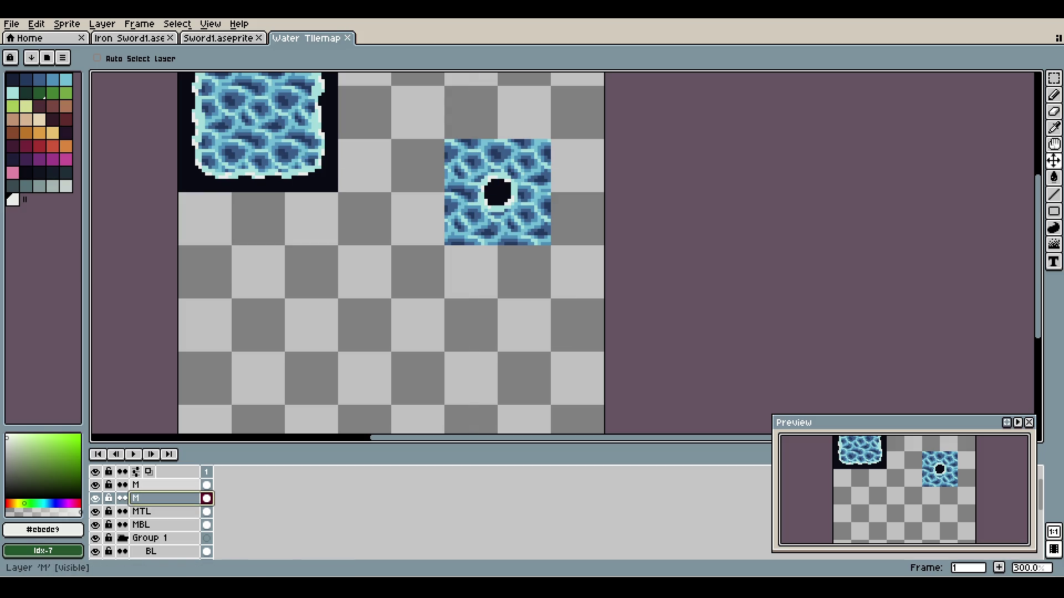
- Rename the quarter layers to MTR and MBR
double_click(158, 498)
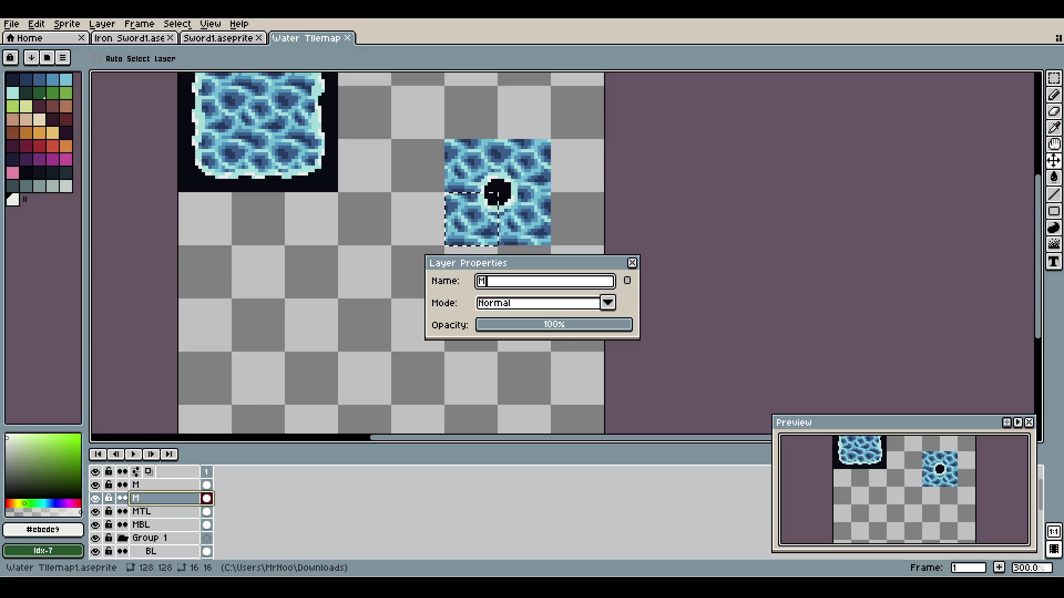
key(Return)
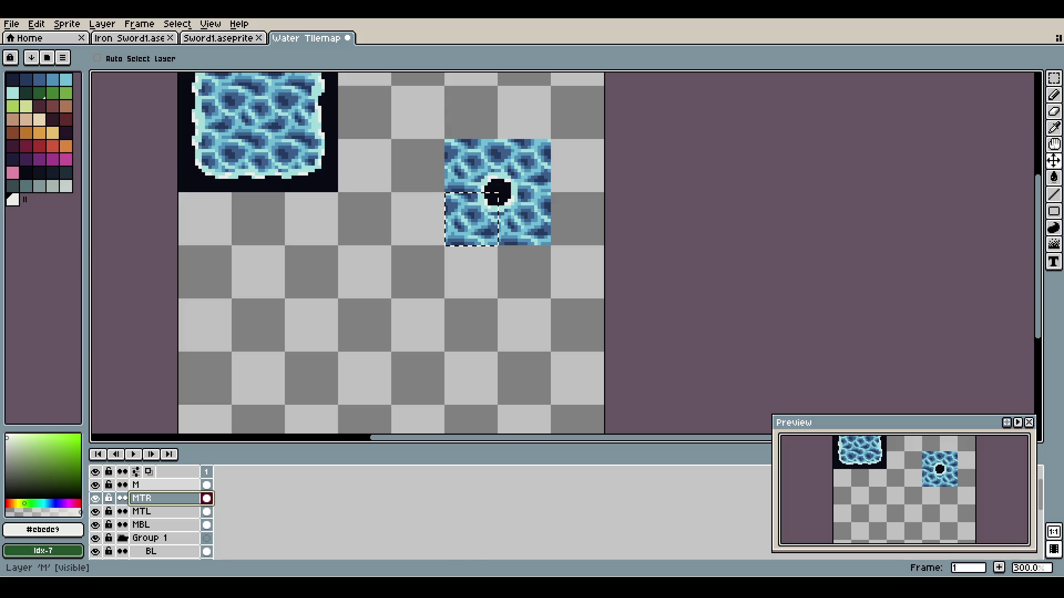
click(161, 485)
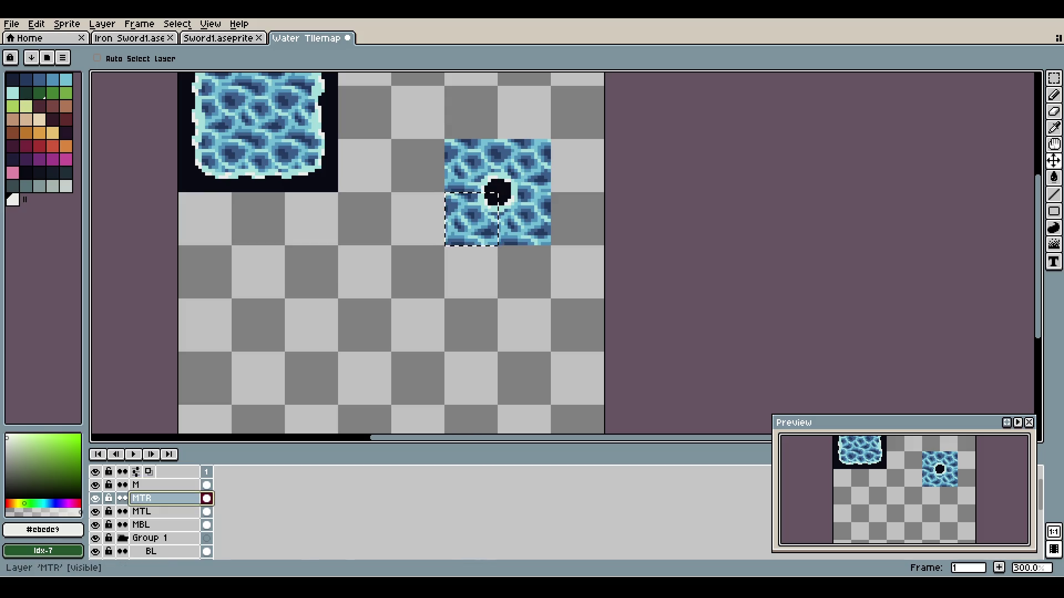
click(160, 498)
drag(447, 142, 447, 147)
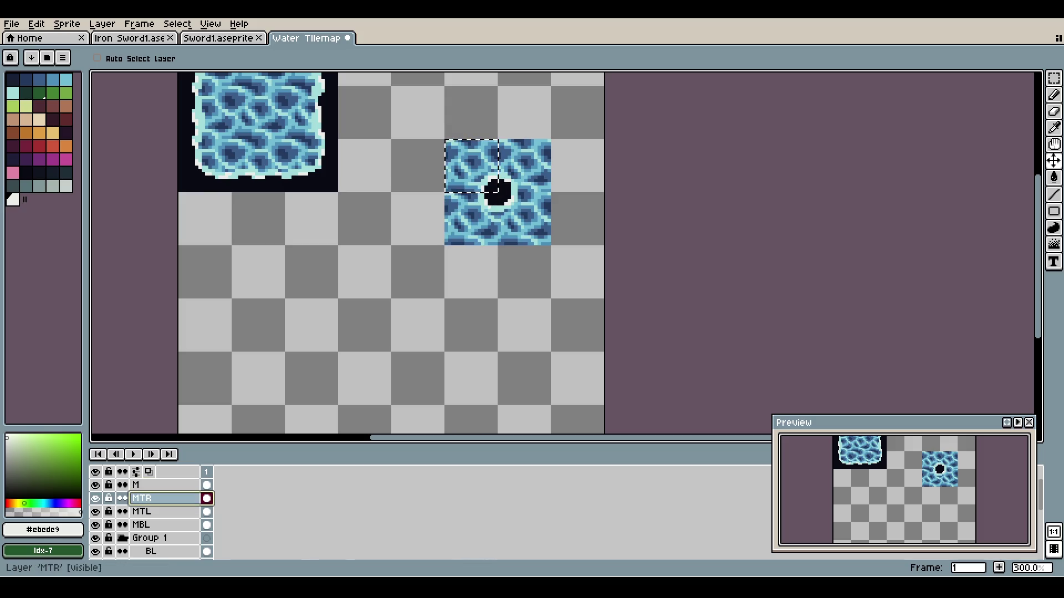
key(shift+p)
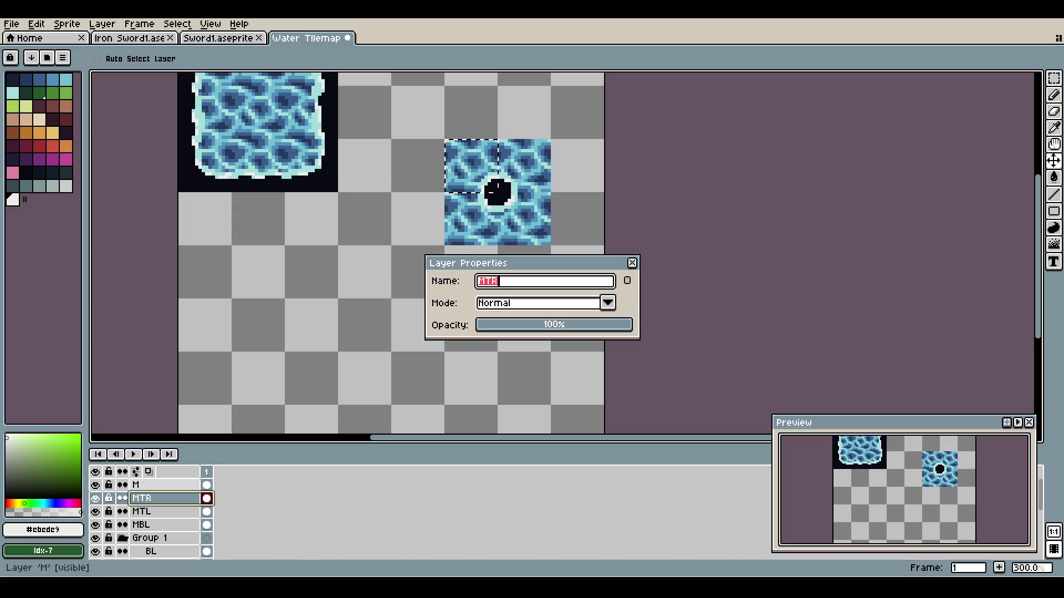
text(MBR)
key(Return)
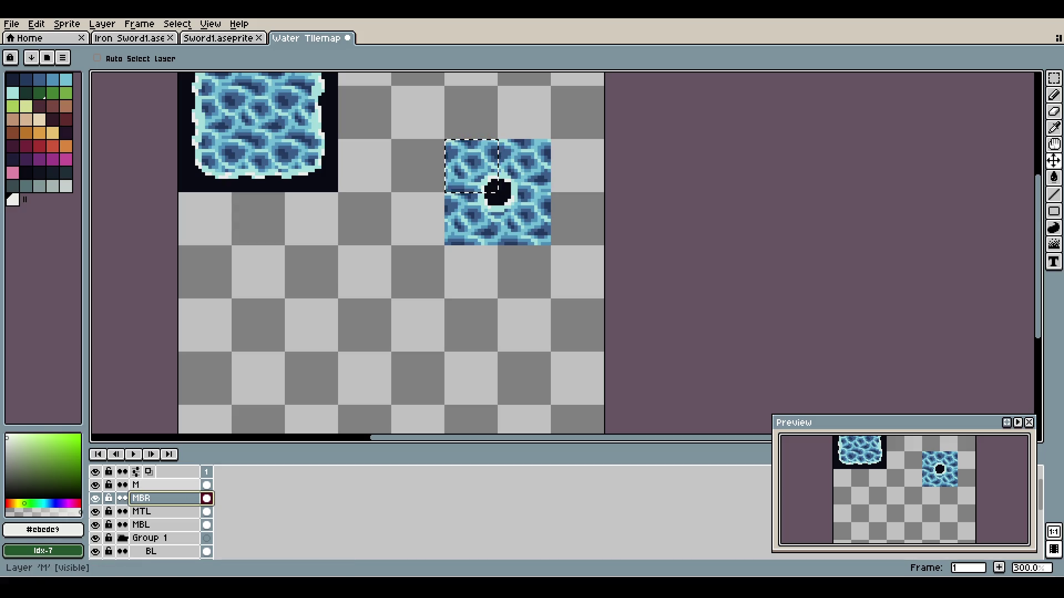
key(Up)
key(shift+p)
text(MTR)
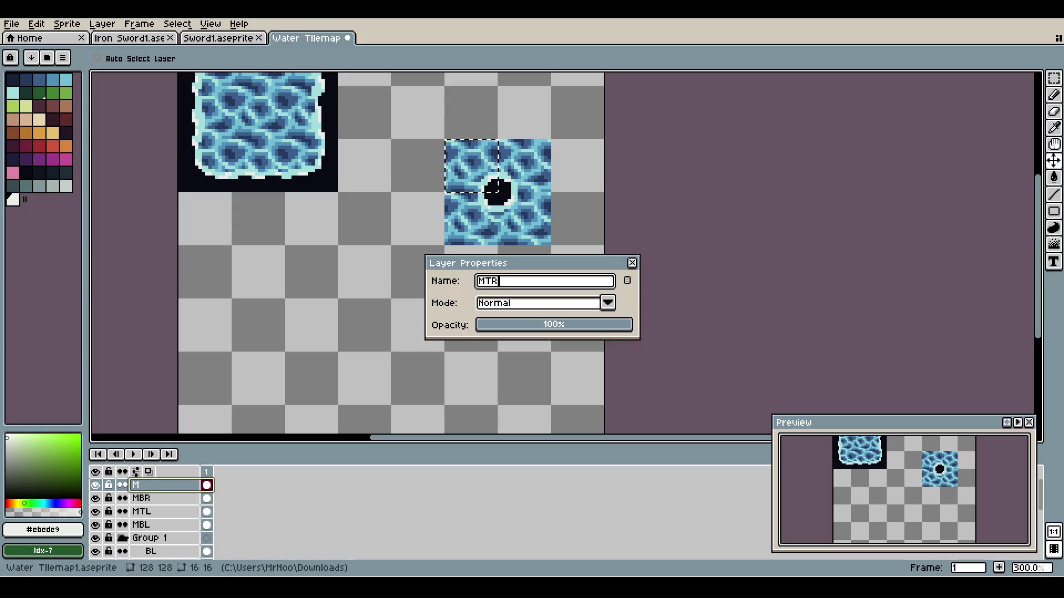
key(Return)
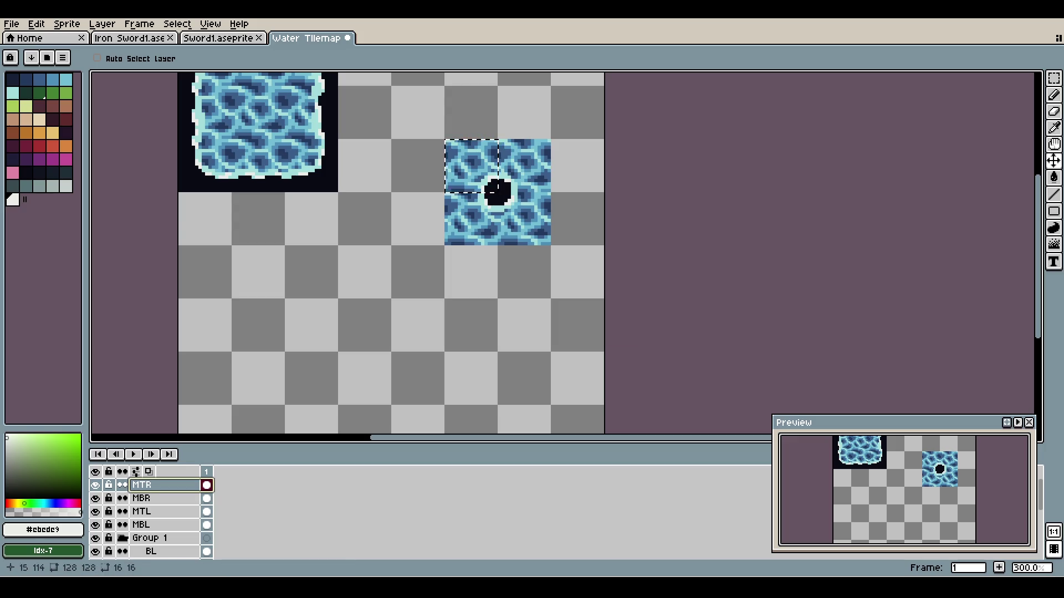
- Select the four layers MTR through MBL, nudge the water tile up-left, and save
key(ctrl+s)
key(ctrl+d)
key(minus)
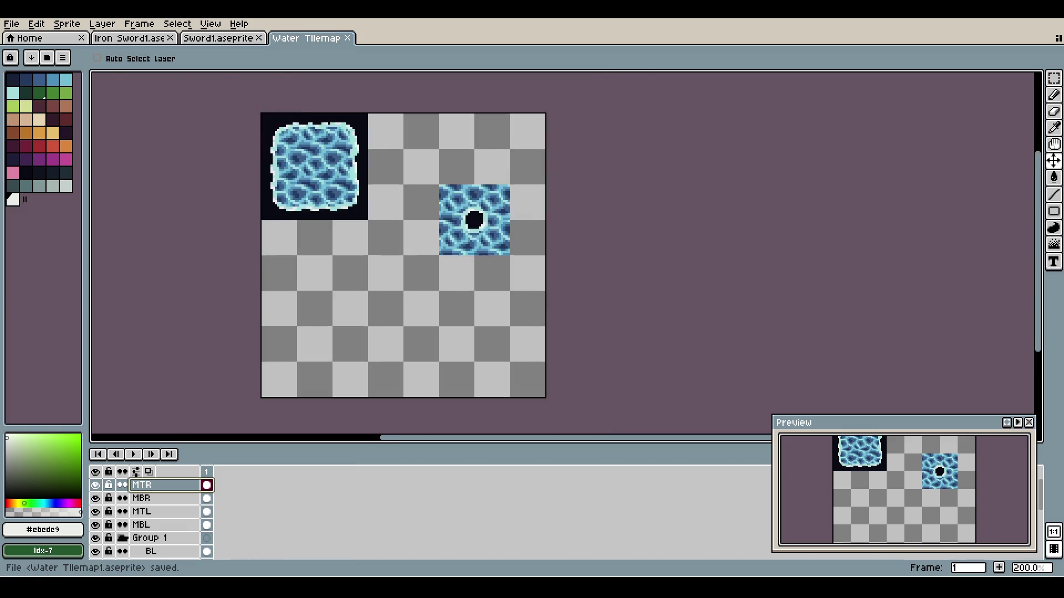
key(ctrl+shift+d)
scroll(448, 252, up, 2)
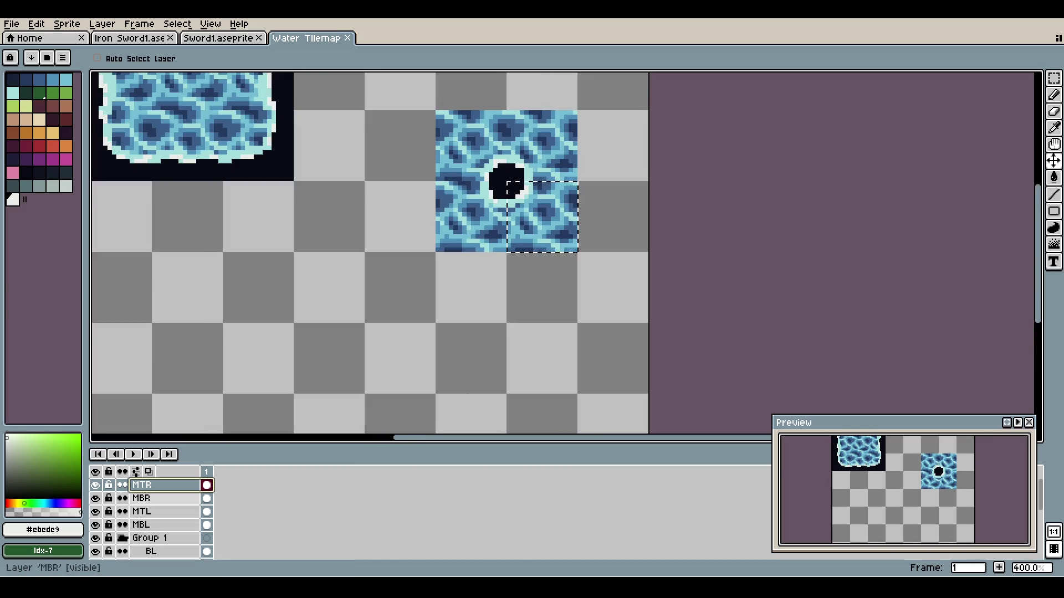
drag(161, 485, 160, 524)
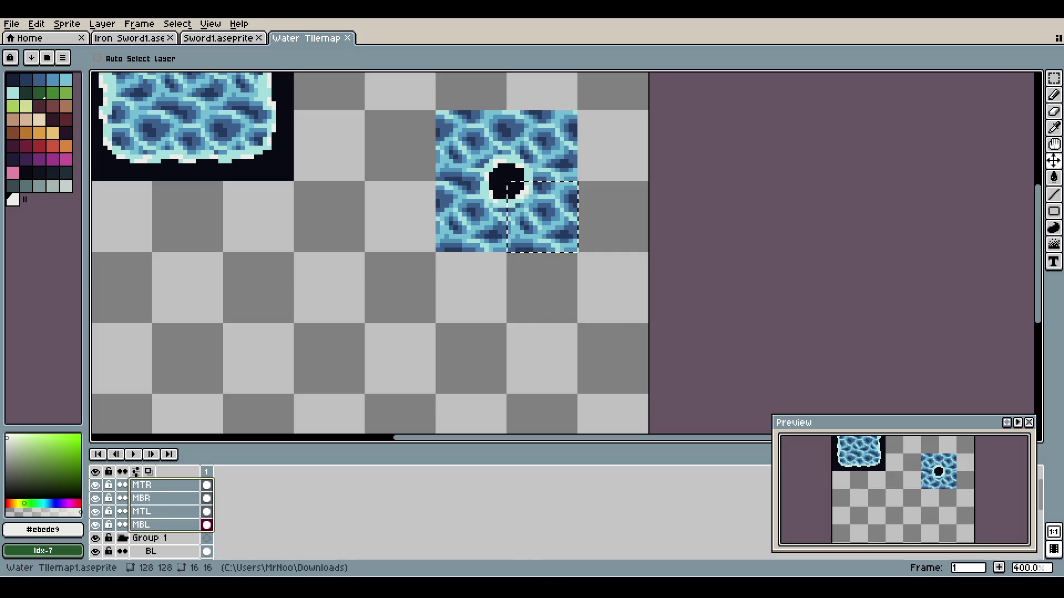
key(ctrl)
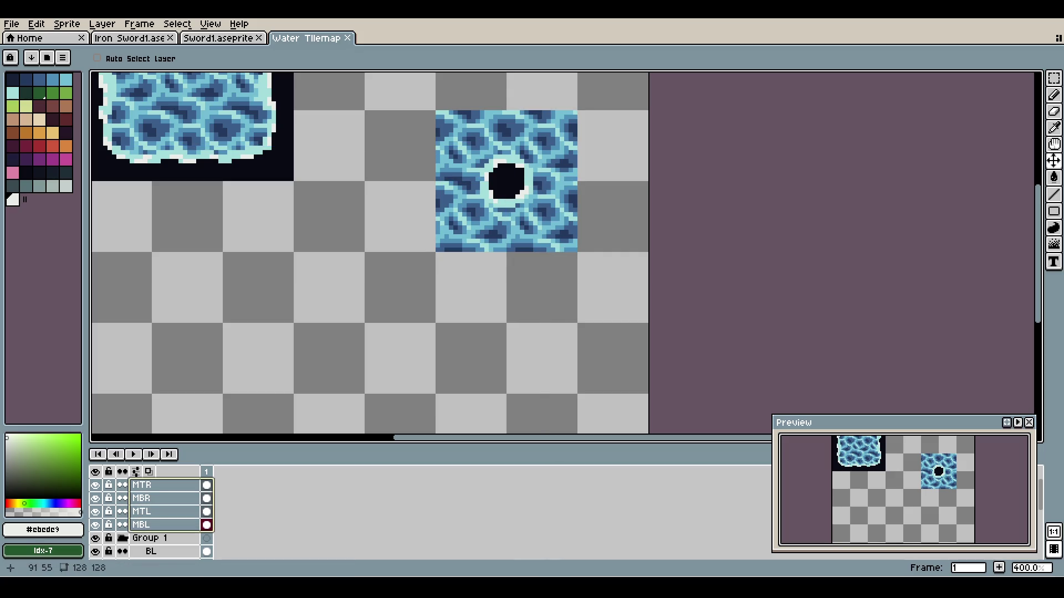
mouse_move(478, 252)
mouse_down()
mouse_move(395, 199)
mouse_move(527, 291)
mouse_move(429, 250)
mouse_move(570, 255)
mouse_up()
key(v)
key(ctrl+s)
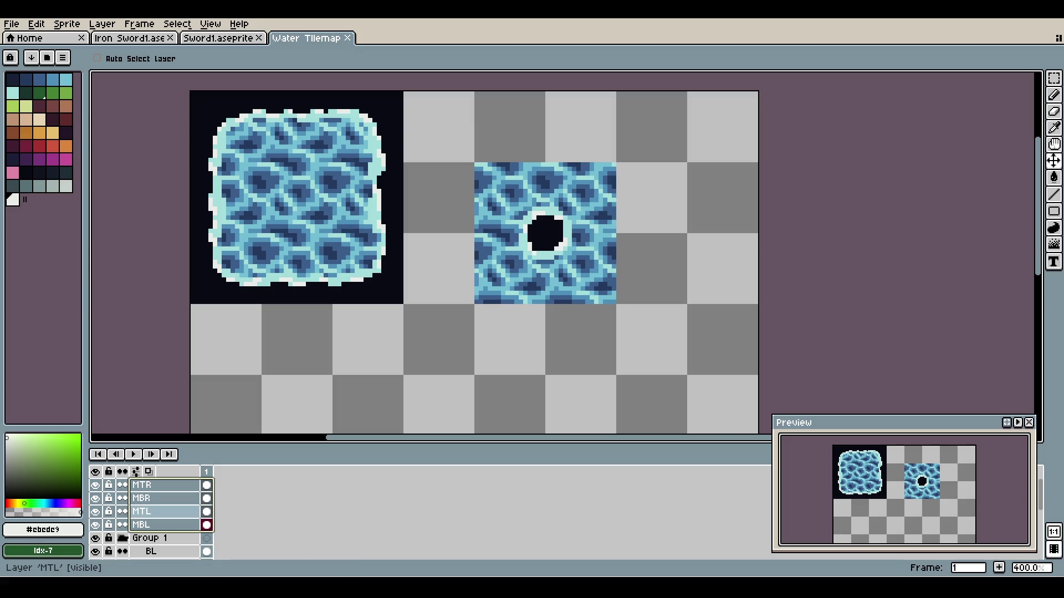
- Group the four quarter layers into collapsed Group 2, add Layer 1 above, and sample #090a14
right_click(165, 485)
mouse_move(210, 489)
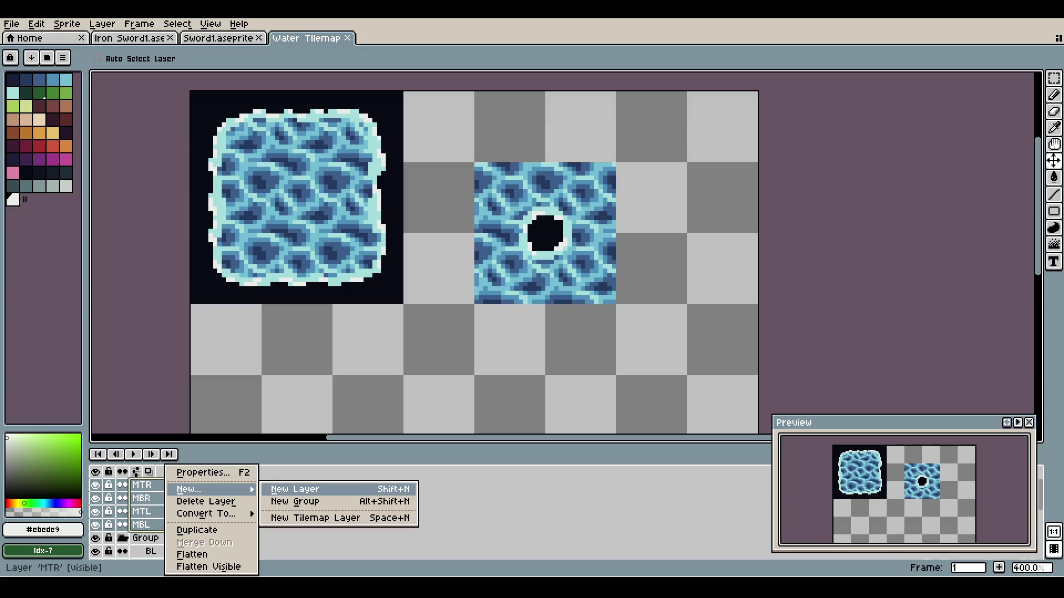
click(295, 501)
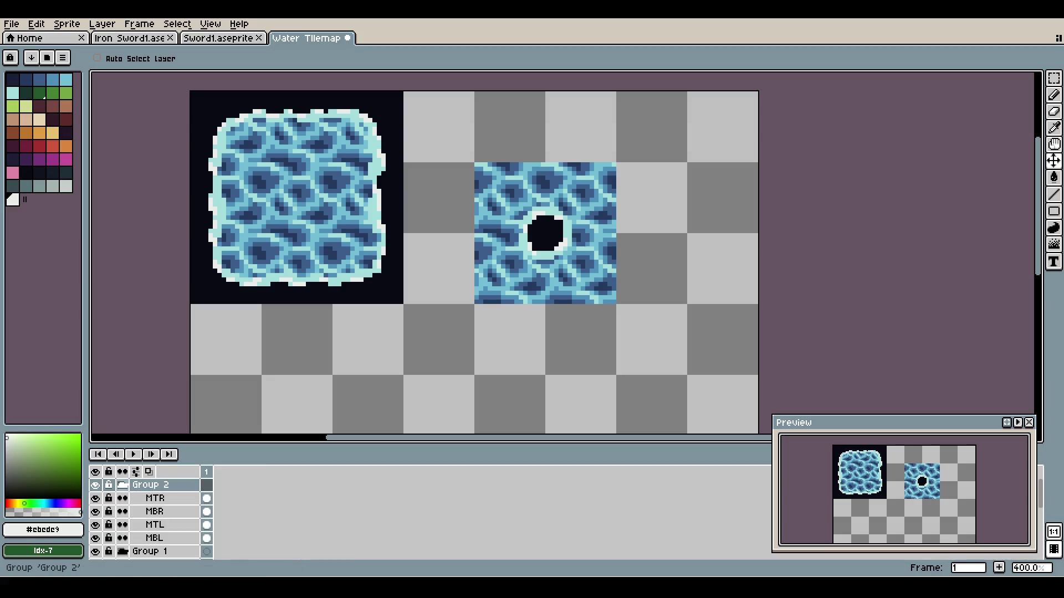
click(122, 485)
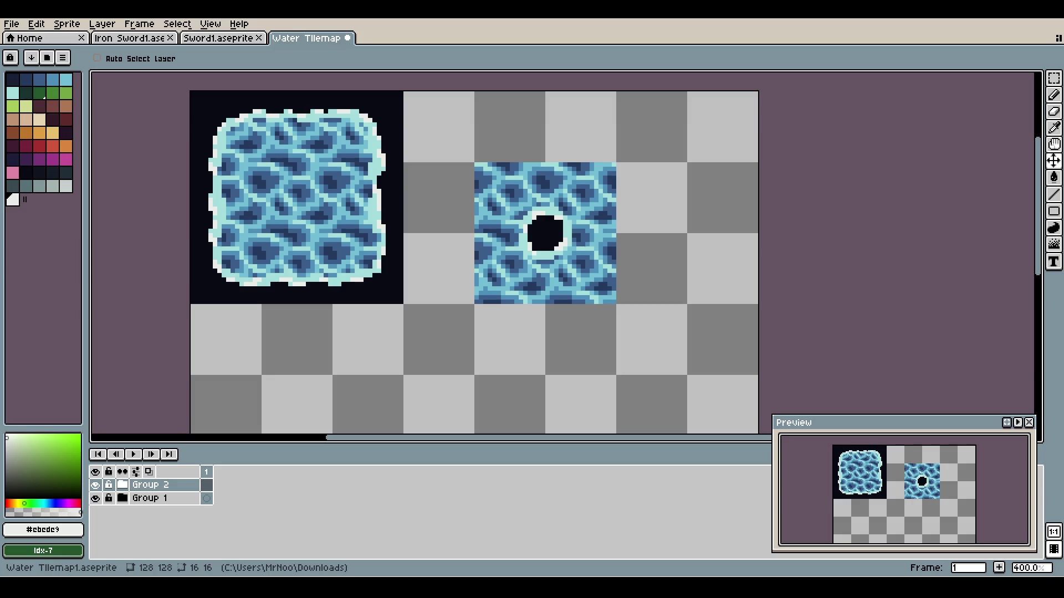
key(shift+n)
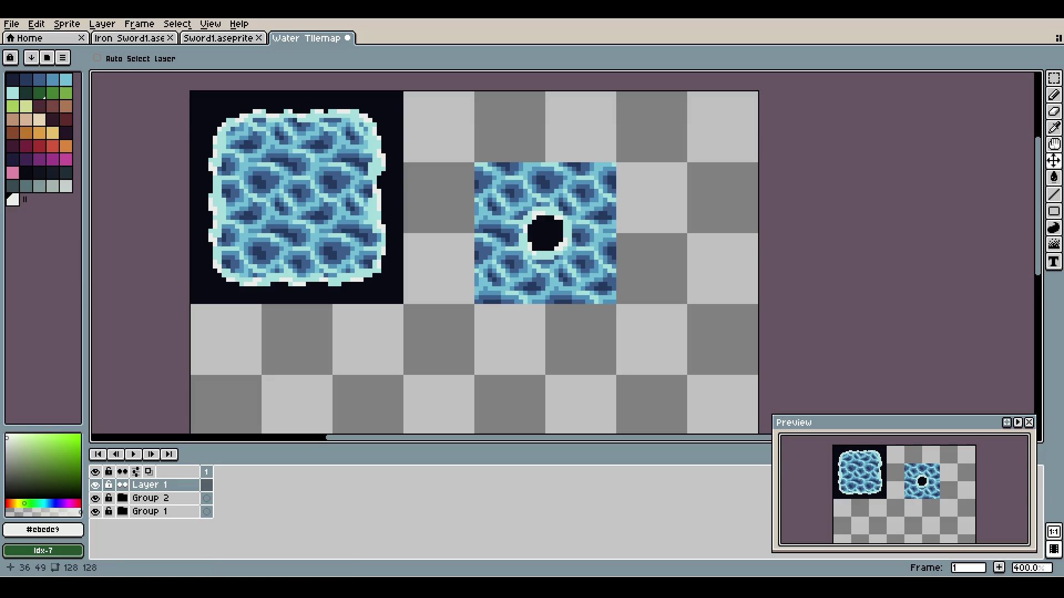
key(i)
click(546, 230)
- Browse the Project assets and select the loose assets from Archer x16 through WaferFloor
key(b)
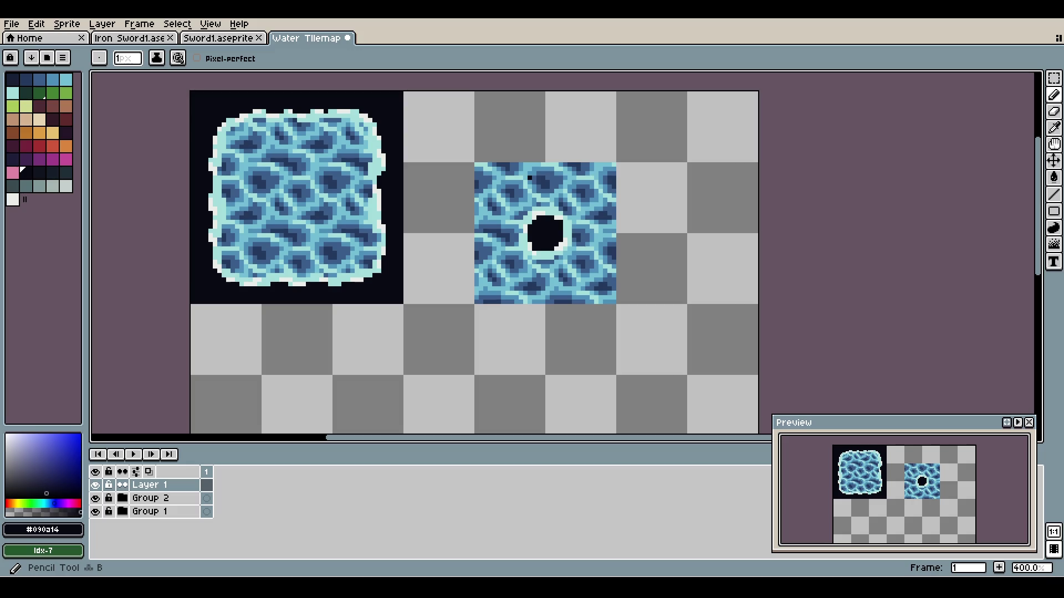
key(g)
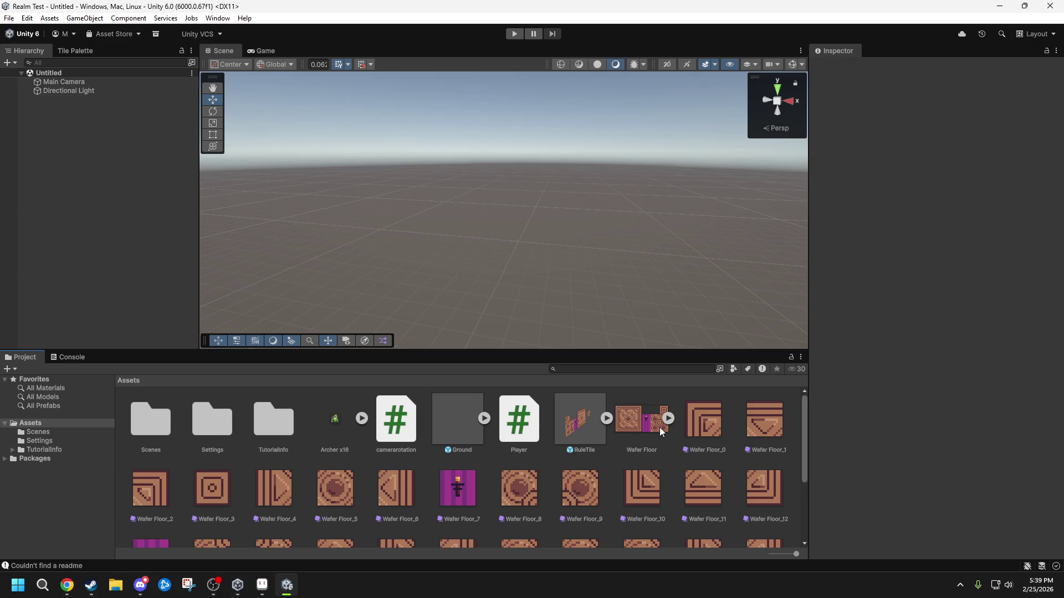
click(669, 418)
click(667, 417)
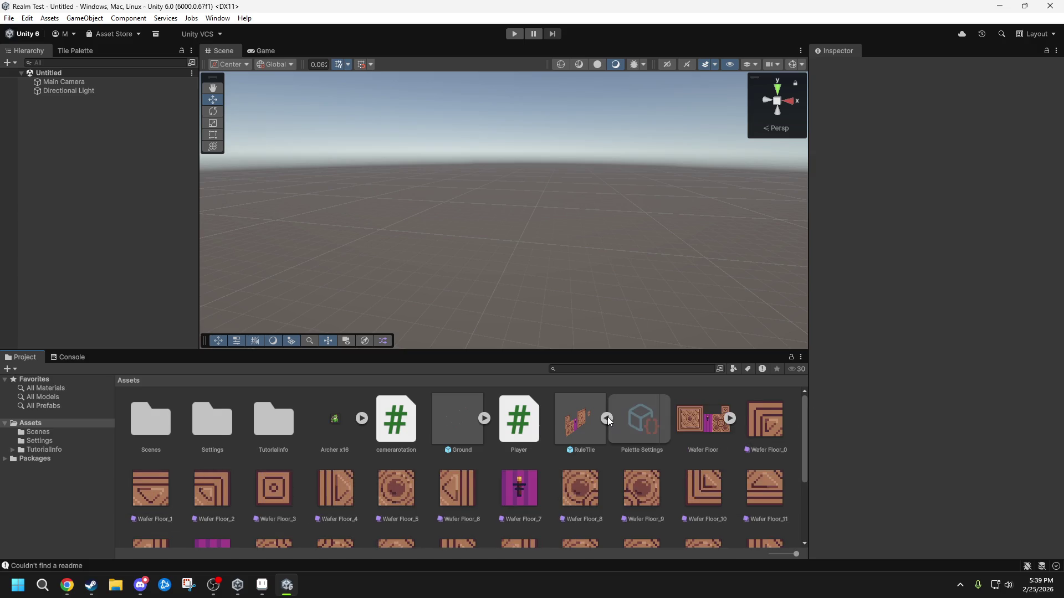
click(168, 415)
click(341, 427)
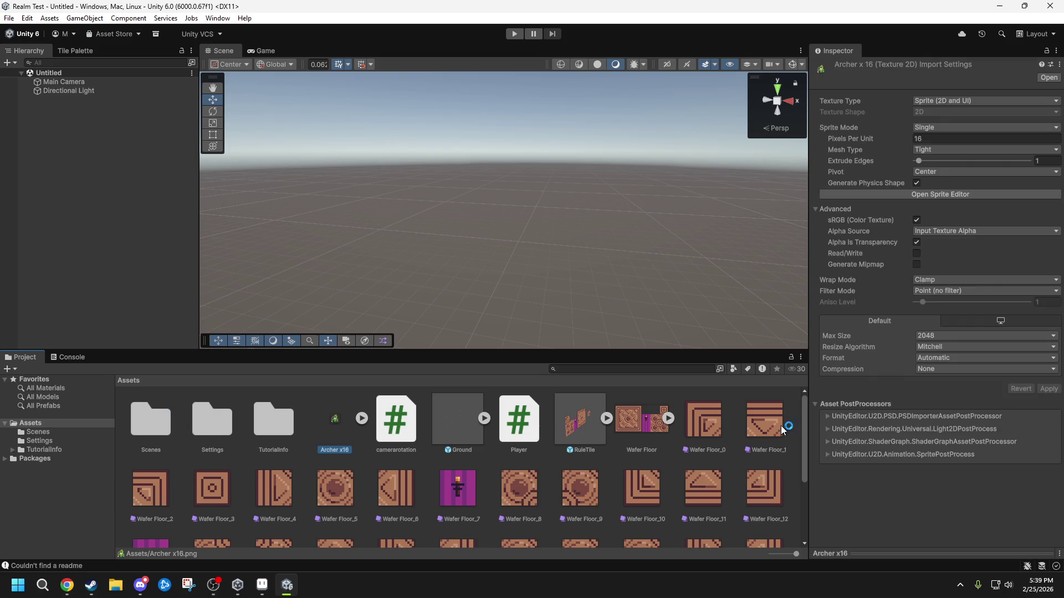
drag(800, 410, 800, 461)
shift+click(650, 500)
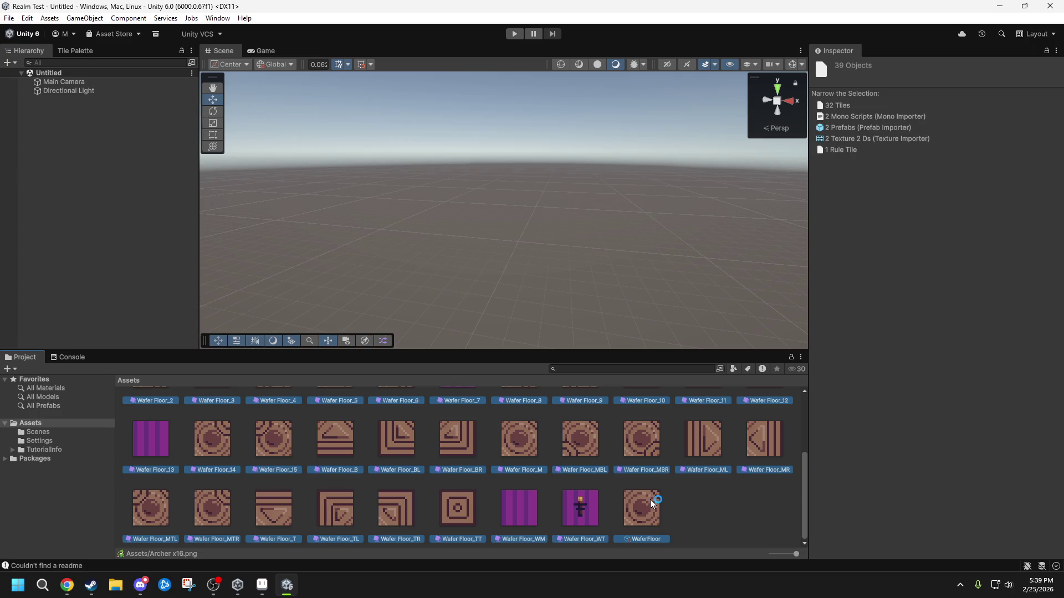
- Create a new folder named Scene 1 in Assets
right_click(638, 439)
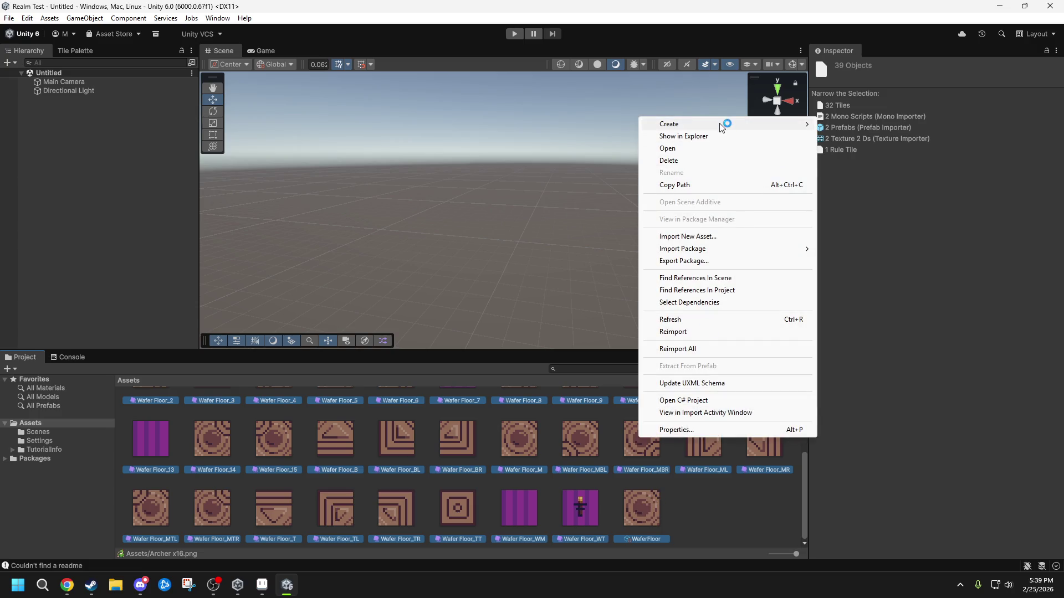
mouse_move(724, 123)
click(837, 125)
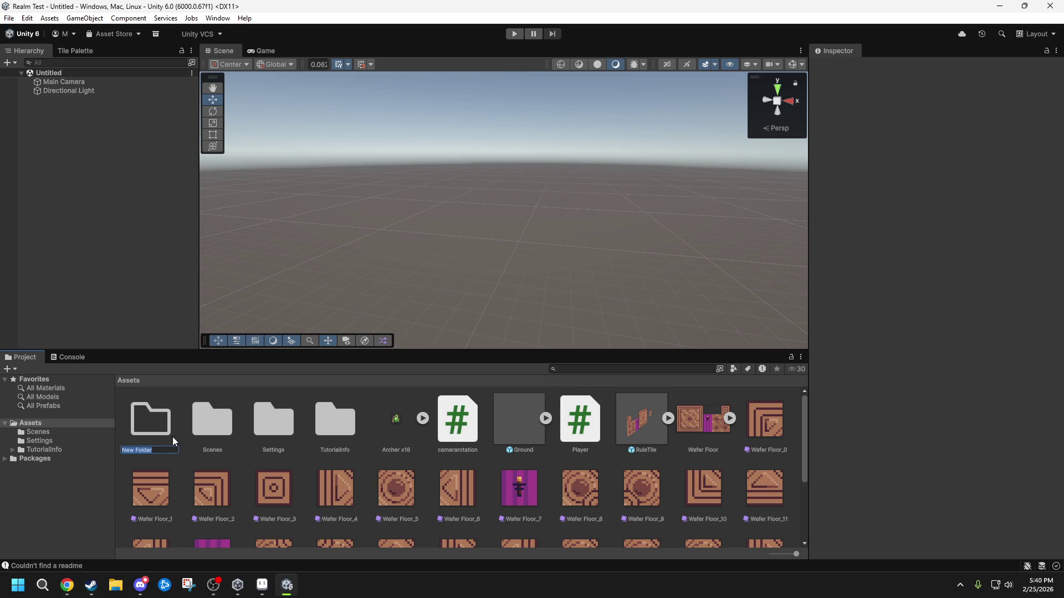
text(Scene 1)
key(Return)
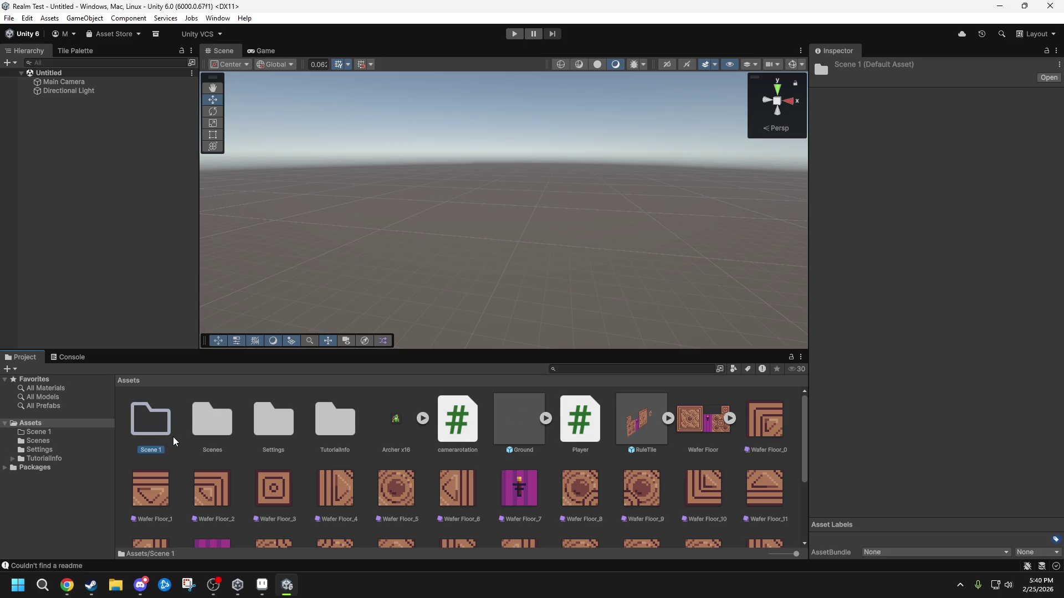
- Move the assets from Archer x16 through WaferFloor into Scene 1, then return to Assets
click(381, 422)
scroll(554, 433, down, 3)
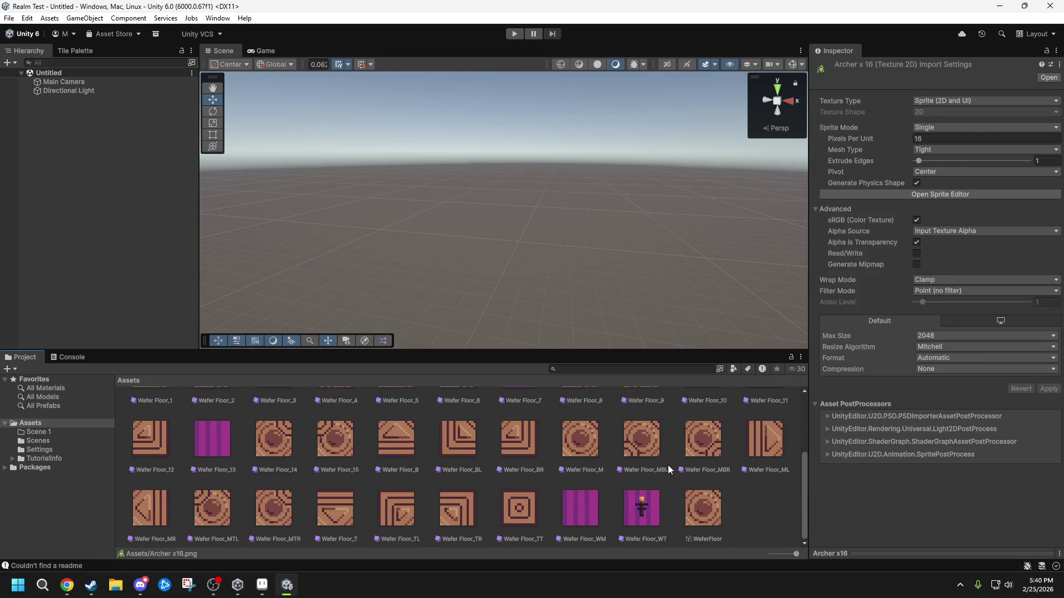
shift+click(680, 509)
scroll(367, 430, up, 3)
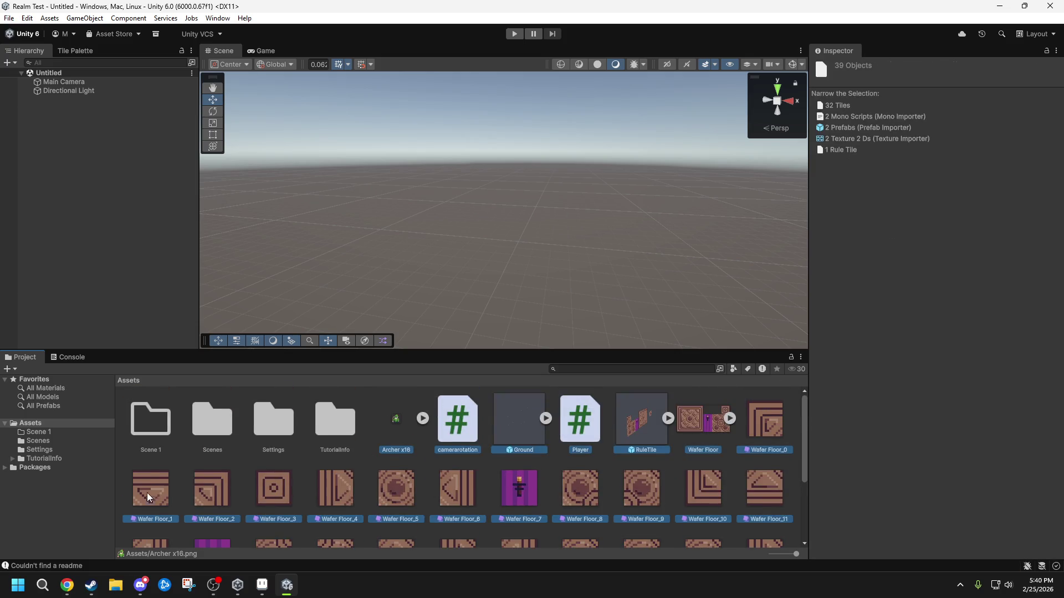
drag(147, 493, 155, 418)
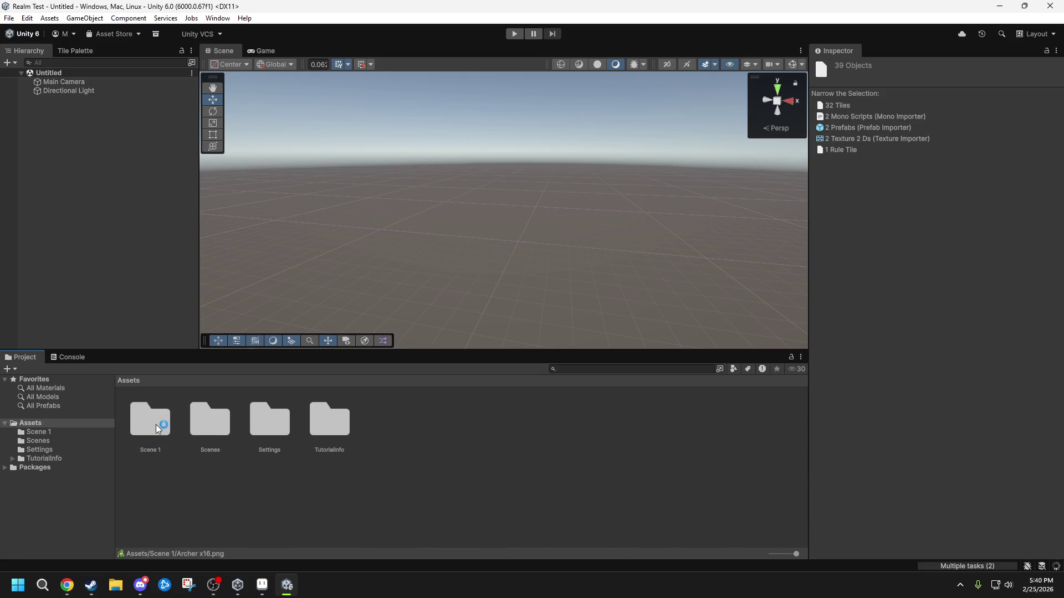
double_click(155, 425)
click(128, 381)
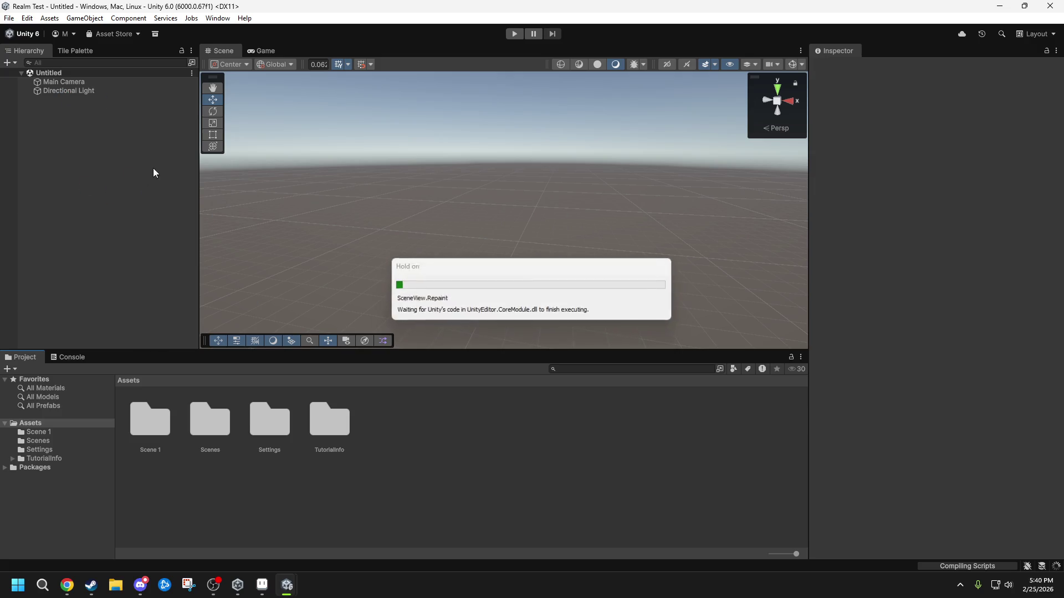
- Add a rectangular tilemap with its grid and name it Water
mouse_move(520, 202)
alt+mouse_down()
mouse_move(547, 190)
mouse_move(670, 201)
mouse_move(363, 207)
mouse_move(499, 222)
alt+mouse_up()
right_click(122, 146)
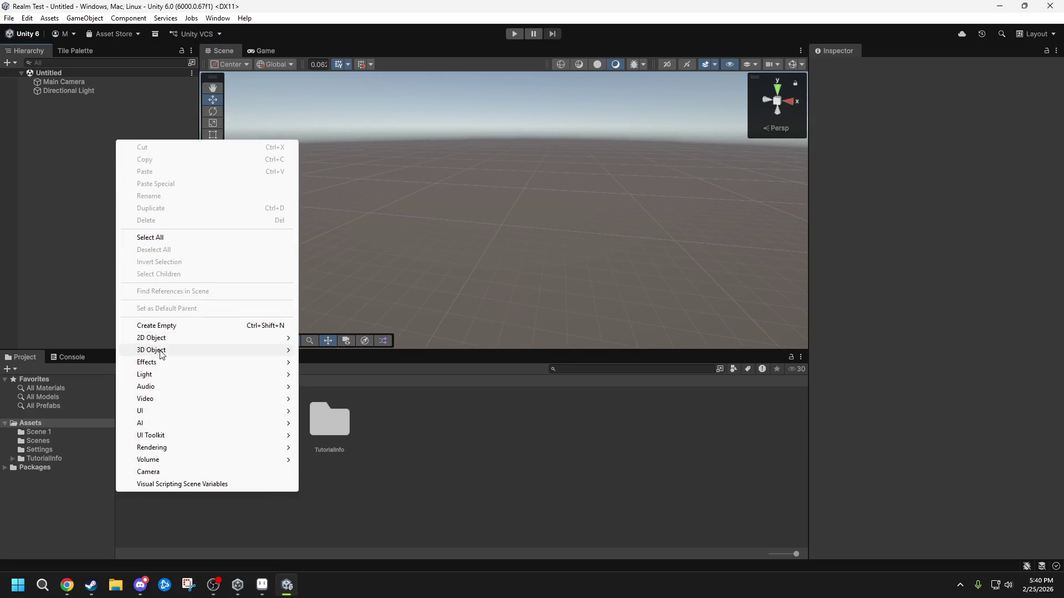
mouse_move(288, 338)
mouse_move(367, 364)
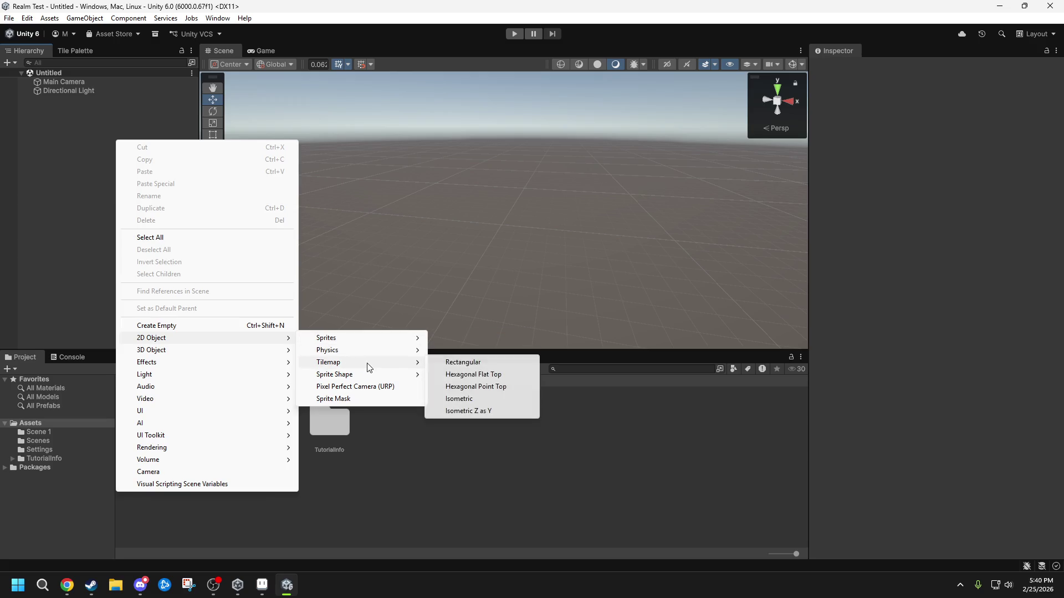
click(465, 362)
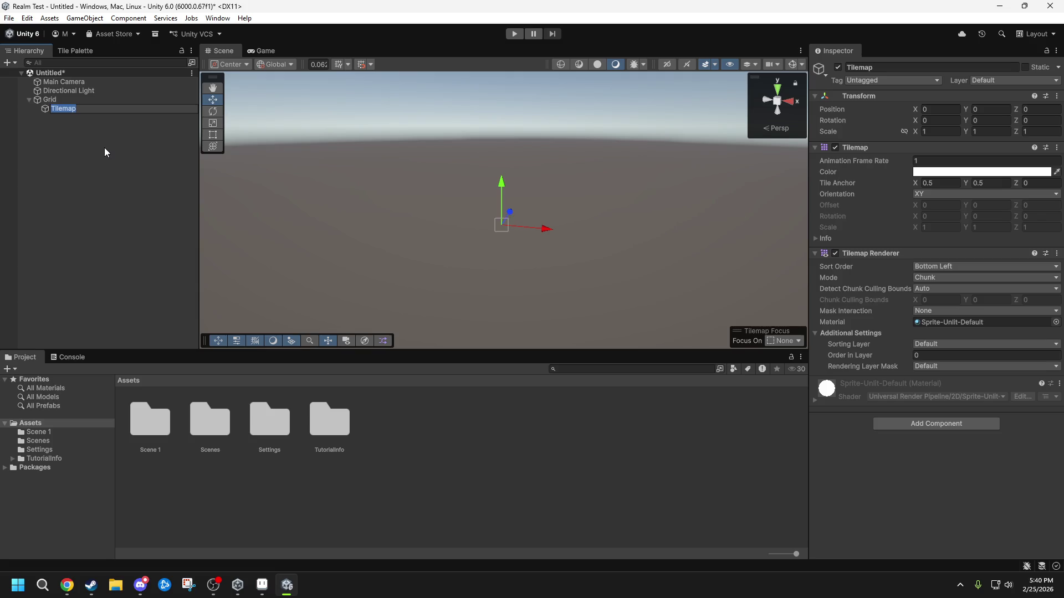
text(Water)
key(Return)
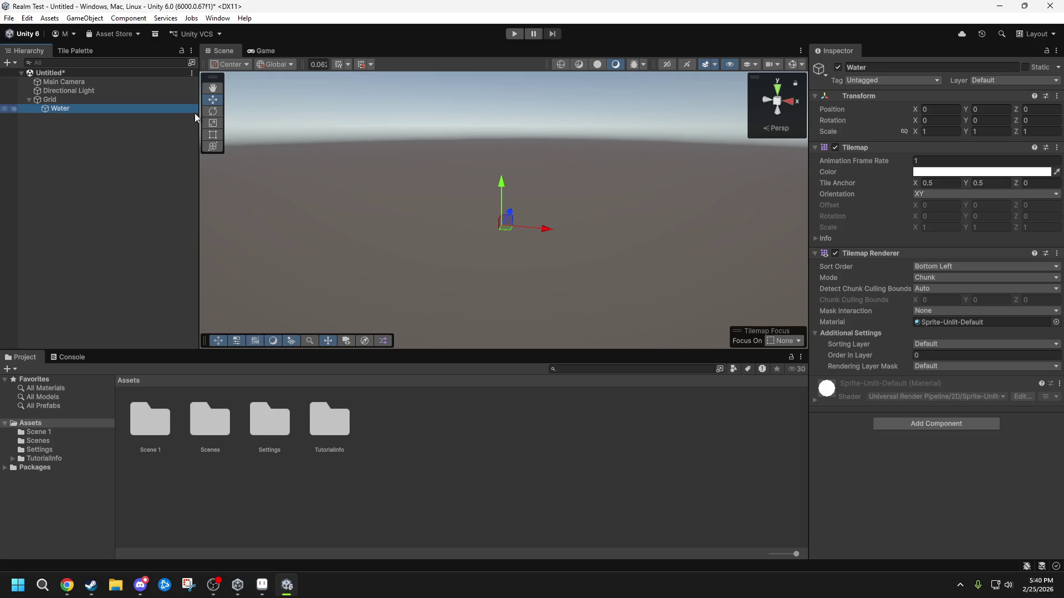
- Create a new tile palette named Water and save it in the Assets folder
click(82, 53)
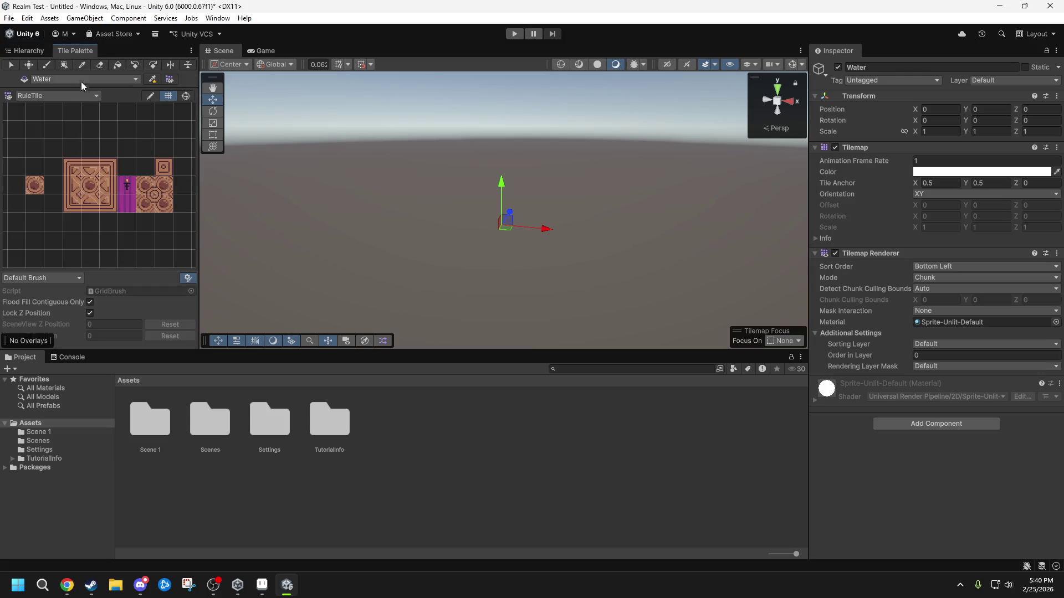
click(55, 78)
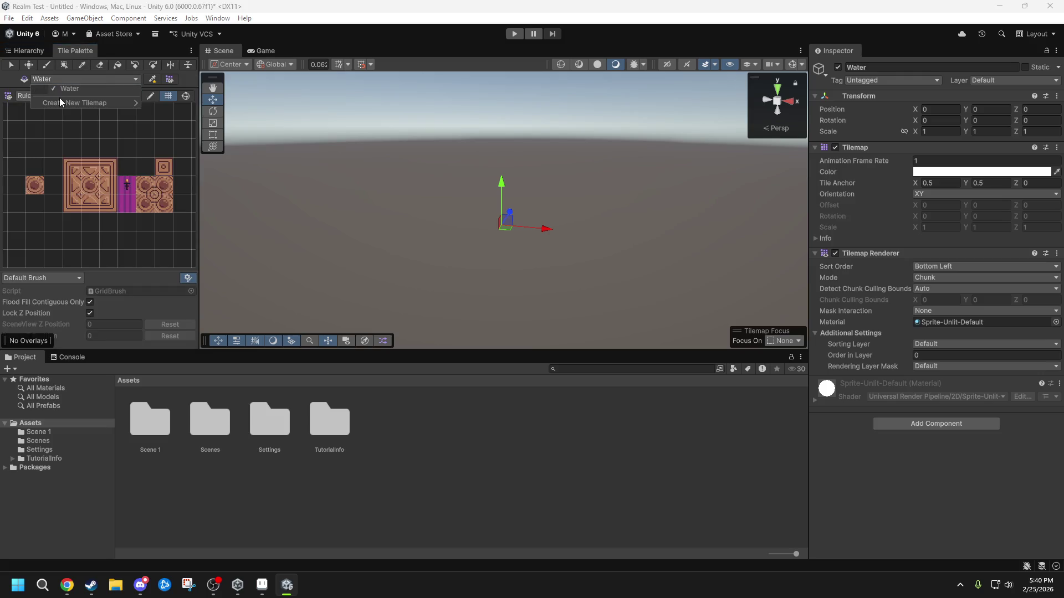
click(64, 86)
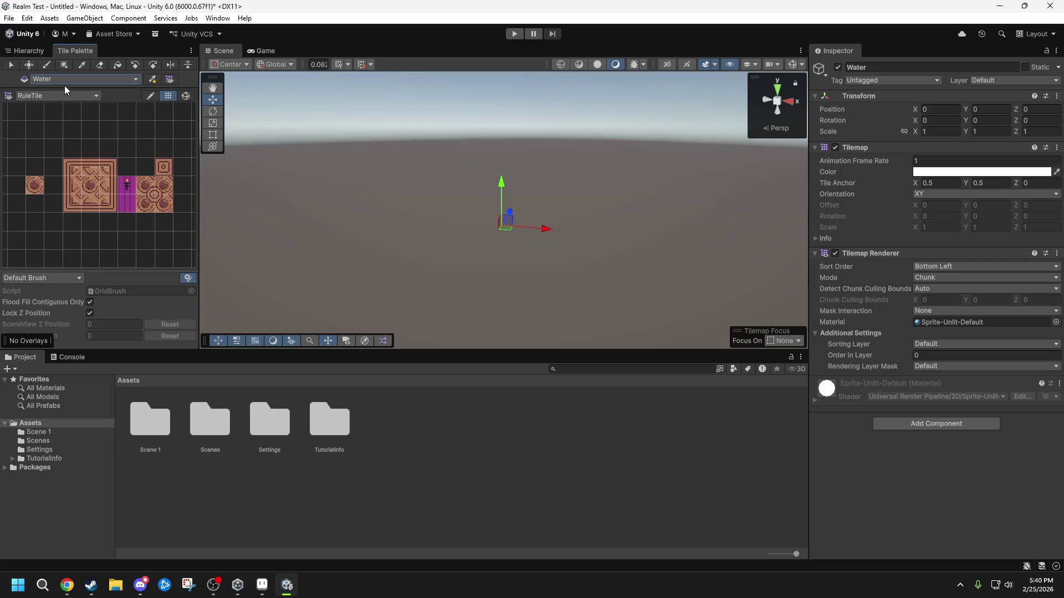
click(55, 96)
click(49, 128)
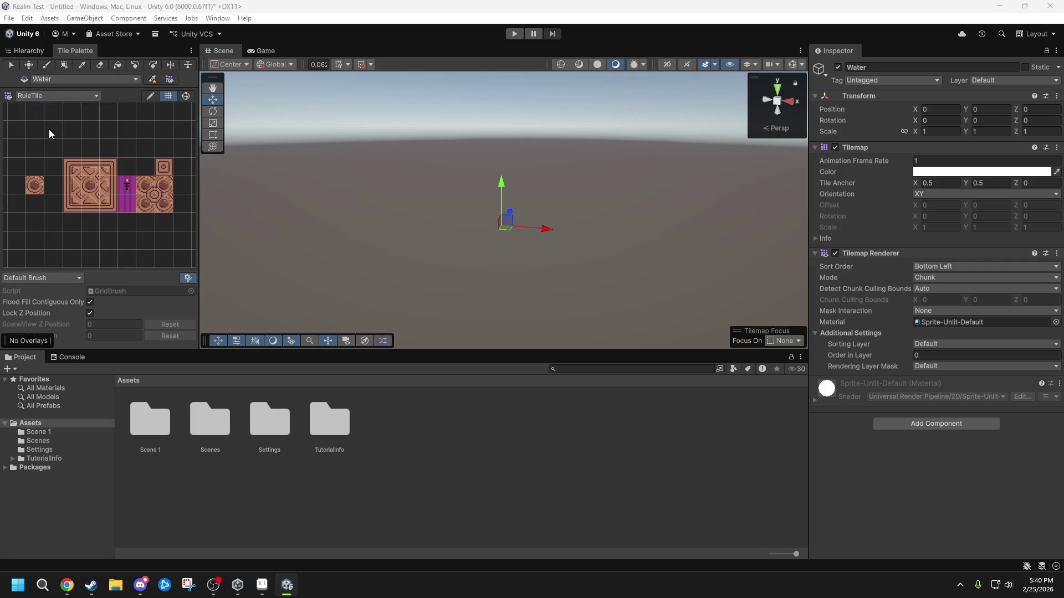
click(117, 119)
text(W)
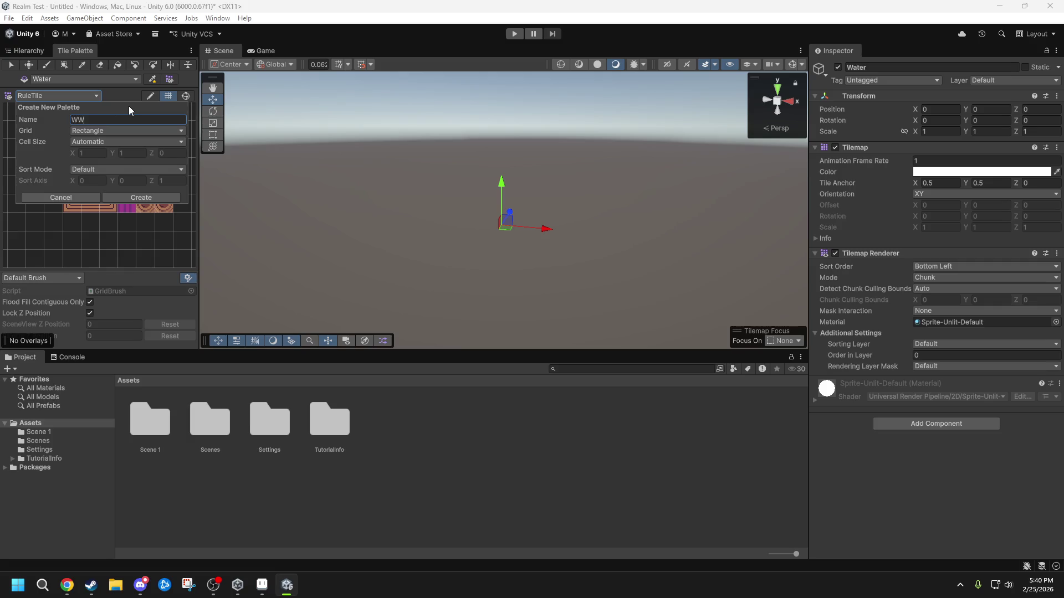
text(ater)
click(117, 197)
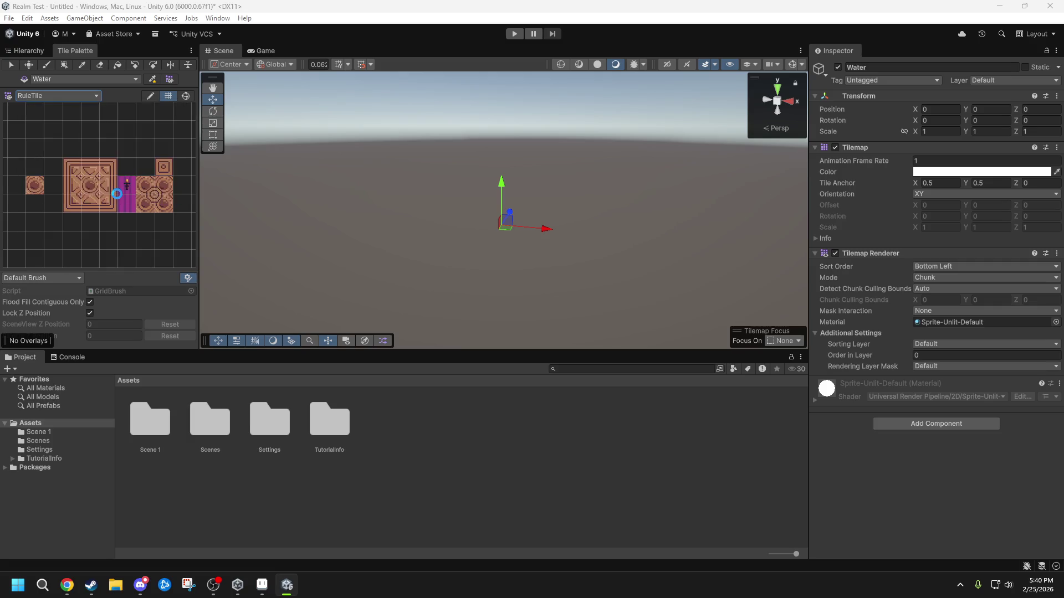
click(452, 301)
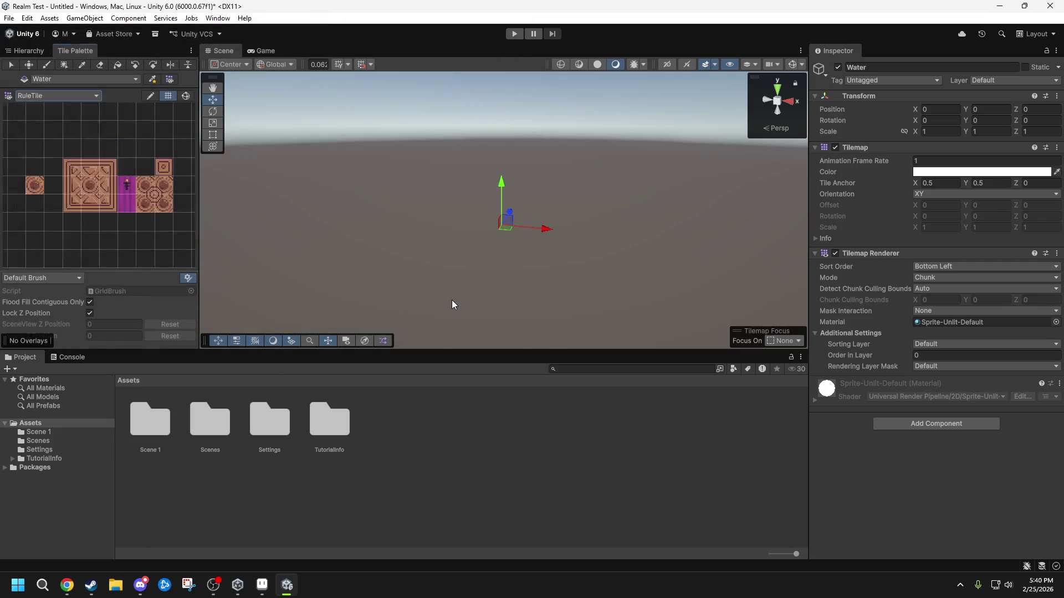
click(122, 594)
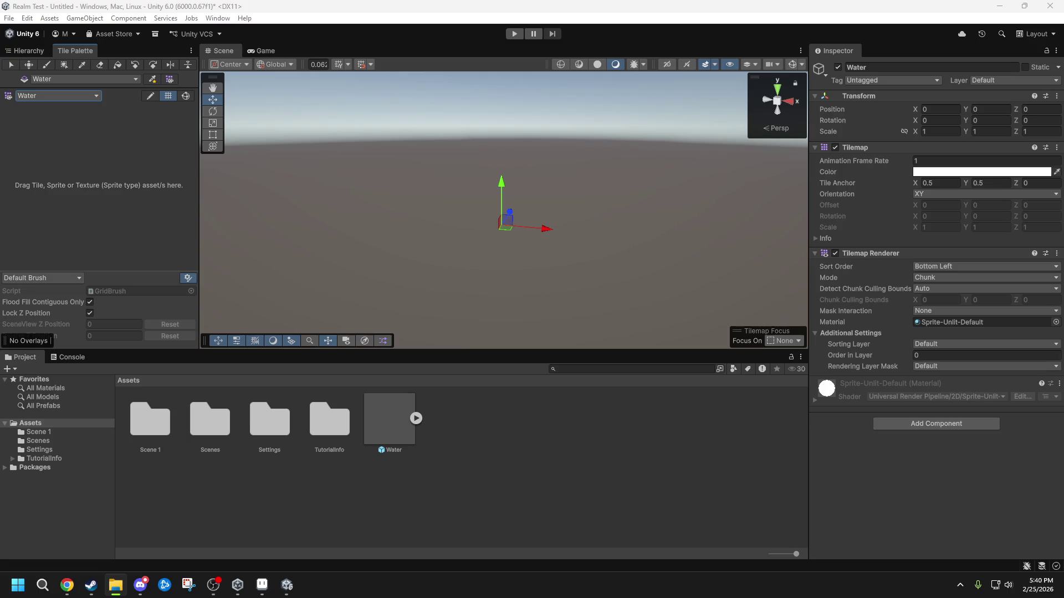
- Import the Water Tilemap1 image into Assets as a Sprite (2D and UI) texture
drag(488, 493, 510, 476)
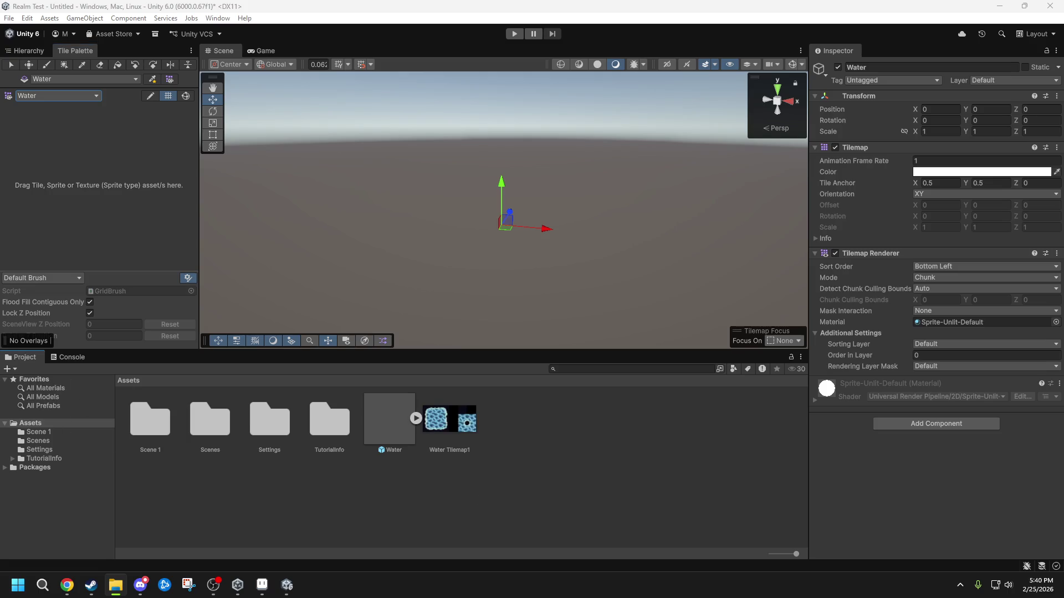
click(457, 413)
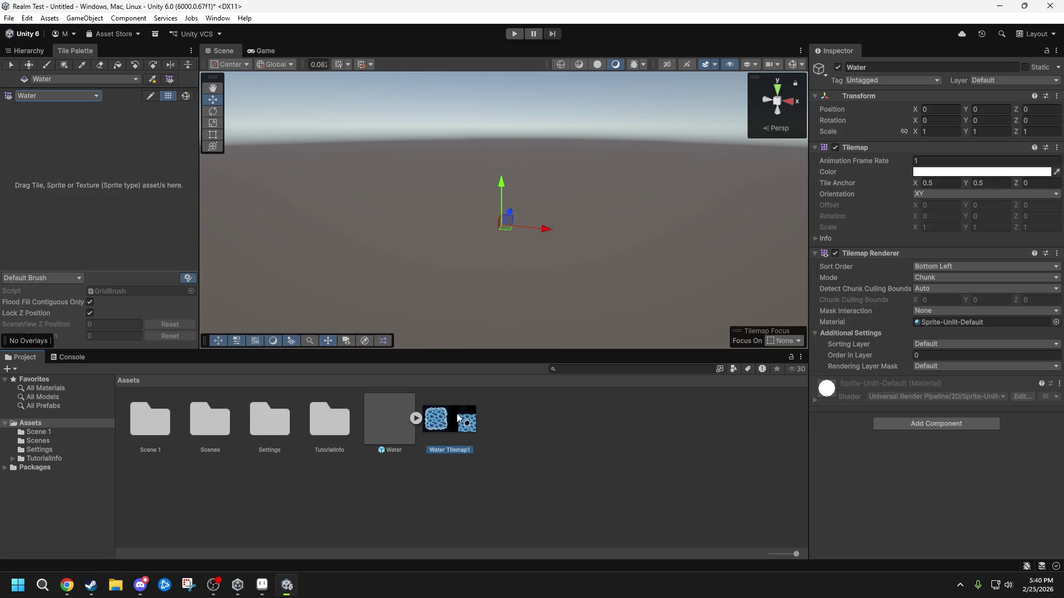
click(929, 114)
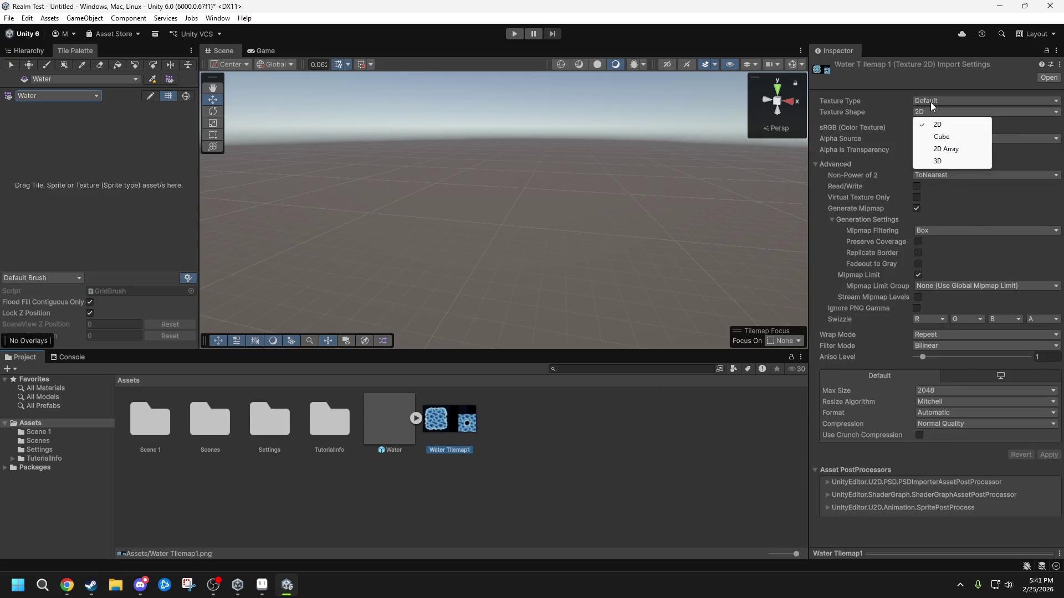
click(930, 101)
click(936, 150)
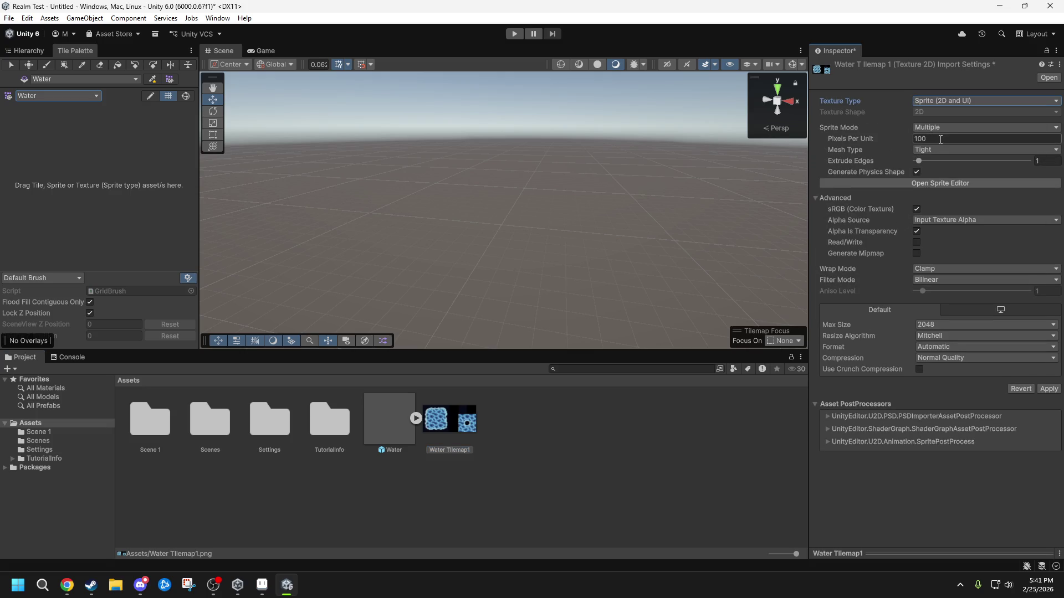
- Set 16 pixels per unit, Point filtering and no compression, apply, and open the Sprite Editor
click(940, 139)
text(16)
click(945, 279)
click(948, 289)
click(949, 361)
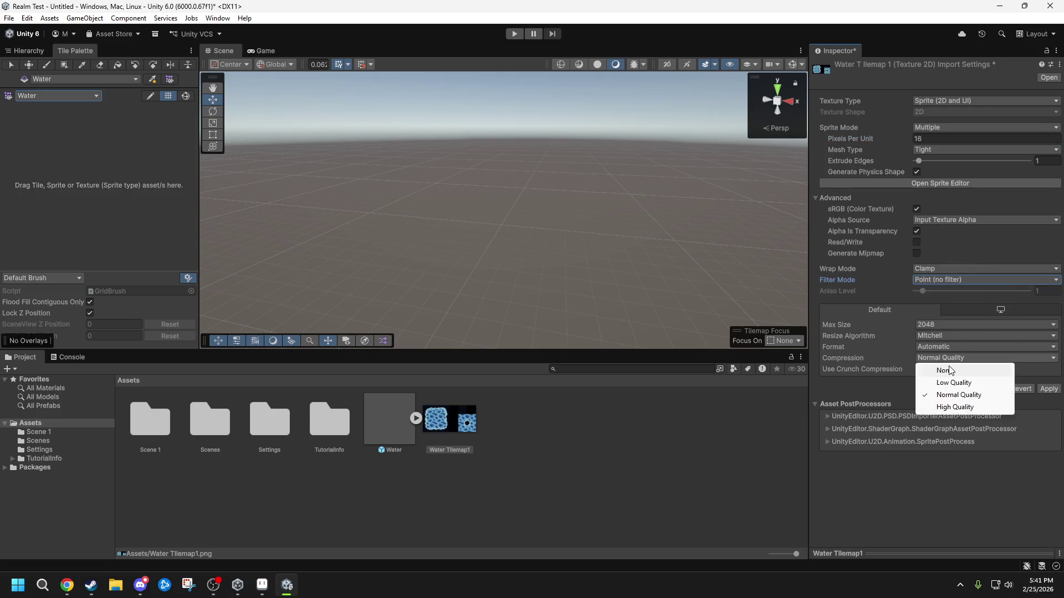
click(949, 370)
click(1048, 377)
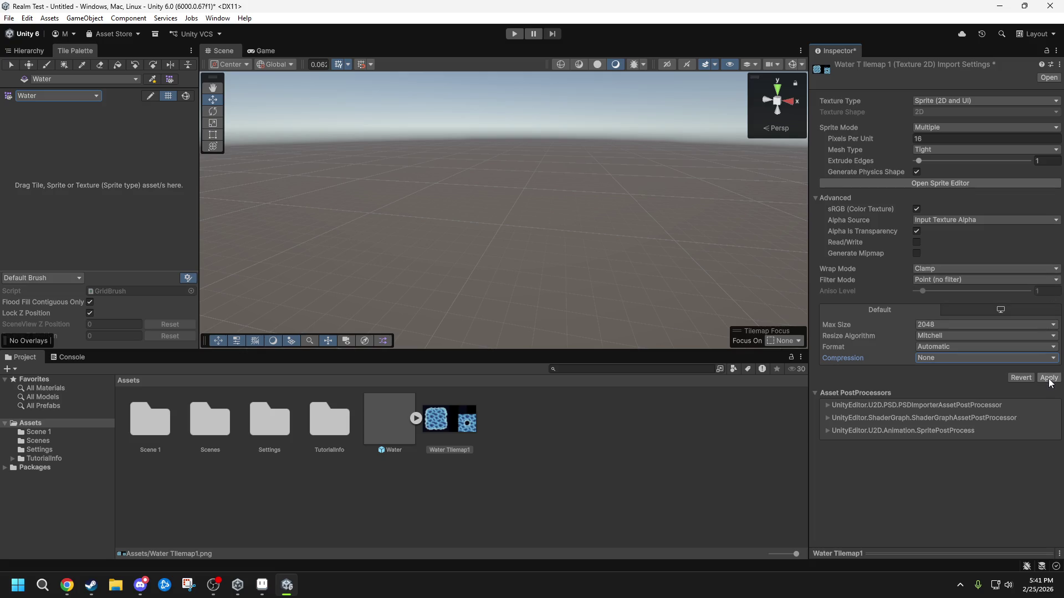
click(934, 183)
- Slice the Water Tilemap1 sheet by cell size into 16×16 sprites and apply the slices
click(835, 203)
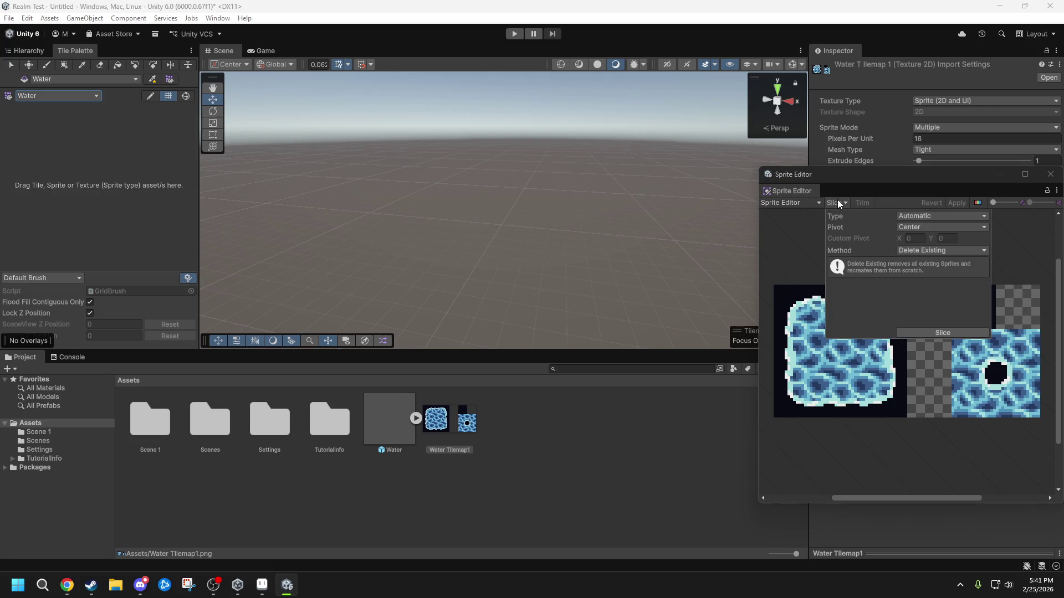
click(926, 215)
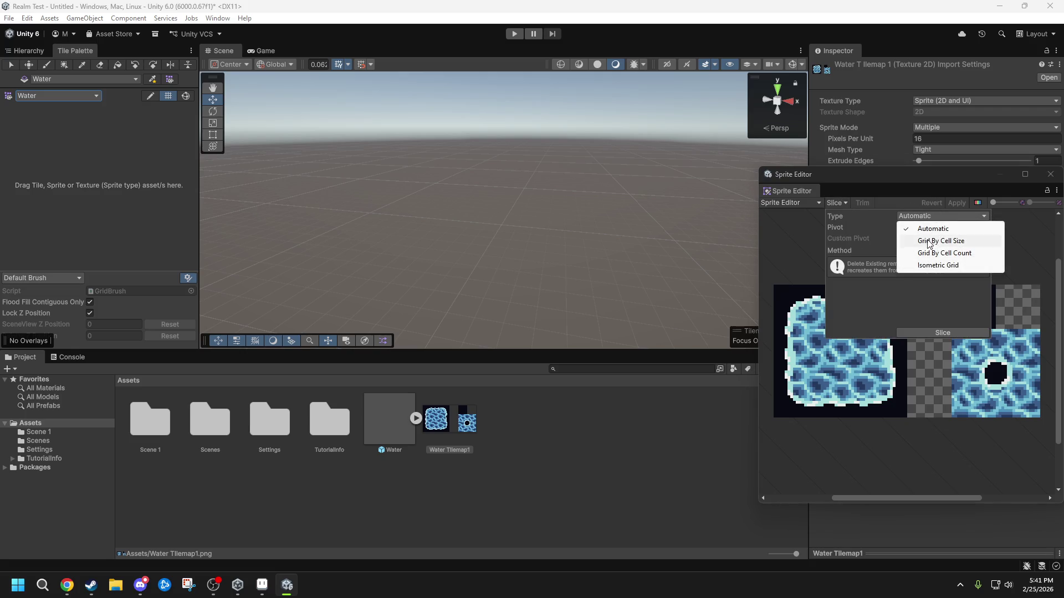
click(920, 239)
click(915, 228)
text(16)
key(Tab)
text(16)
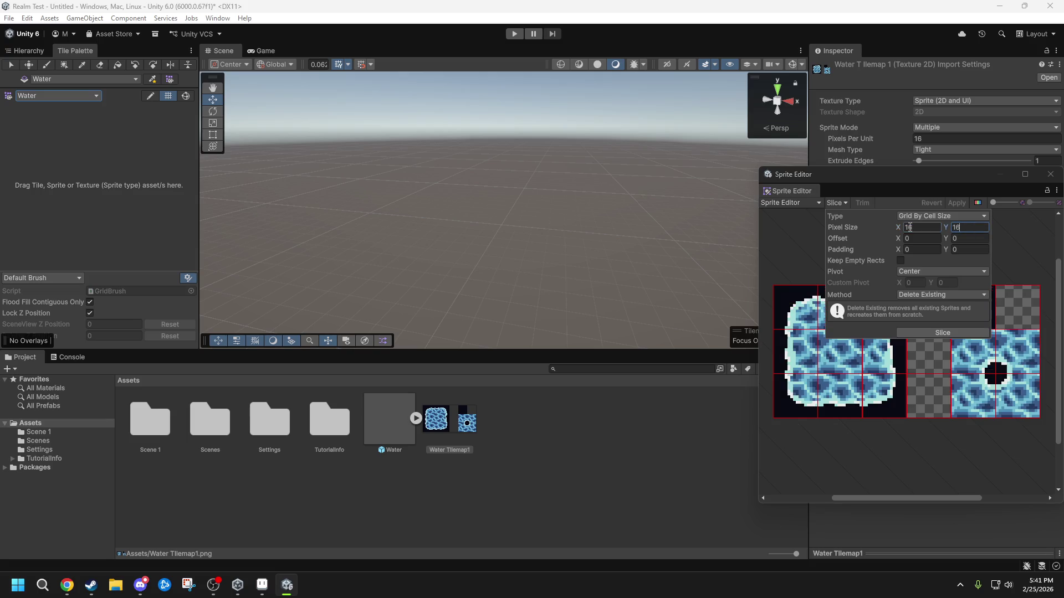
click(930, 332)
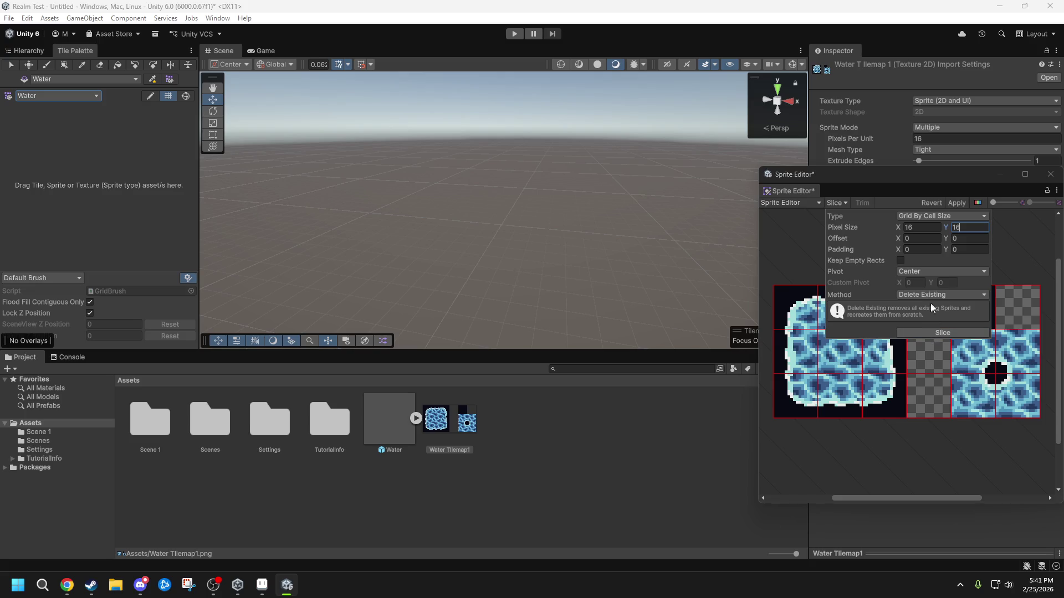
click(958, 202)
- Rename the top-row and left-middle water sprites with the suffixes T, TR and ML
click(1010, 397)
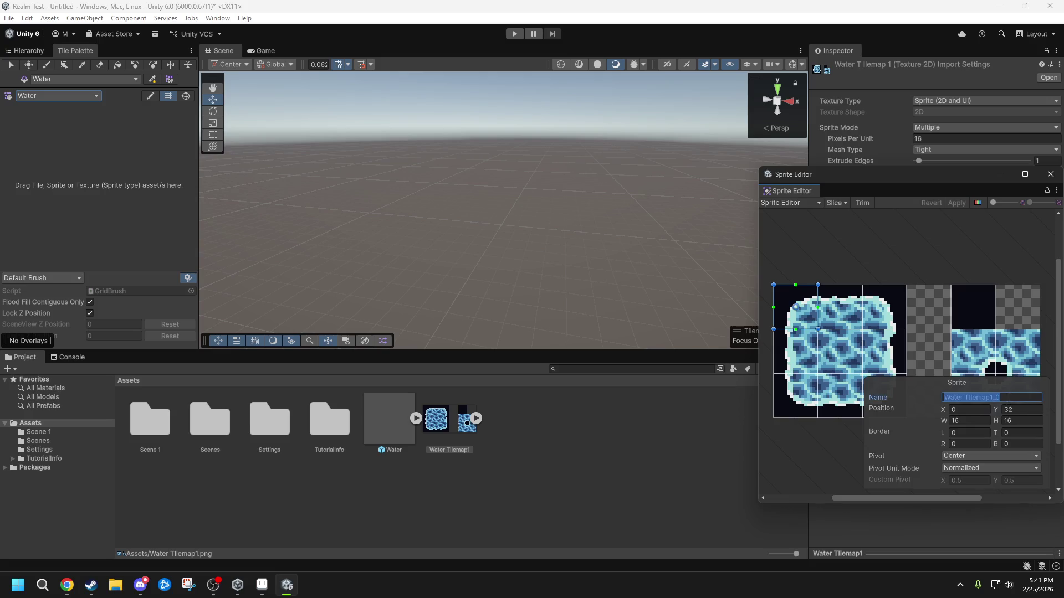
text(TL)
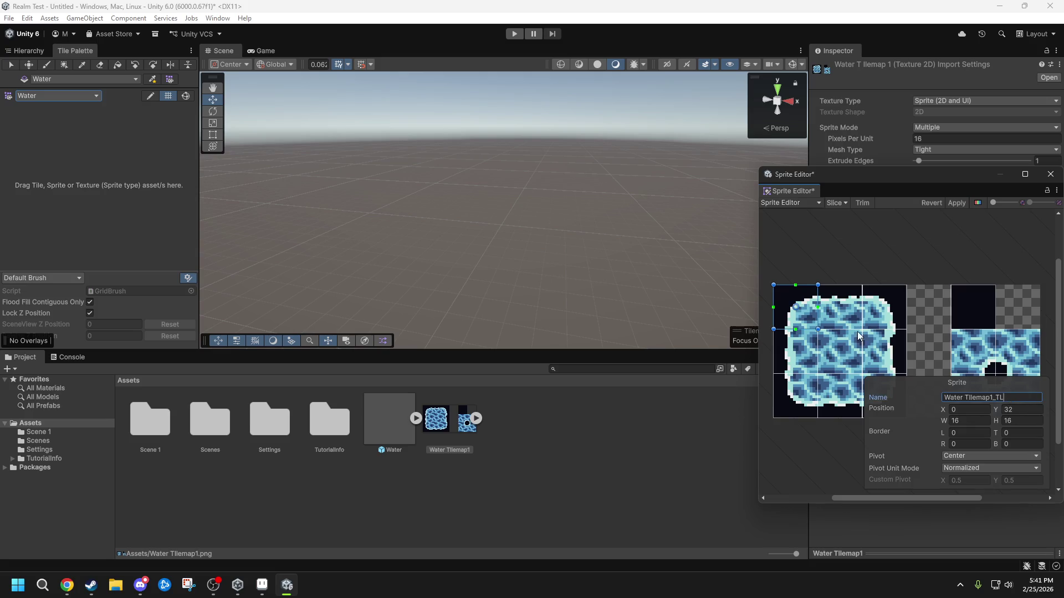
click(849, 310)
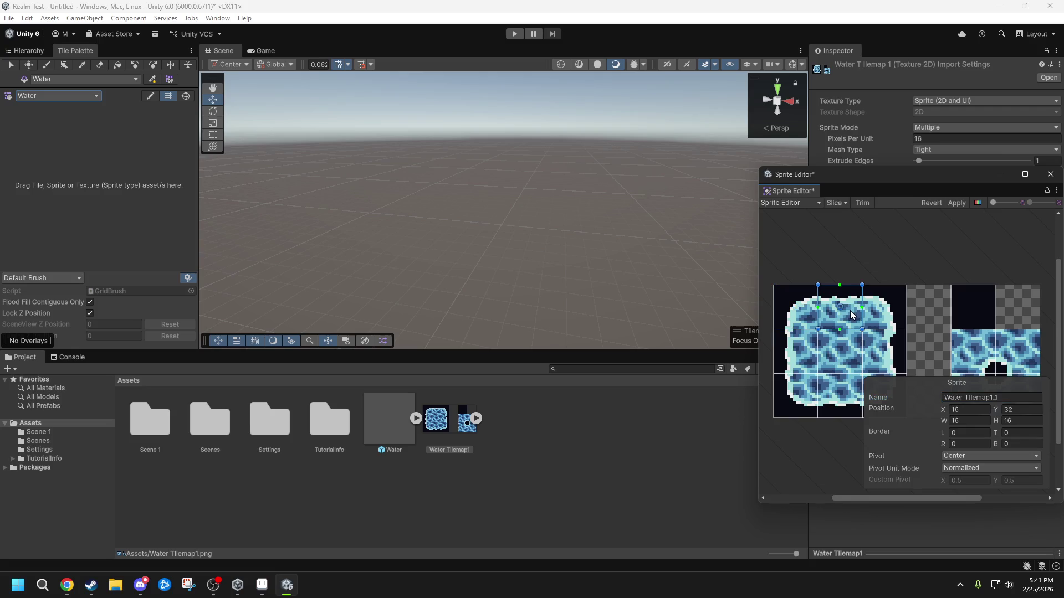
click(1010, 397)
key(BackSpace)
click(887, 312)
click(1013, 397)
key(shift+Left)
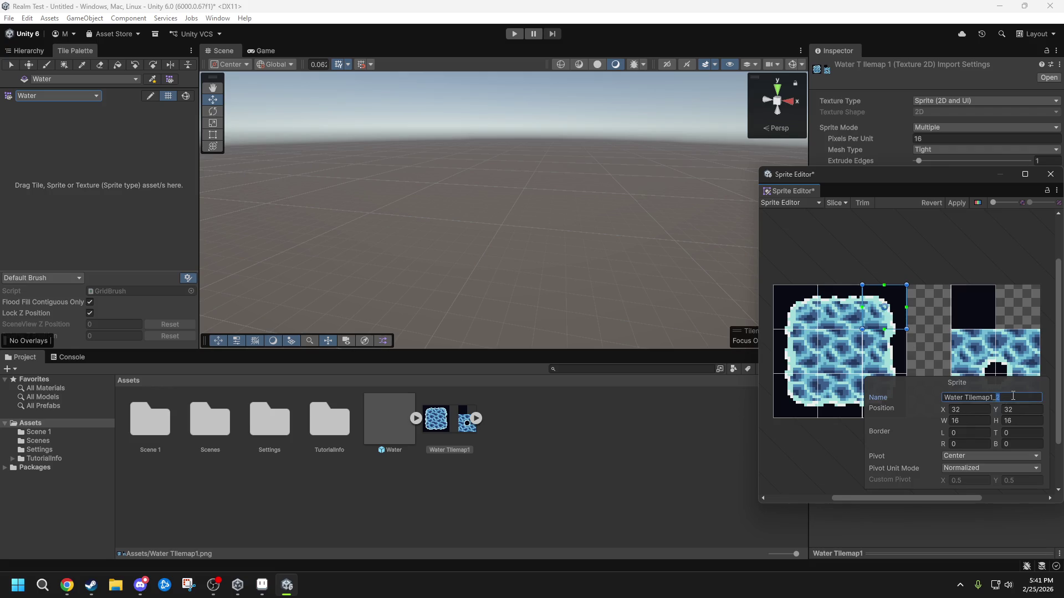
text(TR)
click(808, 349)
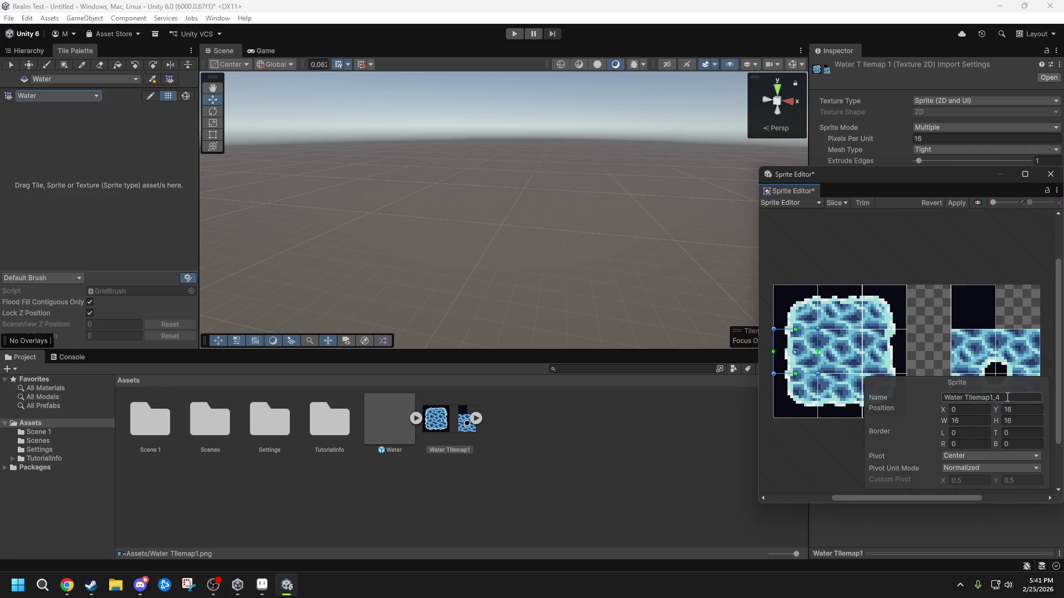
click(1013, 397)
key(shift+Left)
text(ML)
- Rename the right-middle and bottom-row water sprites, using the suffixes BL, BM and BR
click(860, 353)
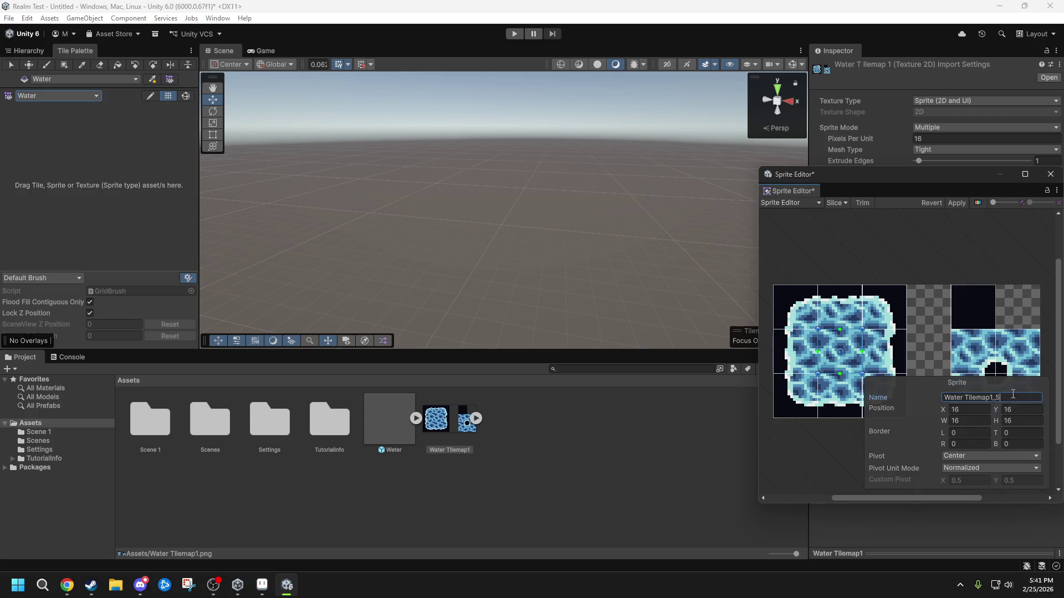
click(880, 354)
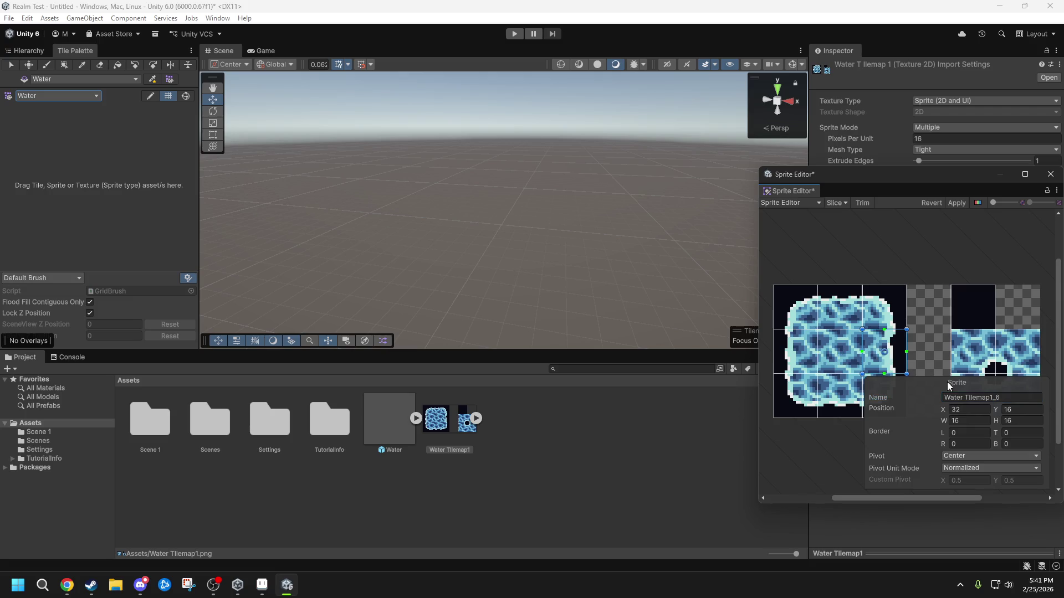
click(1008, 397)
key(shift+Left)
click(801, 395)
click(1007, 398)
key(shift+Left)
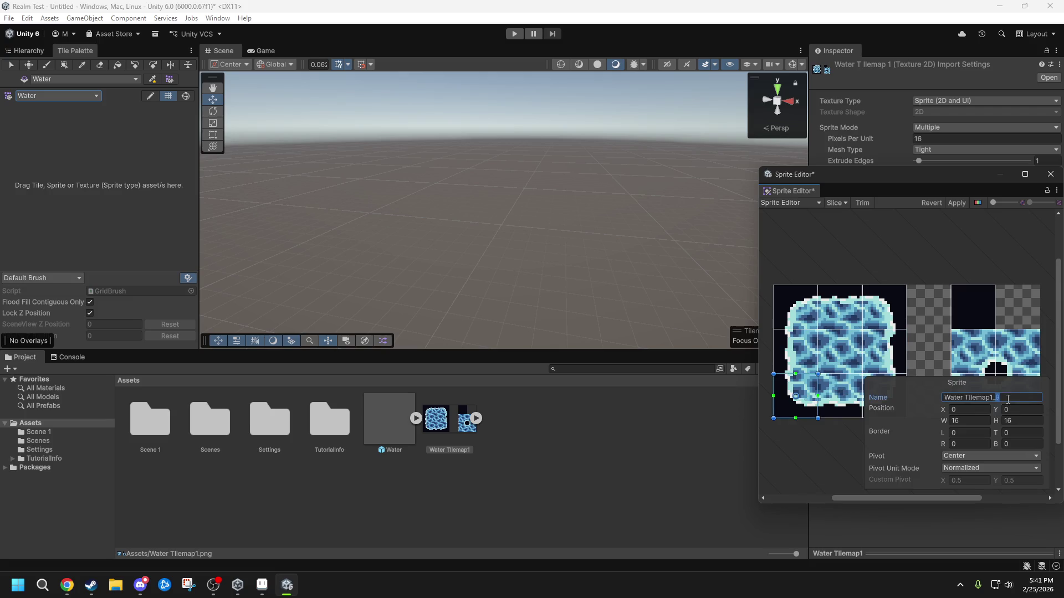
text(BL)
click(854, 396)
click(1018, 396)
key(shift+Left)
key(shift+Left)
text(BM)
drag(1060, 352, 1061, 384)
click(875, 346)
click(1012, 397)
key(shift+Left)
key(shift+Left)
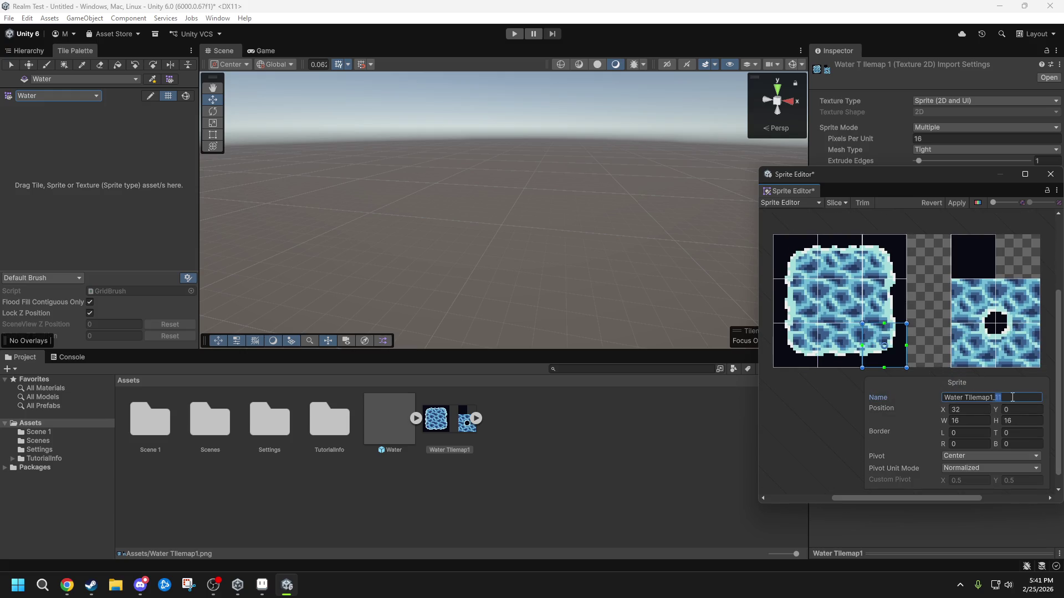
text(BR)
- Rename the hole-tile sprites at X 64 and X 80, correcting the trailing letters of their names
click(969, 302)
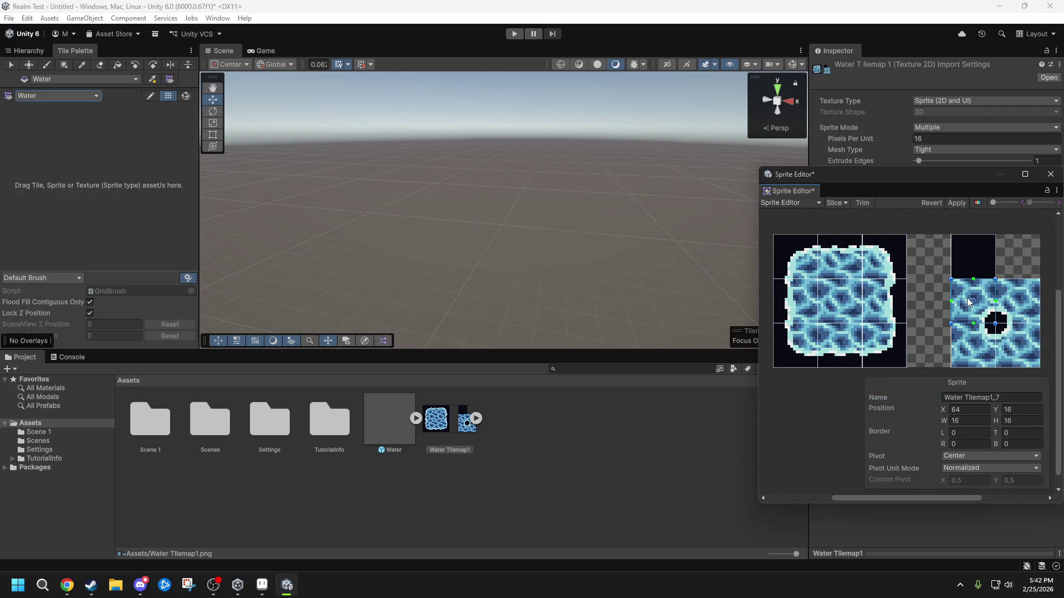
click(1014, 397)
click(1014, 397)
drag(1007, 398, 999, 397)
click(1021, 305)
drag(994, 397, 1013, 399)
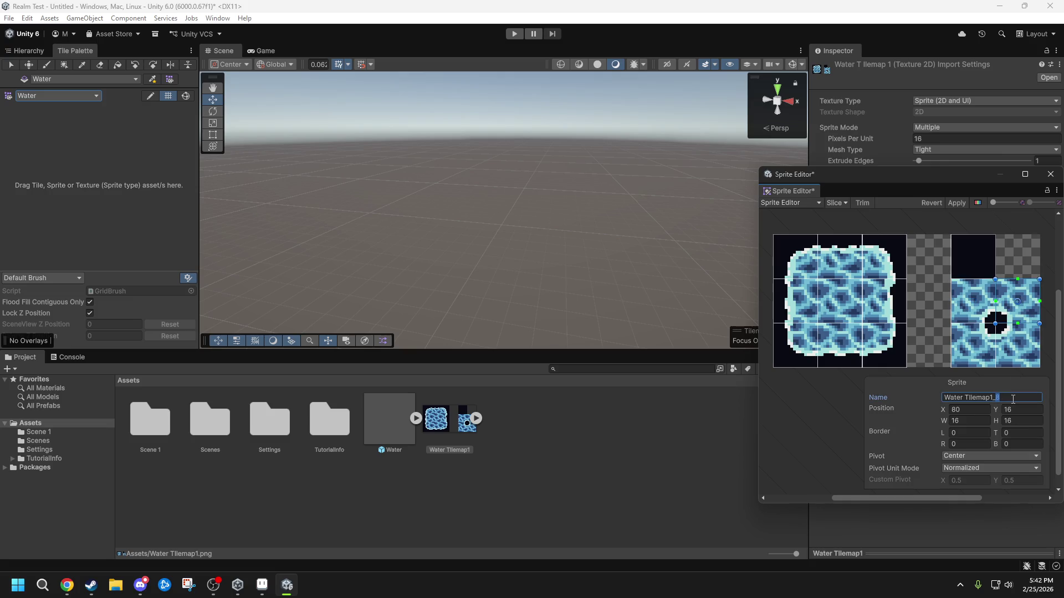
text(mBR)
click(975, 303)
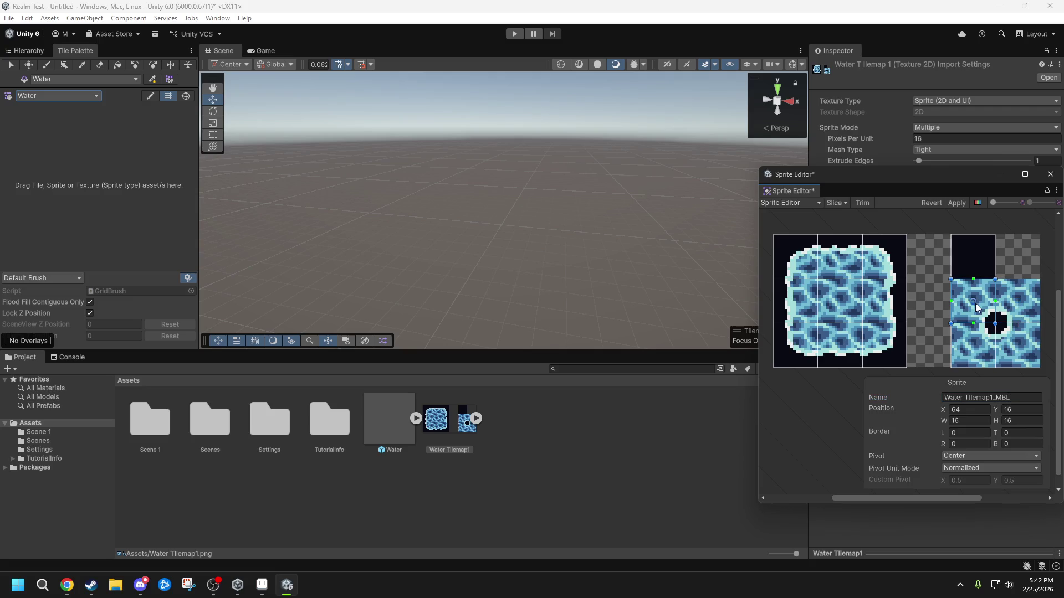
click(1013, 398)
key(BackSpace)
click(1010, 300)
click(1014, 397)
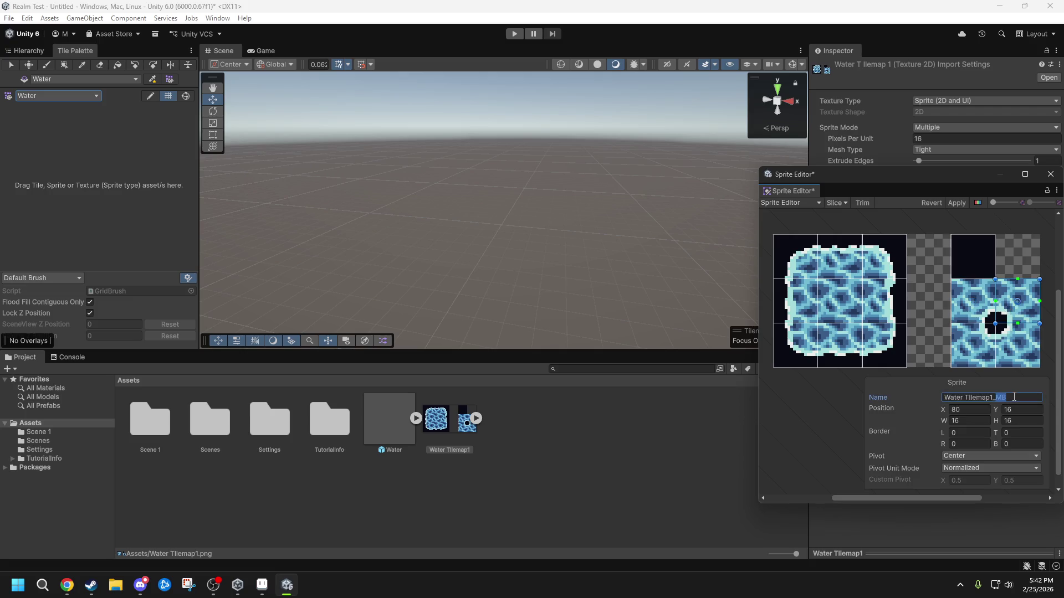
text(L)
click(976, 303)
- Name the dark tile slice Water Tilemap1_Void and apply the new sprite names
click(969, 353)
text(TR)
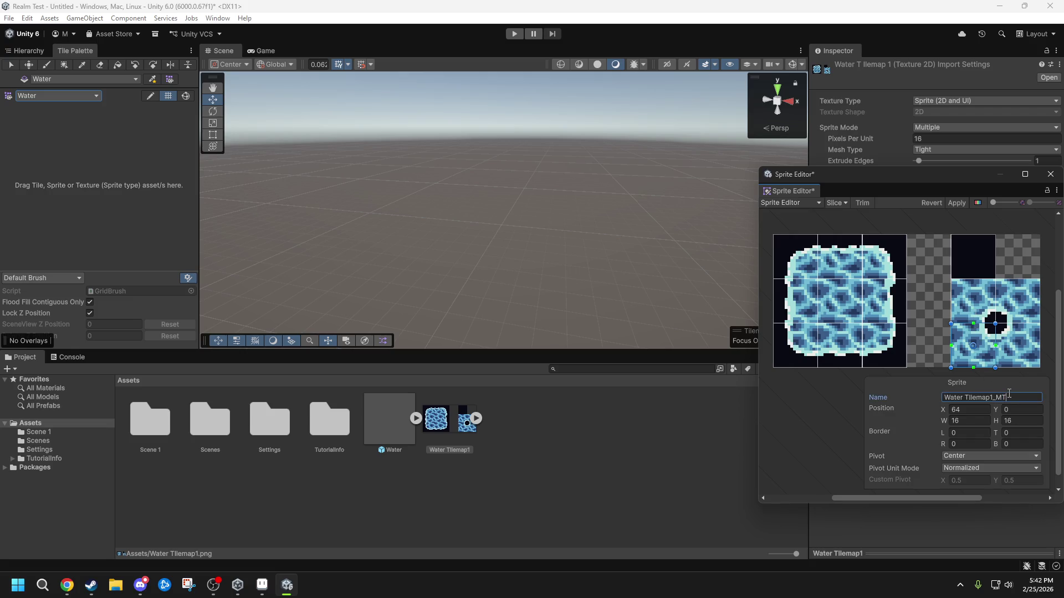
click(1009, 338)
double_click(1011, 397)
click(979, 261)
text(Void)
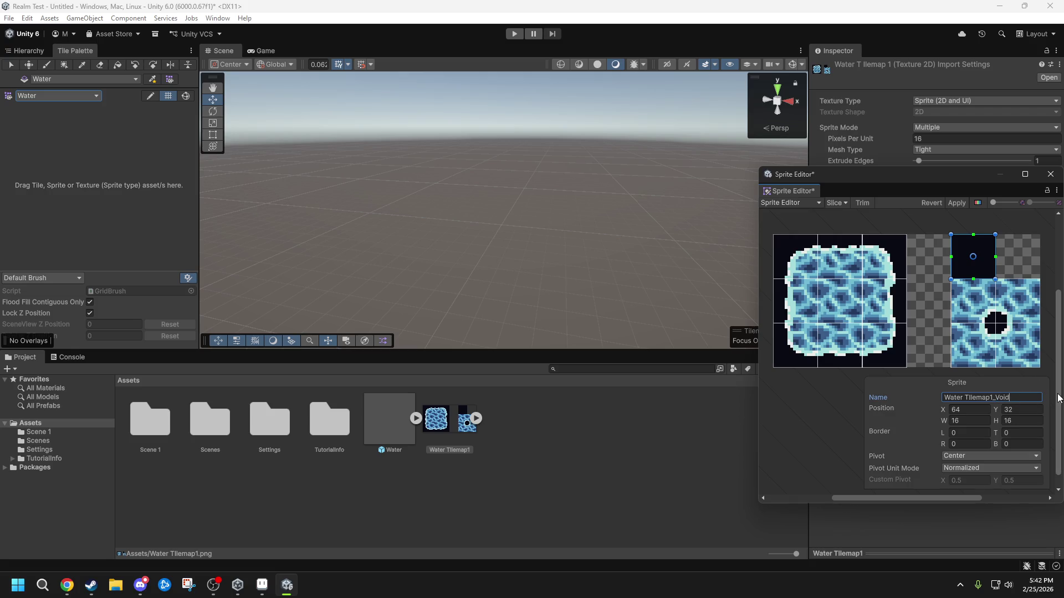
click(957, 204)
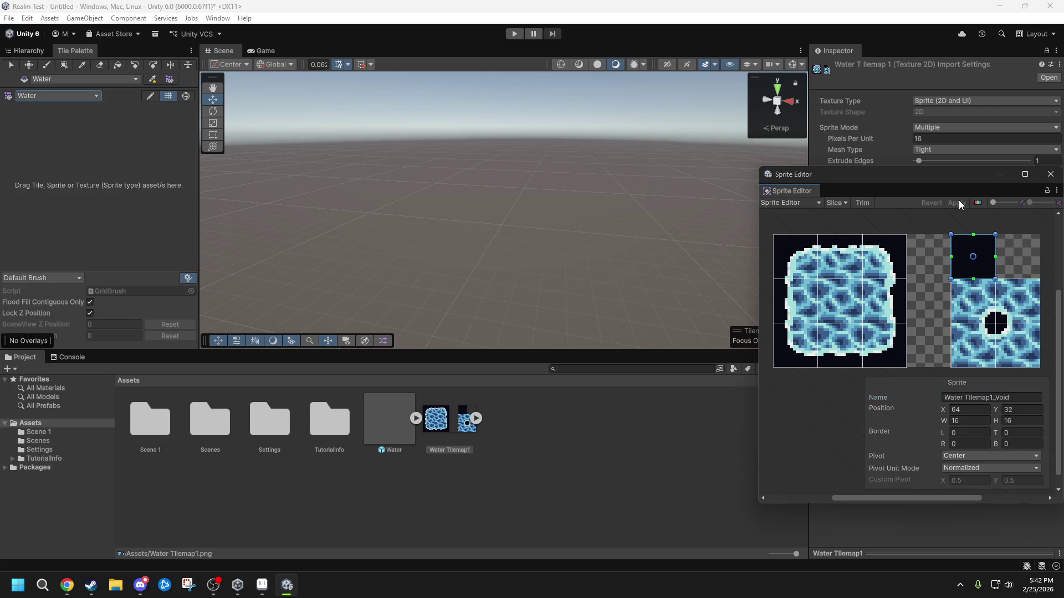
- Drop the Water Tilemap1 sheet into the Water palette and generate its tiles into a chosen folder
click(1051, 174)
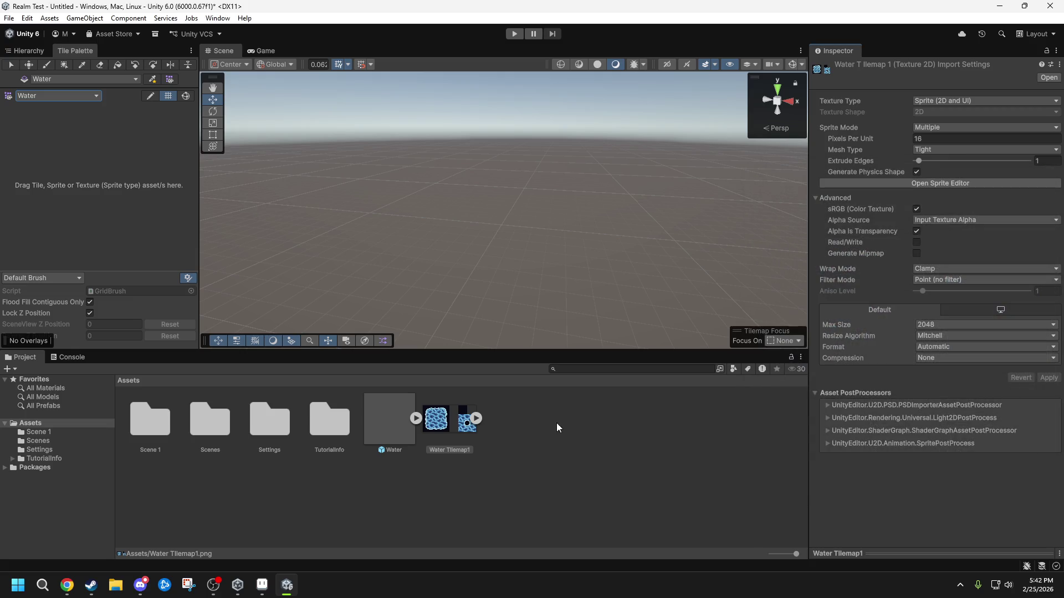
click(478, 419)
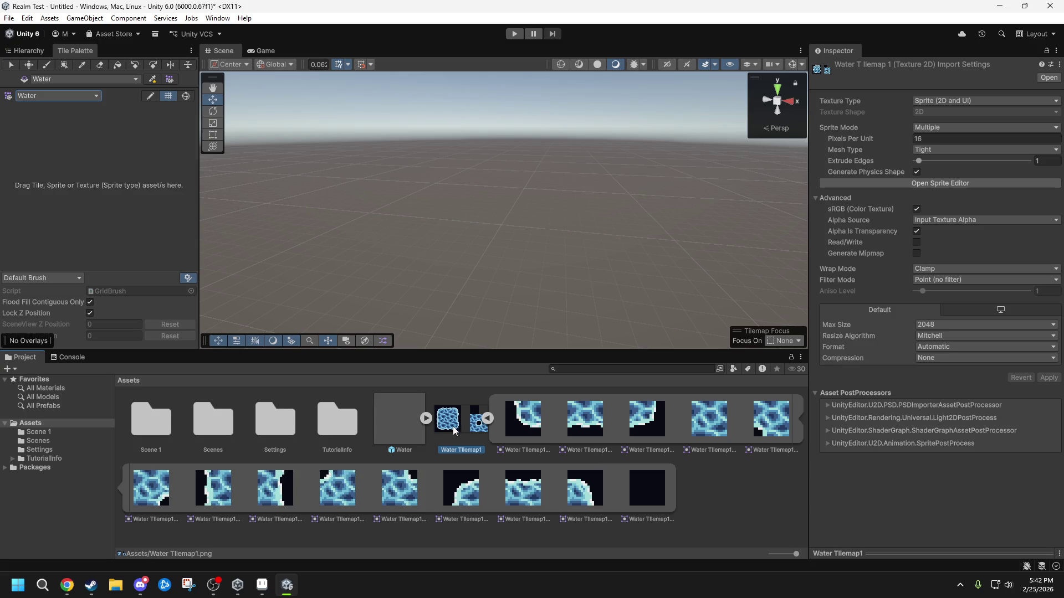
click(487, 417)
mouse_move(454, 425)
mouse_down()
mouse_move(94, 184)
mouse_move(89, 169)
mouse_up()
click(445, 307)
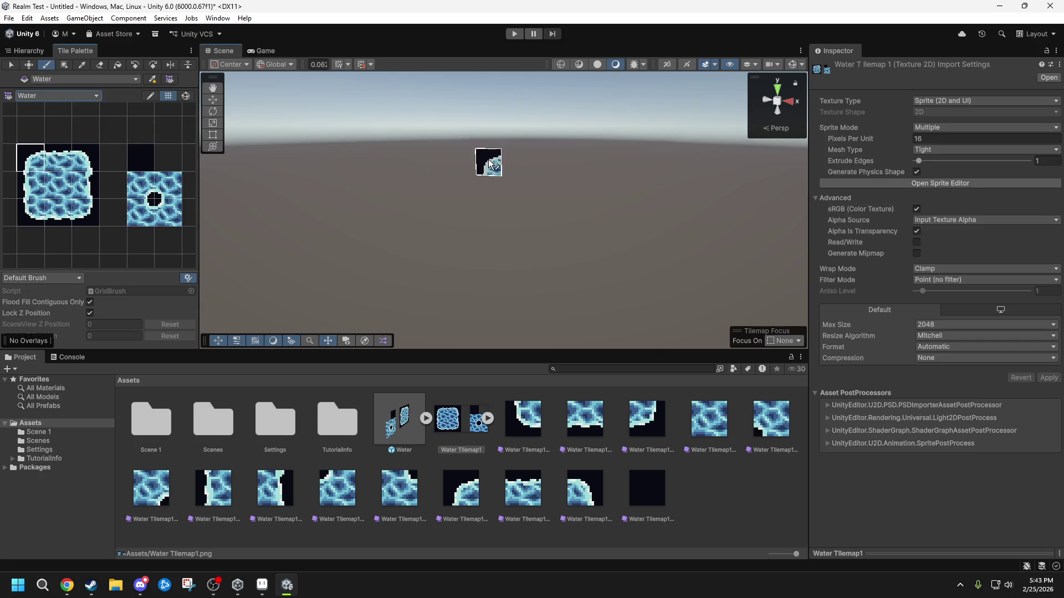
- Paint a large water area with a left-edge column, bottom-left corner and bottom edge filled in
drag(493, 163, 505, 137)
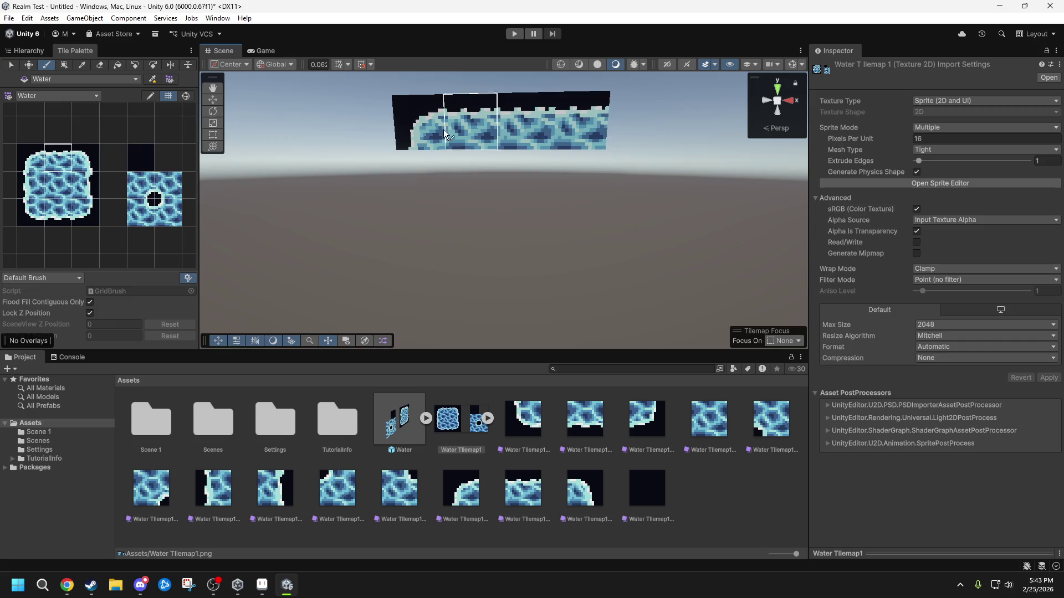
mouse_move(471, 174)
mouse_down()
mouse_move(523, 225)
mouse_move(532, 272)
mouse_move(571, 275)
mouse_up()
click(30, 186)
drag(423, 224, 424, 171)
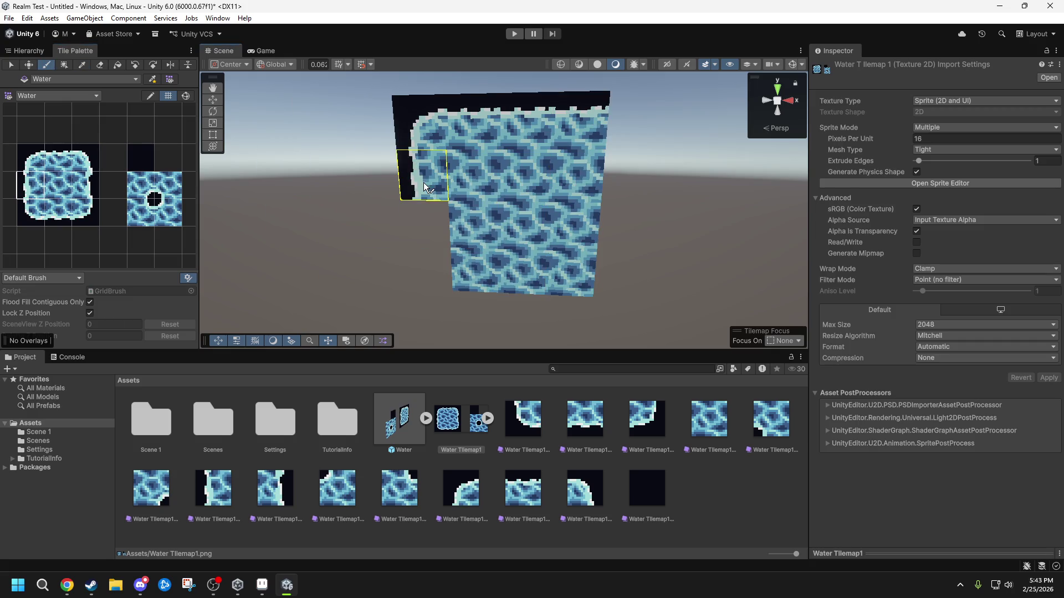
click(424, 272)
scroll(460, 228, down, 3)
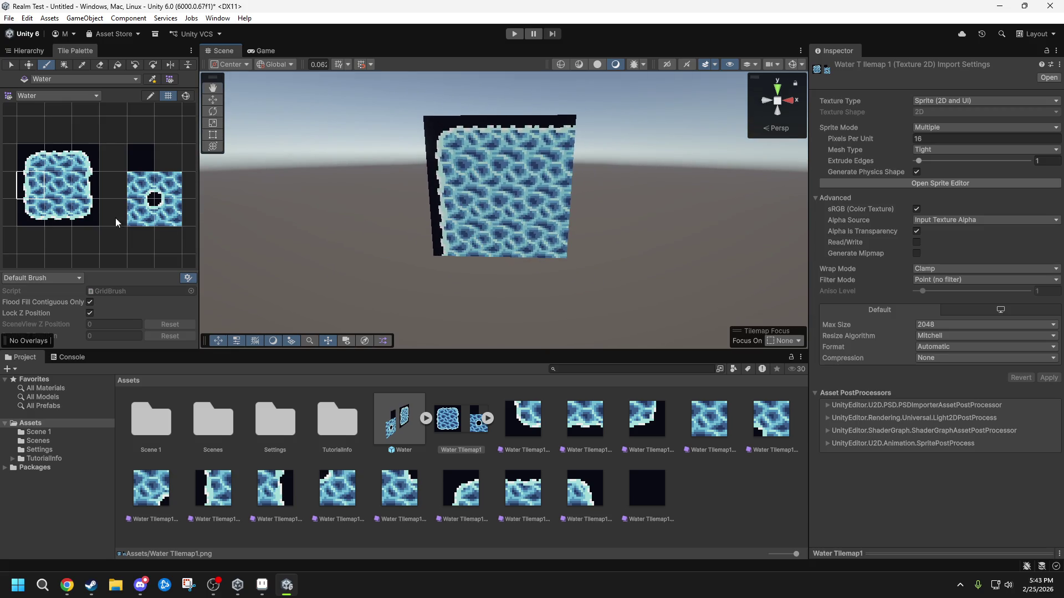
click(39, 212)
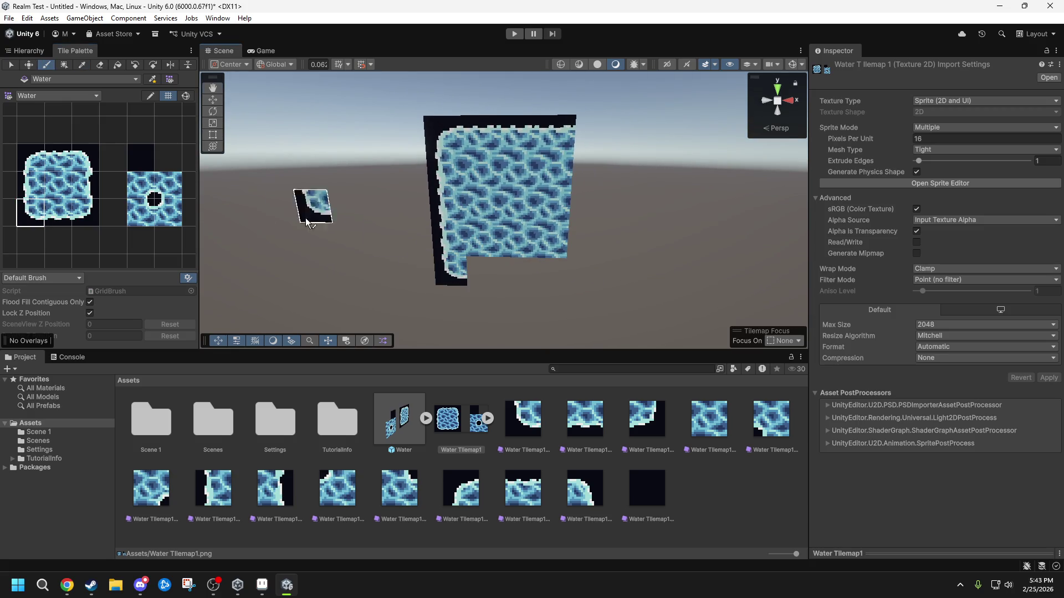
click(58, 186)
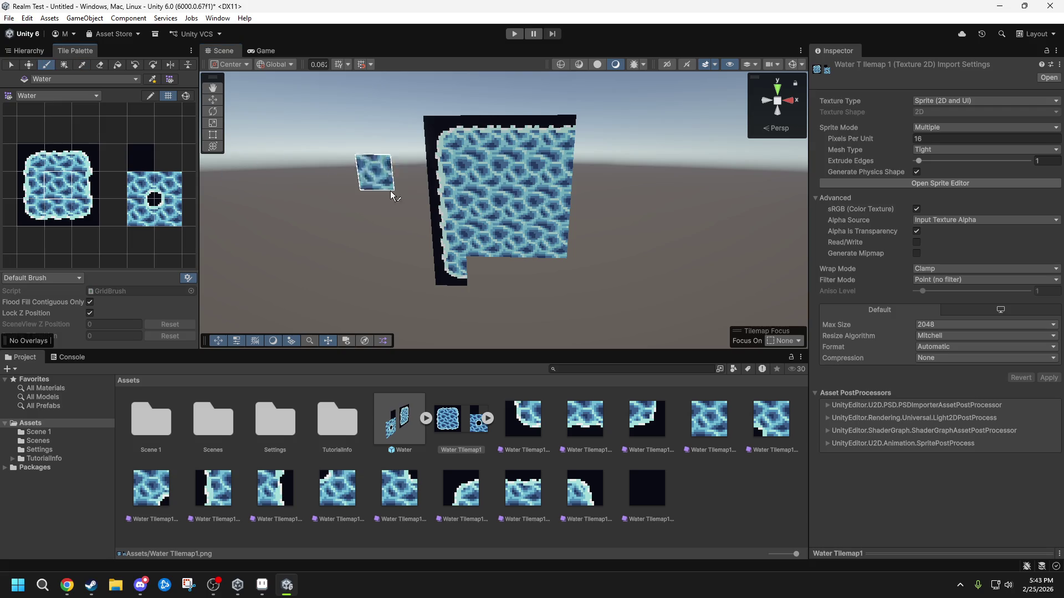
click(51, 215)
drag(480, 272, 547, 271)
- Paint the island's right edge plus its top-right and bottom-right corner tiles
click(93, 186)
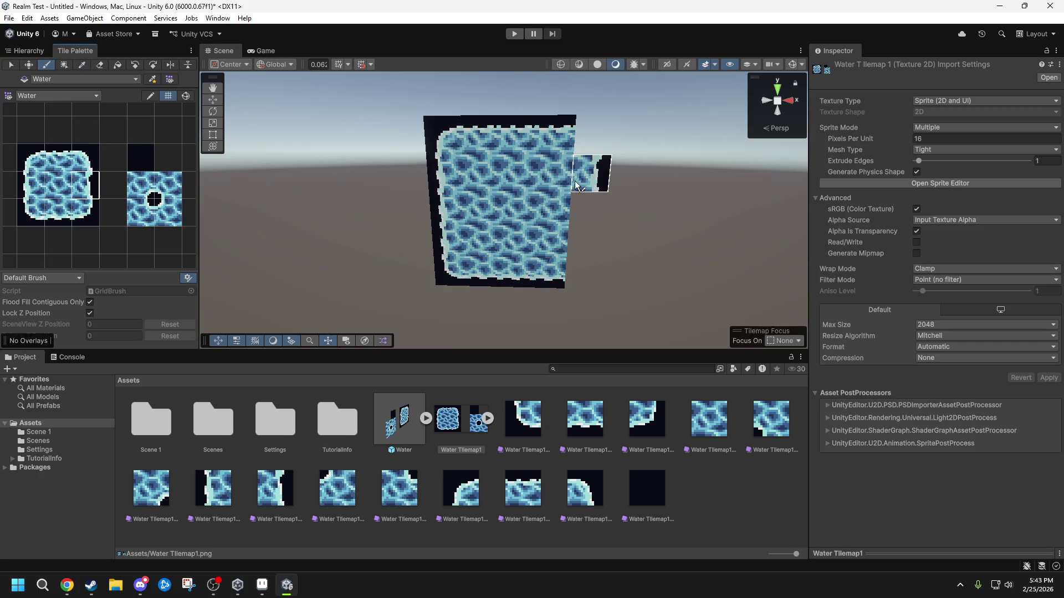
drag(587, 173, 585, 243)
click(86, 158)
click(587, 165)
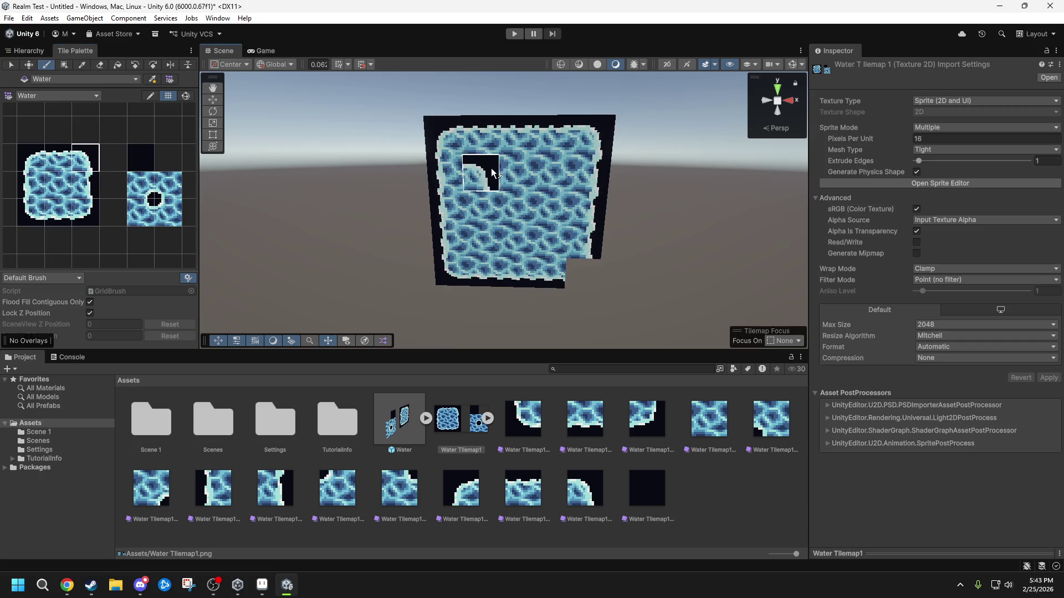
click(83, 216)
click(581, 270)
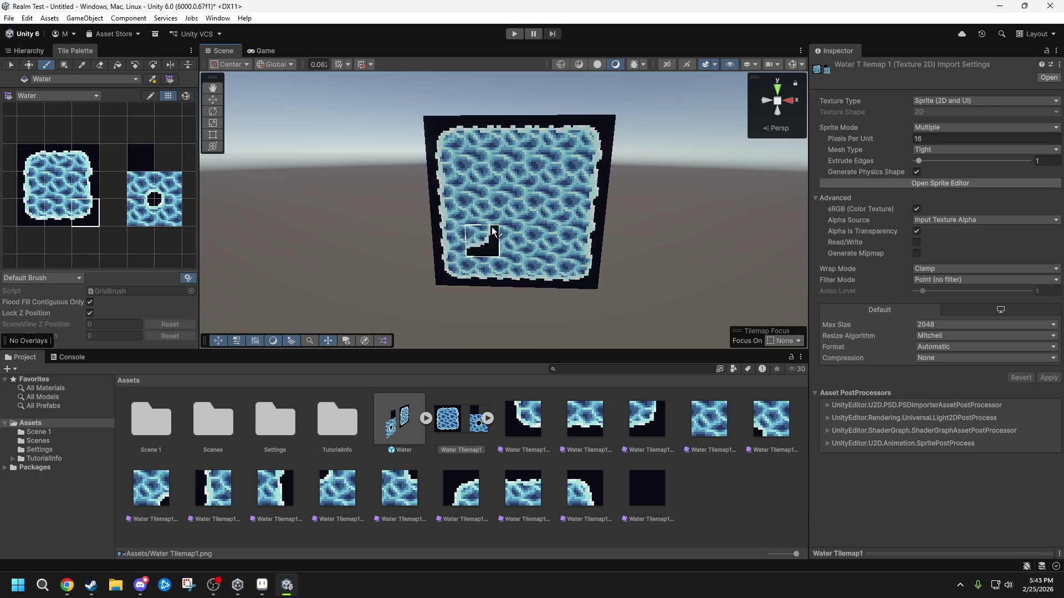
- Paint dark void tiles across the top, top-left and right of the island
click(140, 158)
mouse_move(443, 136)
mouse_down()
mouse_move(410, 95)
mouse_move(665, 97)
mouse_move(638, 298)
mouse_move(618, 191)
mouse_move(546, 339)
mouse_move(396, 299)
mouse_move(413, 244)
mouse_move(393, 123)
mouse_move(383, 234)
mouse_up()
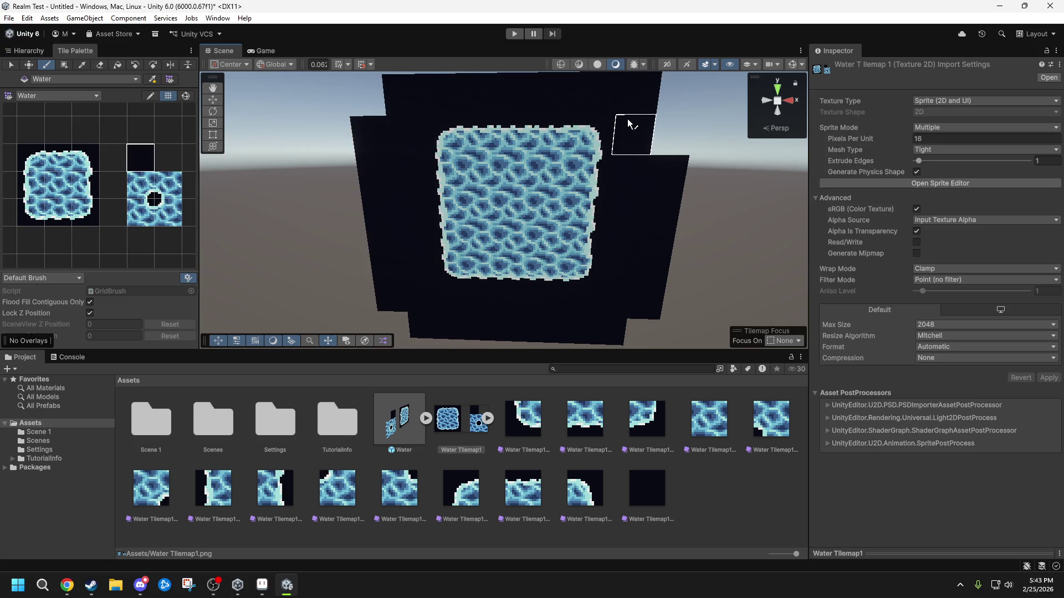
mouse_move(637, 133)
alt+mouse_down()
mouse_move(647, 136)
mouse_move(650, 175)
mouse_move(648, 161)
alt+mouse_up()
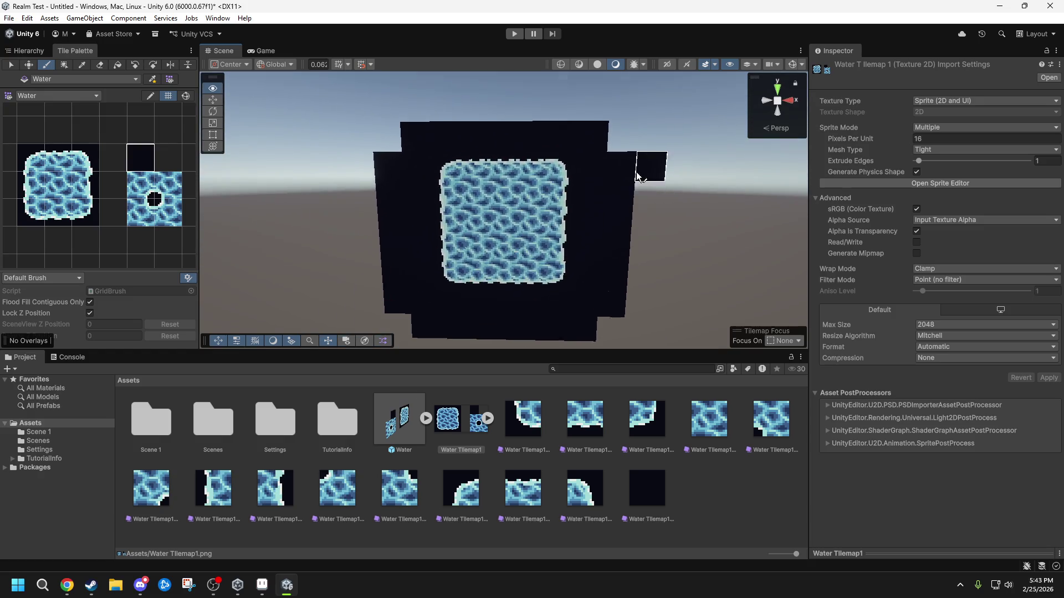
mouse_move(376, 133)
mouse_down()
mouse_move(518, 110)
mouse_move(604, 133)
mouse_move(610, 171)
mouse_move(621, 167)
mouse_move(574, 174)
mouse_move(565, 157)
mouse_move(587, 181)
mouse_up()
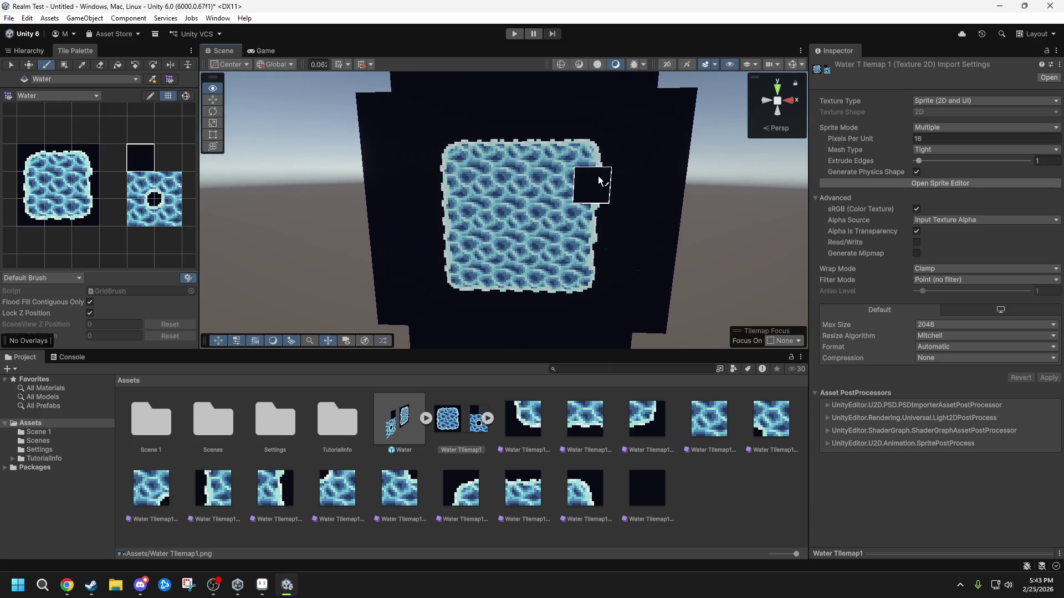
- Create a Rule Tile through Assets > Create > 2D > Tiles and name it WaterRuleTile
click(46, 52)
click(49, 18)
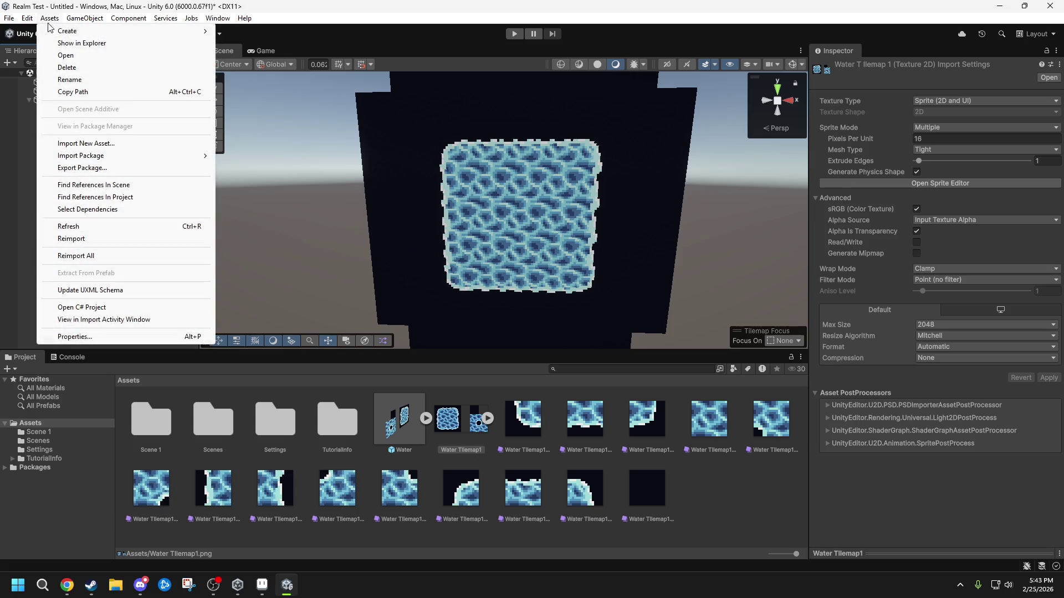
mouse_move(83, 31)
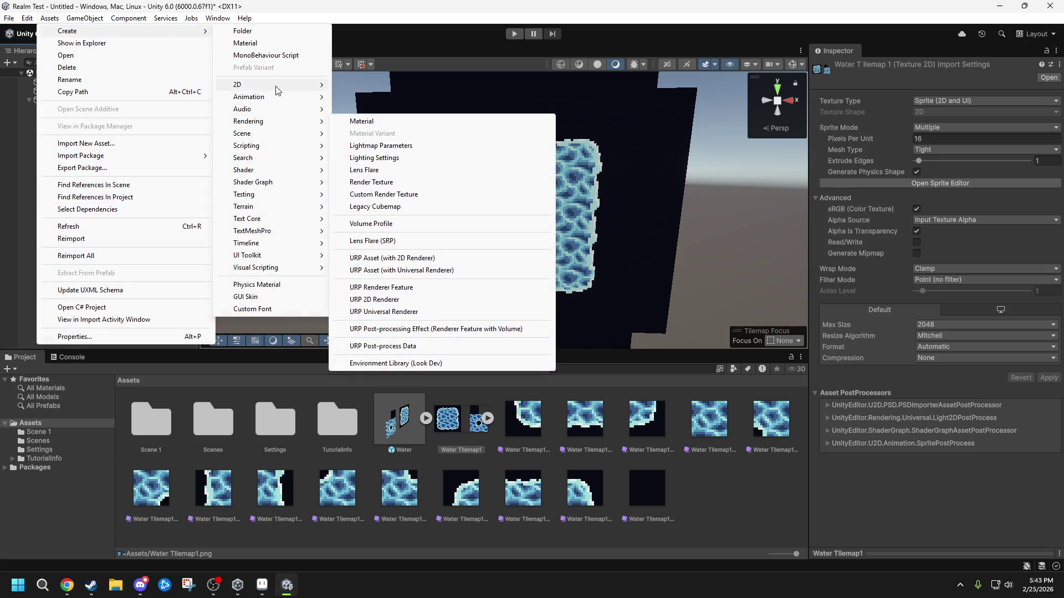
mouse_move(282, 88)
mouse_move(384, 110)
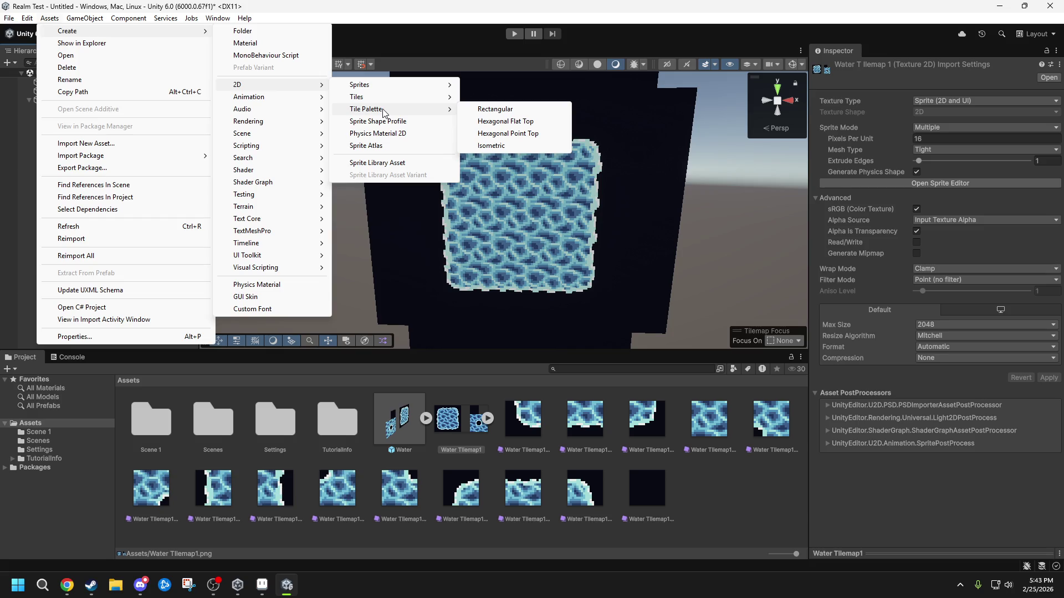
click(511, 115)
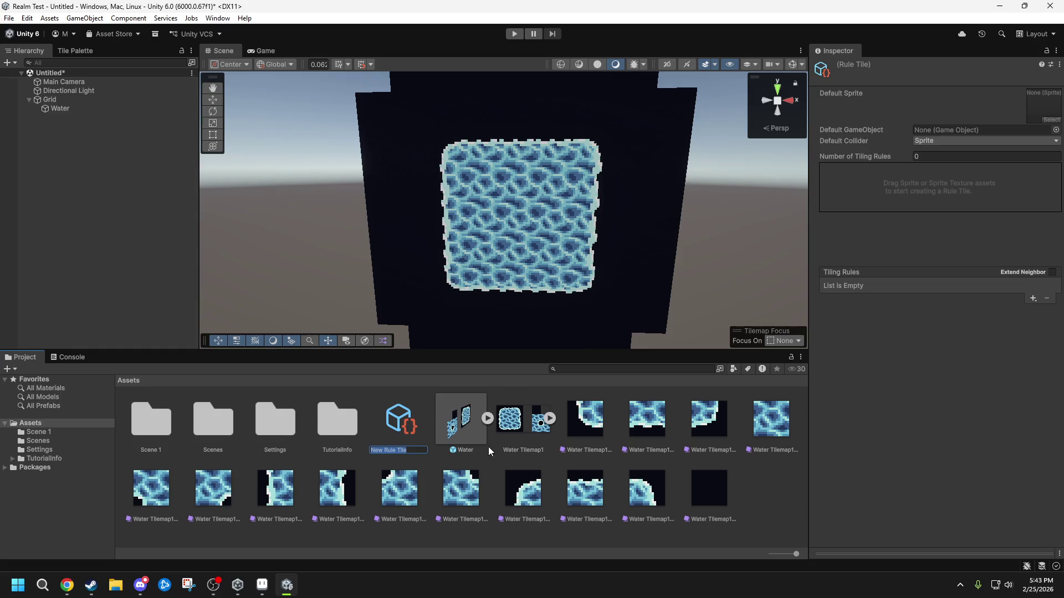
text(Water)
text(RuleTile)
key(Return)
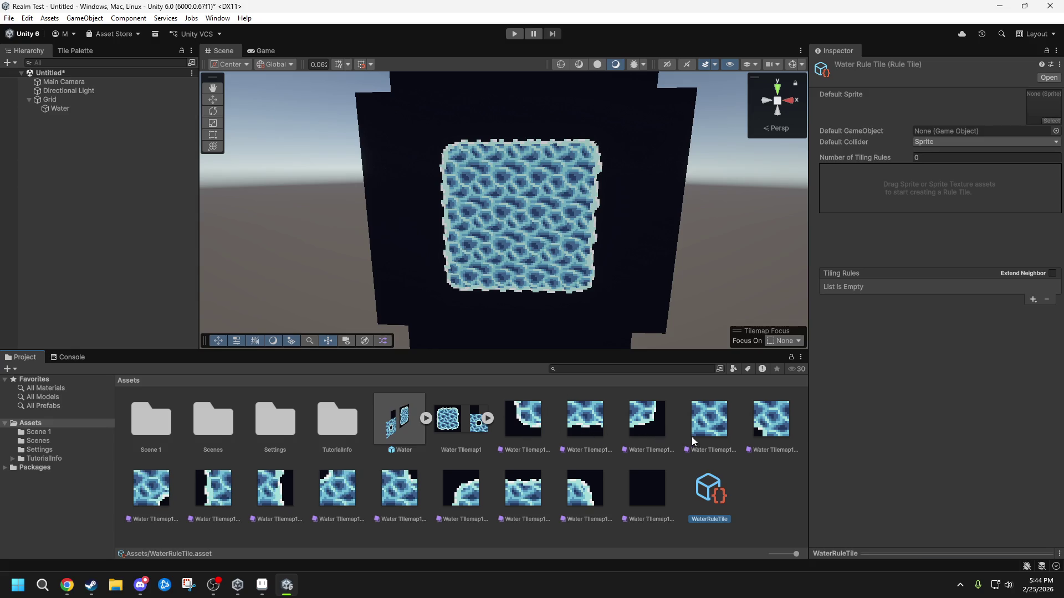
- Set WaterRuleTile's Default Collider to None and a single water sprite as its Default Sprite
click(714, 425)
click(714, 489)
drag(708, 426, 918, 247)
click(986, 142)
click(936, 153)
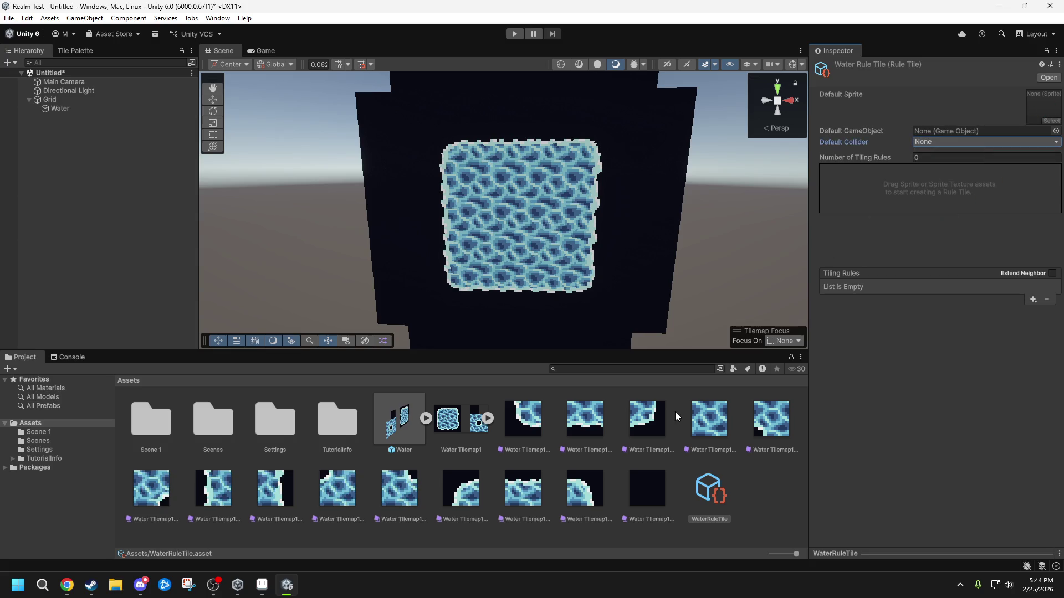
drag(702, 419, 1000, 124)
click(488, 418)
drag(703, 419, 1039, 112)
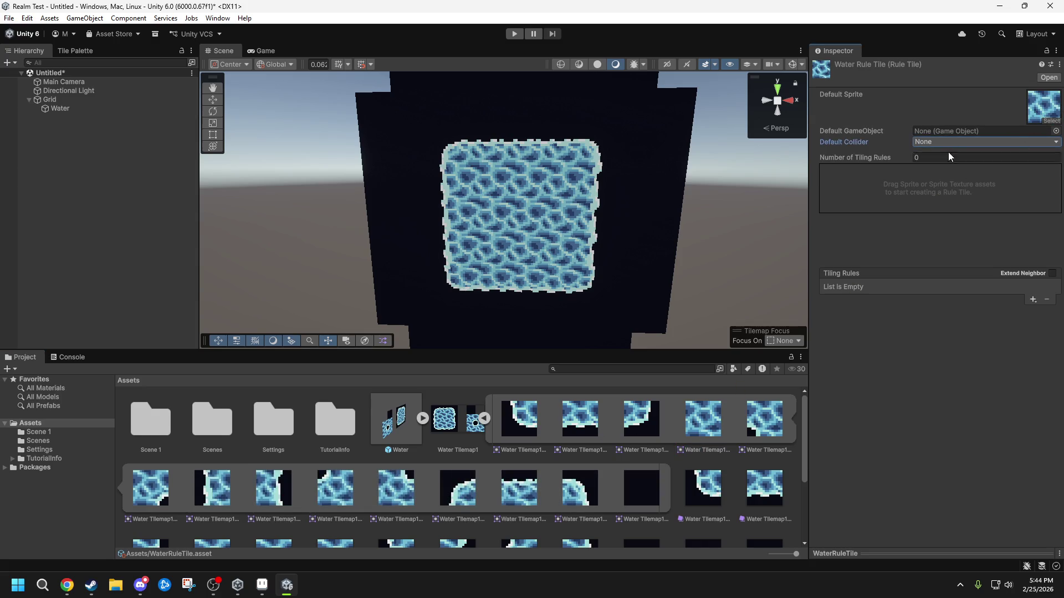
- Drop the Water Tilemap1 sheet onto WaterRuleTile to generate its 14 tiling rules
click(448, 432)
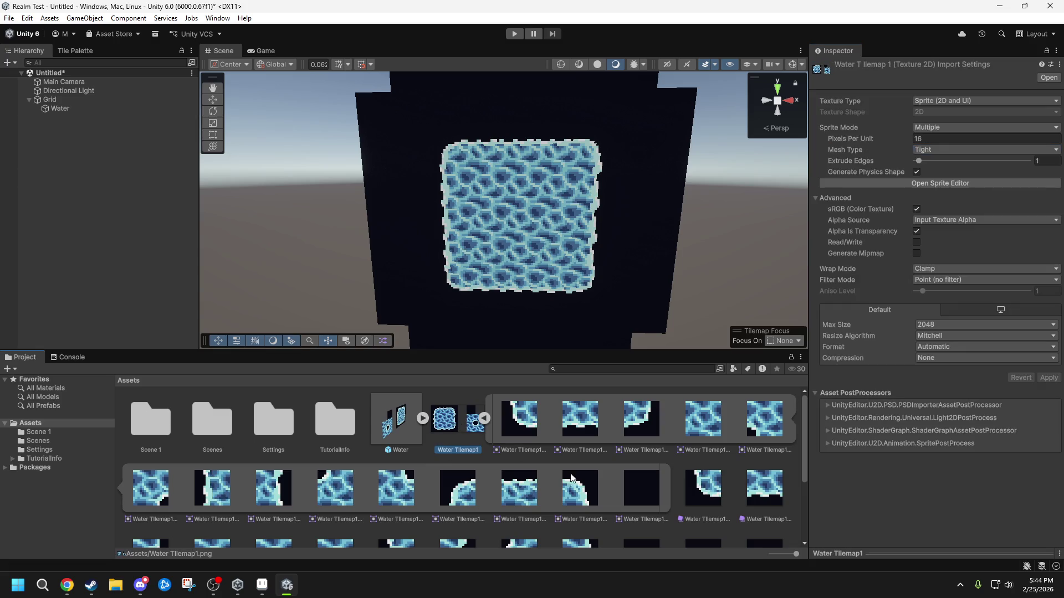
scroll(746, 516, down, 4)
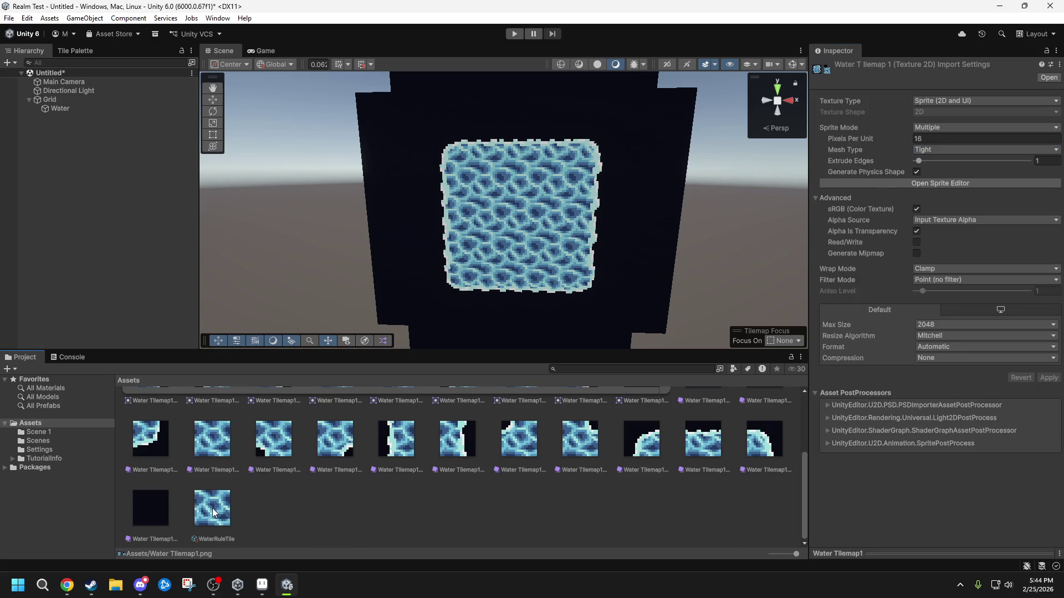
click(211, 508)
scroll(544, 461, up, 5)
drag(451, 431, 930, 193)
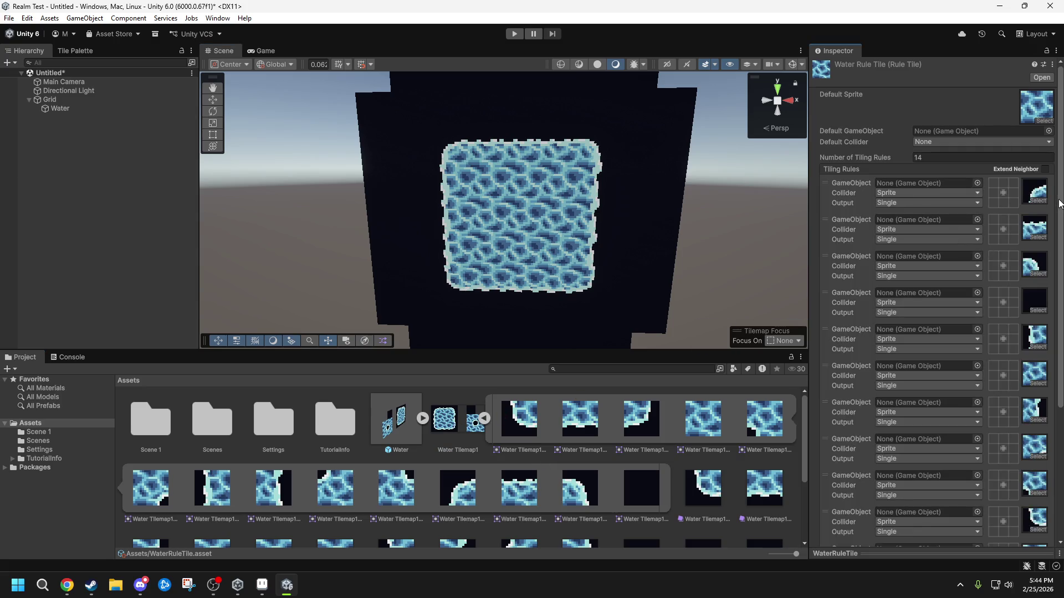
- Set the Collider to None on the first eight tiling rules
click(895, 193)
click(896, 208)
click(897, 230)
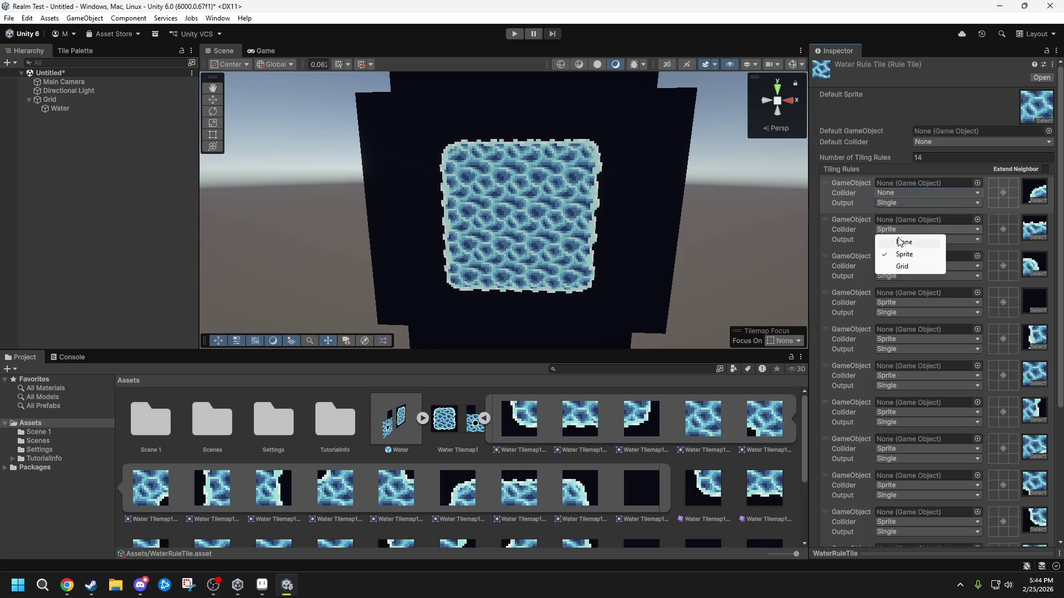
click(899, 242)
click(896, 267)
click(897, 279)
click(900, 304)
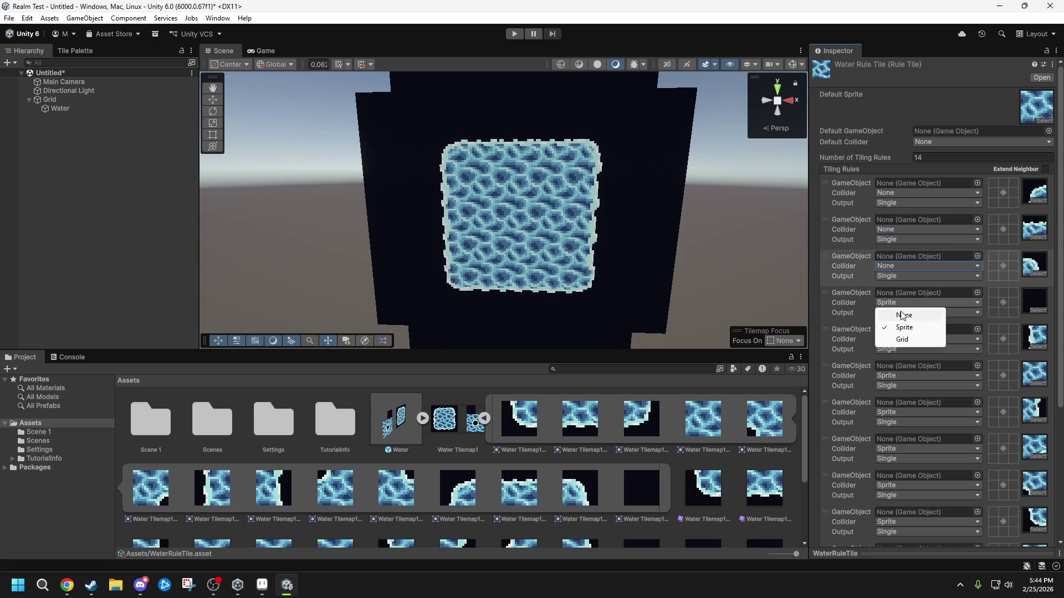
click(898, 315)
click(896, 339)
click(897, 351)
click(896, 376)
click(897, 387)
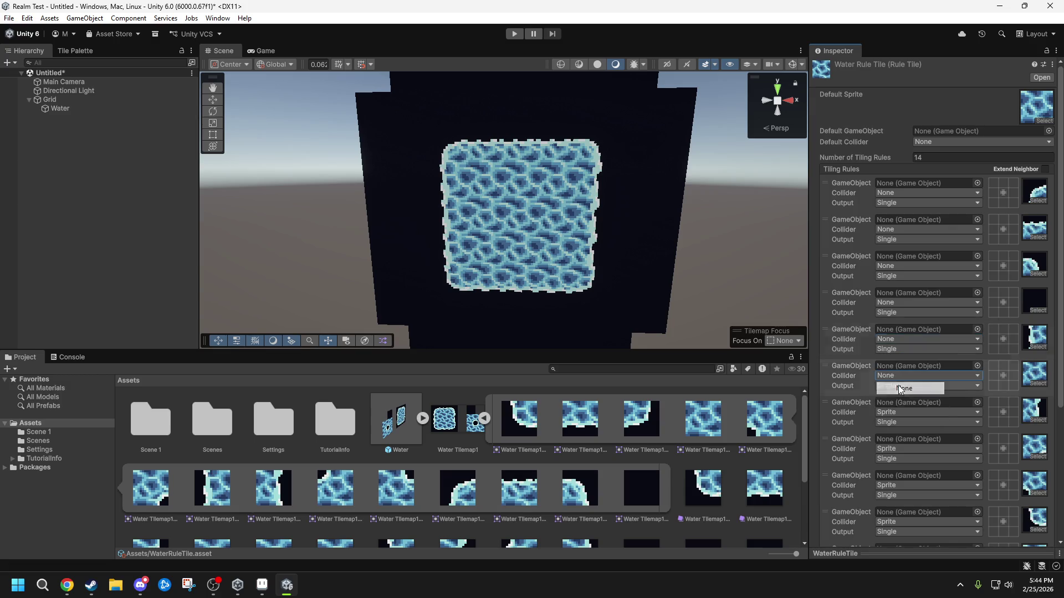
click(895, 413)
click(903, 424)
click(896, 448)
click(903, 461)
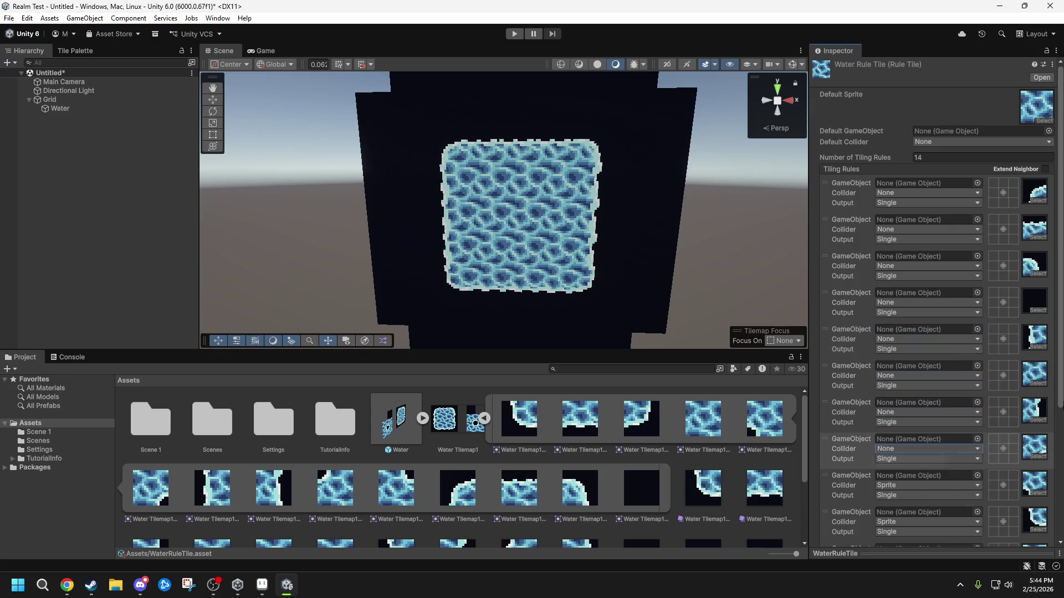
- Set the Collider to None on the remaining six tiling rules further down the list
scroll(903, 461, down, 1)
scroll(936, 302, down, 5)
click(904, 300)
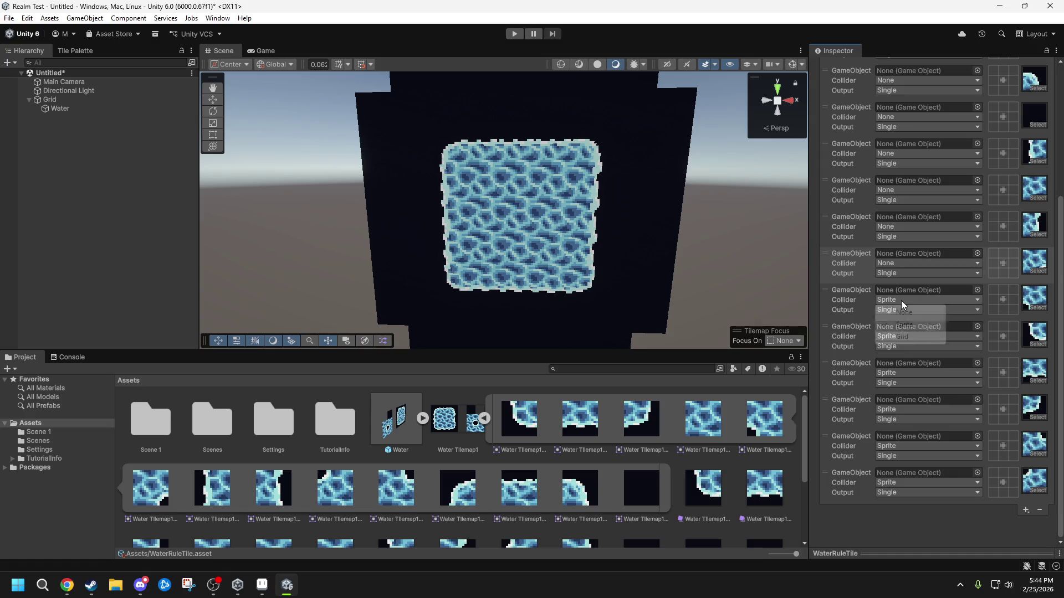
click(904, 312)
click(900, 338)
click(898, 349)
click(897, 375)
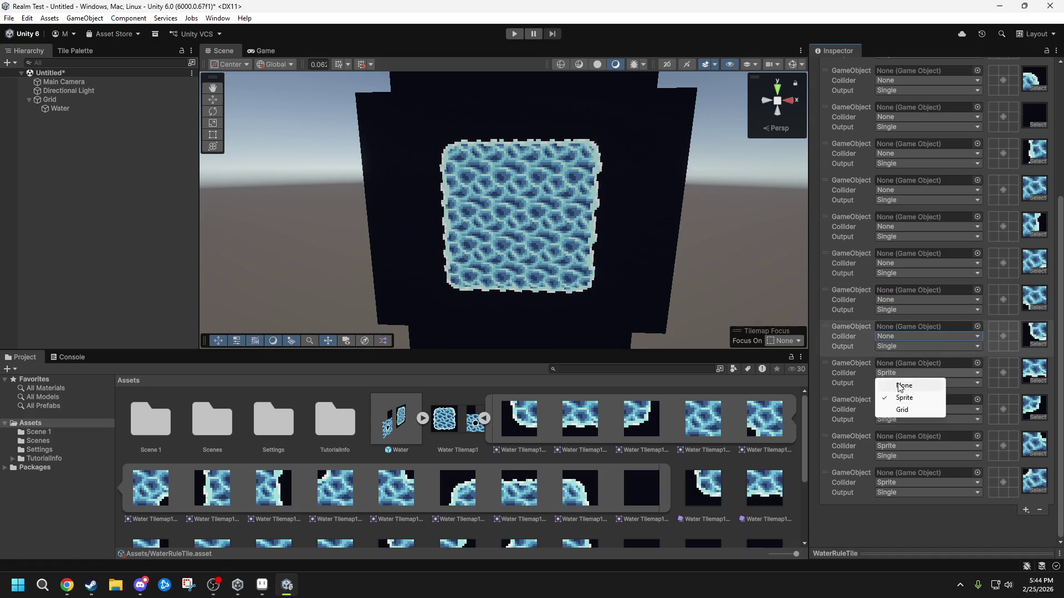
click(903, 385)
click(897, 409)
click(903, 422)
click(899, 446)
click(903, 458)
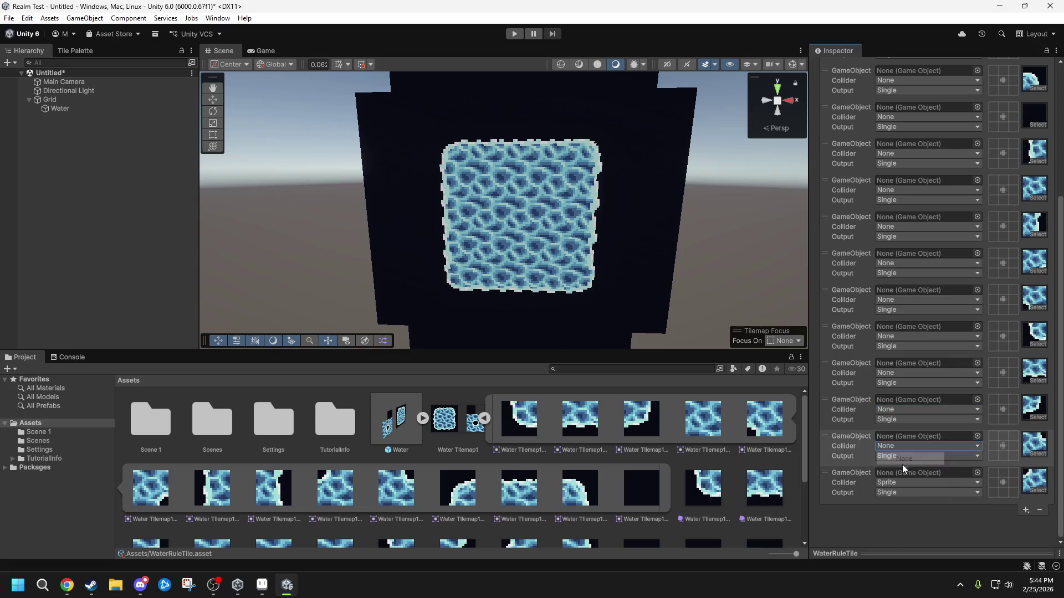
click(899, 482)
click(903, 494)
- Require water right for rule 1, left for rule 2, and left and below for rule 3
scroll(942, 333, up, 5)
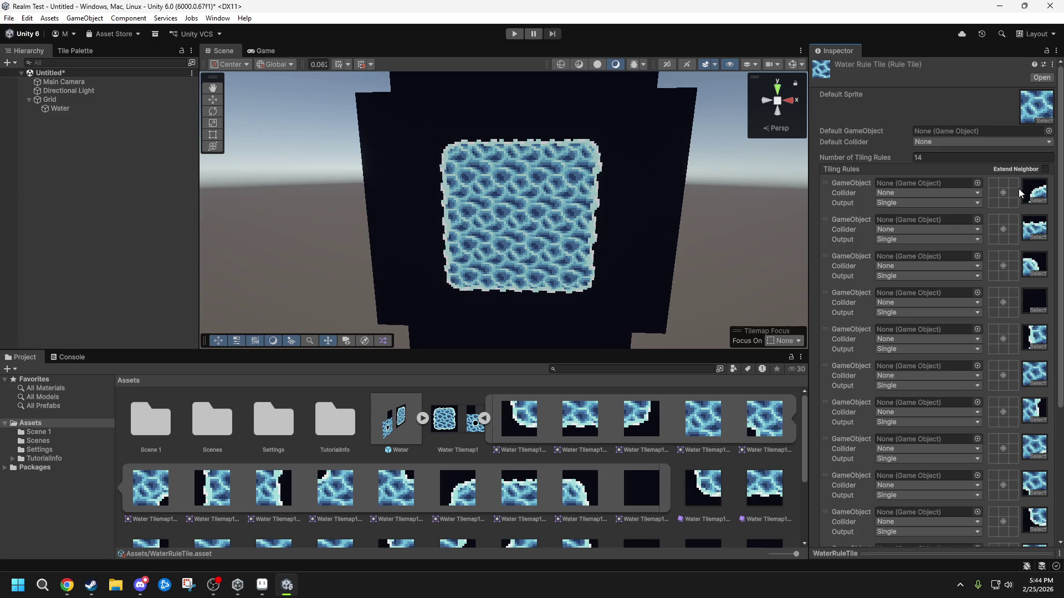
click(1012, 192)
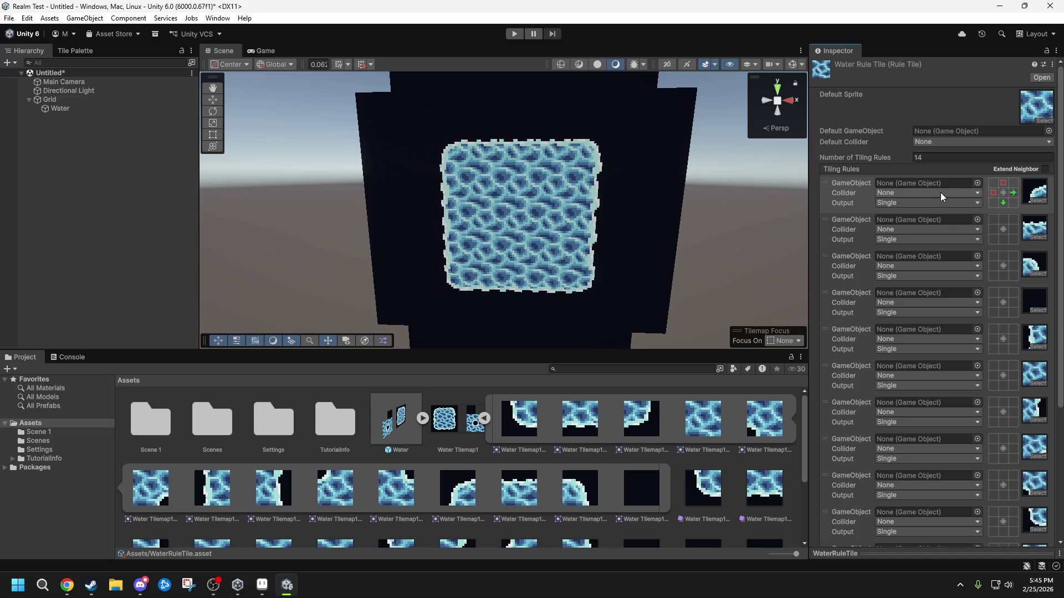
click(994, 229)
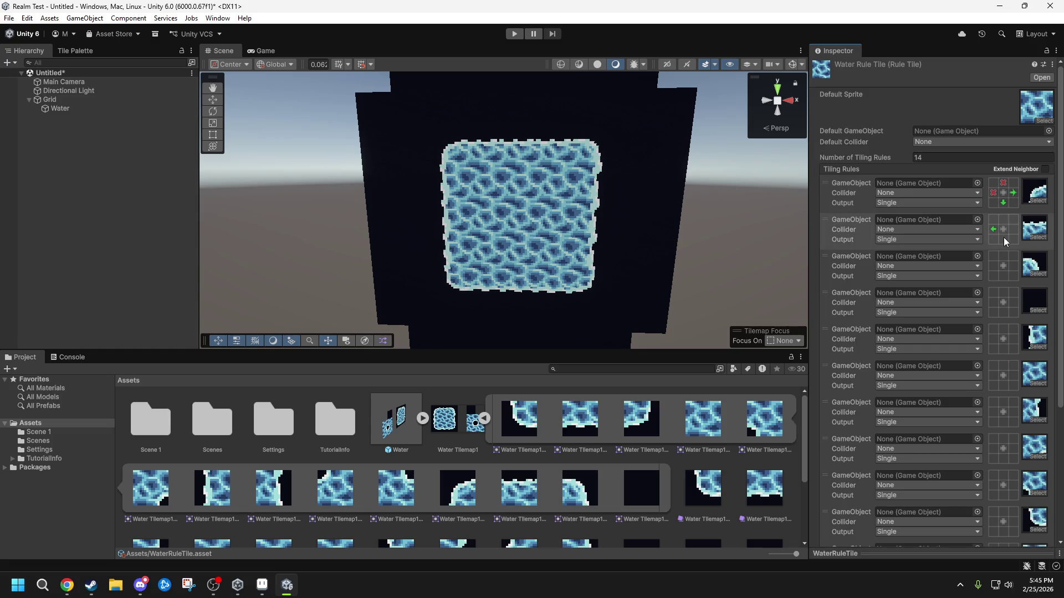
click(994, 264)
click(1002, 275)
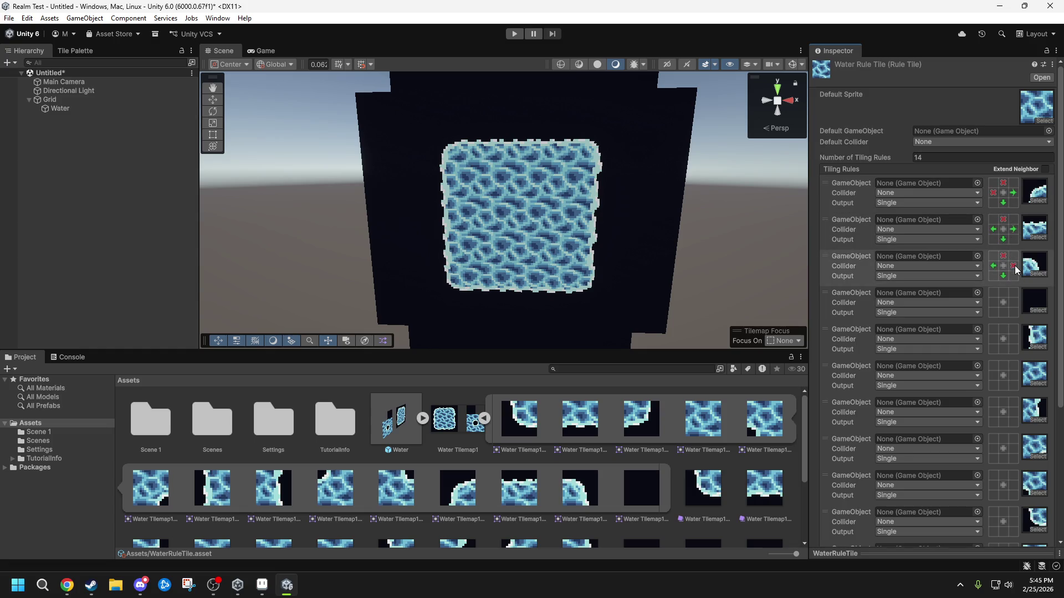
- Delete the blank fourth tiling rule from the list
scroll(1004, 248, down, 3)
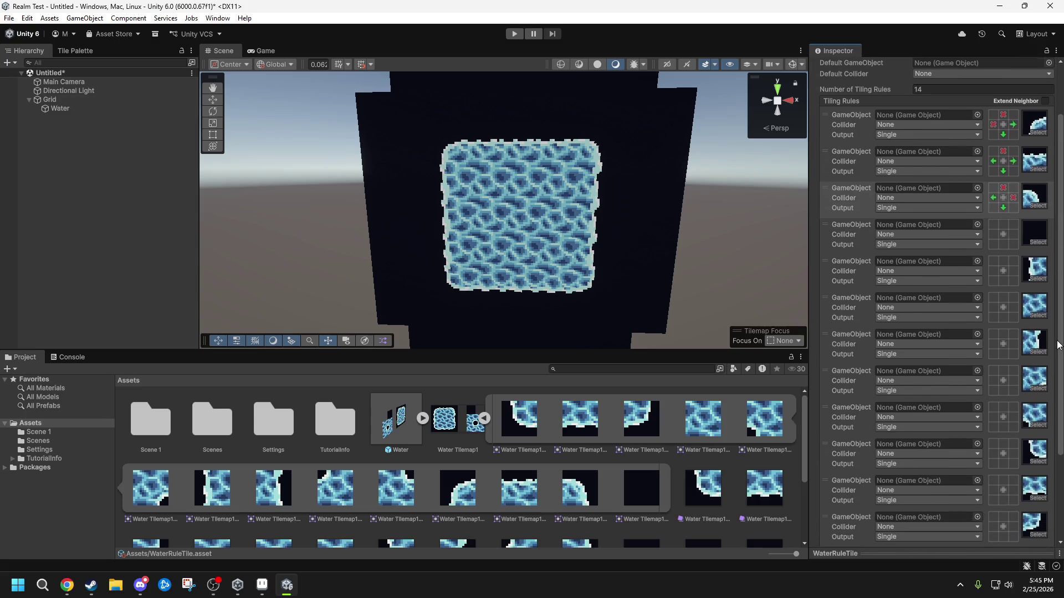
click(853, 225)
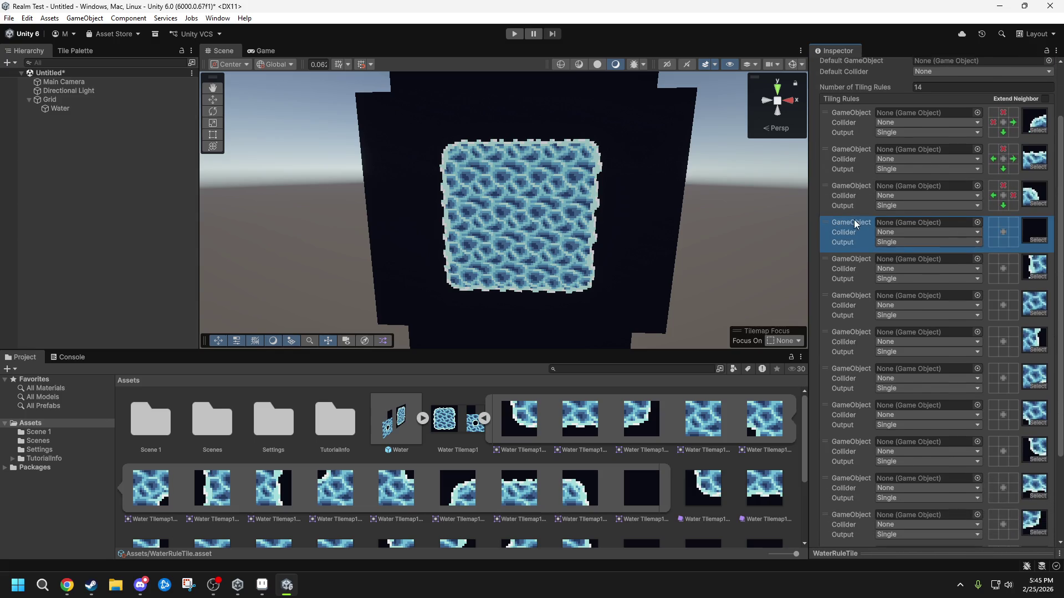
scroll(1060, 244, down, 5)
click(1040, 510)
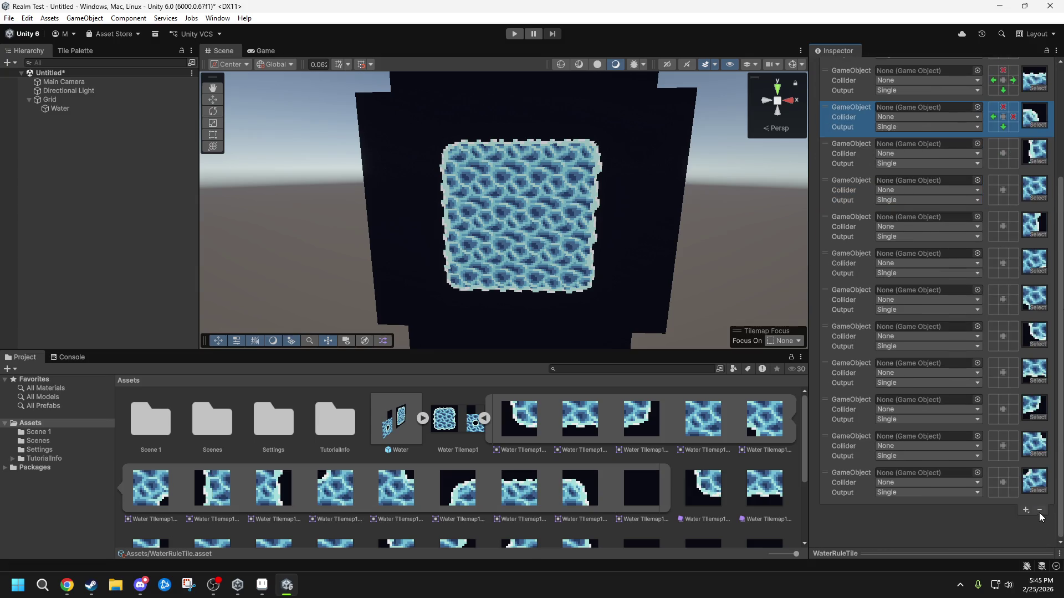
scroll(1060, 373, up, 5)
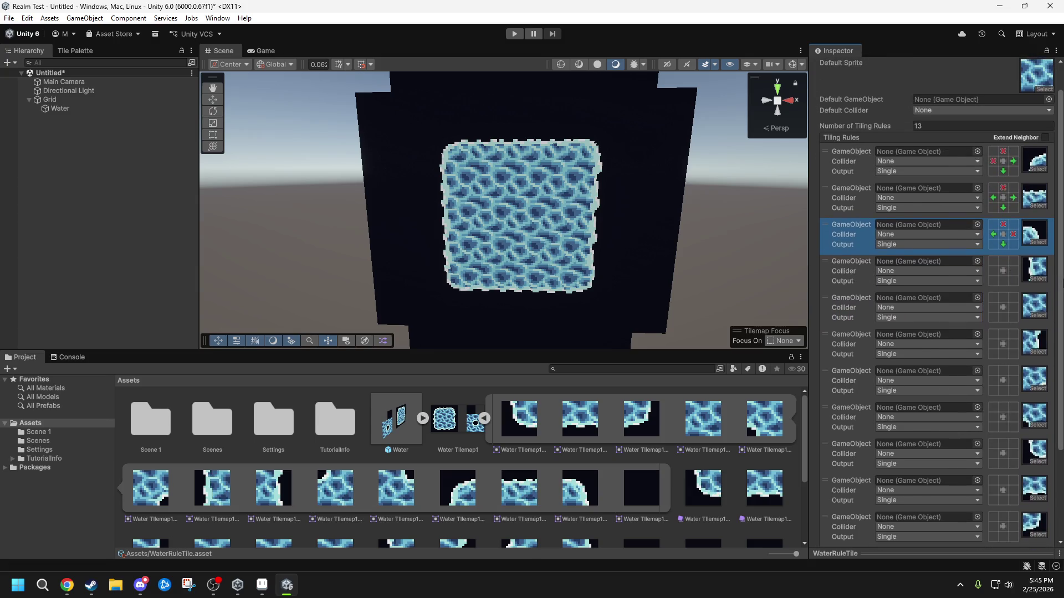
- Rule 4 requires water above and right with none left; rule 5 above; rule 6 above and left
click(1000, 262)
click(1012, 272)
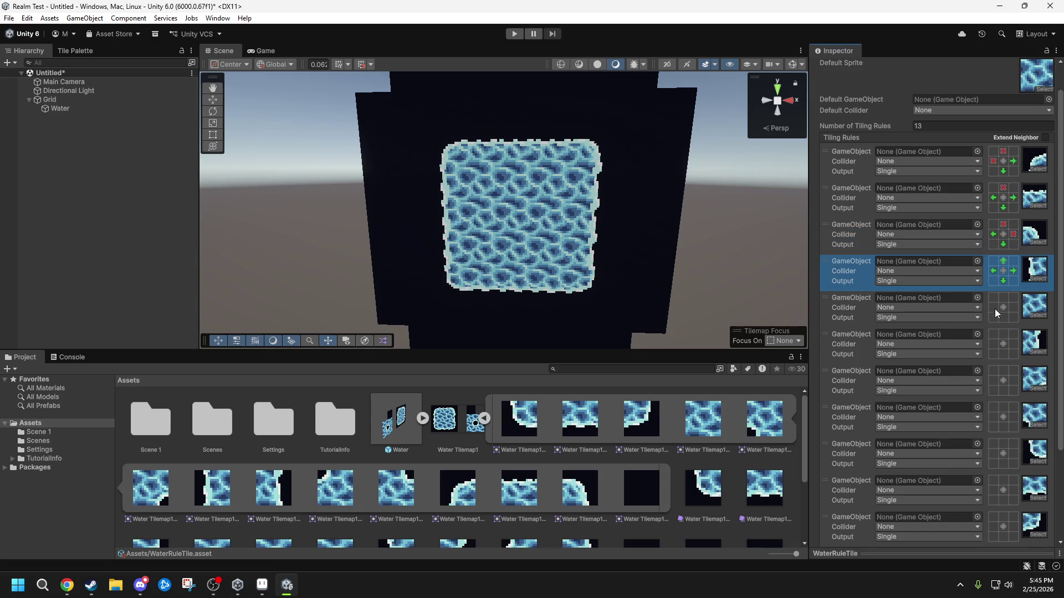
click(1002, 298)
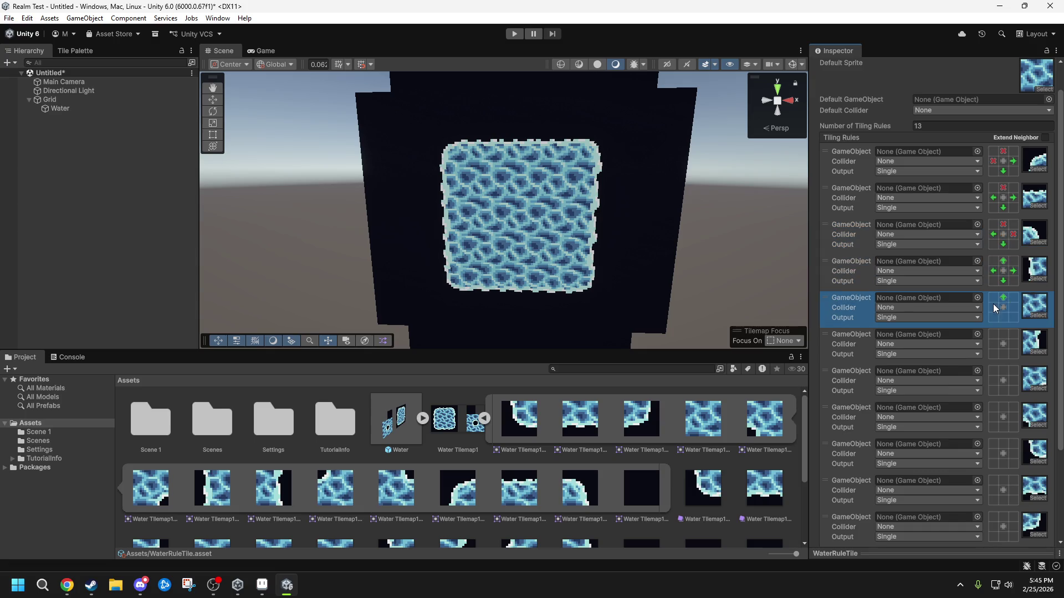
click(1000, 336)
click(993, 345)
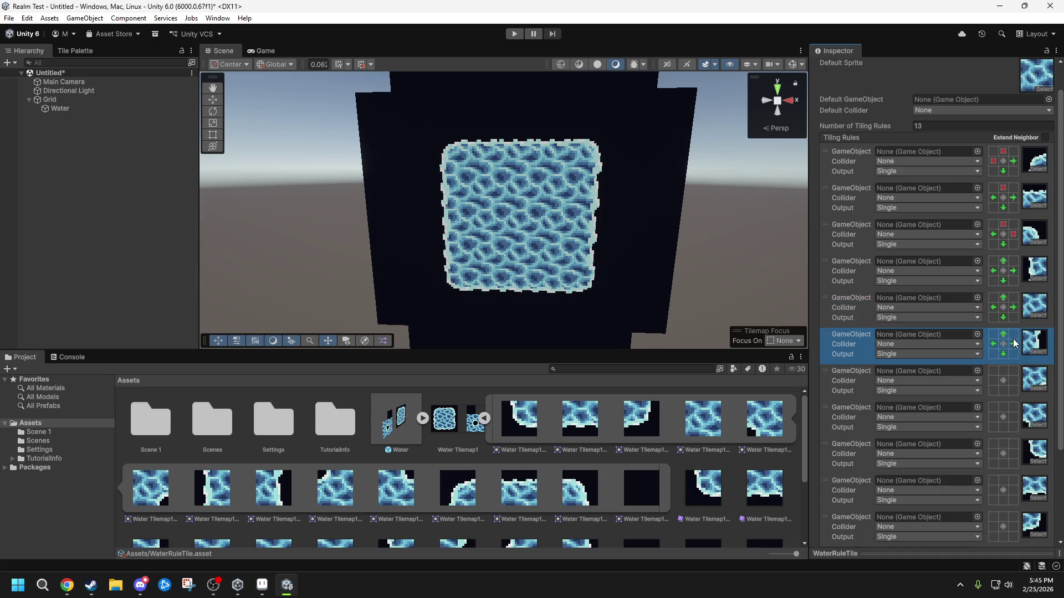
click(993, 275)
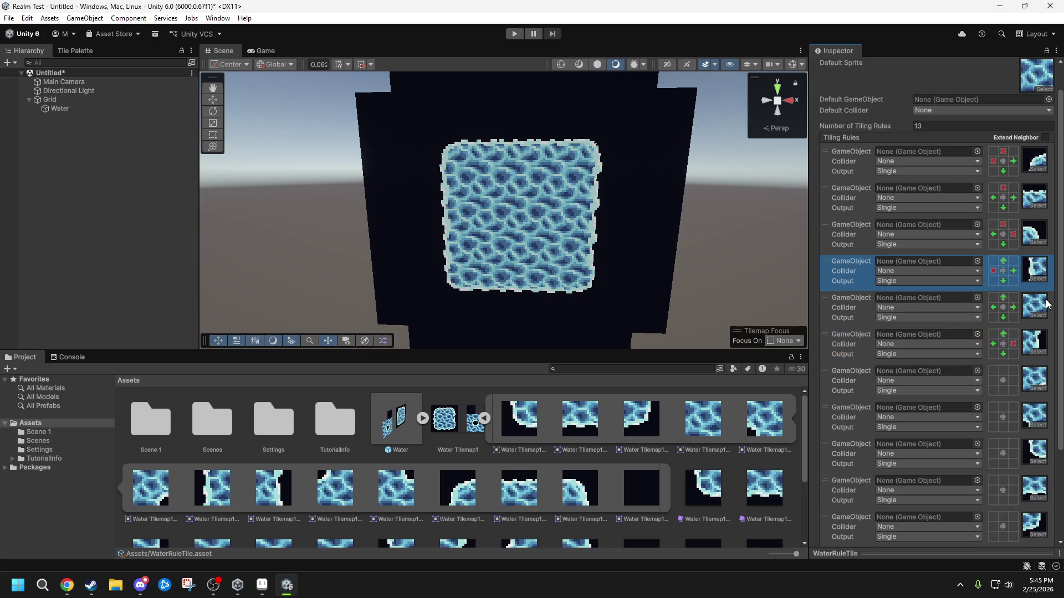
drag(1058, 304, 1060, 371)
- Add WaterRuleTile to the Tile Palette and paint a U-shaped block of water tiles in the scene
mouse_move(1034, 318)
mouse_down()
mouse_move(787, 312)
mouse_move(773, 277)
mouse_move(743, 286)
mouse_move(557, 254)
mouse_move(510, 214)
mouse_move(410, 160)
mouse_move(246, 156)
mouse_move(348, 155)
mouse_move(293, 167)
mouse_move(78, 51)
mouse_move(141, 158)
mouse_up()
drag(1060, 234, 1060, 84)
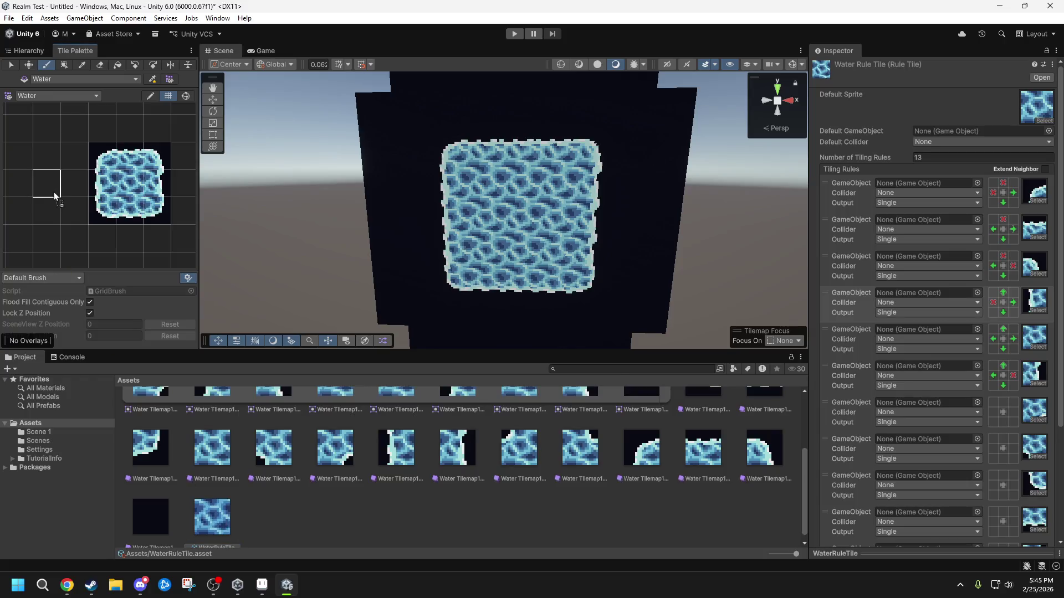
mouse_move(451, 229)
mouse_down()
mouse_move(460, 214)
mouse_move(450, 195)
mouse_up()
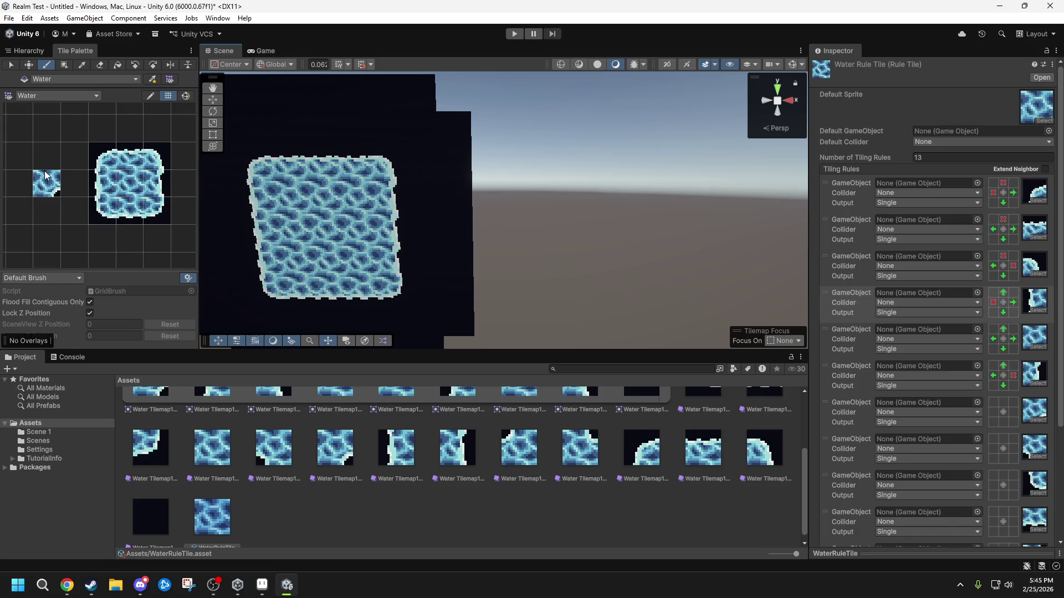
mouse_move(554, 163)
mouse_down()
mouse_move(590, 164)
mouse_move(556, 197)
mouse_up()
mouse_move(554, 233)
mouse_down()
mouse_move(524, 183)
mouse_move(593, 232)
mouse_move(626, 182)
mouse_up()
drag(578, 272, 554, 269)
mouse_move(584, 232)
mouse_down()
mouse_move(605, 264)
mouse_move(596, 247)
mouse_move(572, 252)
mouse_move(607, 224)
mouse_move(631, 230)
mouse_move(609, 161)
mouse_move(618, 197)
mouse_move(601, 236)
mouse_up()
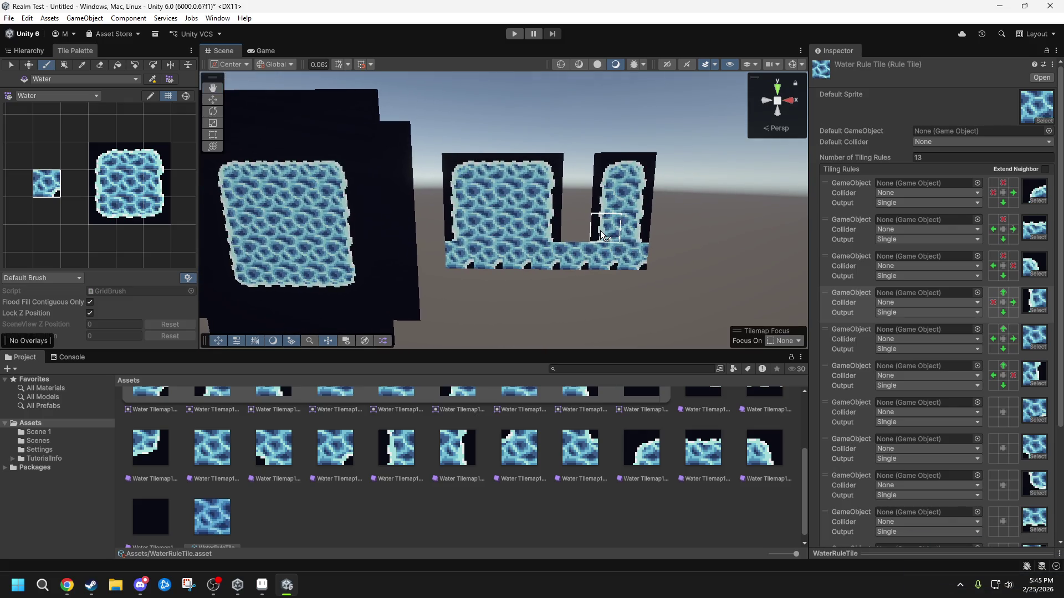
- Make rule 7 require water on all four sides and forbid water at the lower-right corner
click(1030, 314)
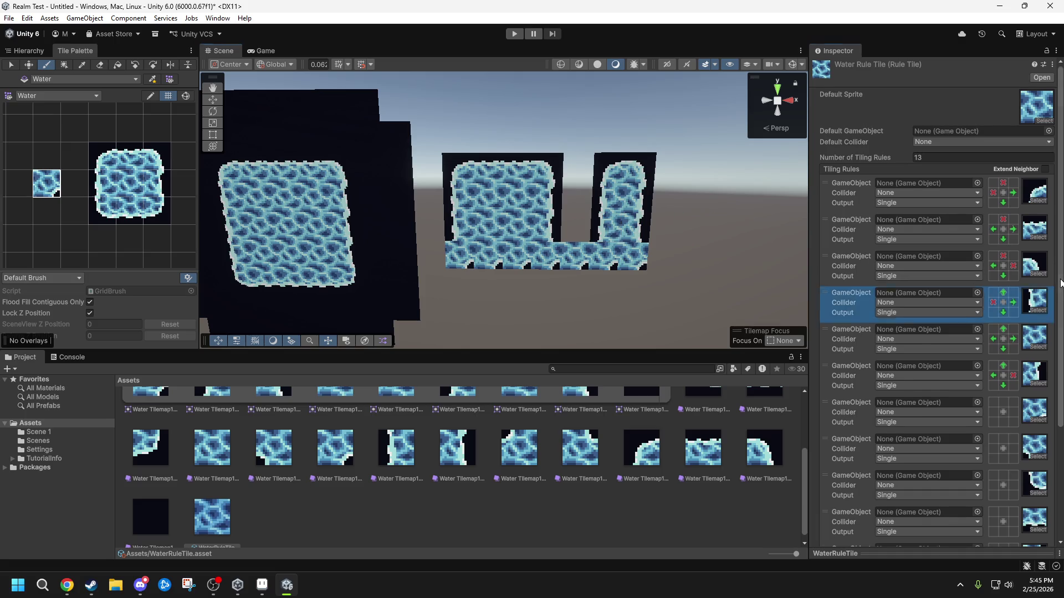
scroll(1032, 317, down, 5)
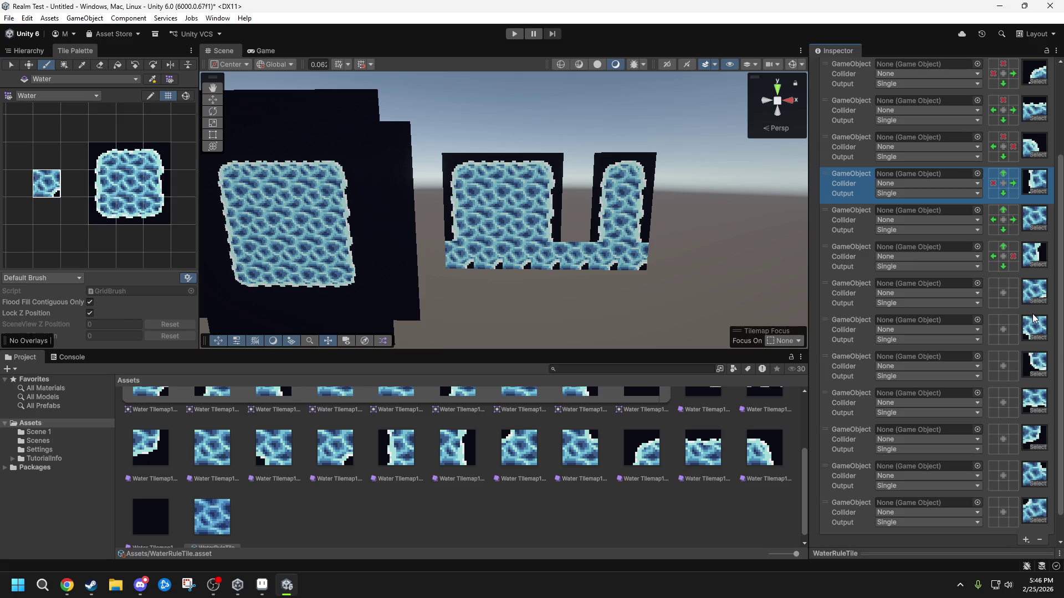
click(1003, 283)
click(1012, 293)
click(993, 293)
click(1002, 303)
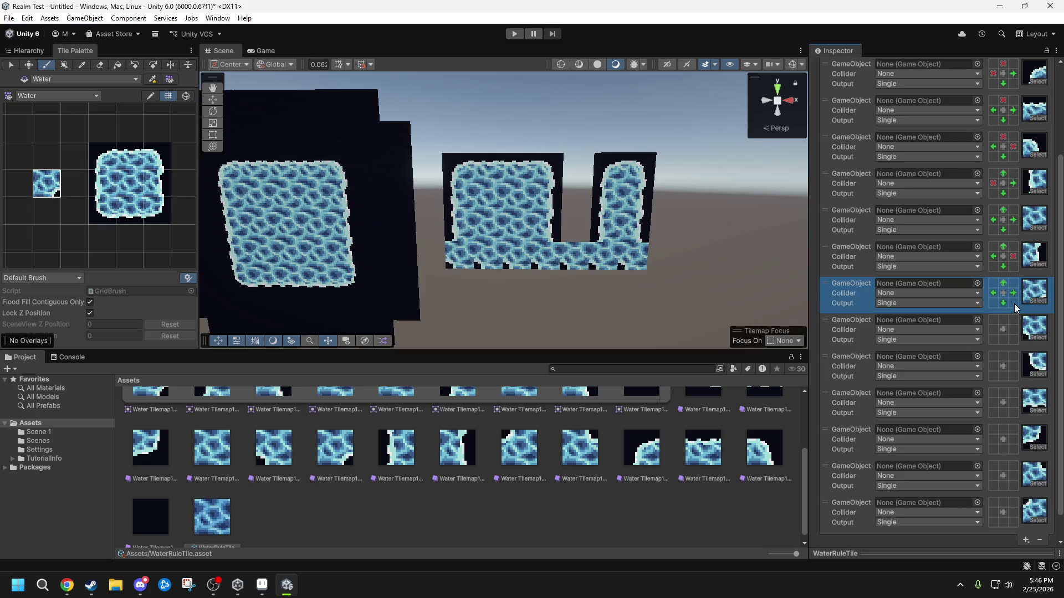
click(1013, 303)
click(1013, 303)
- Require water on all four sides for rule 8; rule 9 needs water above and right, none left or below
scroll(1062, 313, down, 2)
click(1003, 289)
click(993, 300)
click(1013, 300)
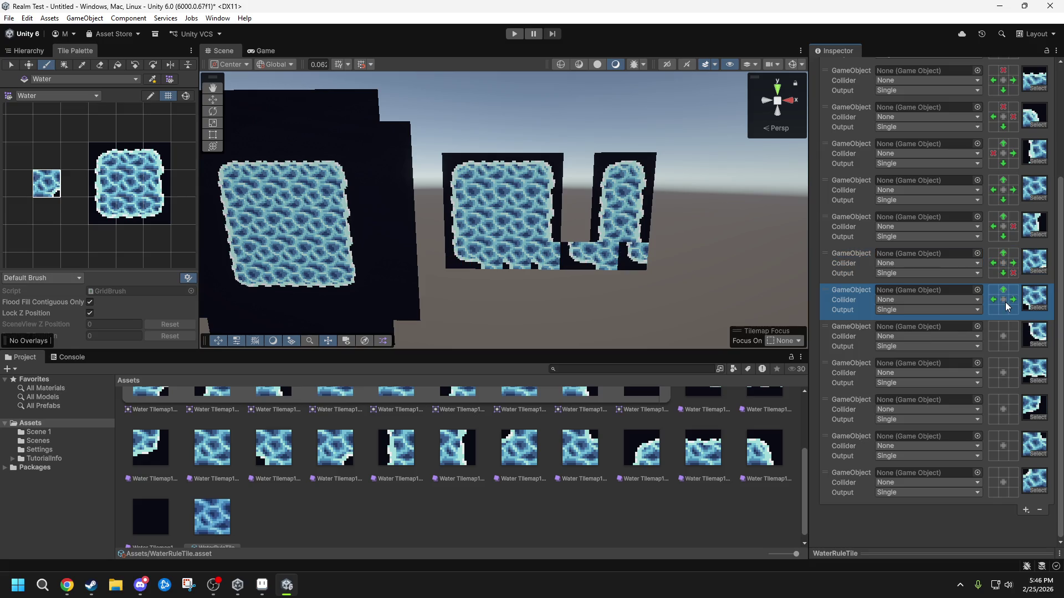
click(1003, 310)
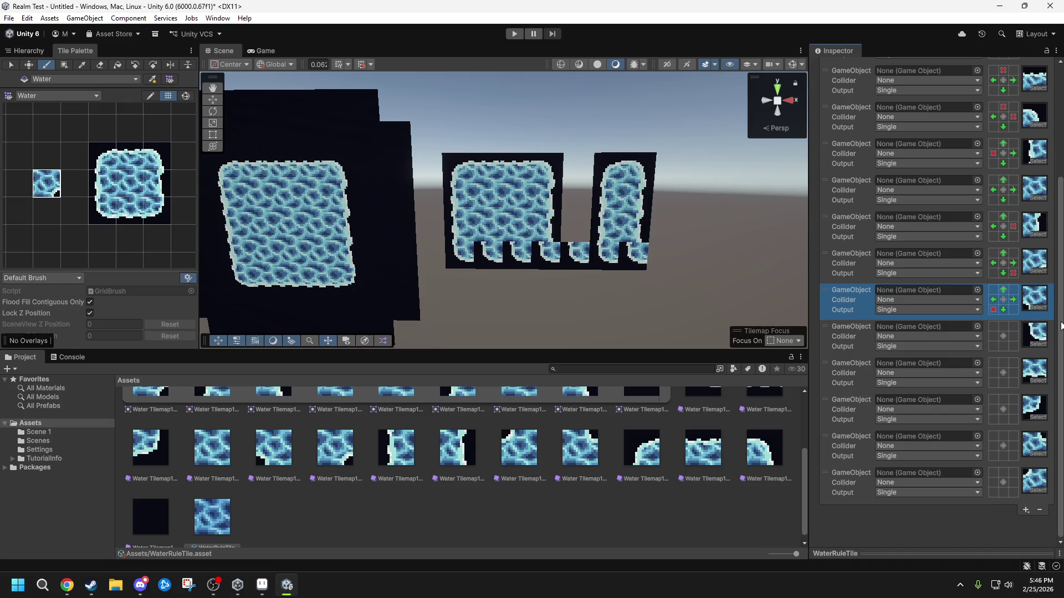
click(1004, 327)
click(1010, 336)
click(993, 335)
click(992, 335)
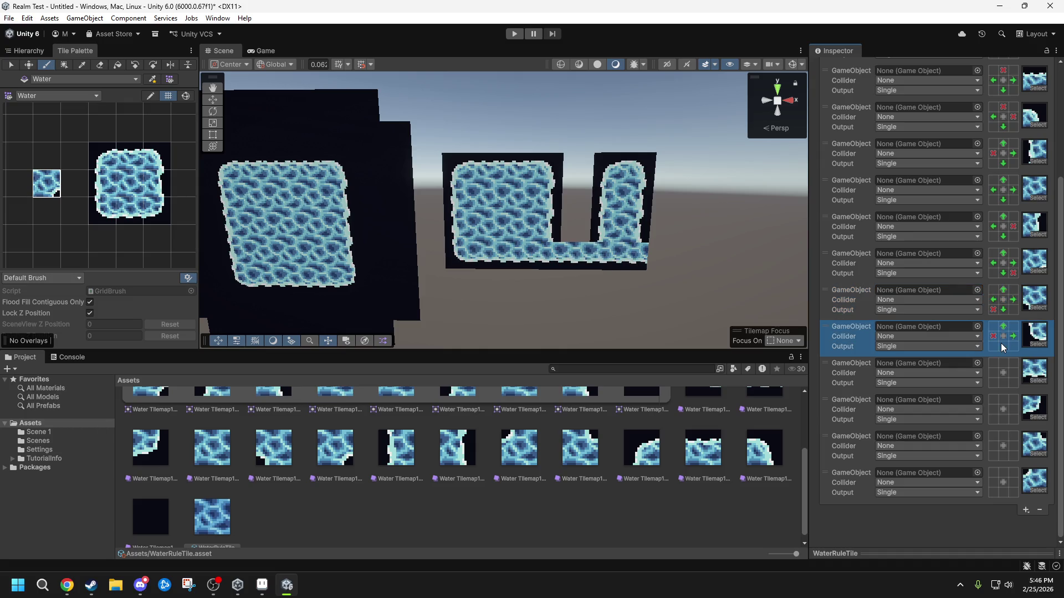
click(1003, 346)
- Make rule 10 require water above, left and right, with no water below
click(994, 372)
click(1003, 364)
click(1013, 373)
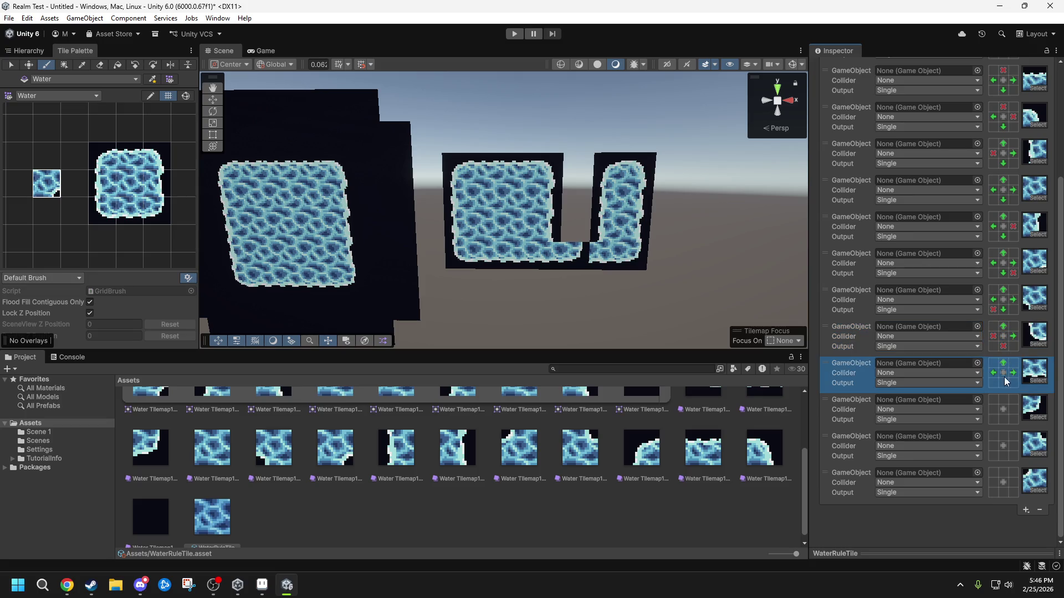
click(1003, 384)
click(1004, 383)
- Require water above on rules 11–13, forbidding water right of rule 11 and upper-left of rule 13
click(1003, 400)
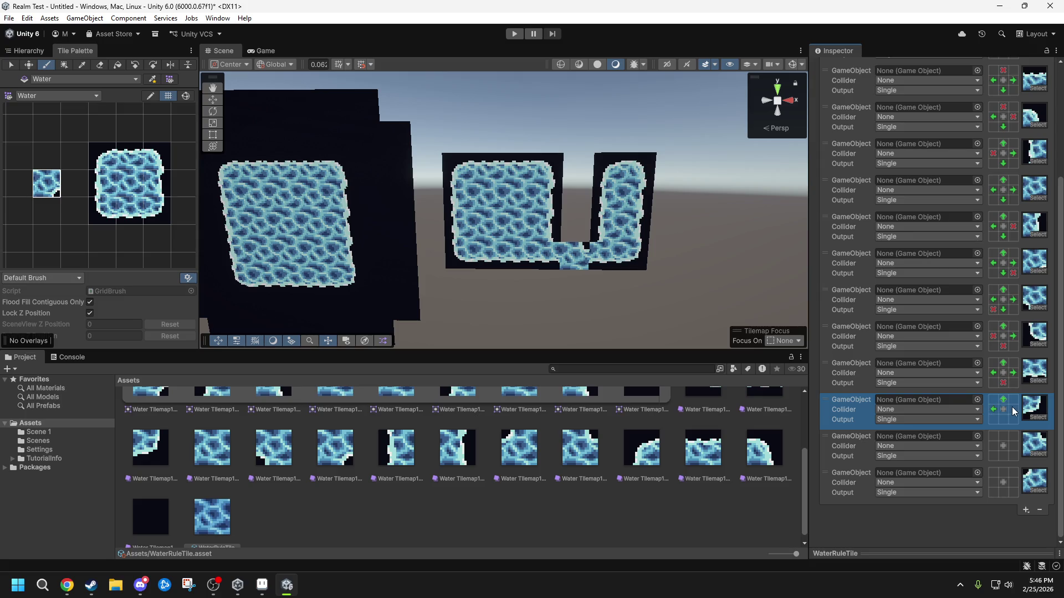
click(1012, 409)
click(1012, 409)
click(1002, 418)
click(1002, 418)
click(1002, 421)
click(1002, 436)
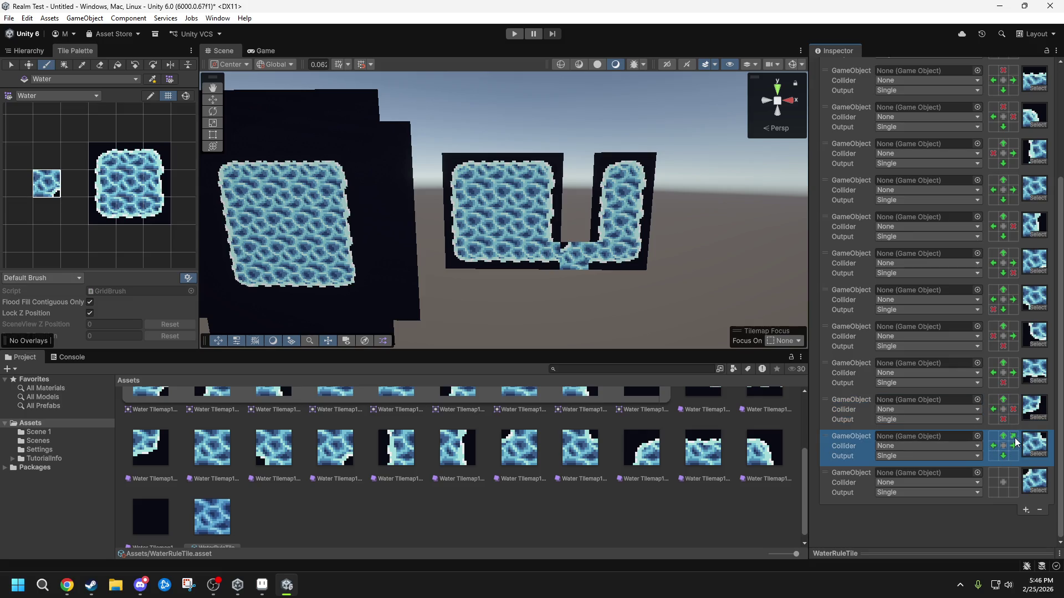
click(992, 472)
click(993, 472)
click(1003, 473)
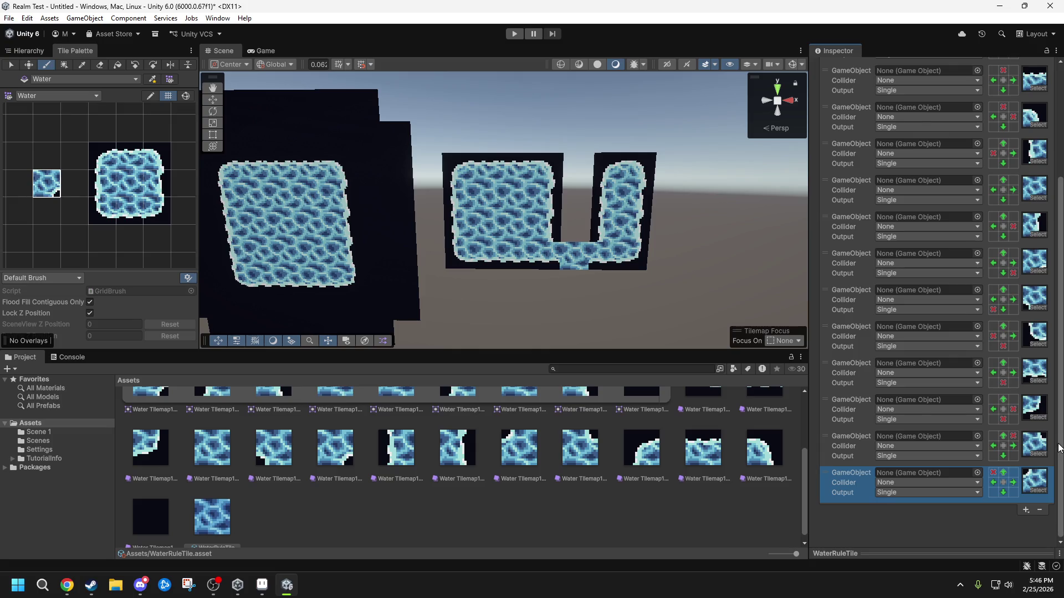
scroll(1058, 447, up, 5)
- Fill the holes in the top water shape with water tiles
mouse_move(575, 228)
alt+mouse_down()
mouse_move(605, 245)
mouse_move(580, 244)
mouse_move(522, 201)
mouse_move(545, 211)
mouse_move(561, 243)
mouse_move(557, 215)
mouse_move(626, 216)
mouse_move(588, 249)
mouse_move(607, 251)
mouse_move(579, 185)
mouse_move(645, 160)
mouse_move(645, 186)
mouse_move(636, 150)
mouse_move(570, 127)
mouse_move(391, 138)
mouse_move(517, 171)
mouse_move(504, 176)
mouse_move(521, 213)
alt+mouse_up()
click(505, 200)
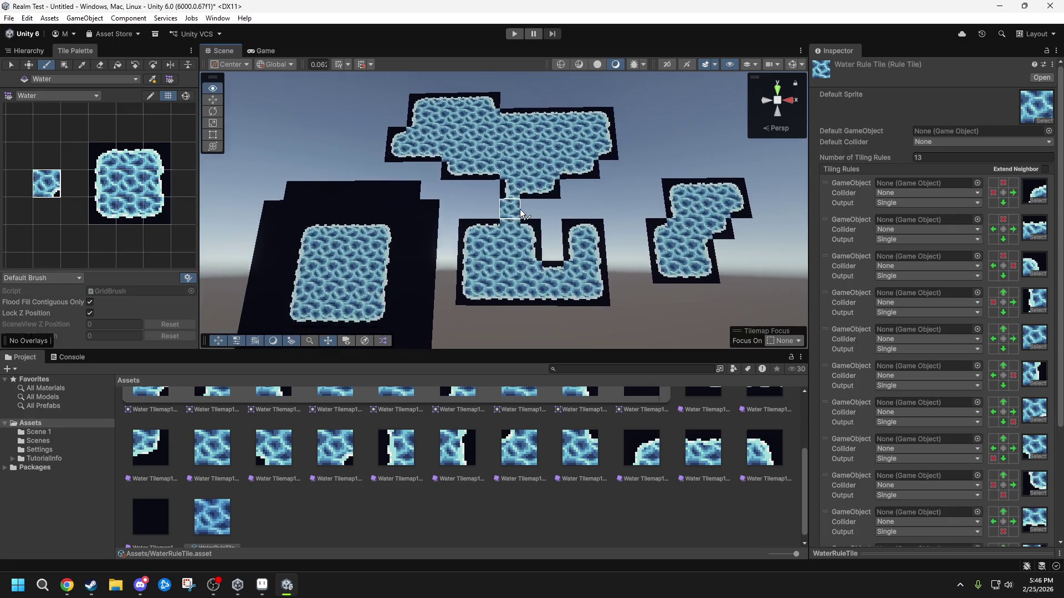
scroll(521, 220, down, 5)
scroll(526, 241, up, 2)
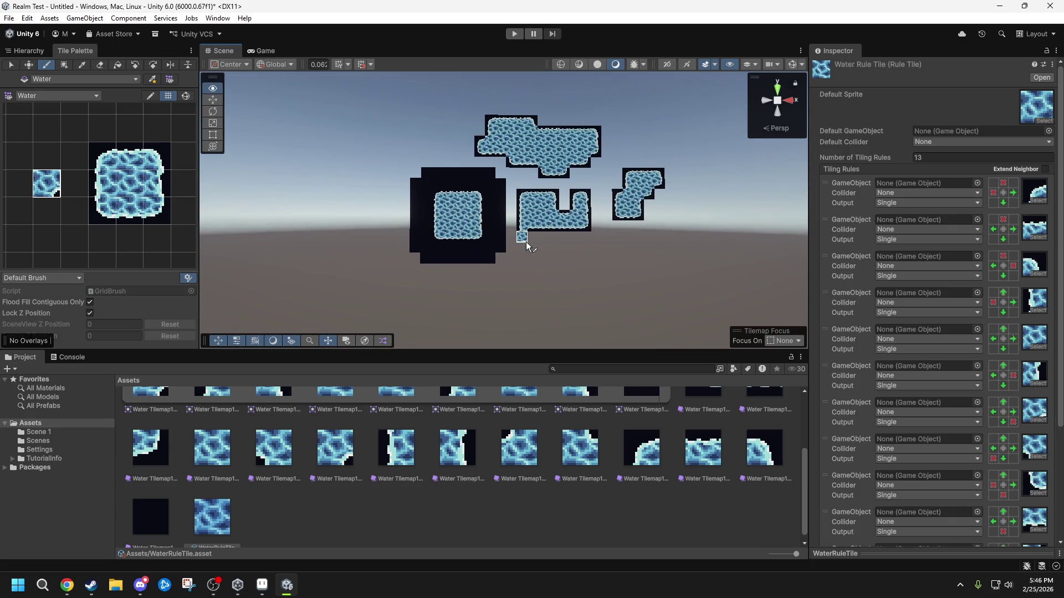
scroll(526, 245, up, 3)
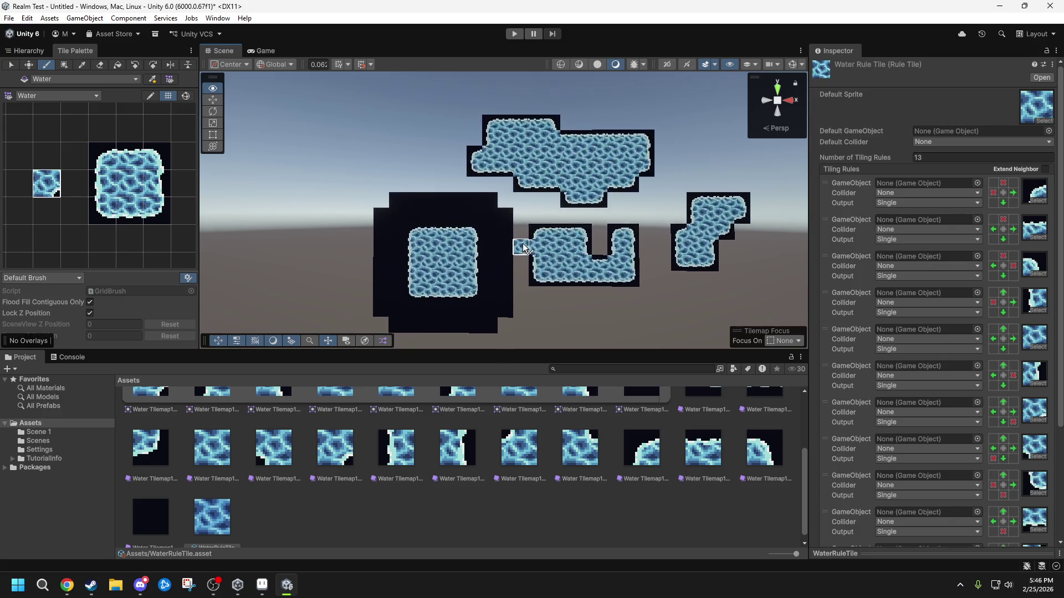
key(w)
key(d)
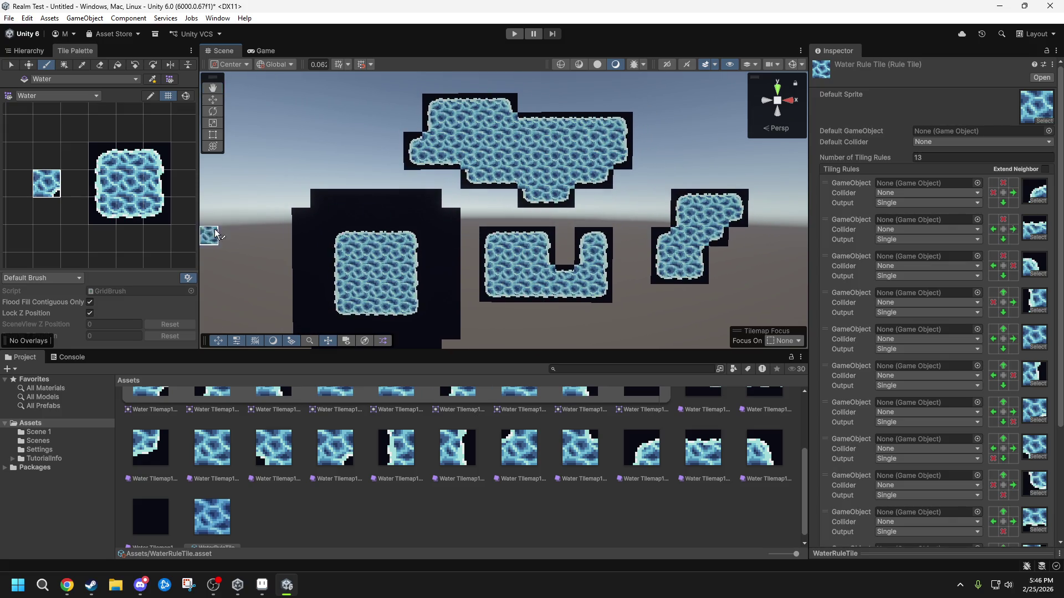
- Select the plain dark tile in the Tile Palette and undo the stray dark tiles painted
drag(147, 210, 99, 208)
click(164, 169)
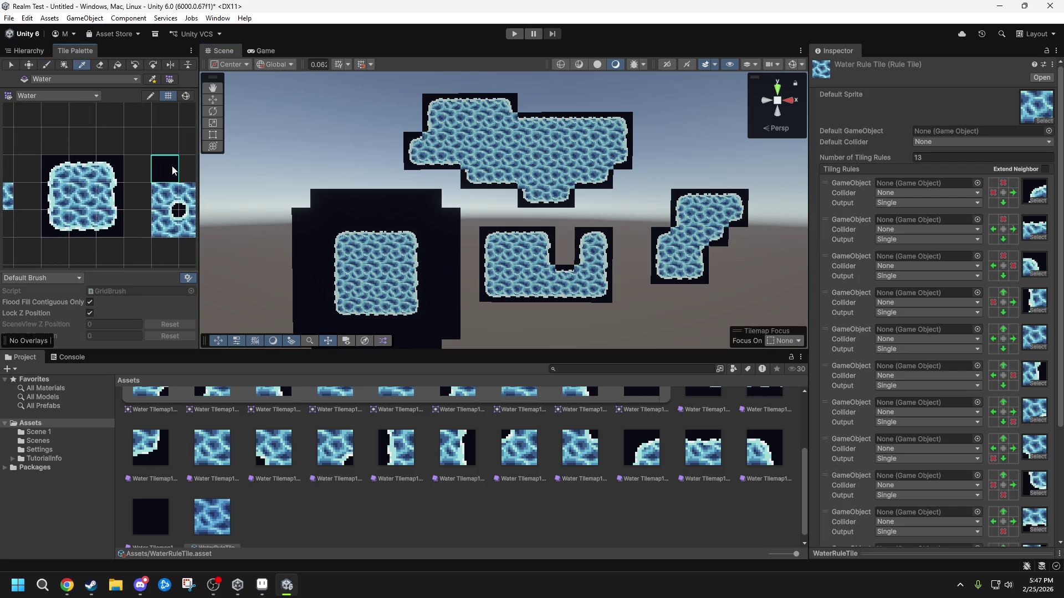
mouse_move(416, 135)
mouse_down()
mouse_move(417, 154)
mouse_move(353, 115)
mouse_move(380, 147)
mouse_up()
key(ctrl+z)
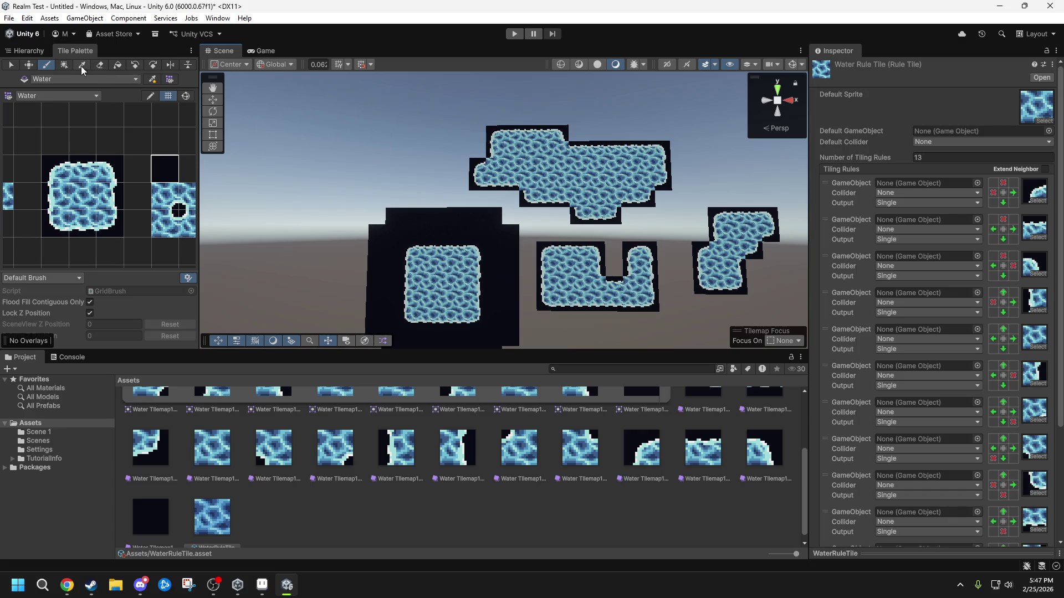
- Box-fill dark tiles over the upper-left area, the sky and a column down to the bottom
mouse_move(301, 86)
mouse_down()
mouse_move(437, 172)
mouse_move(468, 218)
mouse_move(509, 212)
mouse_move(574, 231)
mouse_move(696, 231)
mouse_up()
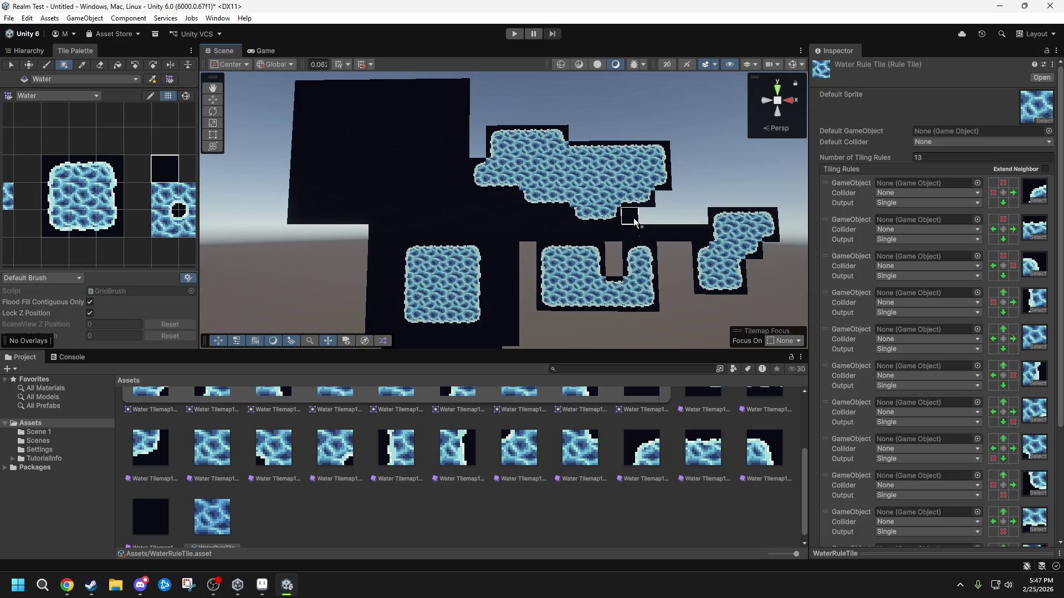
mouse_move(634, 221)
mouse_down()
mouse_move(677, 203)
mouse_move(774, 193)
mouse_move(699, 78)
mouse_move(679, 78)
mouse_up()
mouse_move(661, 136)
mouse_down()
mouse_move(597, 69)
mouse_move(581, 84)
mouse_move(466, 85)
mouse_move(460, 143)
mouse_move(462, 132)
mouse_up()
drag(531, 246, 526, 340)
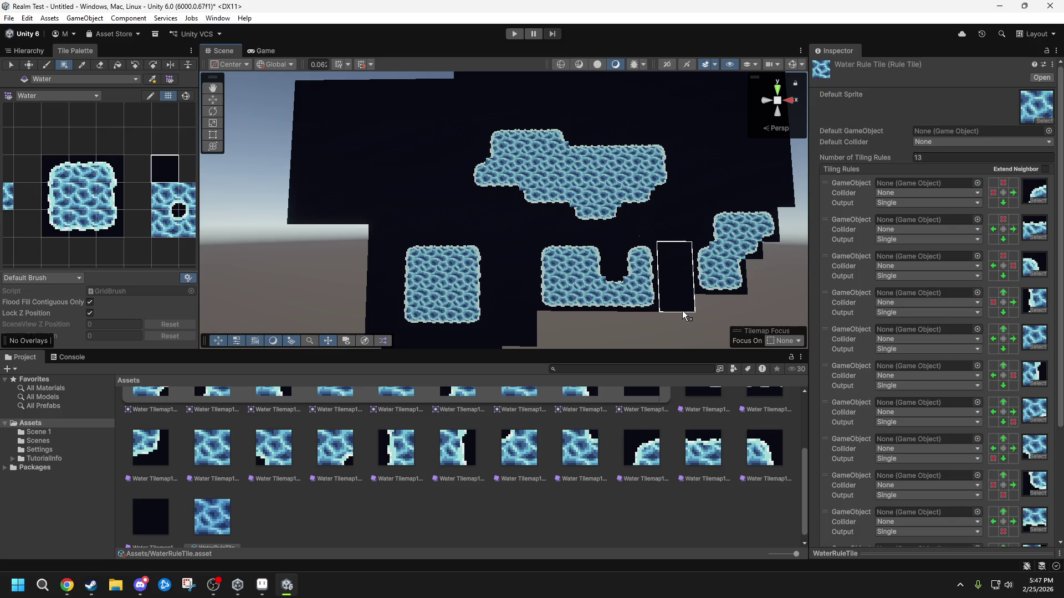
- Box-fill dark tiles along the right side and across the lower-left areas
scroll(646, 231, down, 2)
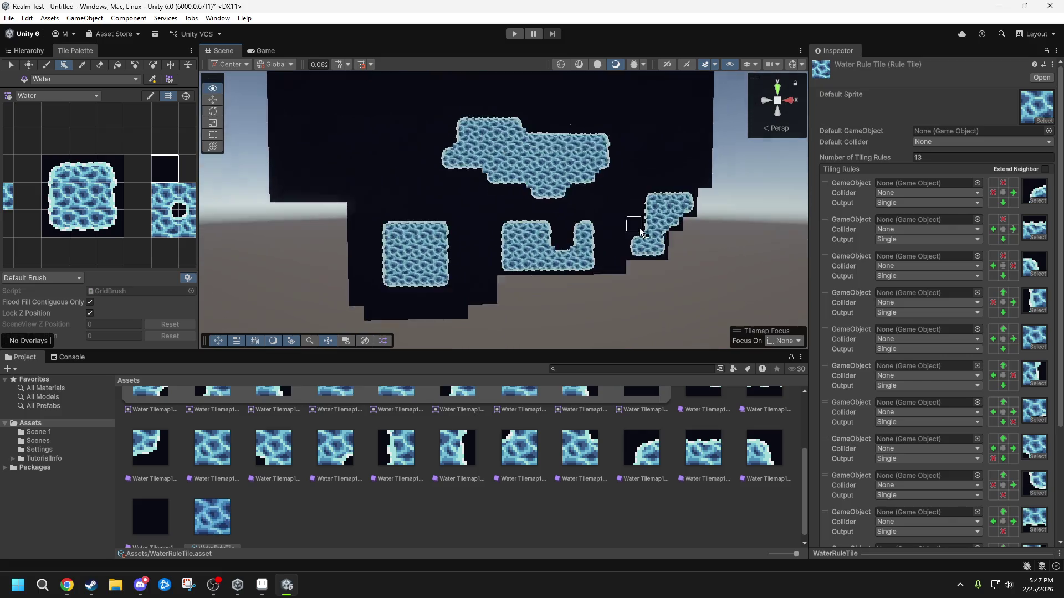
key(d)
mouse_move(675, 201)
mouse_down()
mouse_move(670, 331)
mouse_move(654, 286)
mouse_move(653, 339)
mouse_up()
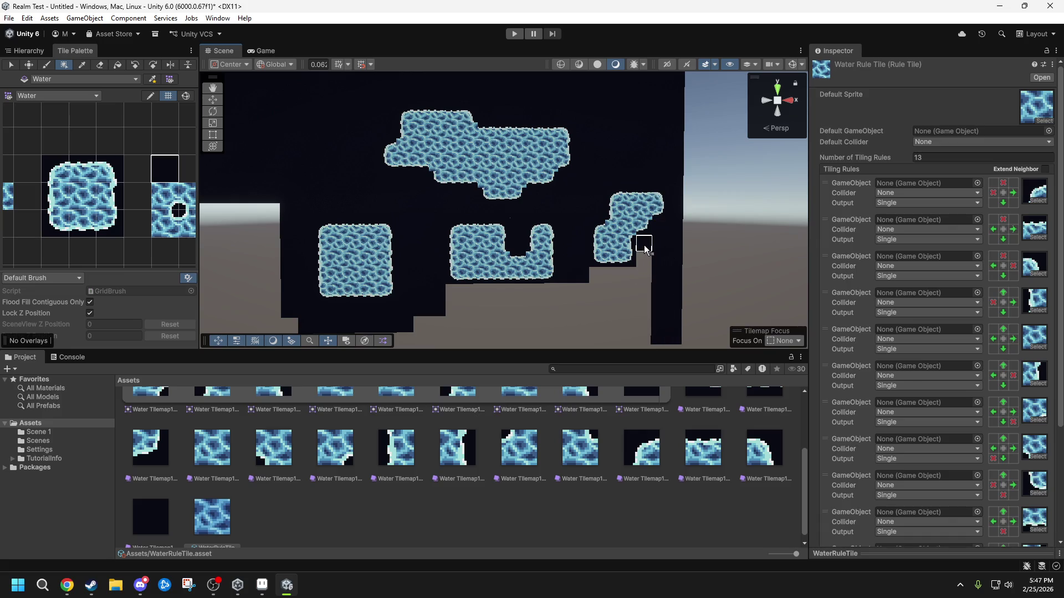
drag(644, 245, 644, 338)
scroll(643, 332, down, 1)
mouse_move(643, 262)
mouse_down()
mouse_move(631, 289)
mouse_move(580, 331)
mouse_up()
mouse_move(578, 273)
mouse_down()
mouse_move(444, 331)
mouse_move(257, 324)
mouse_up()
drag(257, 210, 332, 321)
- Paint a one-tile hole into the middle of the upper island
mouse_move(507, 196)
mouse_down()
mouse_move(479, 99)
mouse_move(340, 102)
mouse_up()
scroll(570, 190, up, 3)
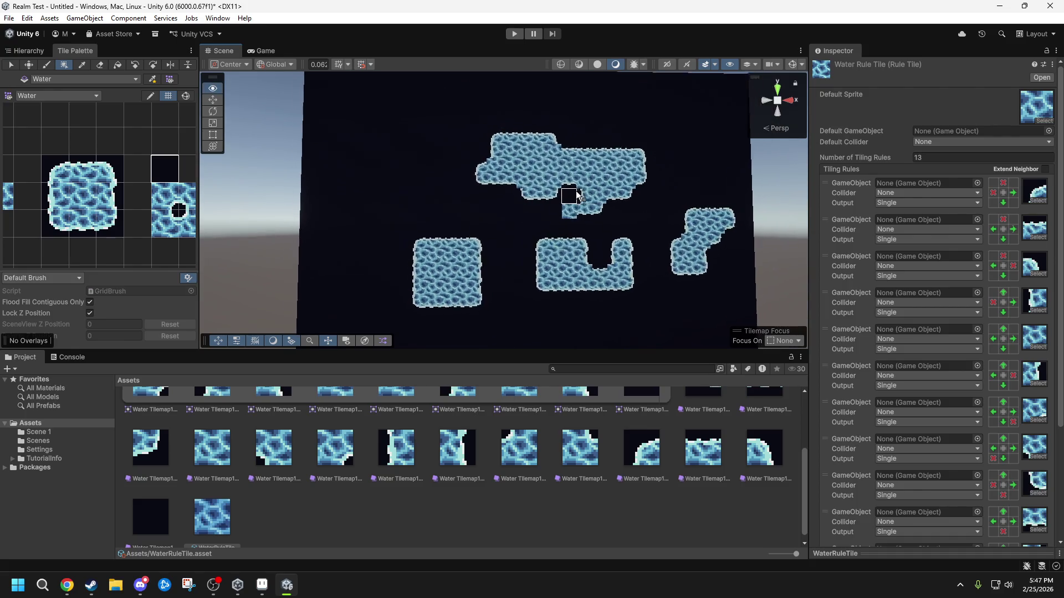
scroll(577, 192, up, 4)
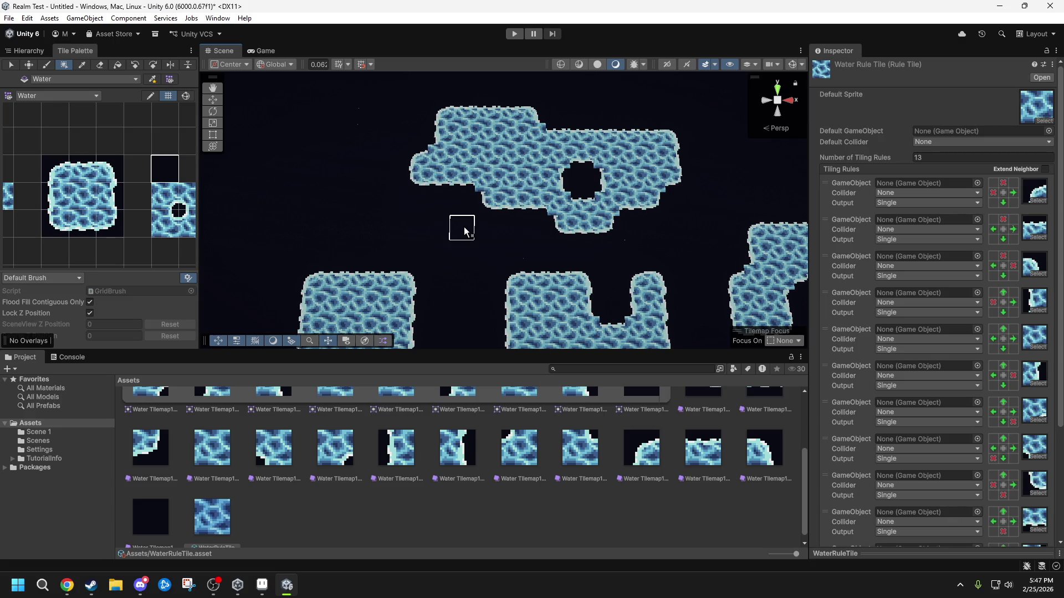
click(491, 150)
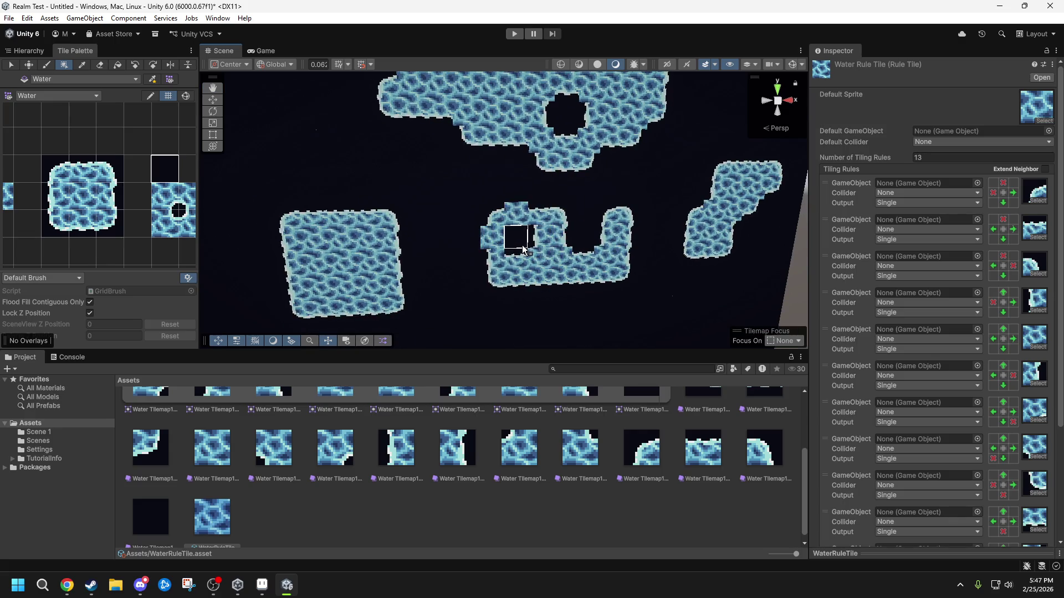
scroll(596, 159, up, 6)
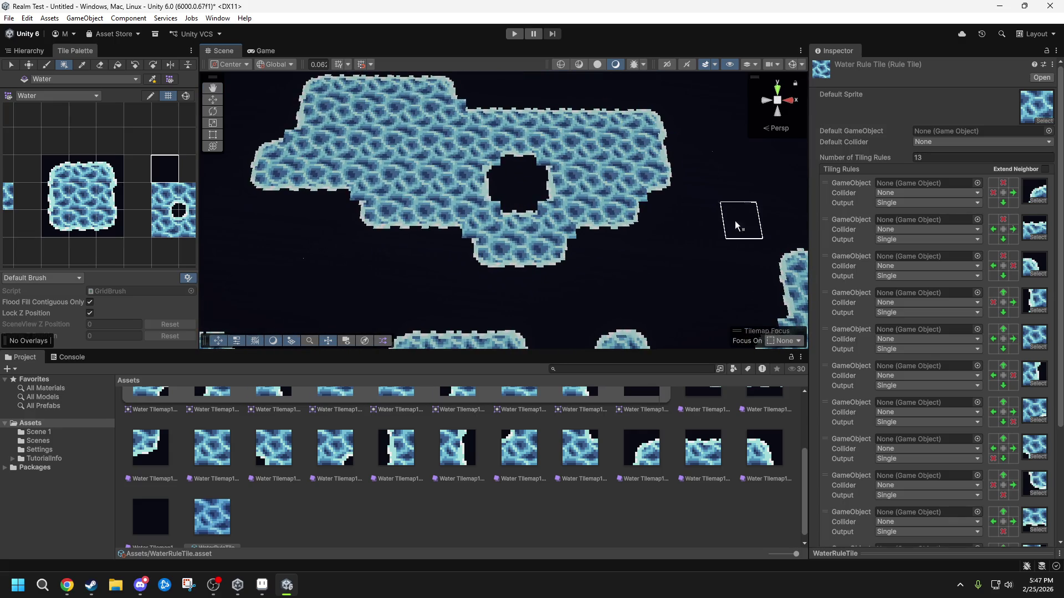
drag(1060, 324, 1048, 399)
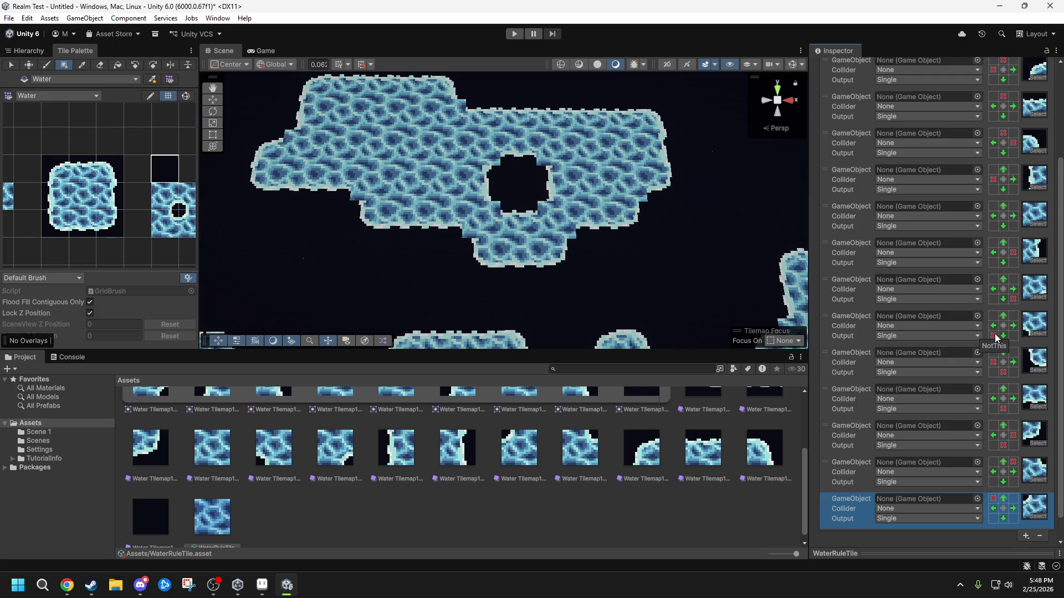
- Move a tiling rule to the bottom of the Tiling Rules list
drag(1060, 430, 1059, 139)
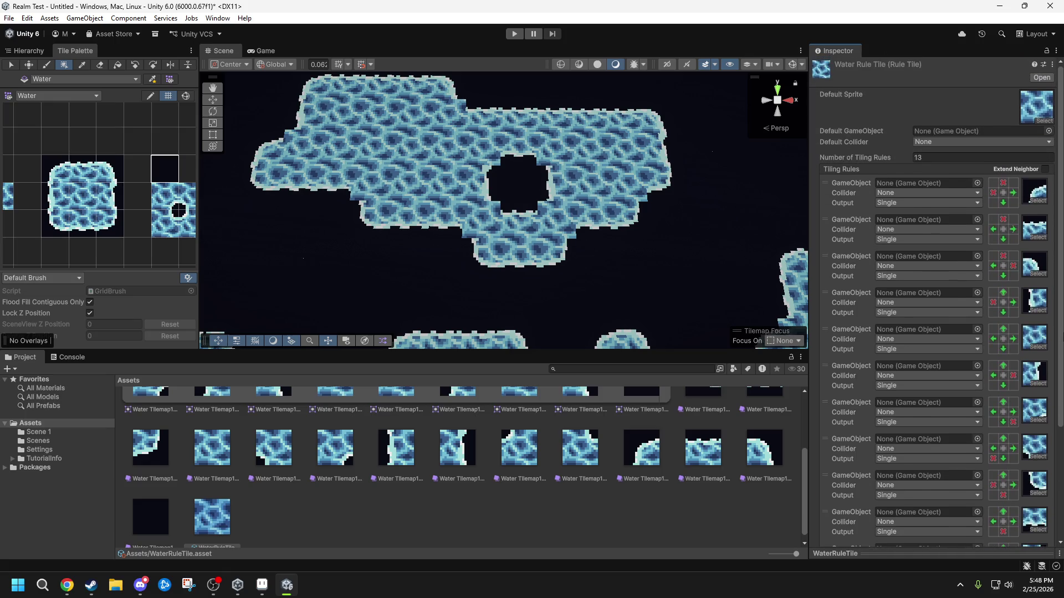
scroll(884, 373, down, 1)
drag(826, 317, 853, 536)
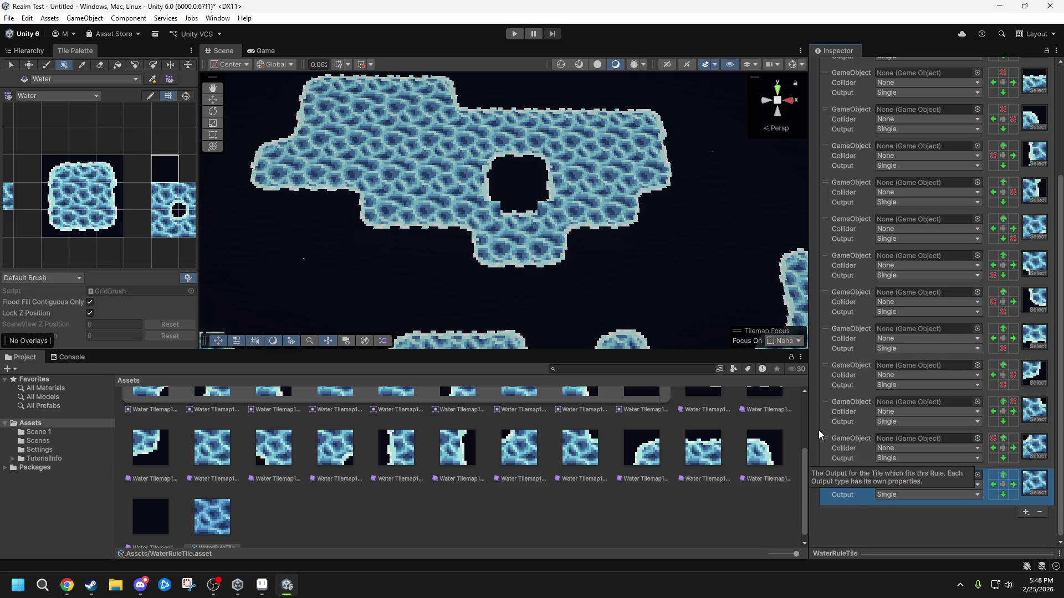
mouse_move(600, 213)
mouse_down()
mouse_move(594, 238)
mouse_move(582, 221)
mouse_move(591, 205)
mouse_up()
scroll(591, 205, up, 5)
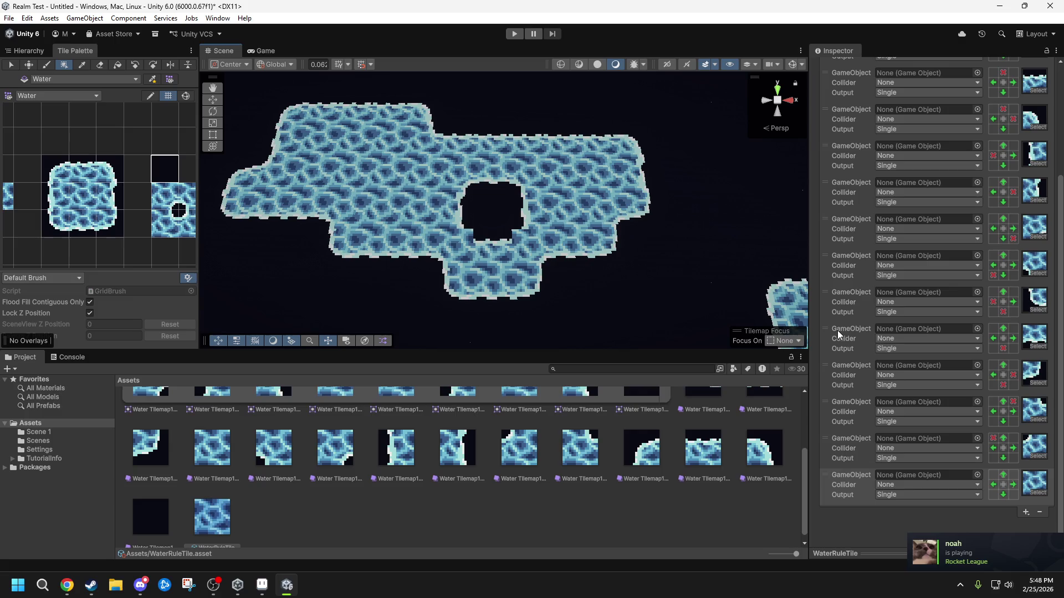
- Move the last rule and two other rules higher up the rule order
click(1060, 366)
mouse_move(1061, 366)
mouse_down()
mouse_move(1058, 255)
mouse_move(1062, 371)
mouse_up()
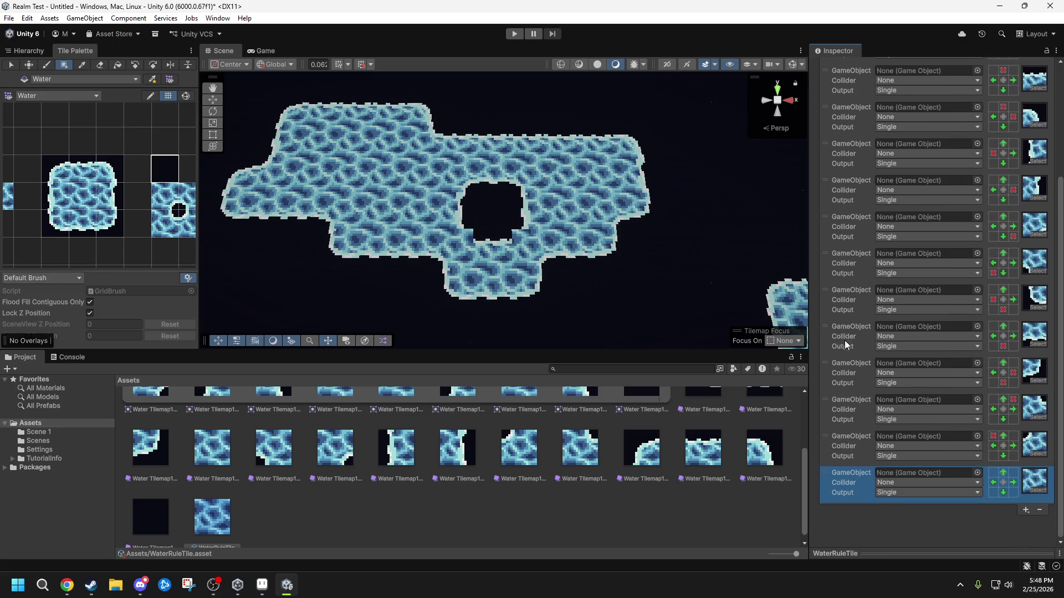
mouse_move(835, 398)
mouse_down()
mouse_move(846, 267)
mouse_move(850, 290)
mouse_up()
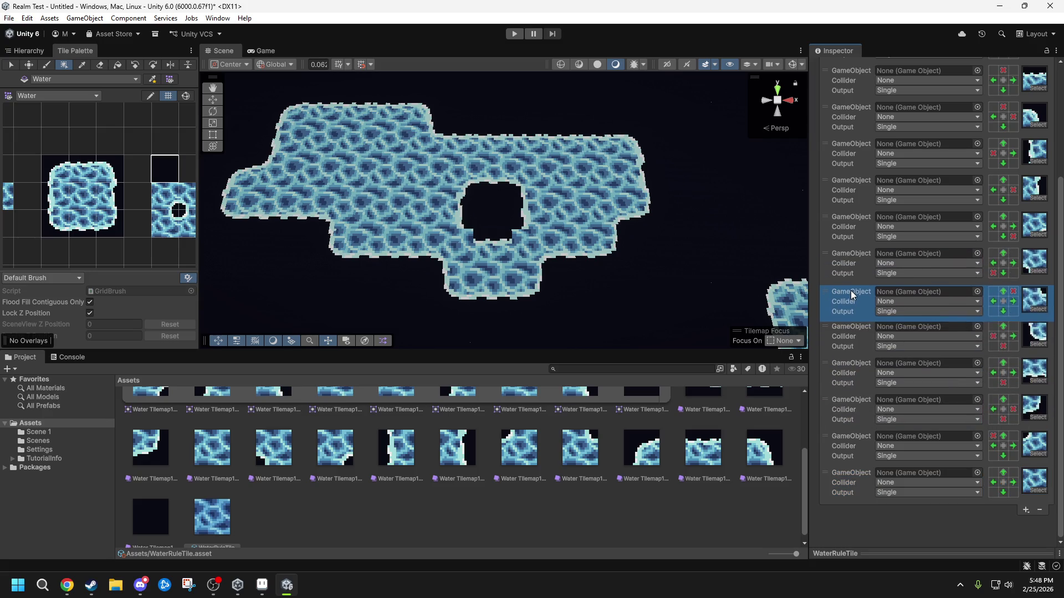
mouse_move(826, 441)
mouse_down()
mouse_move(843, 357)
mouse_move(842, 336)
mouse_move(826, 325)
mouse_move(840, 227)
mouse_up()
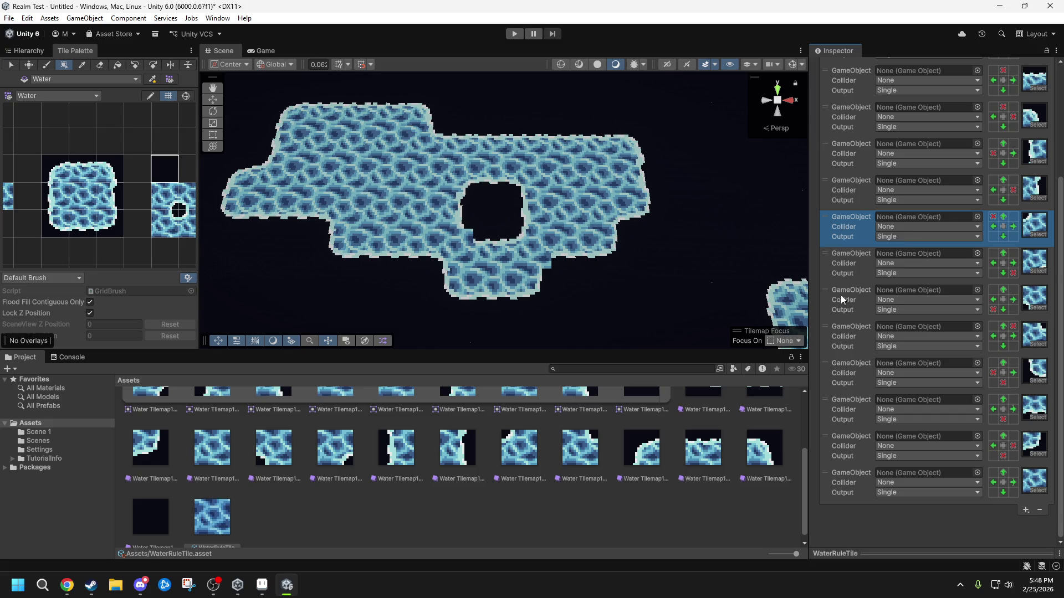
drag(834, 298, 829, 255)
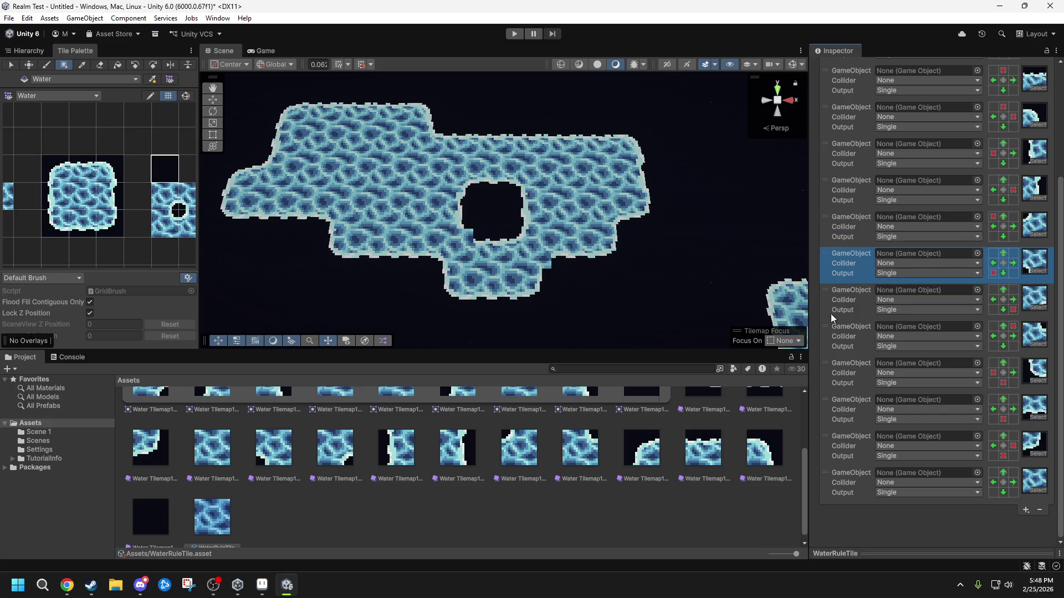
drag(826, 335, 836, 257)
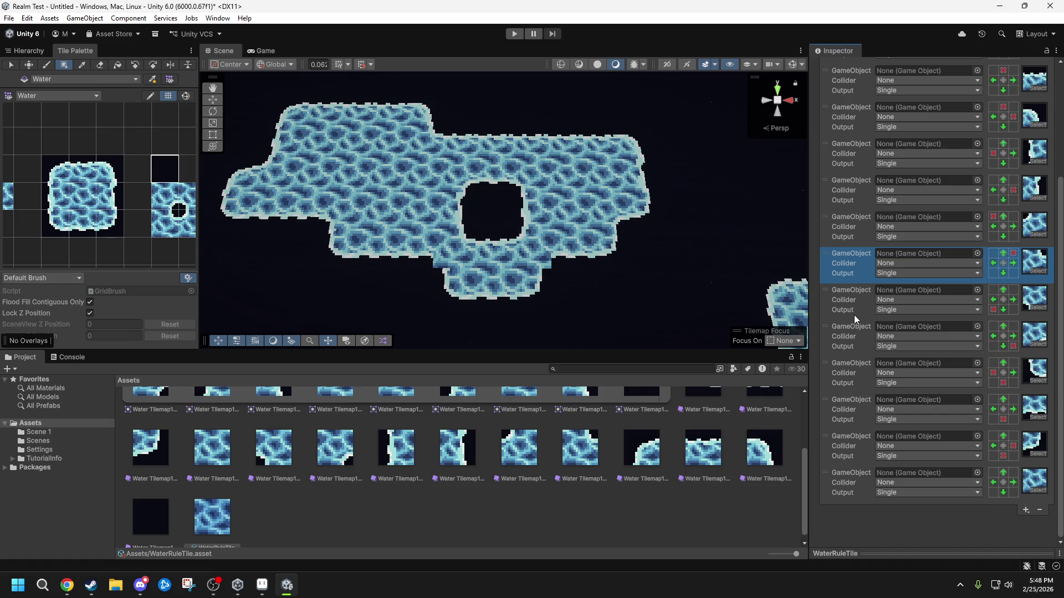
drag(571, 272, 590, 274)
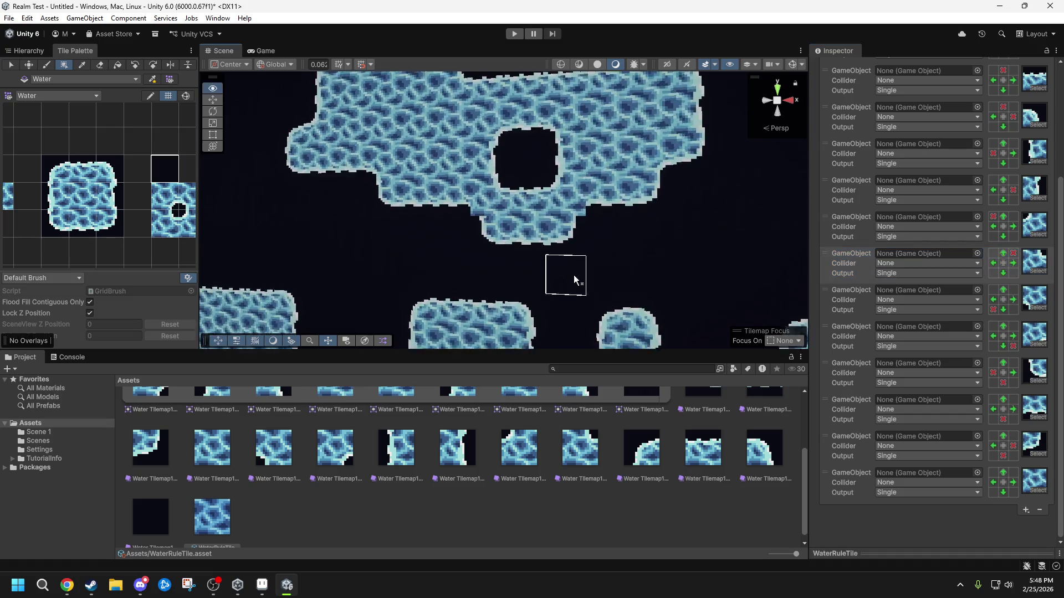
- Erase the dark tiles from the lake's hole and two cells below the lake
scroll(593, 271, up, 5)
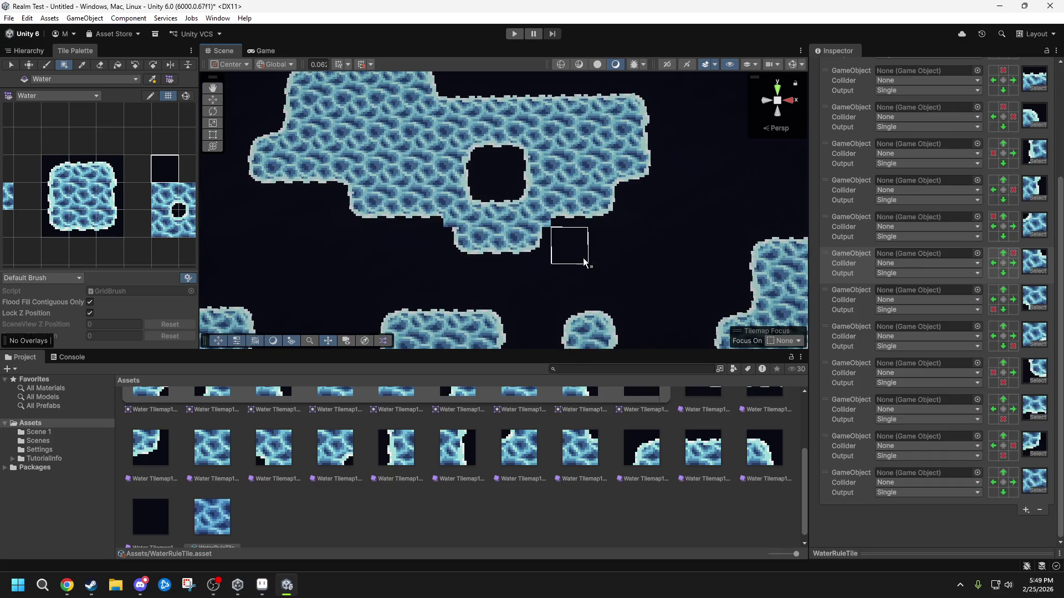
key(e)
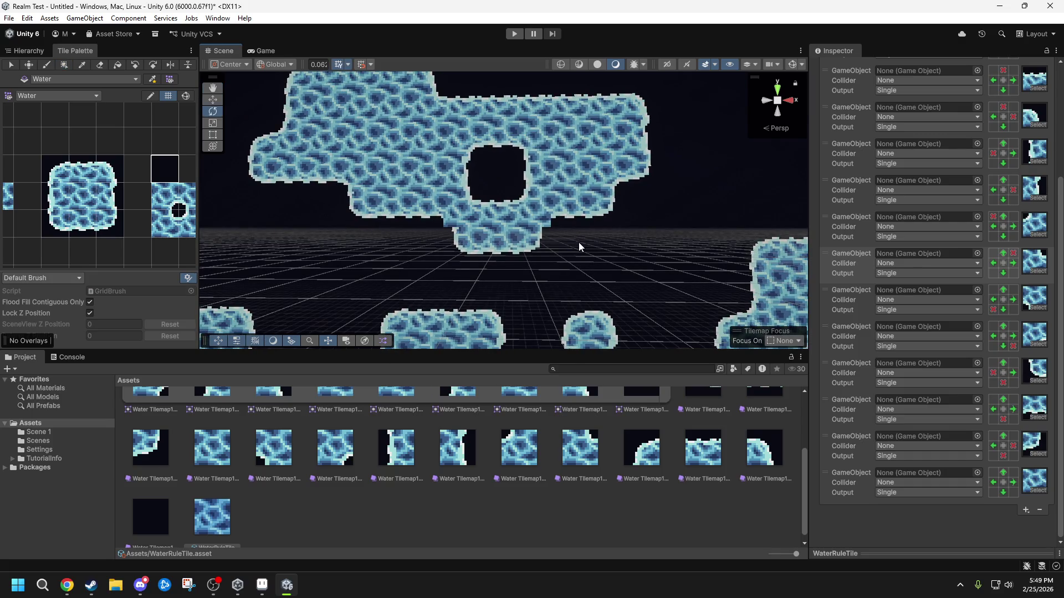
key(q)
key(d)
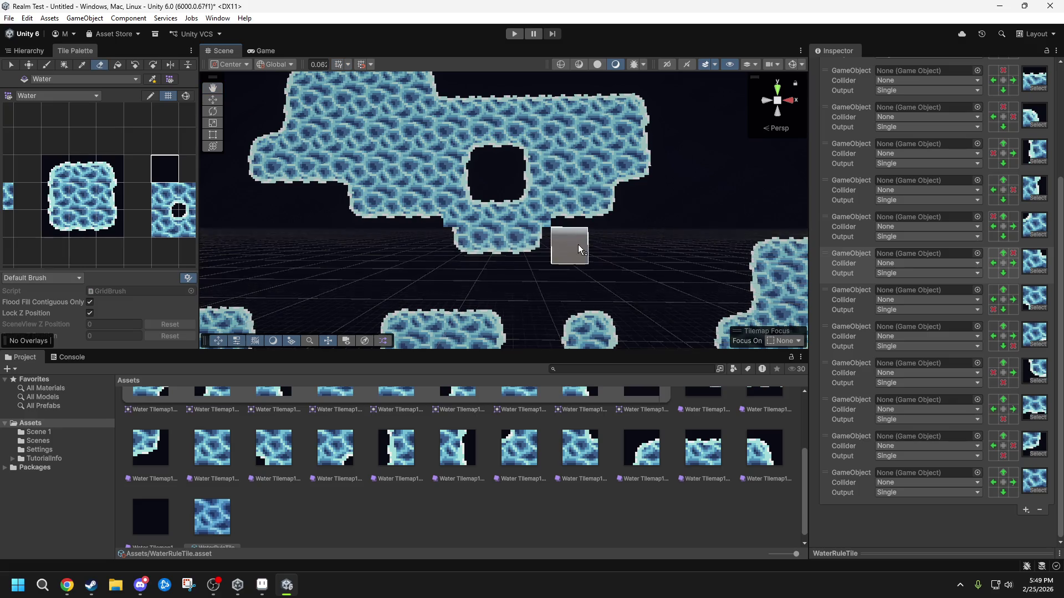
click(425, 247)
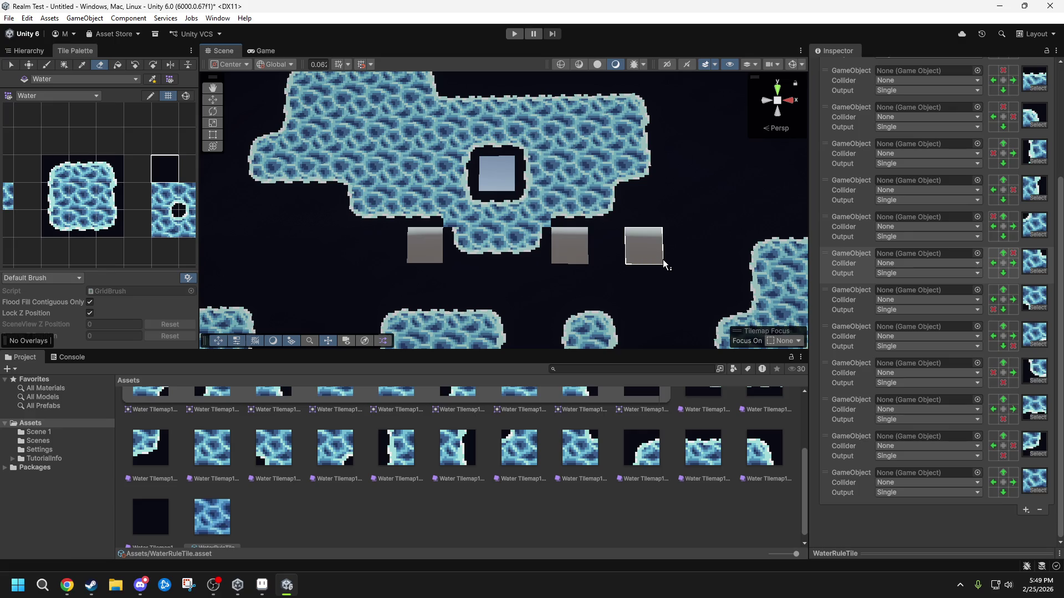
key(b)
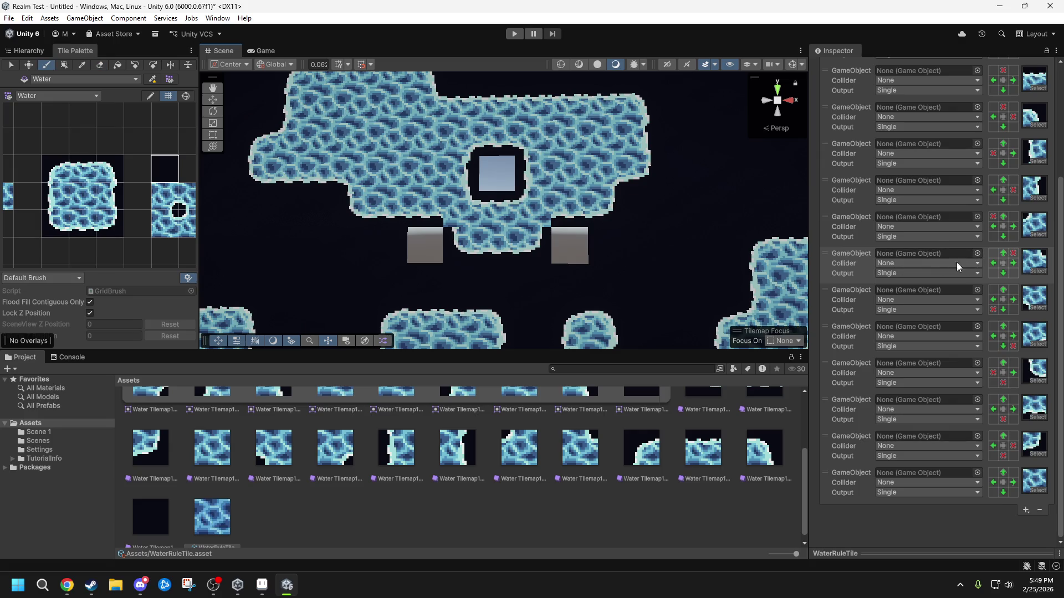
- Save the scene as 'Scene 2' in the project's Assets folder
key(ctrl+s)
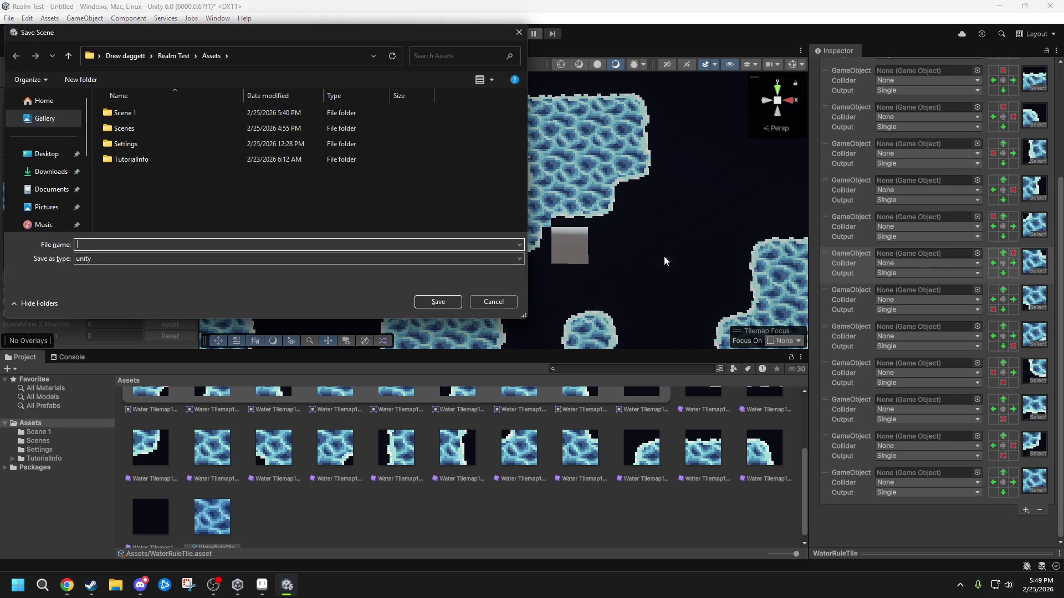
click(501, 302)
key(ctrl+s)
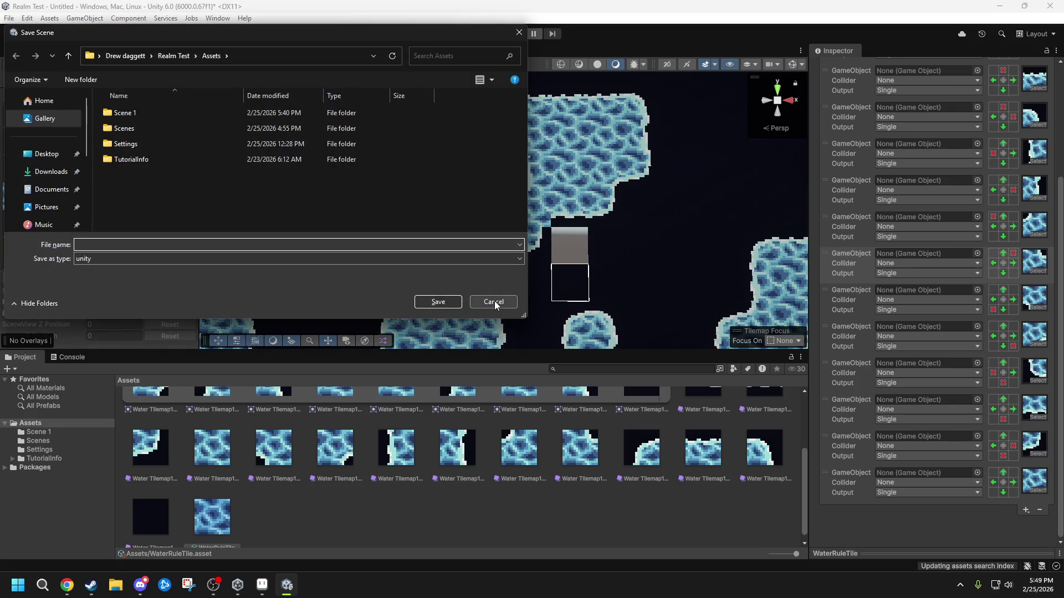
text(Scene 2)
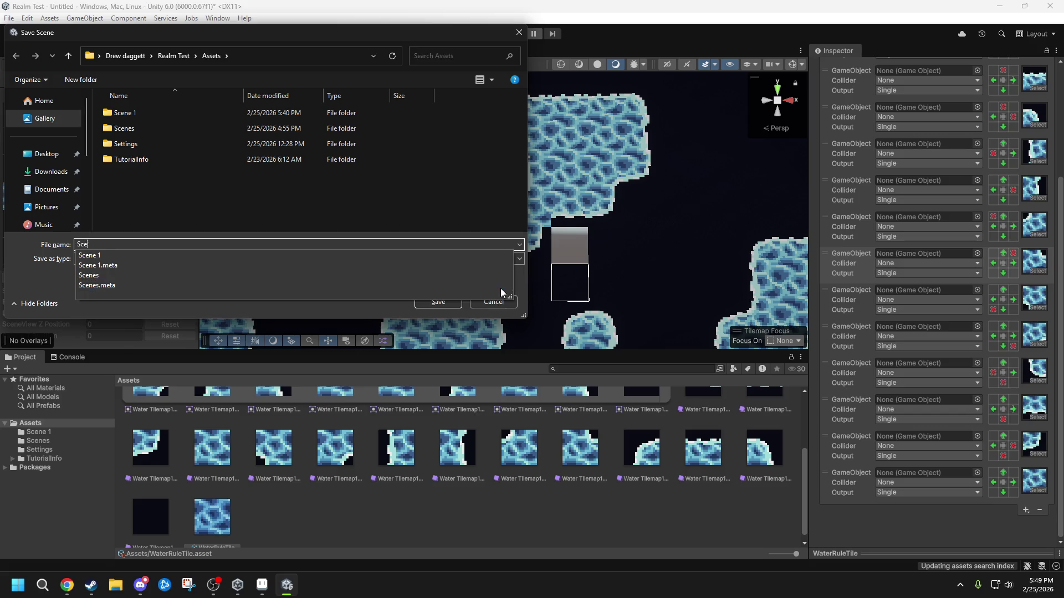
key(Return)
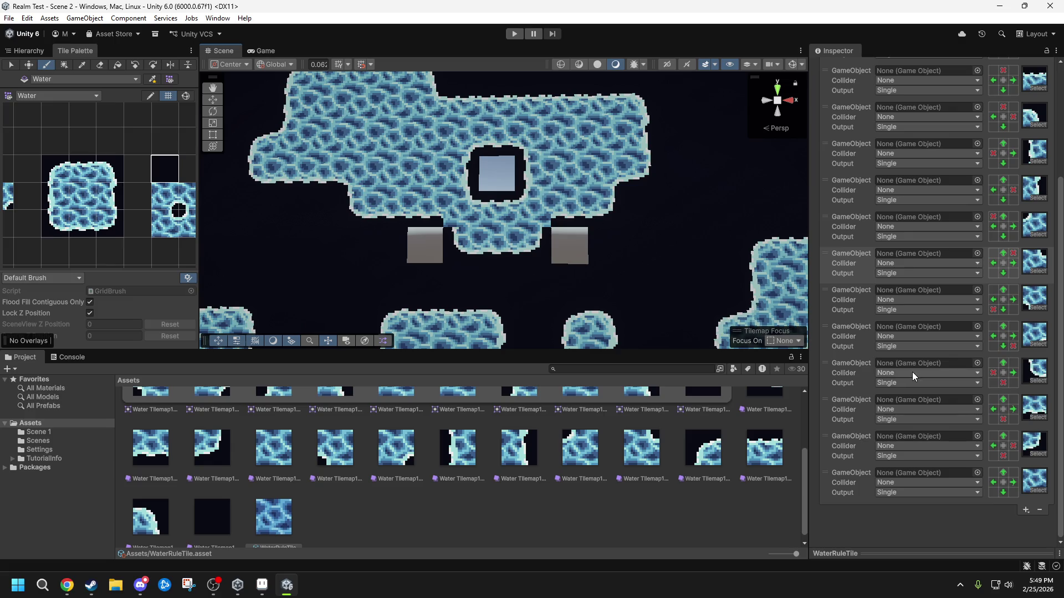
- Drag the bottom tiling rule into a middle slot and swap another rule with the one above
mouse_move(826, 477)
mouse_down()
mouse_move(840, 157)
mouse_move(827, 144)
mouse_up()
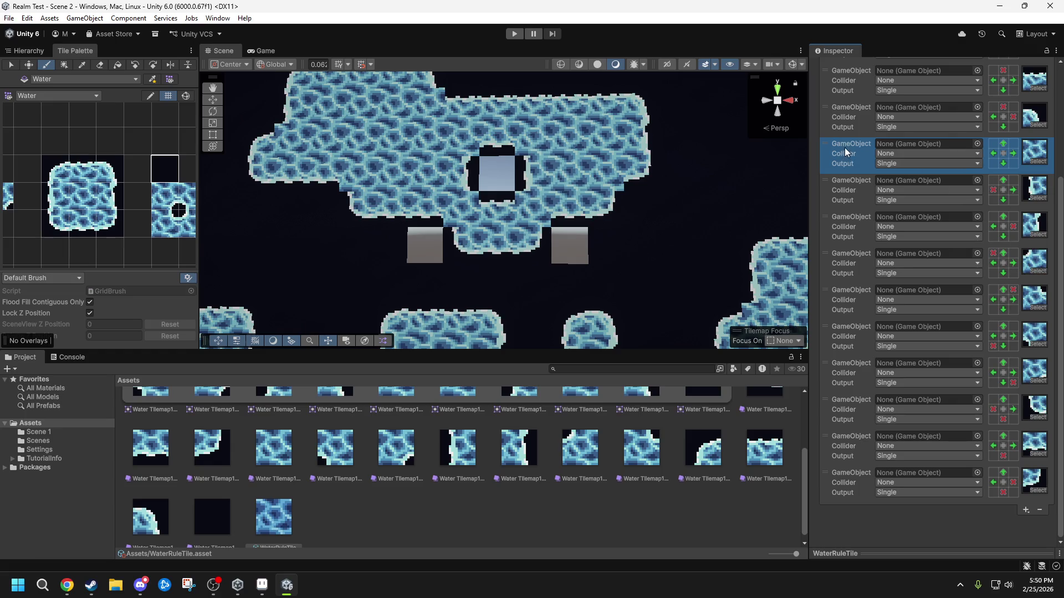
drag(829, 144, 838, 487)
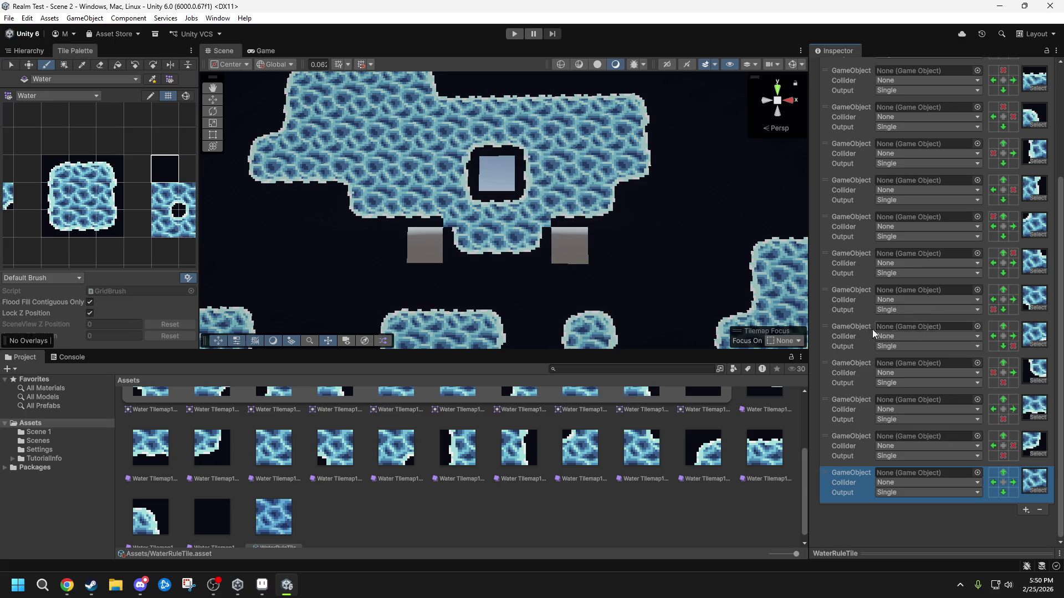
mouse_move(824, 326)
mouse_down()
mouse_move(833, 191)
mouse_move(829, 257)
mouse_move(829, 228)
mouse_move(827, 240)
mouse_up()
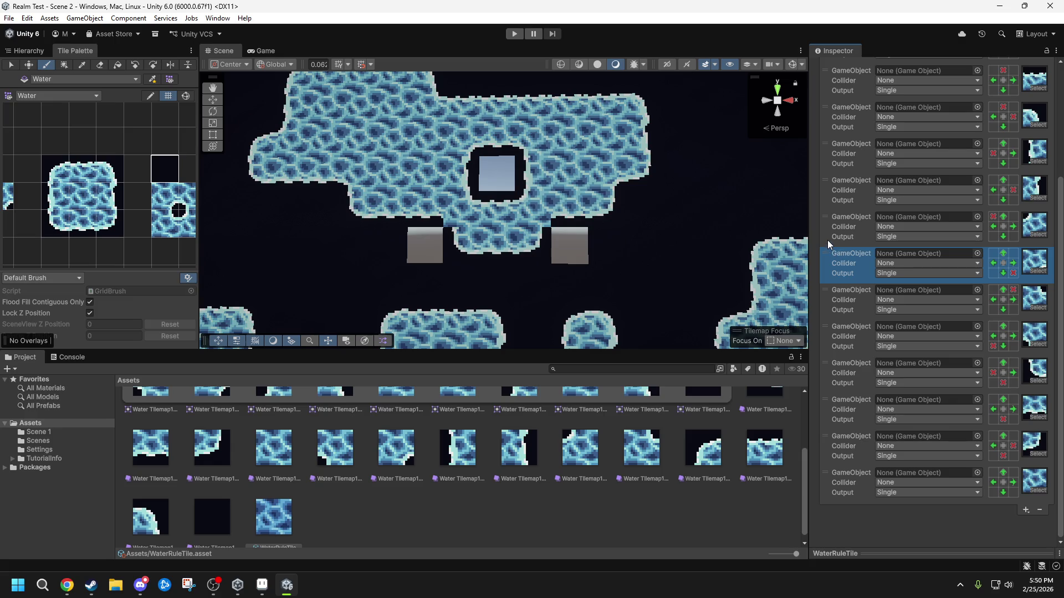
- Fill the two erased cells back in with the dark tile
click(569, 244)
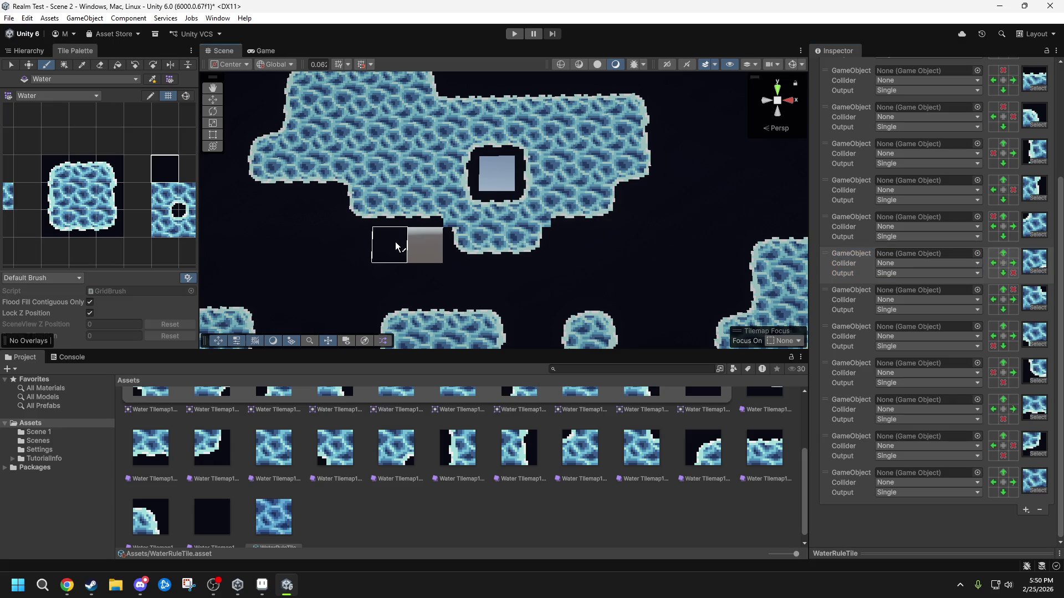
click(425, 245)
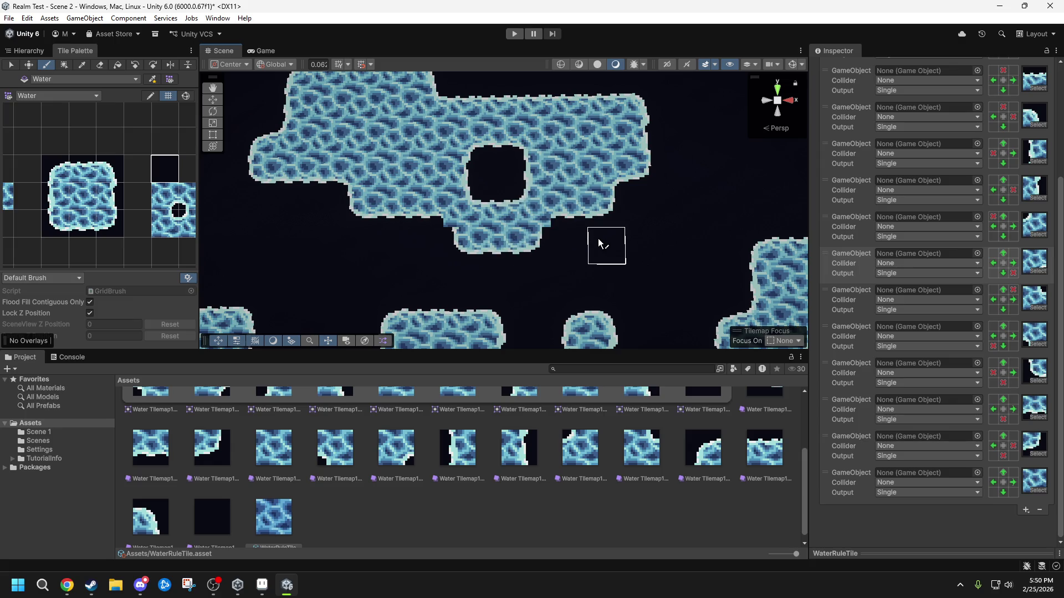
key(e)
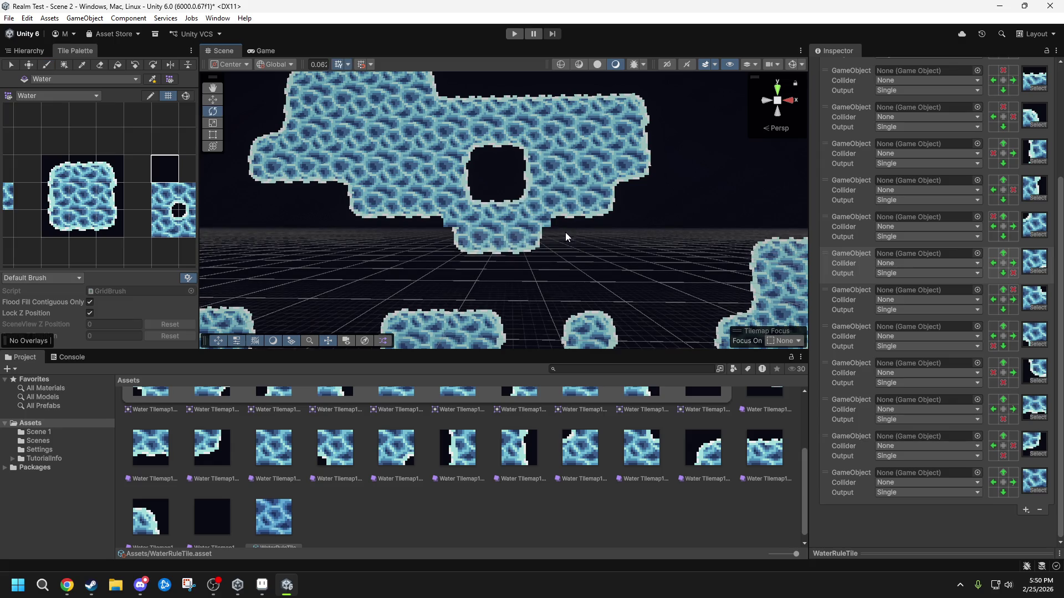
- Paint more Water tiles onto both ends of the lower lobe and the island's top-left
key(b)
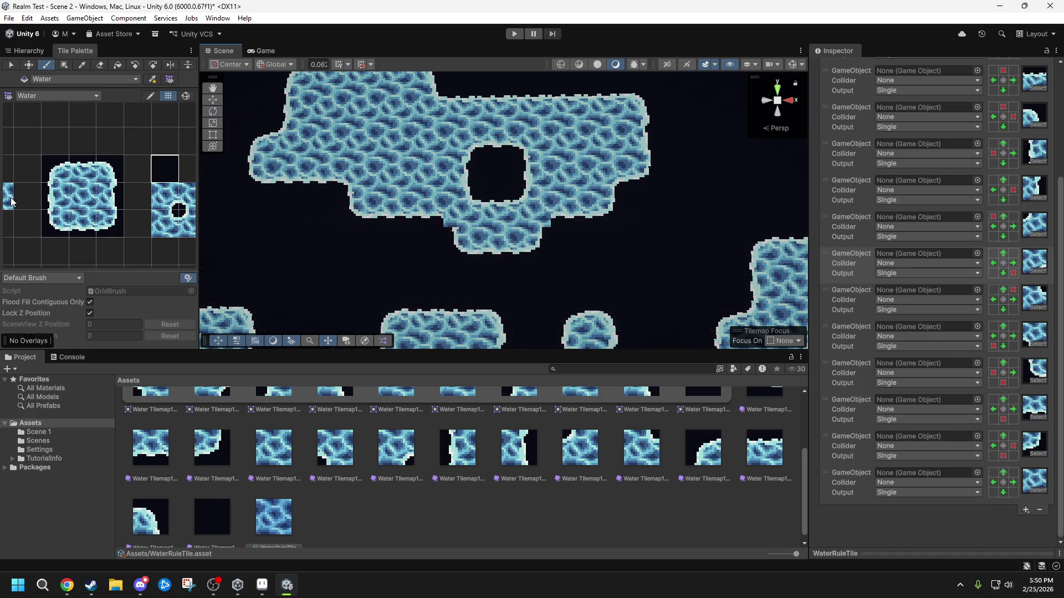
ctrl+click(471, 246)
click(496, 283)
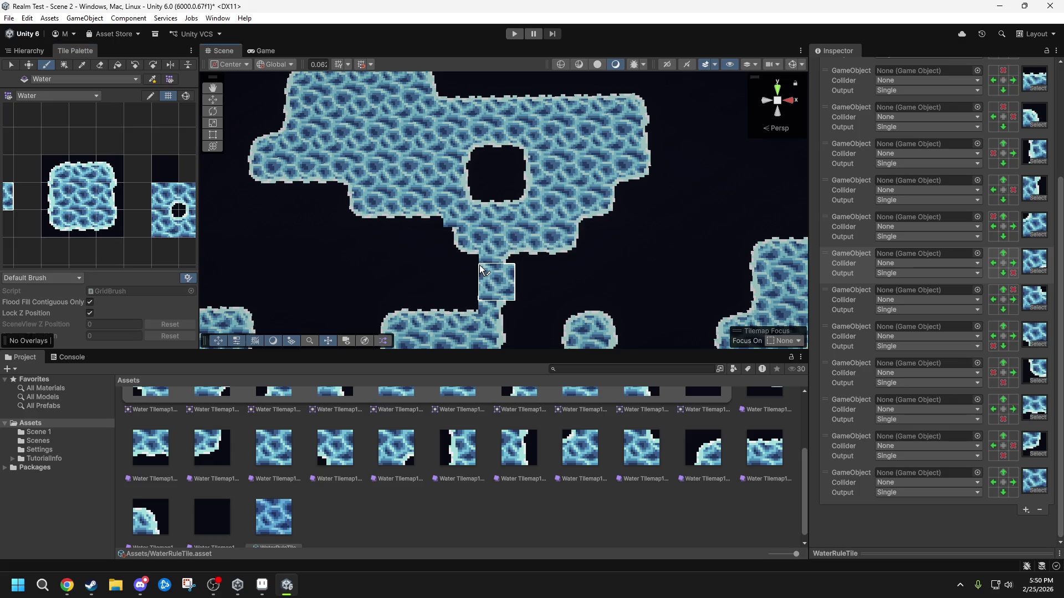
key(ctrl+z)
click(431, 235)
click(594, 259)
scroll(595, 256, down, 5)
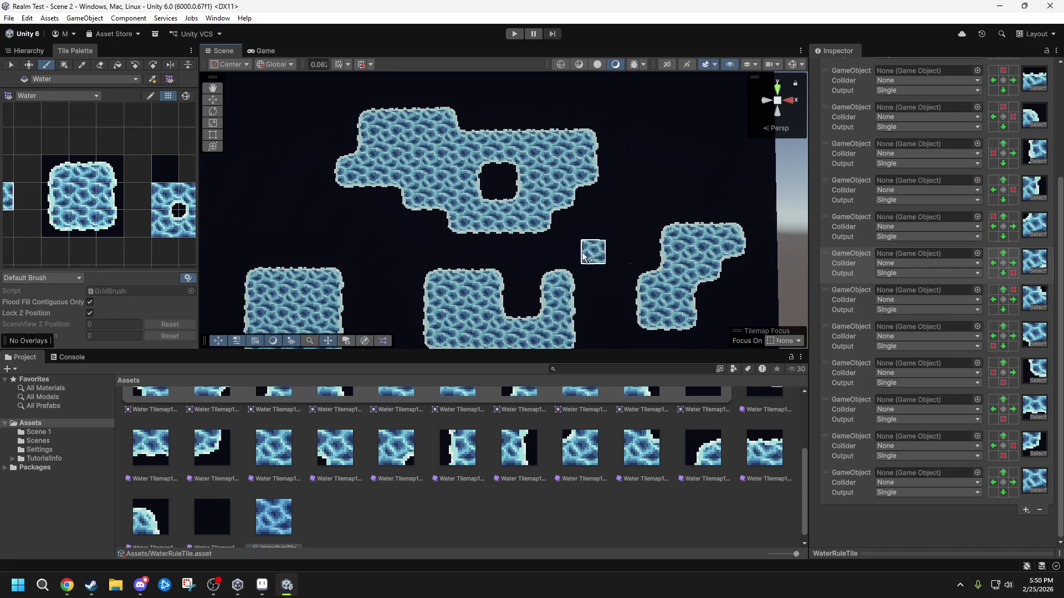
mouse_move(586, 249)
mouse_down()
mouse_move(570, 238)
mouse_move(610, 259)
mouse_move(577, 243)
mouse_up()
mouse_move(439, 166)
mouse_down()
mouse_move(504, 141)
mouse_move(463, 161)
mouse_move(423, 158)
mouse_move(415, 179)
mouse_up()
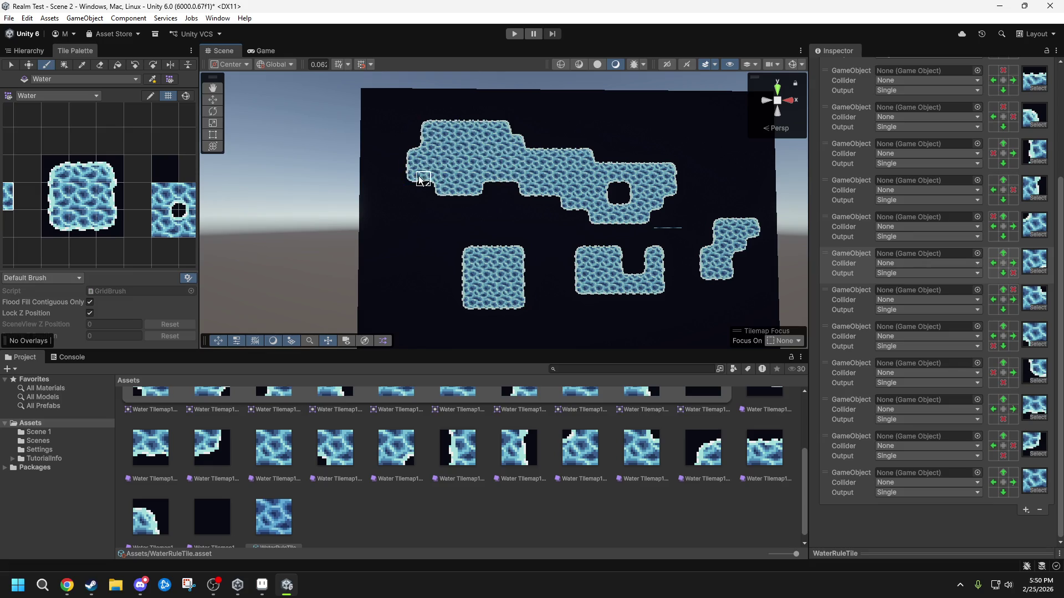
mouse_move(531, 194)
mouse_down()
mouse_move(515, 219)
mouse_move(525, 213)
mouse_move(379, 202)
mouse_move(365, 166)
mouse_move(357, 211)
mouse_move(332, 205)
mouse_move(406, 175)
mouse_move(410, 209)
mouse_move(454, 230)
mouse_move(391, 211)
mouse_up()
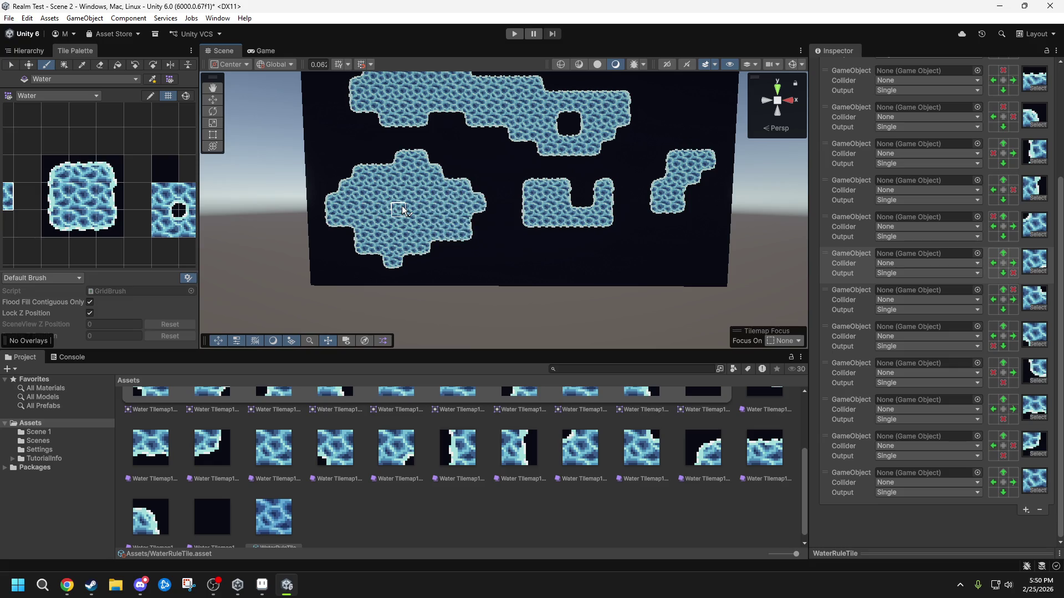
scroll(413, 199, up, 2)
- Cut holes into the left and upper islands with the empty tile, then refill part with water
click(176, 175)
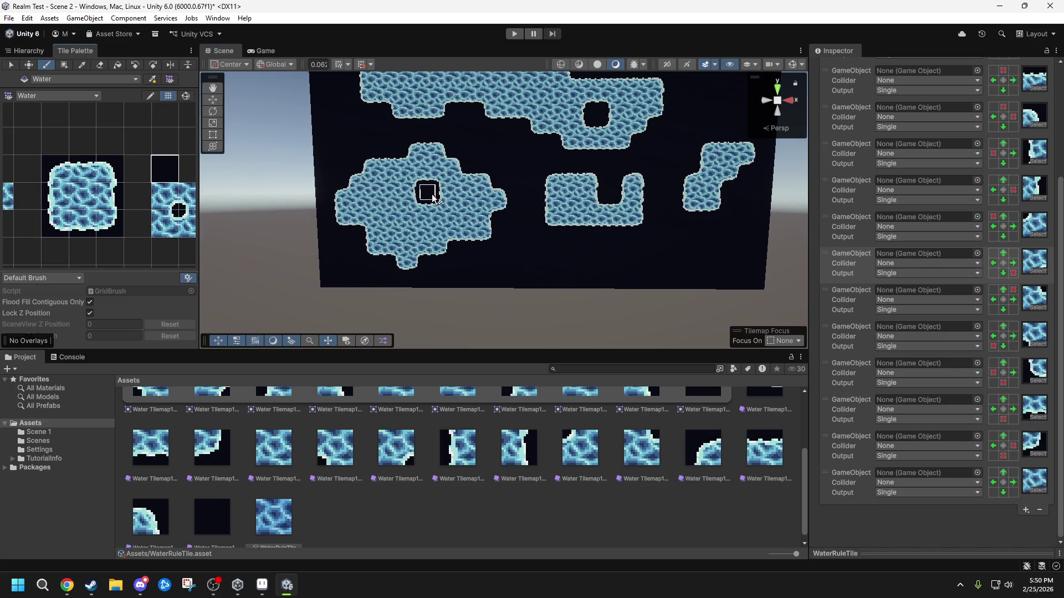
mouse_move(427, 190)
mouse_down()
mouse_move(395, 209)
mouse_move(424, 216)
mouse_up()
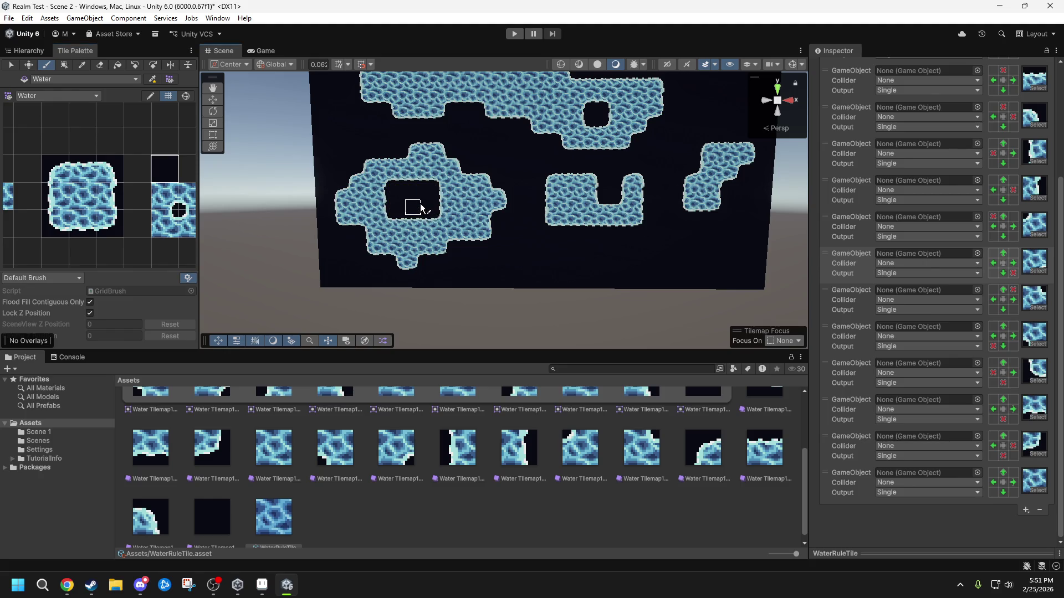
click(441, 121)
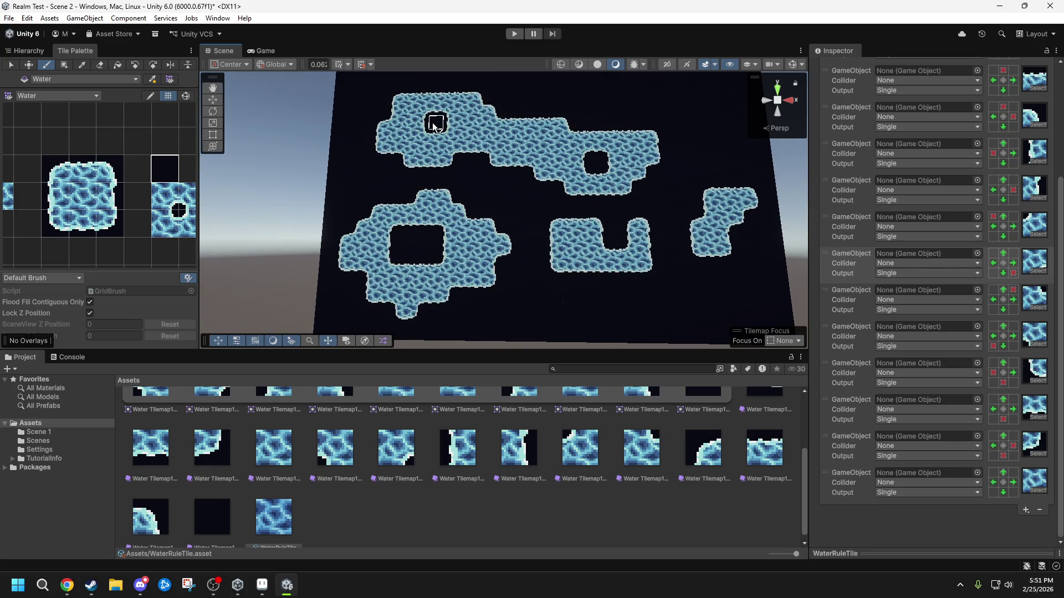
click(418, 122)
click(41, 194)
mouse_move(398, 256)
mouse_down()
mouse_move(403, 238)
mouse_move(574, 266)
mouse_move(556, 283)
mouse_move(544, 271)
mouse_move(587, 254)
mouse_move(518, 245)
mouse_move(560, 248)
mouse_move(526, 219)
mouse_move(564, 213)
mouse_move(614, 228)
mouse_move(563, 235)
mouse_move(570, 175)
mouse_move(533, 172)
mouse_move(541, 195)
mouse_move(560, 195)
mouse_move(562, 235)
mouse_move(465, 185)
mouse_move(535, 277)
mouse_move(583, 227)
mouse_move(557, 161)
mouse_move(495, 141)
mouse_move(416, 139)
mouse_move(534, 183)
mouse_move(559, 258)
mouse_up()
- Try water above the upper shape and in its notch, undoing both strokes to keep the hole
scroll(558, 257, down, 10)
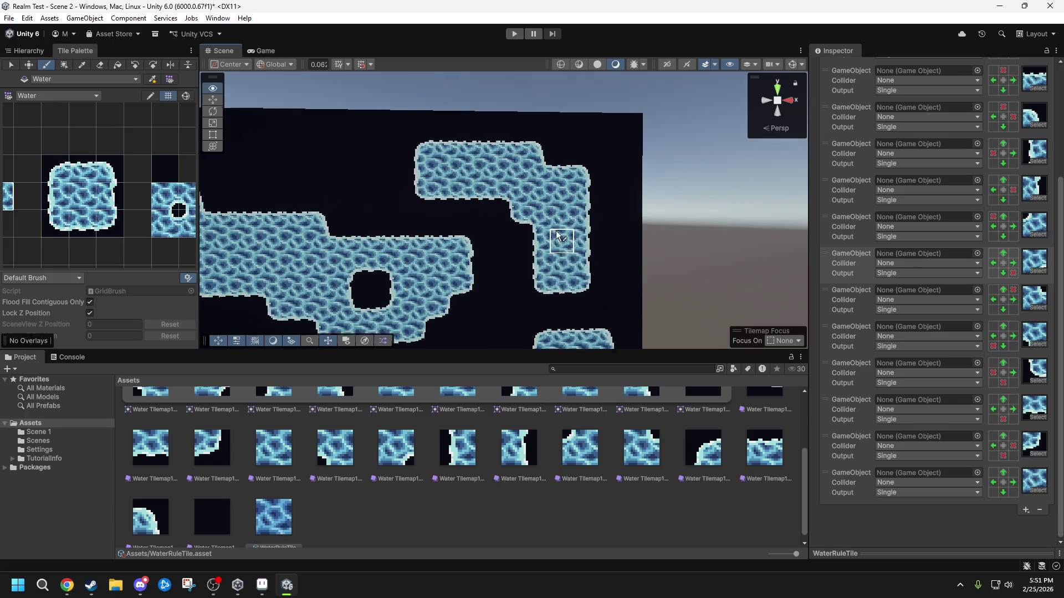
scroll(557, 258, up, 5)
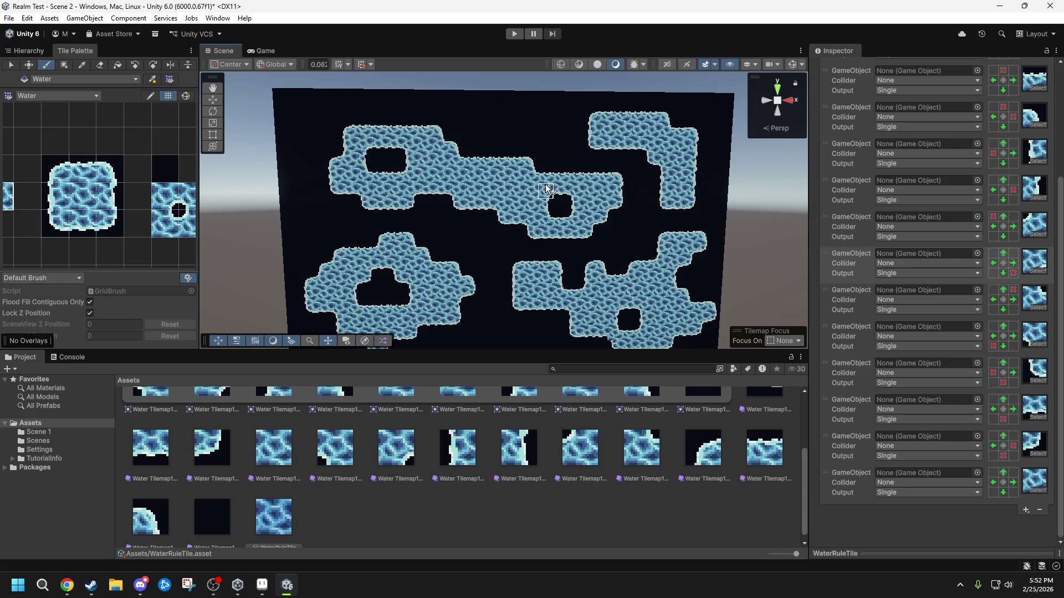
click(533, 149)
key(ctrl+z)
drag(532, 161, 556, 213)
key(ctrl+z)
scroll(556, 465, up, 3)
- Collapse Water Tilemap1's sprite list and browse from Scene 1 back to Assets
click(546, 421)
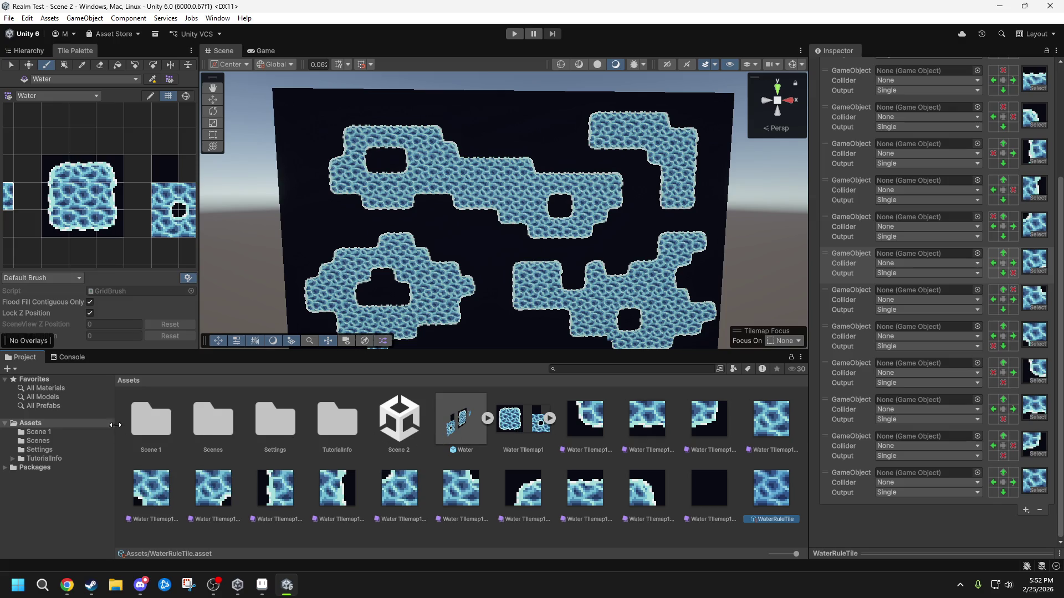
double_click(137, 422)
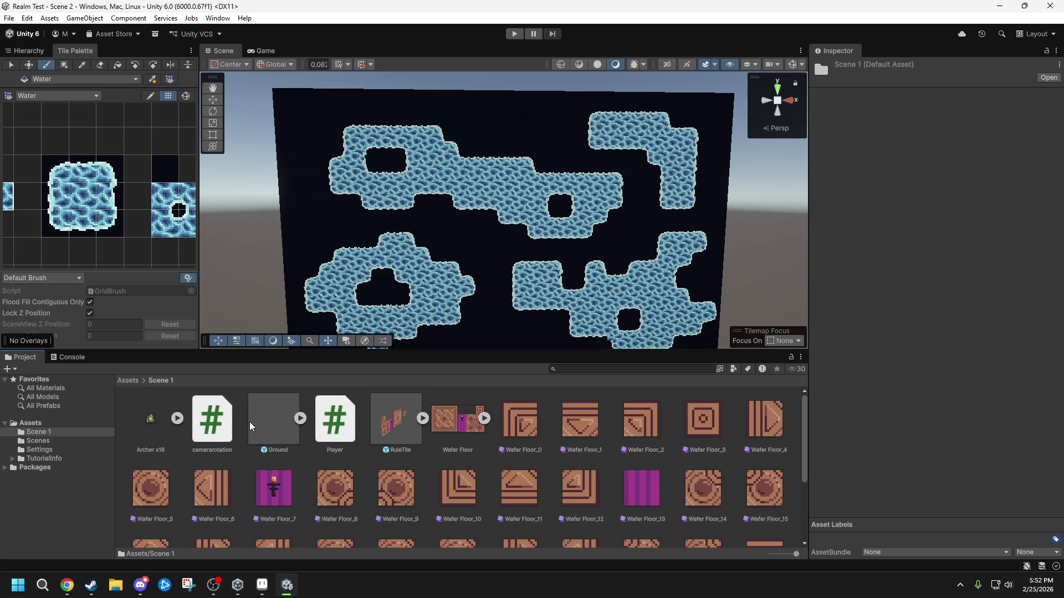
click(127, 381)
- Select the Main Camera in the Hierarchy and preview the water islands in the Game view
click(39, 51)
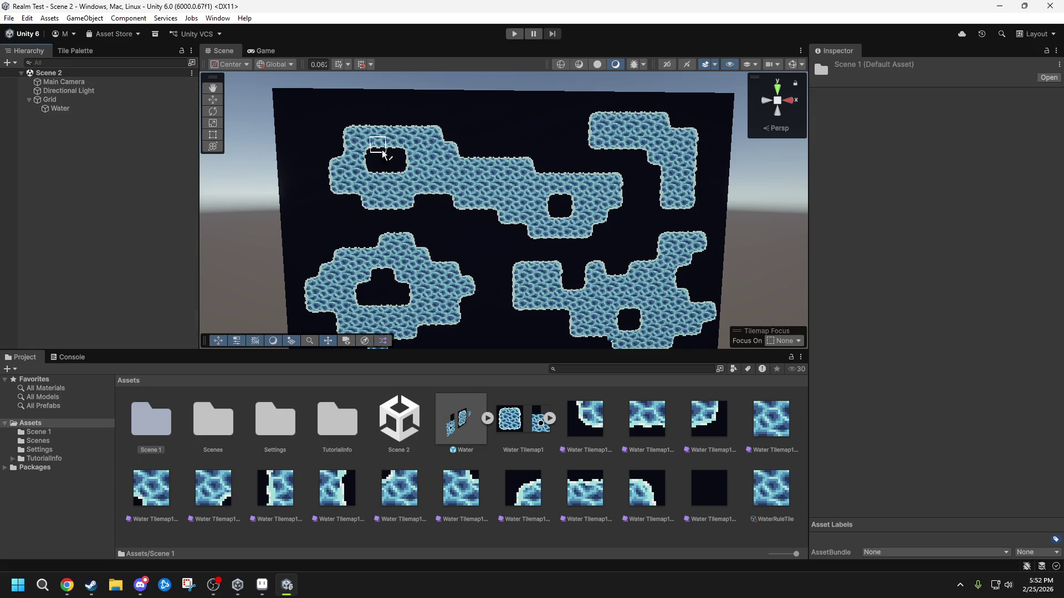
click(254, 50)
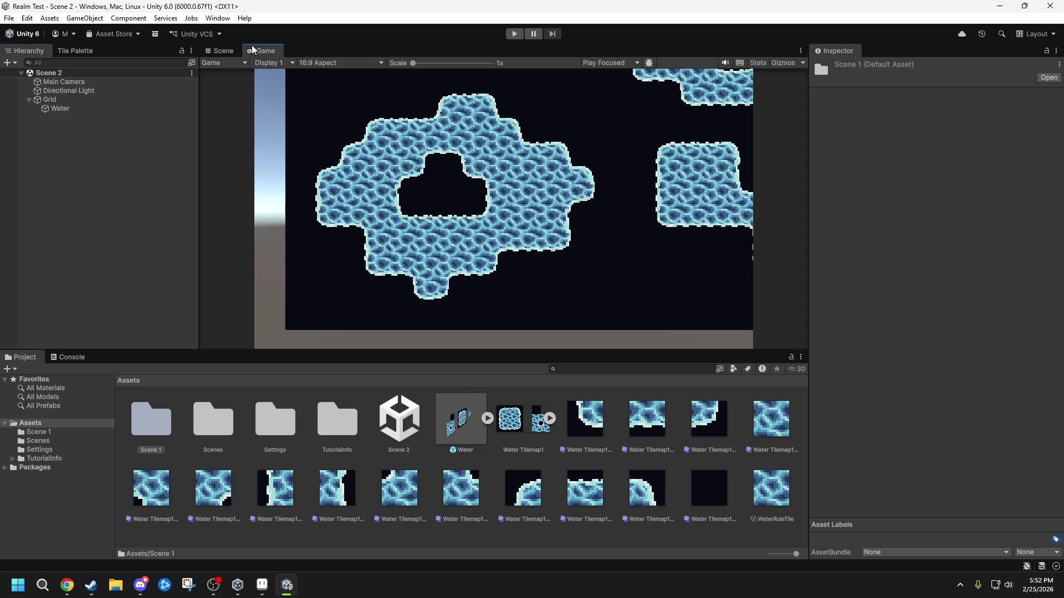
click(224, 50)
click(64, 82)
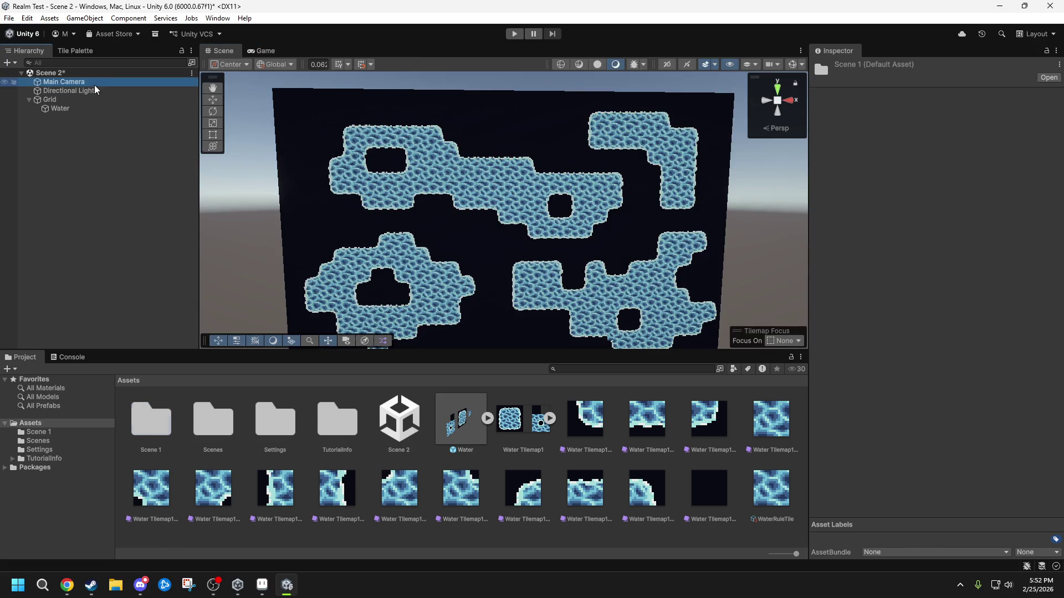
click(261, 51)
- Slide the Main Camera to X 4.68, Y 7.04 to frame the islands, then save the scene
mouse_move(915, 110)
mouse_down()
mouse_move(1053, 110)
mouse_move(25, 109)
mouse_move(74, 98)
mouse_move(15, 98)
mouse_up()
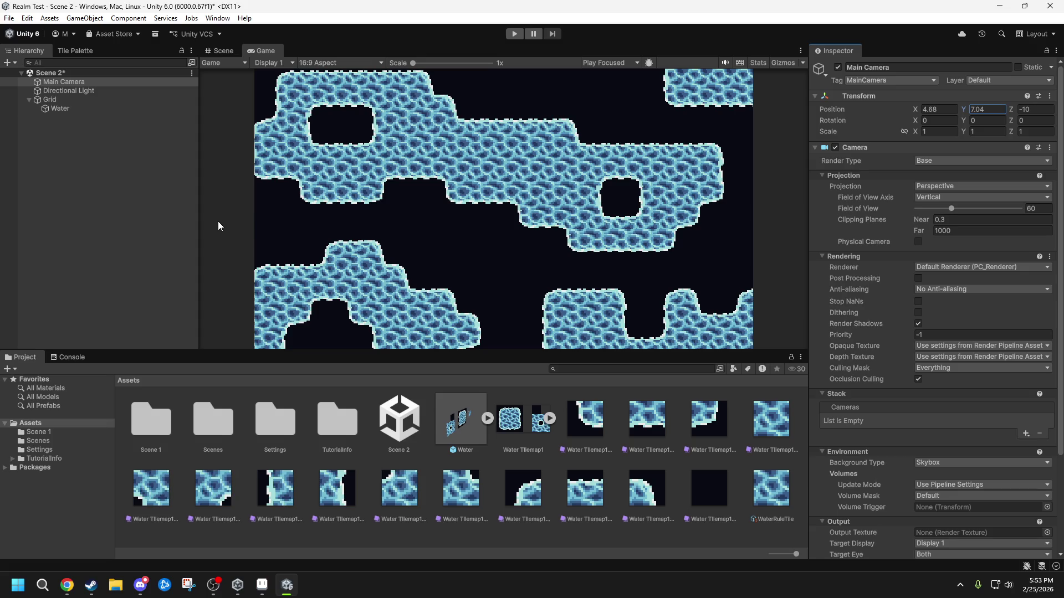
key(ctrl+s)
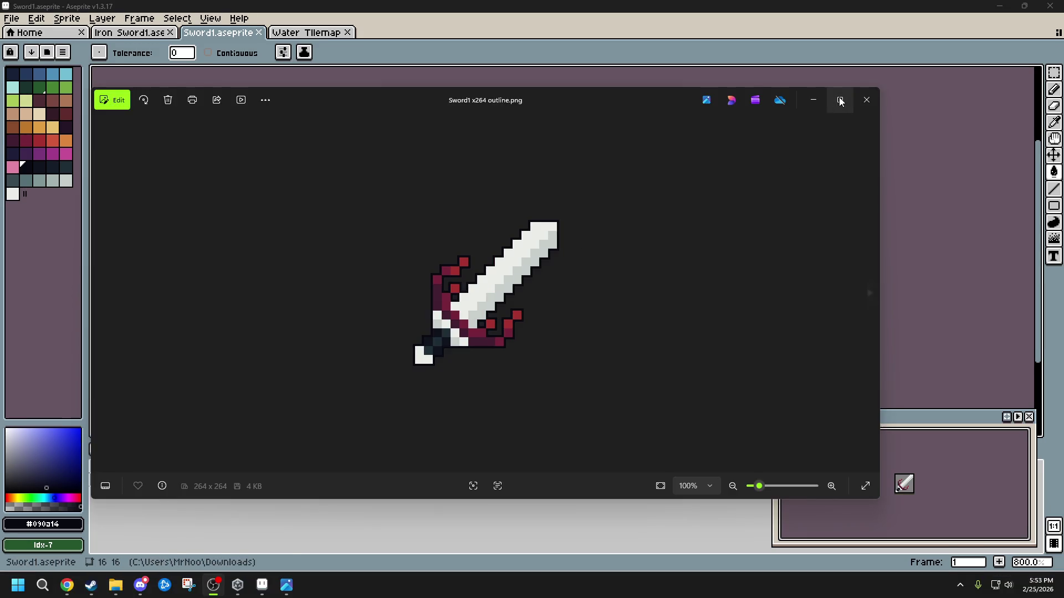
- Maximize the Sword1 x264 outline image, zoom in and out on it, then close Photos
click(840, 100)
scroll(594, 308, up, 1)
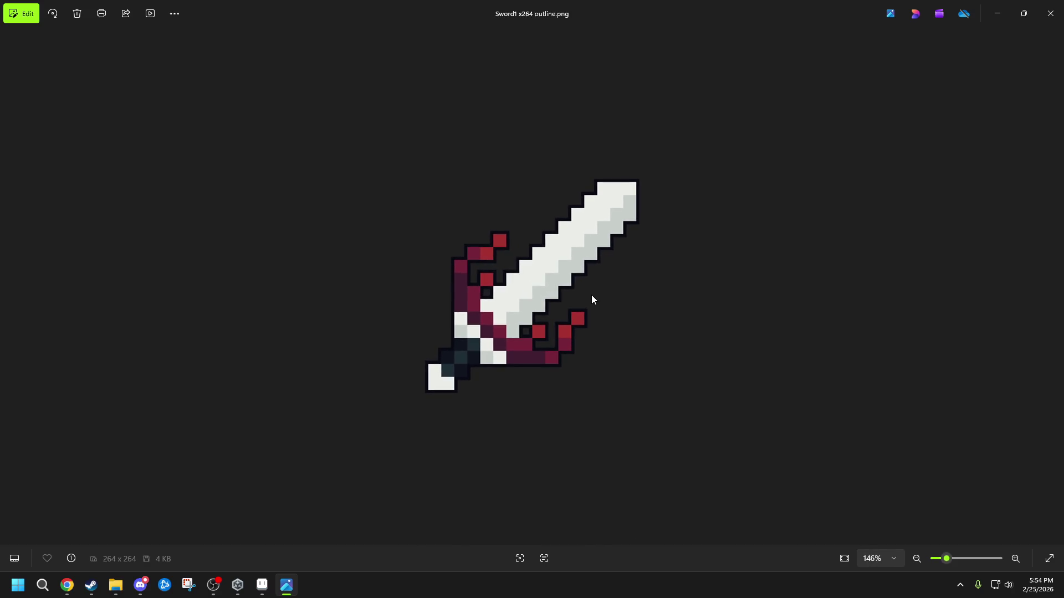
scroll(596, 306, down, 1)
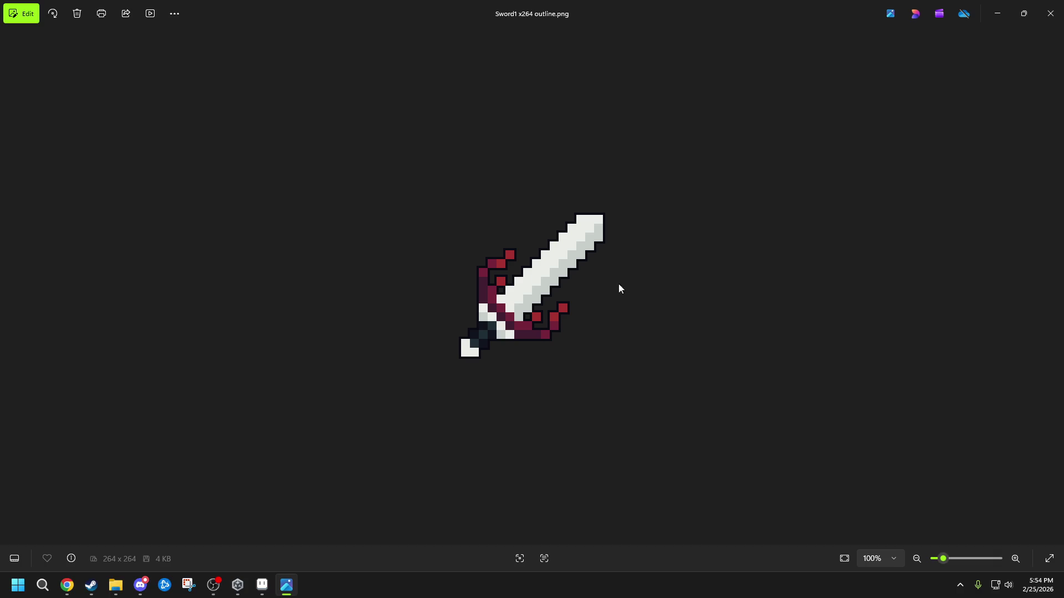
click(1050, 14)
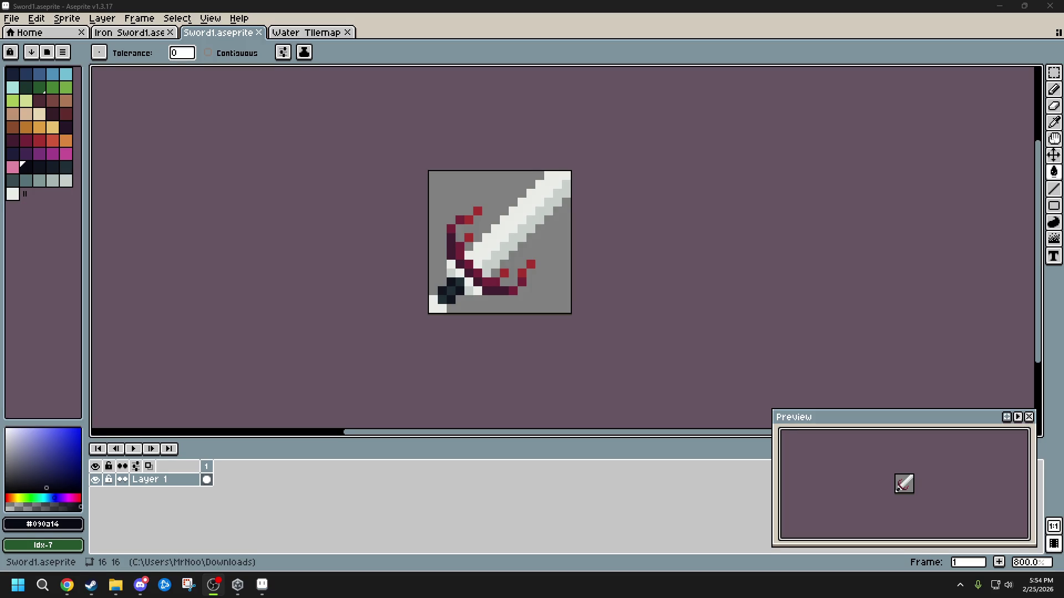
- Put Aseprite in full screen and look over the Iron Sword1 sprite
key(F11)
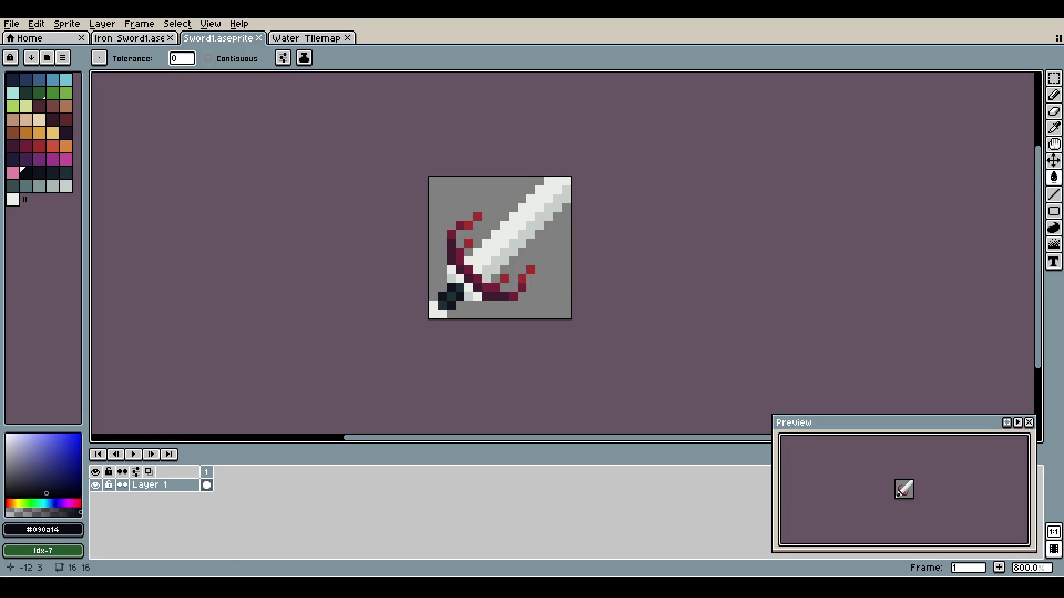
key(ctrl+shift+Tab)
scroll(396, 166, down, 4)
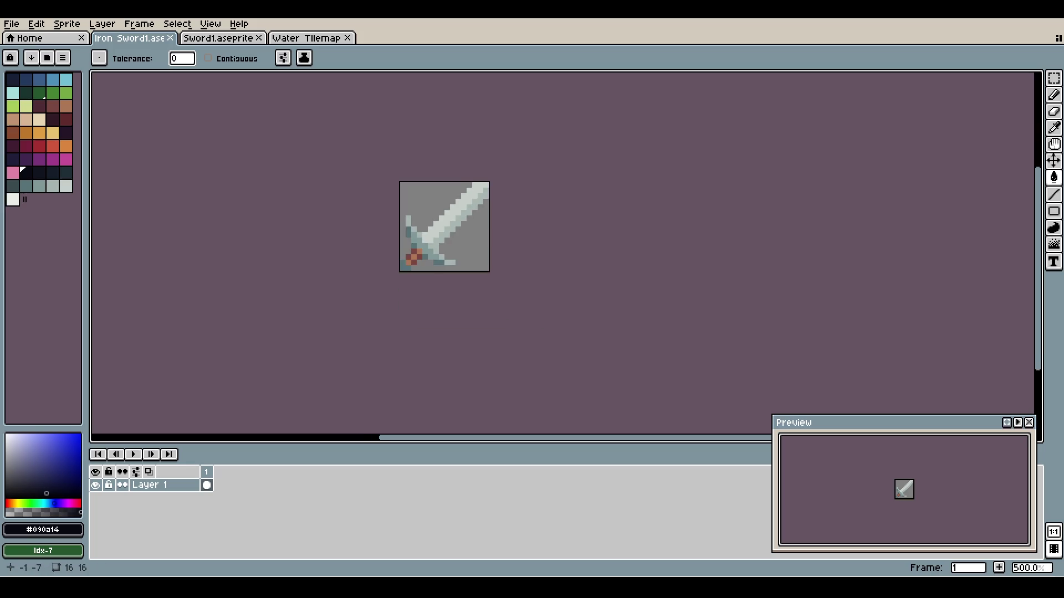
scroll(396, 148, down, 2)
scroll(397, 149, up, 4)
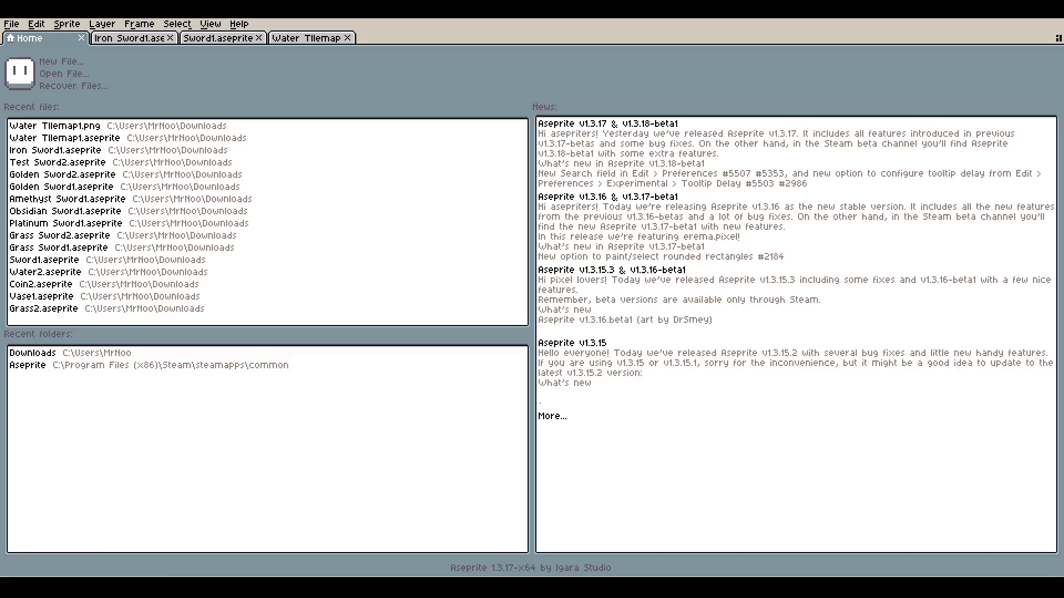
- Cycle through the Home and Sword1 tabs to the Water Tilemap1 sheet
click(30, 38)
click(218, 38)
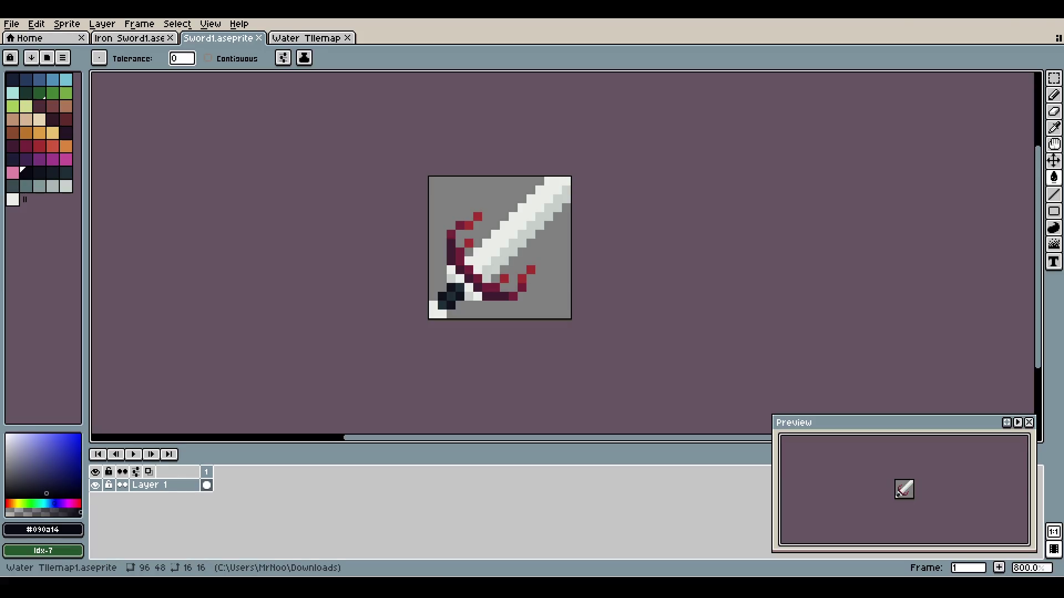
click(306, 38)
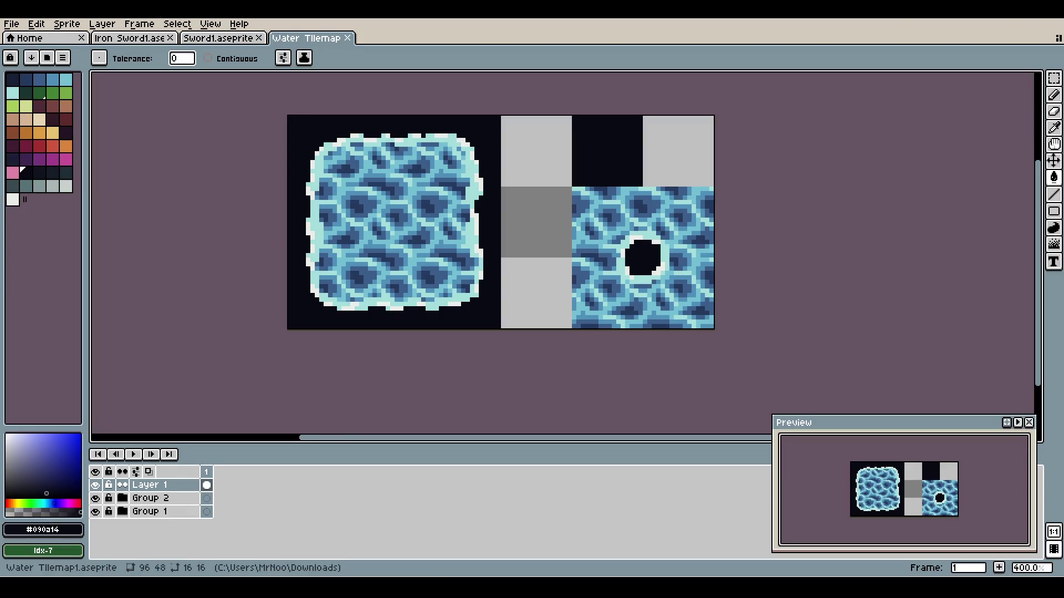
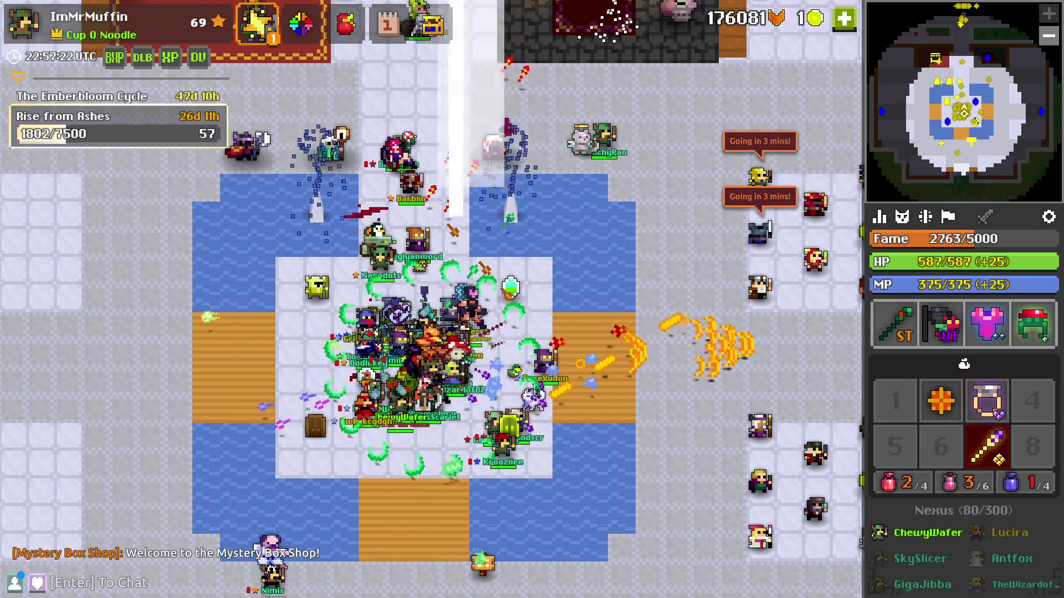
- Walk north through the Nexus toward the shops, then back down toward the fountain area
key(w)
key(w)
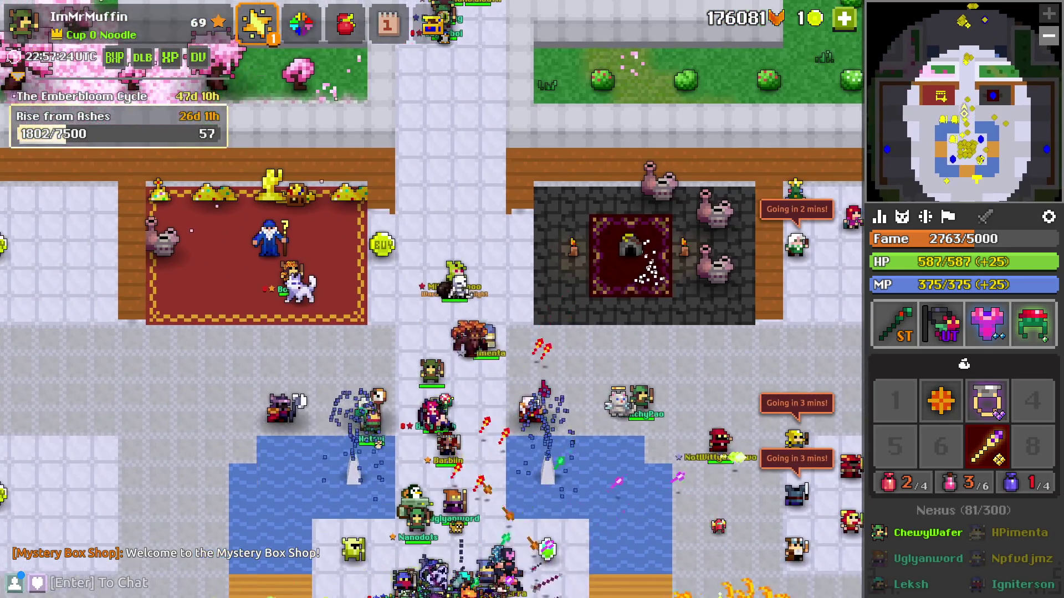
key(d)
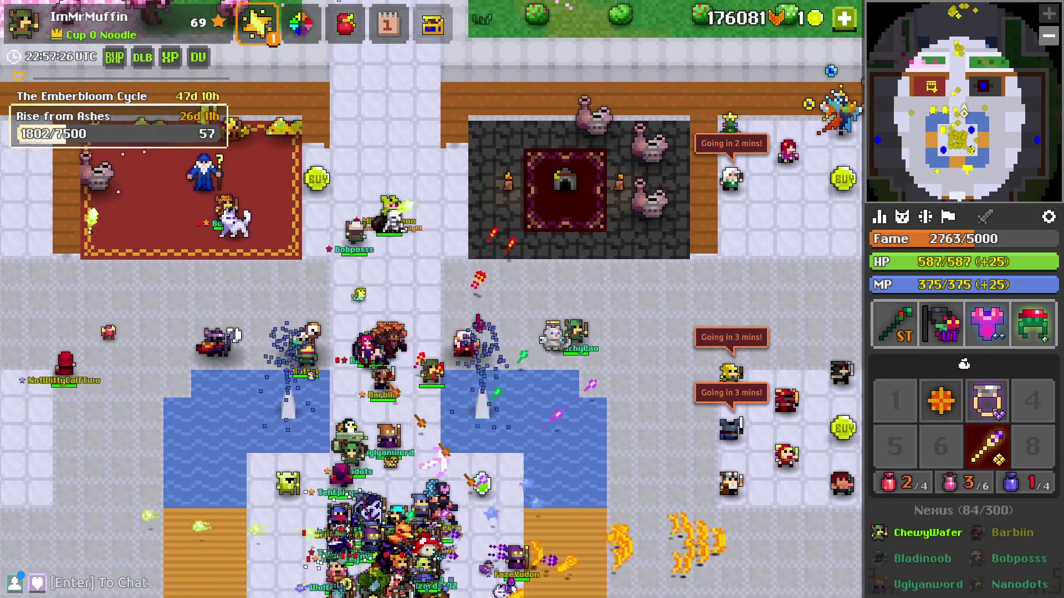
key(a)
key(w)
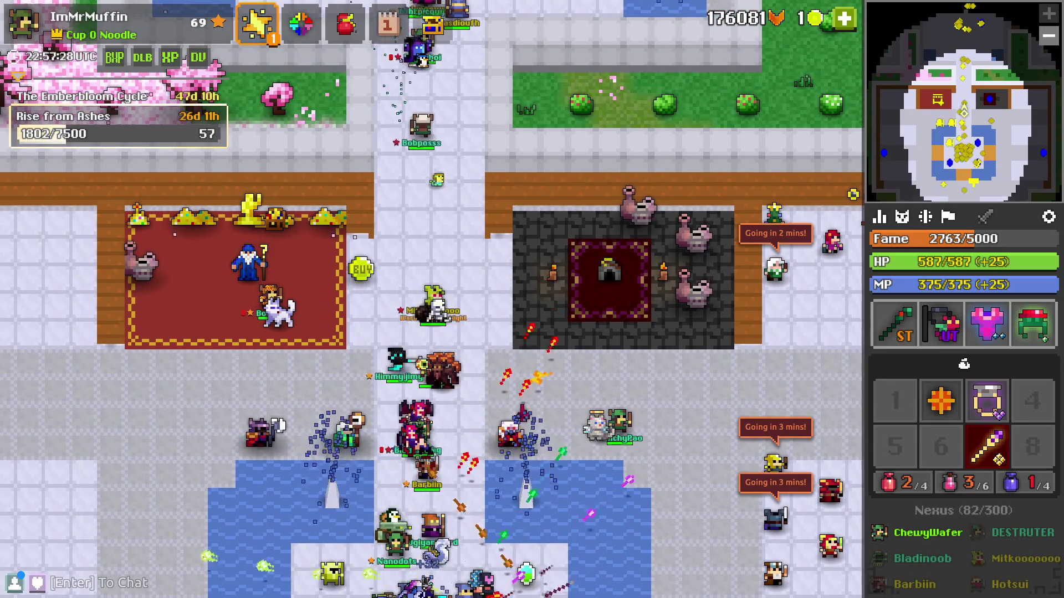
key(w)
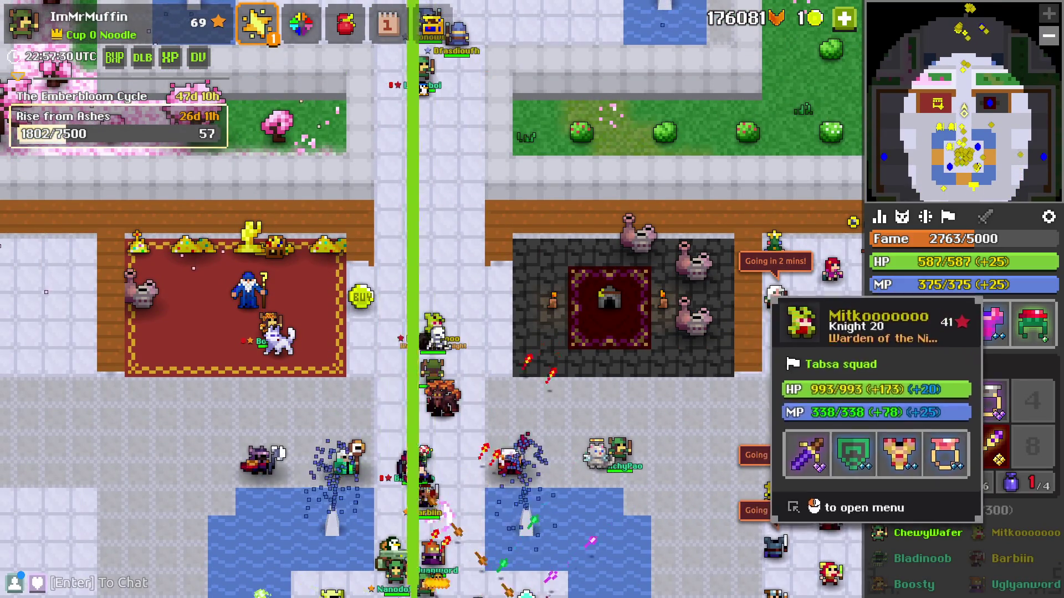
mouse_move(887, 557)
key(s)
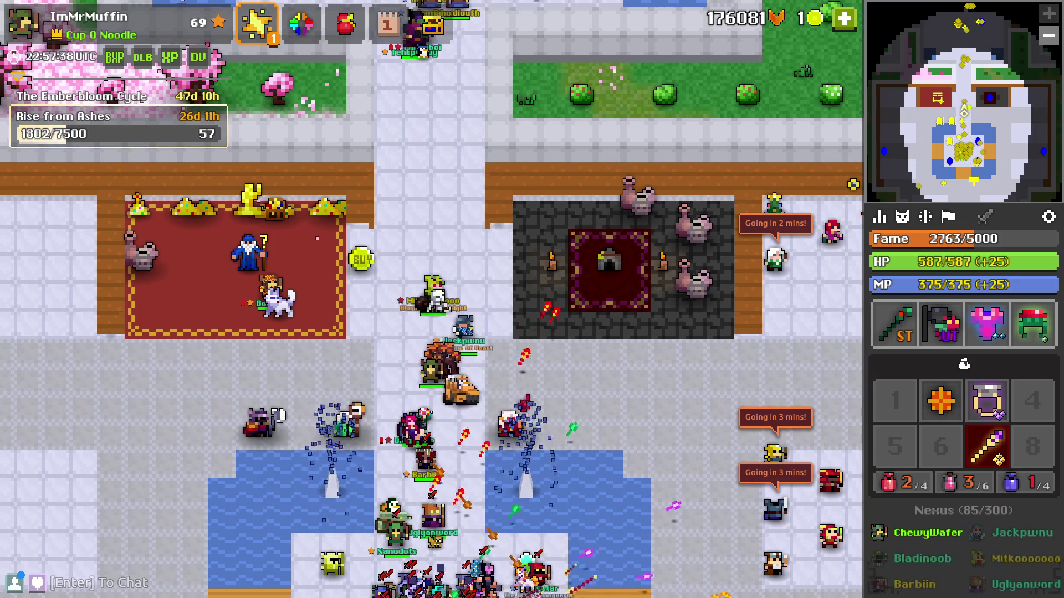
key(s)
- Cross the crowd past the central fountain and walk north onto the Reverie realm portal
mouse_move(928, 533)
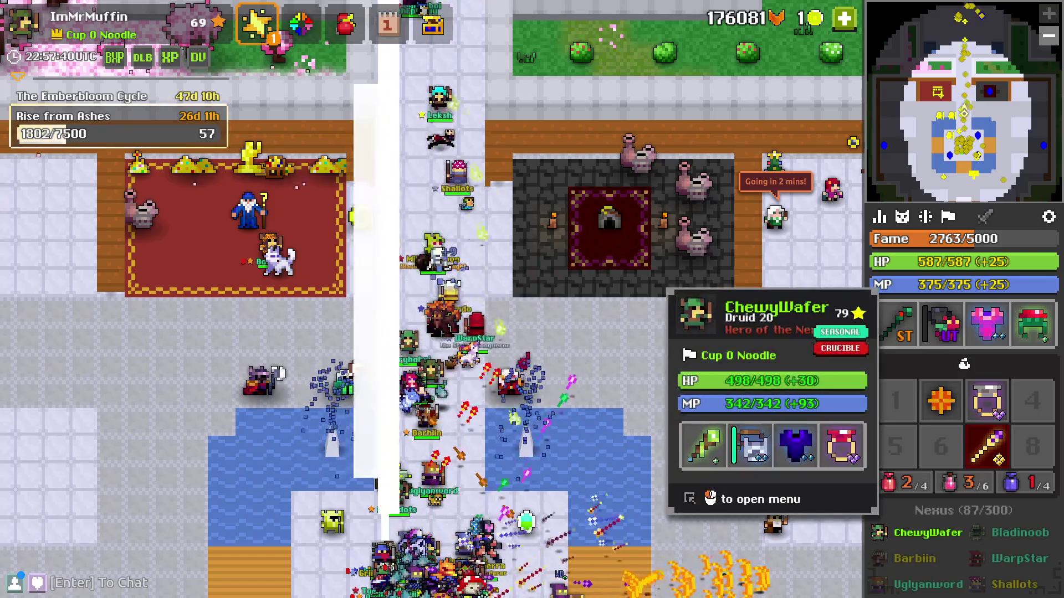
key(d)
key(s)
key(s)
key(a)
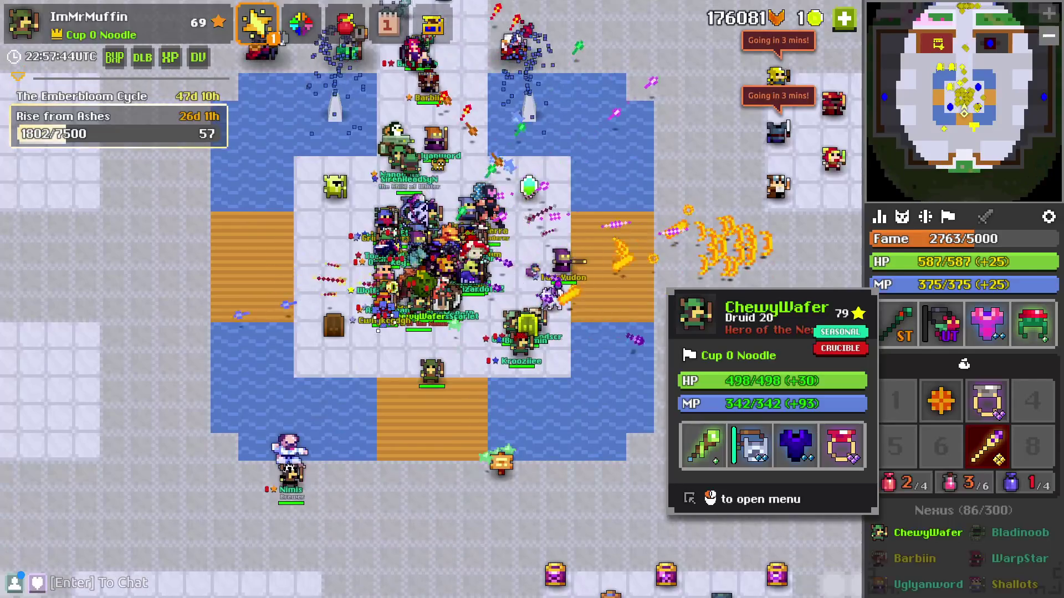
key(w)
key(w)
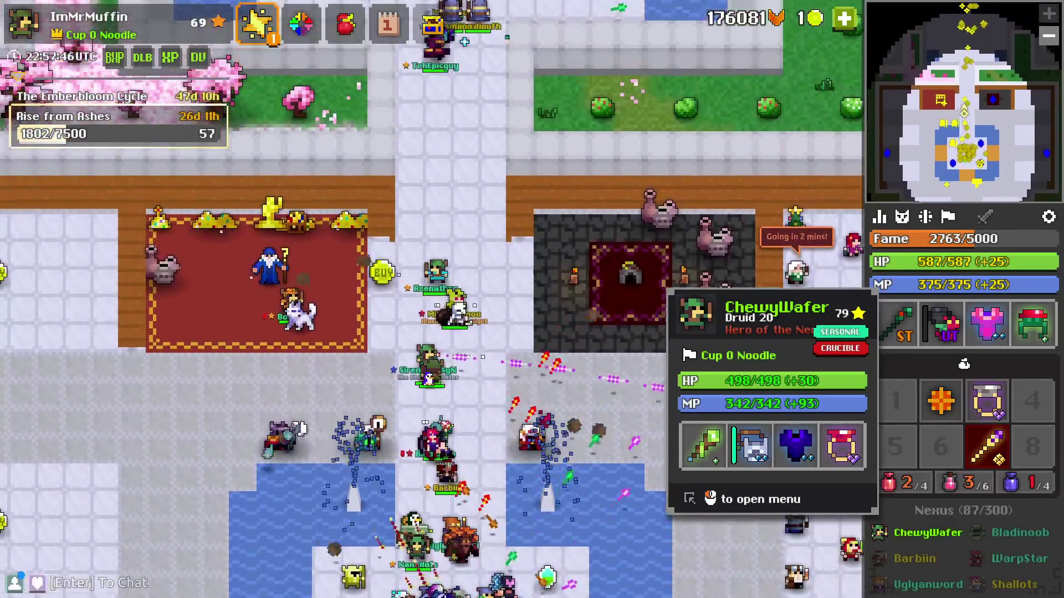
key(w)
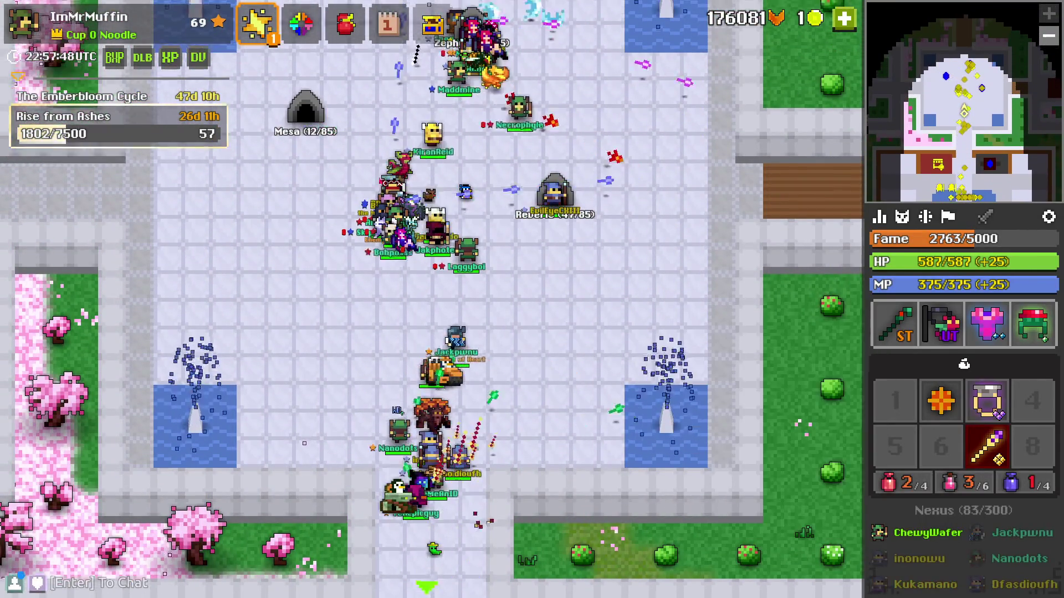
key(d)
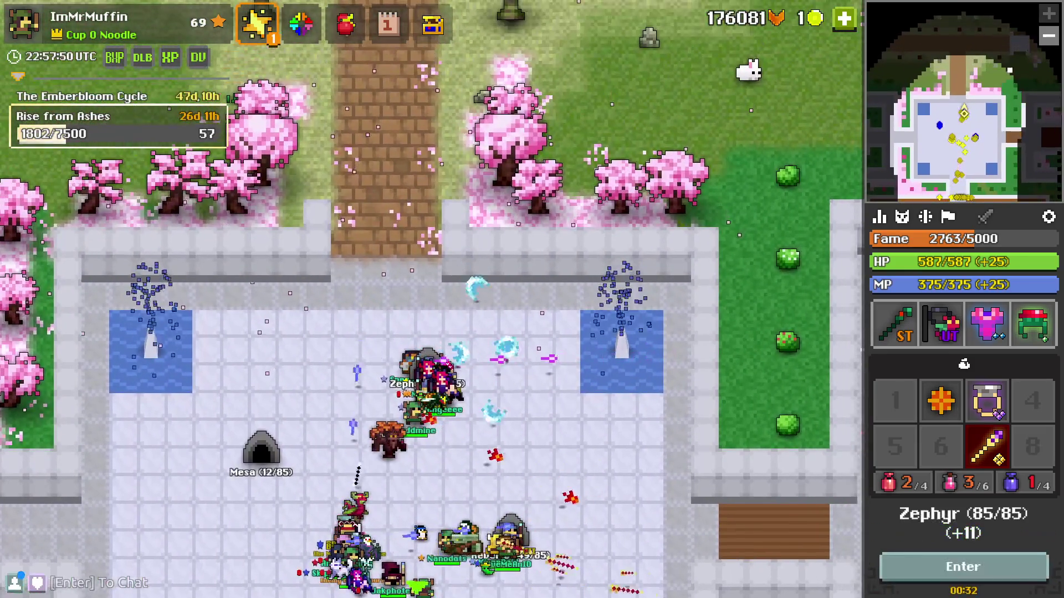
key(s)
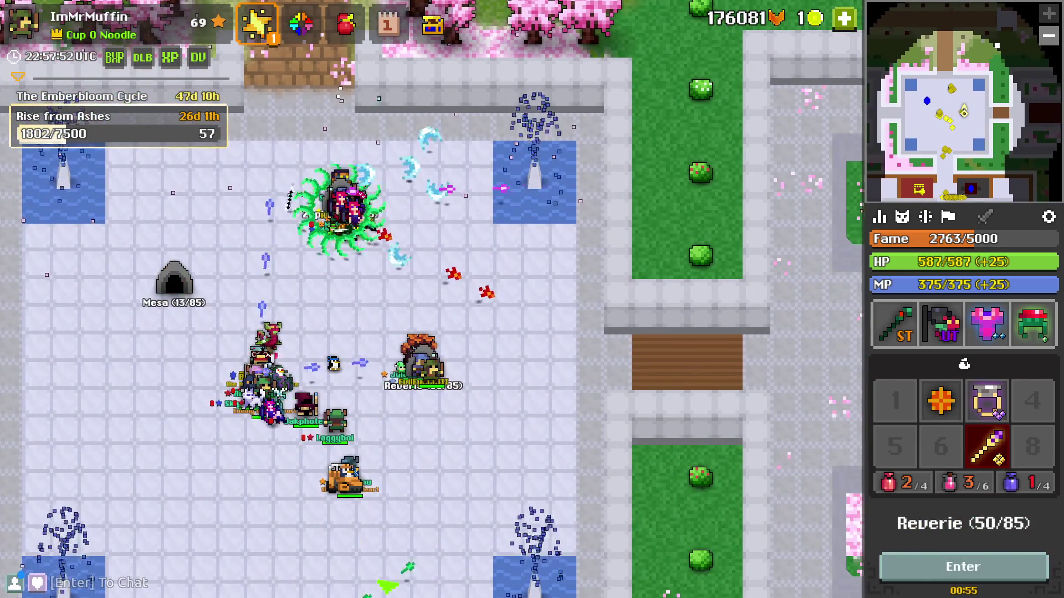
key(minus)
- Enter the Reverie realm and teleport to another player across the realm
key(f)
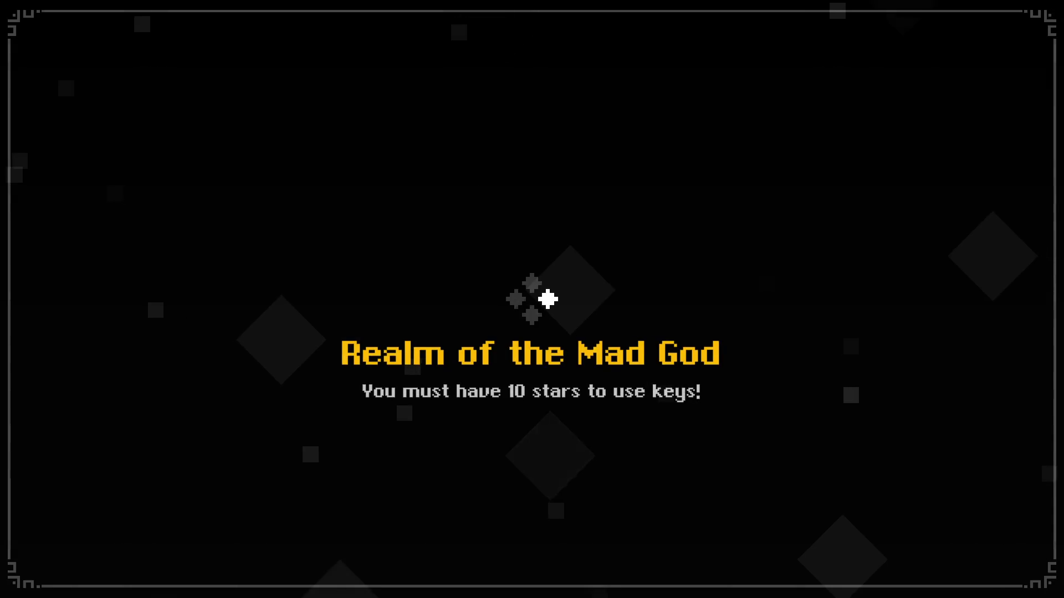
key(w)
key(d)
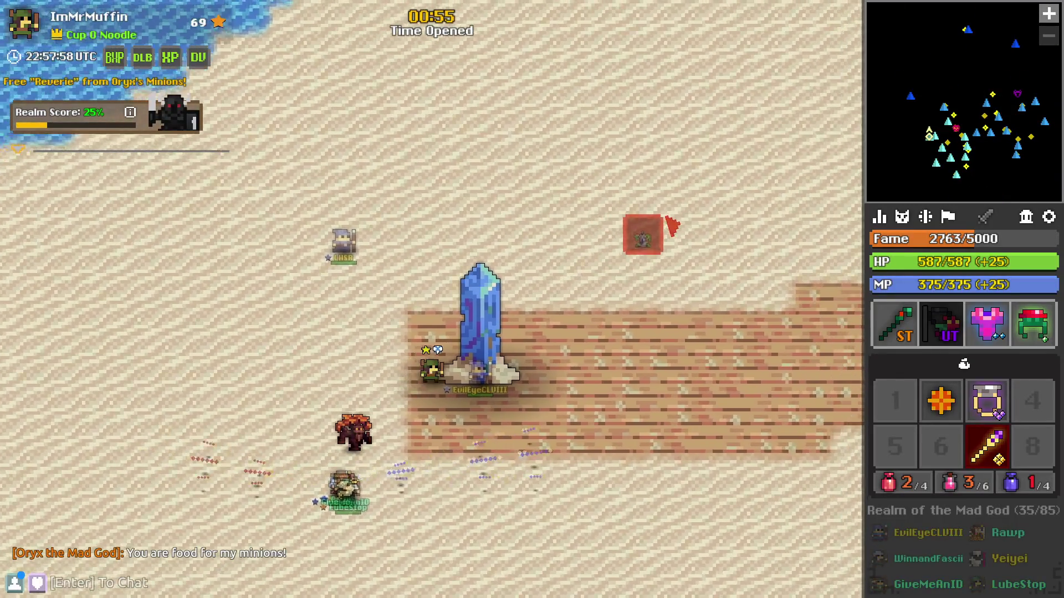
key(w)
key(d)
click(863, 109)
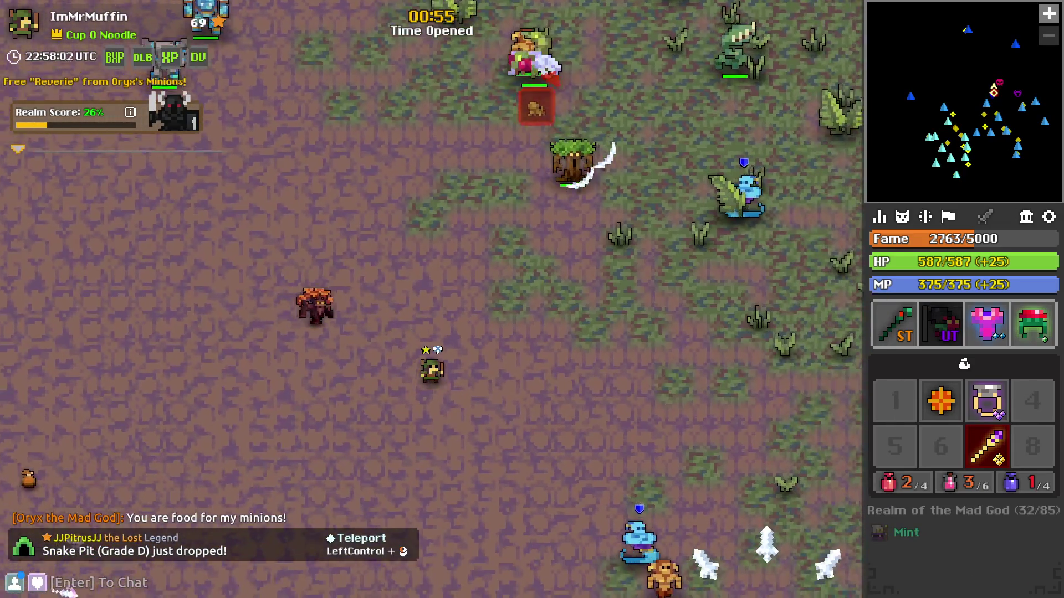
- Fight the nearby enemies, moving around and casting the druid ability repeatedly
key(s)
key(space)
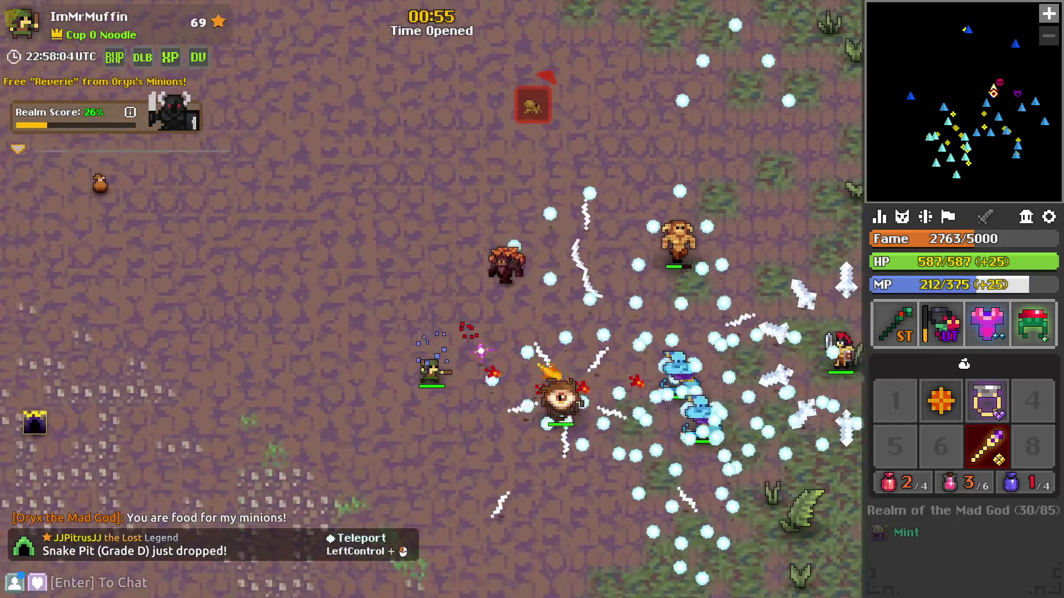
key(a)
key(s)
key(w)
key(d)
key(space)
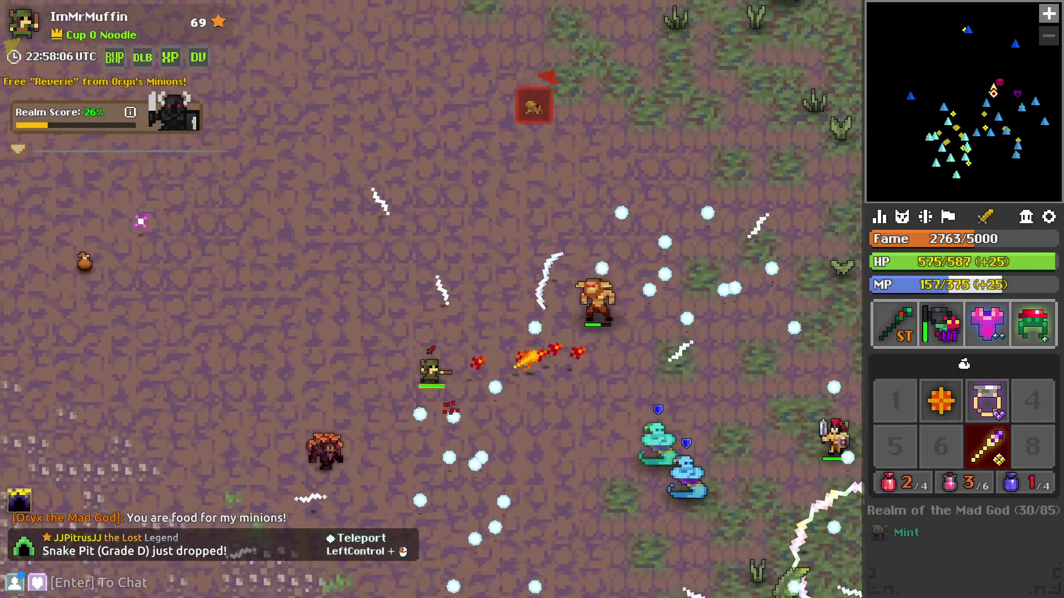
key(w)
key(d)
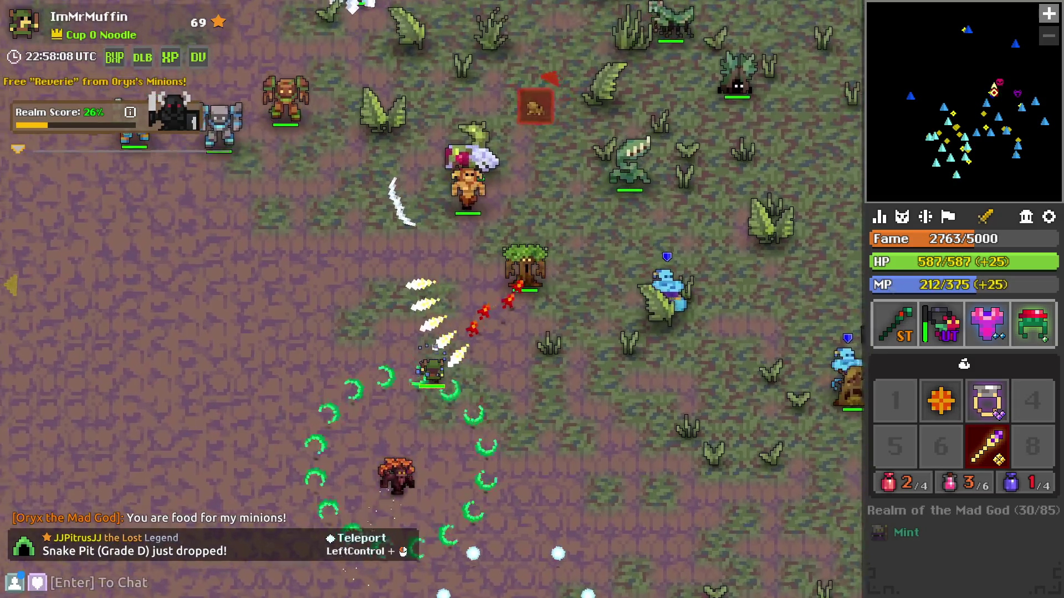
key(a)
key(w)
key(space)
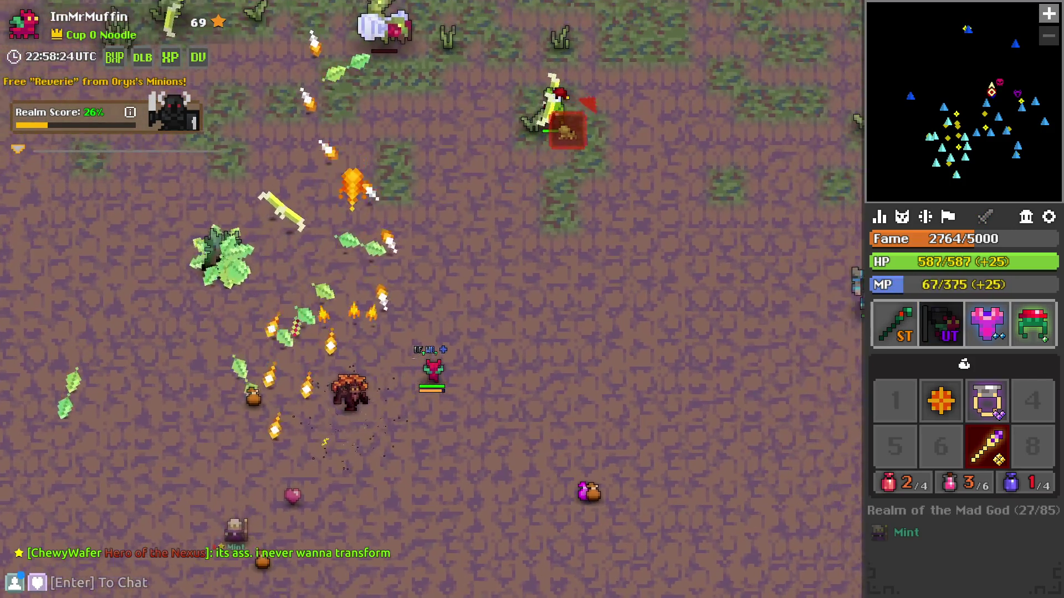
- Cast a healing ring while pushing up-left, then walk onto the Snake Pit portal and enter
key(w)
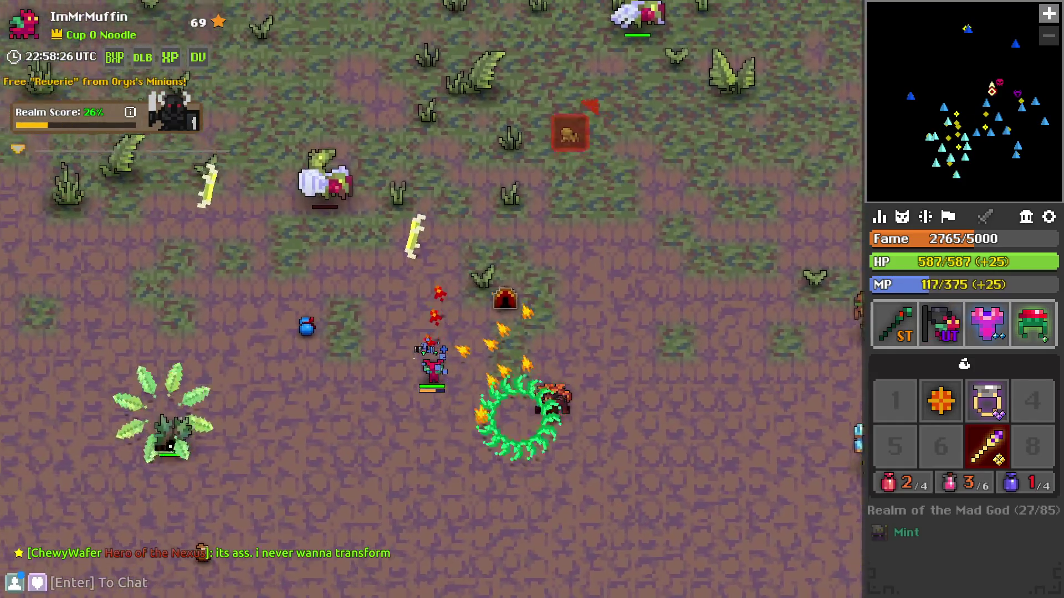
key(w)
key(a)
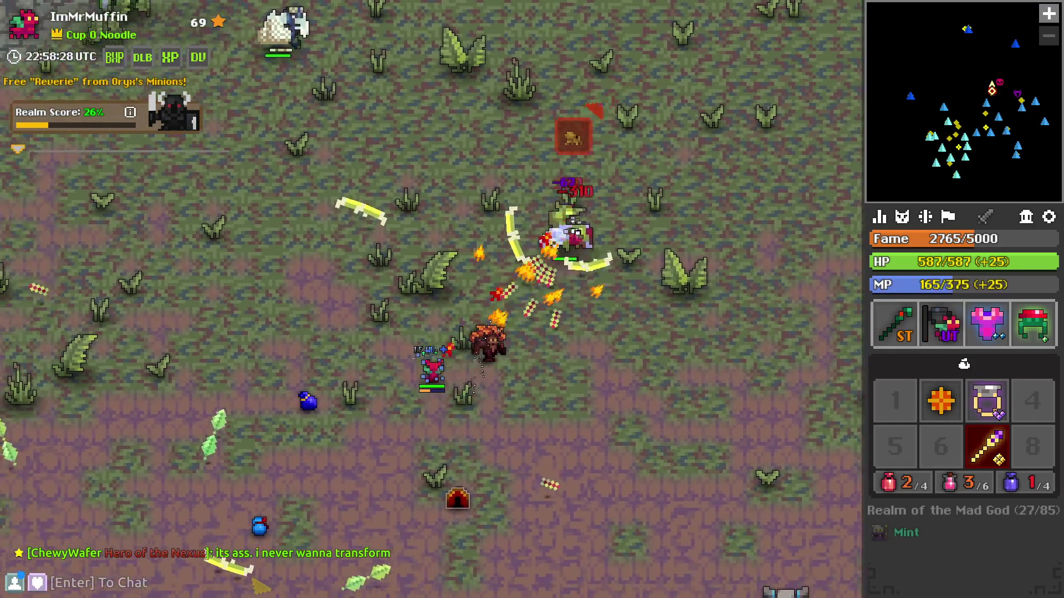
key(w)
key(a)
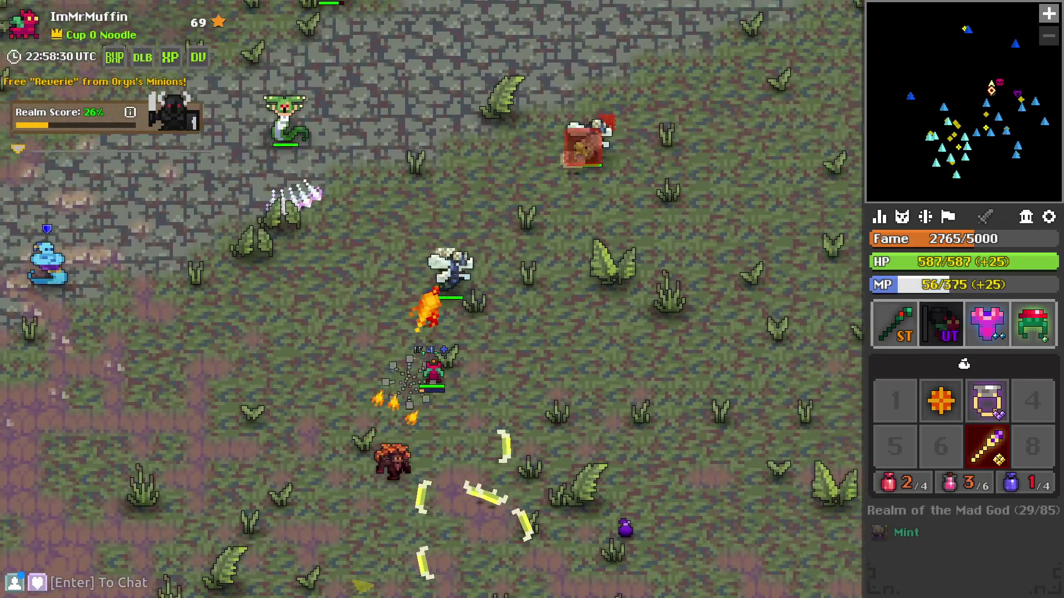
key(space)
key(d)
key(w)
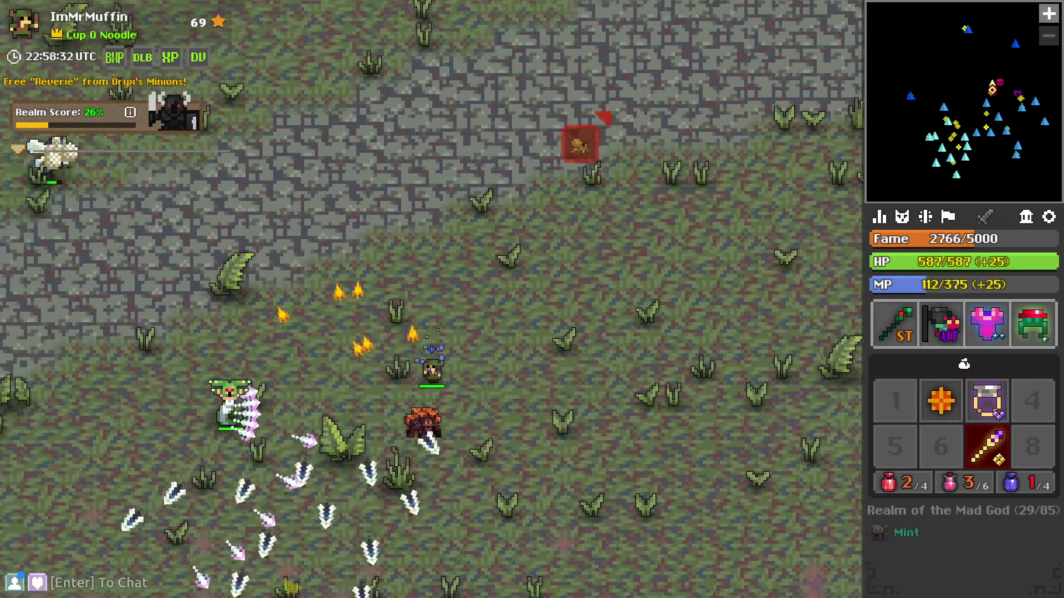
key(a)
key(s)
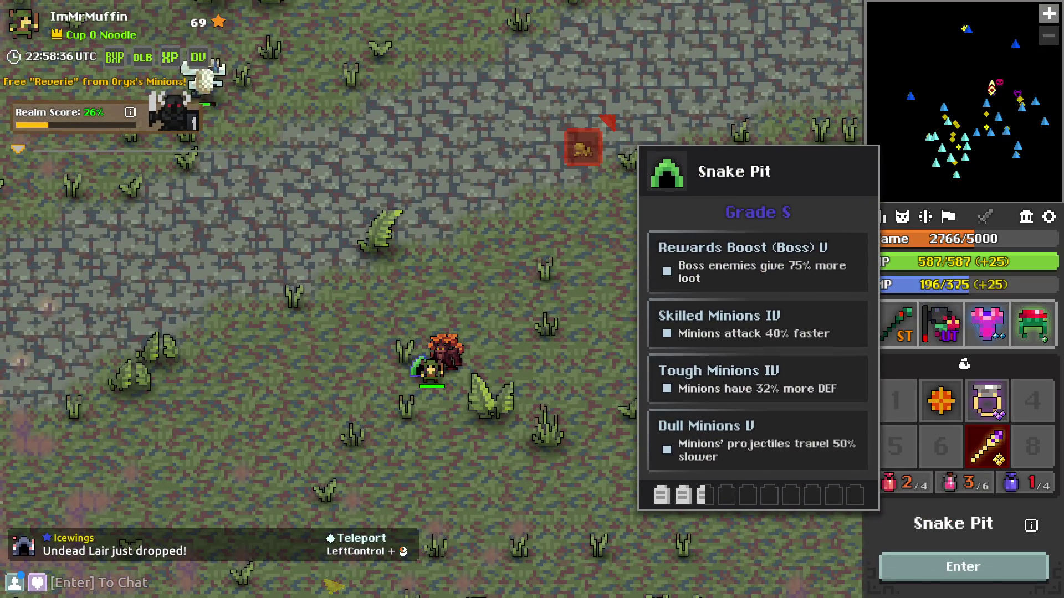
key(r)
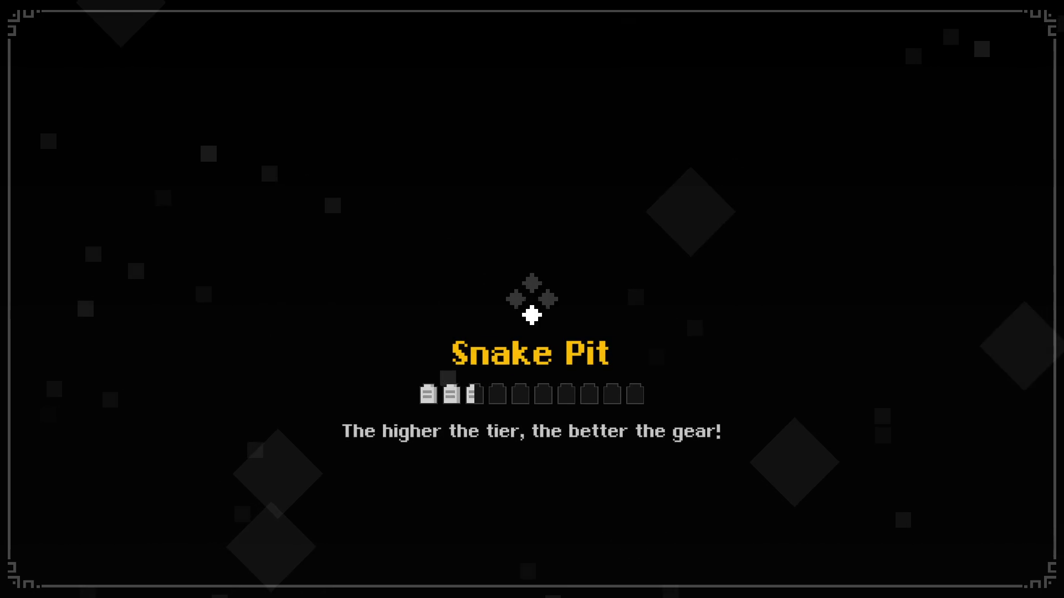
- Walk from the Snake Pit entrance into the first rooms, casting the ability at the snakes
key(q)
key(w)
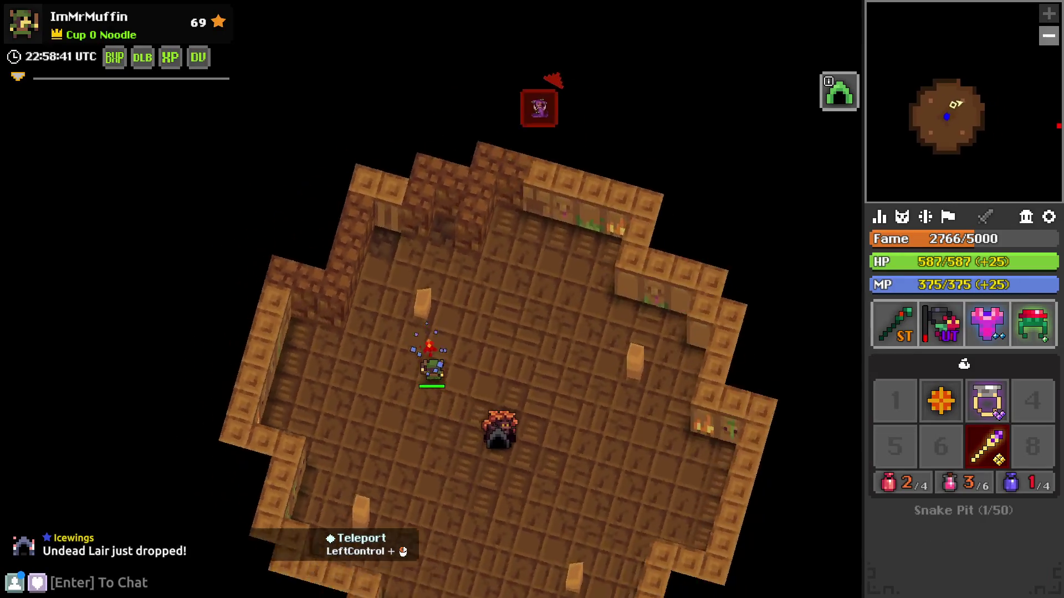
key(e)
key(w)
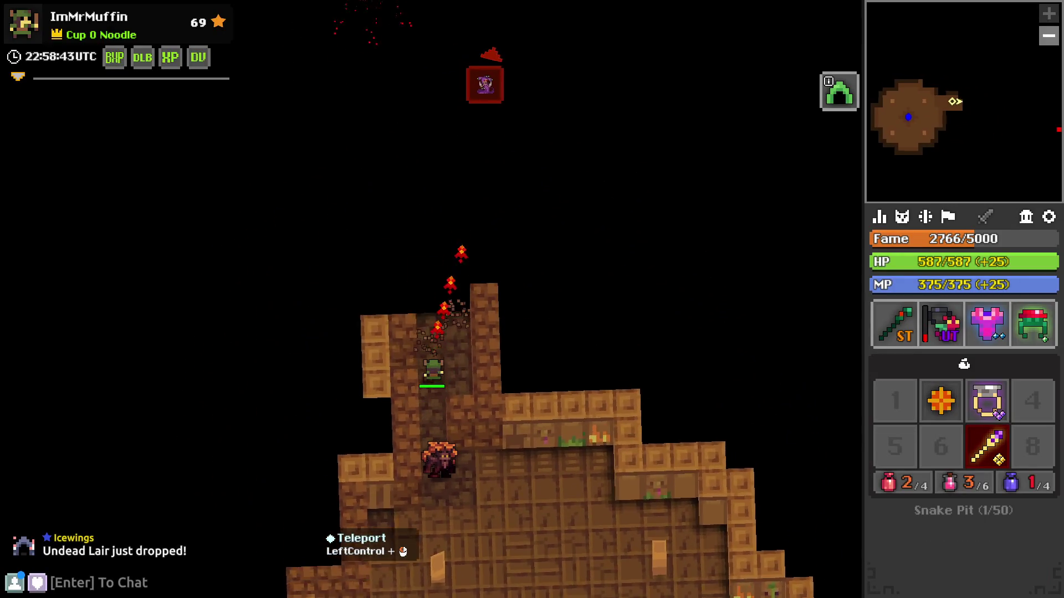
key(space)
key(q)
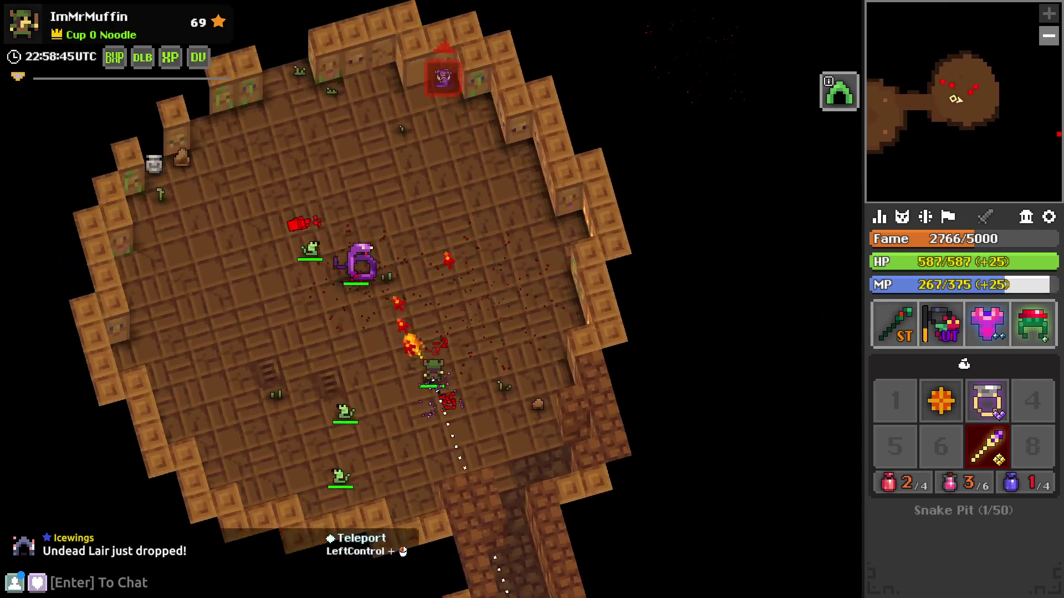
key(q)
key(w)
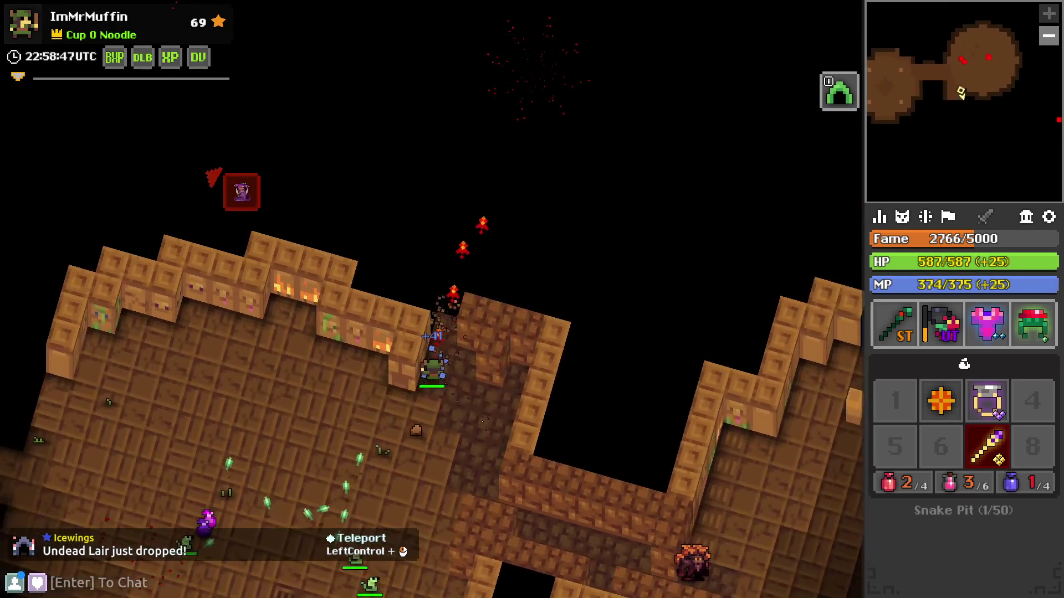
key(q)
key(space)
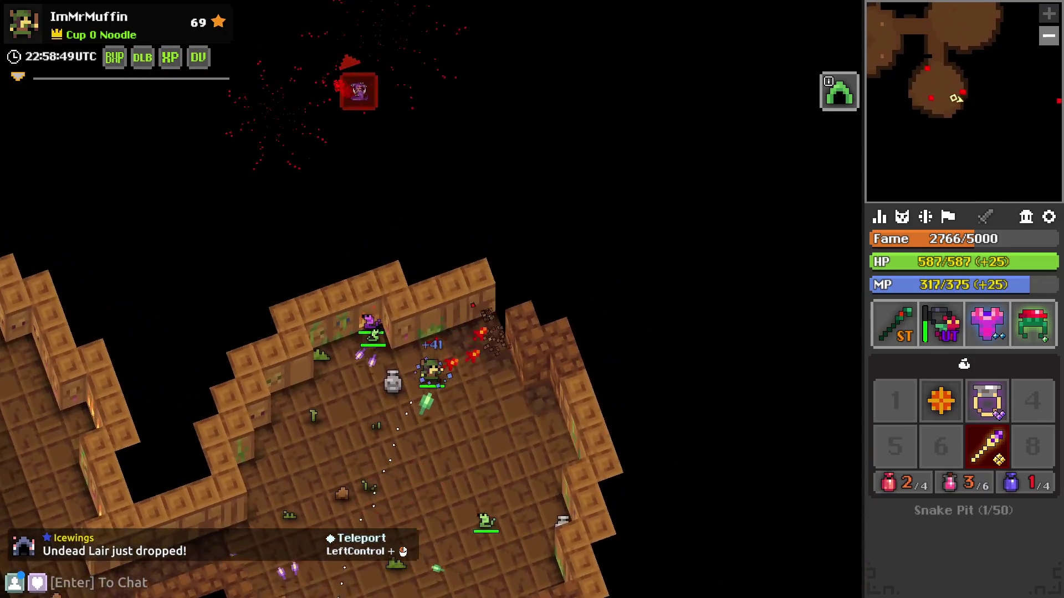
key(q)
key(w)
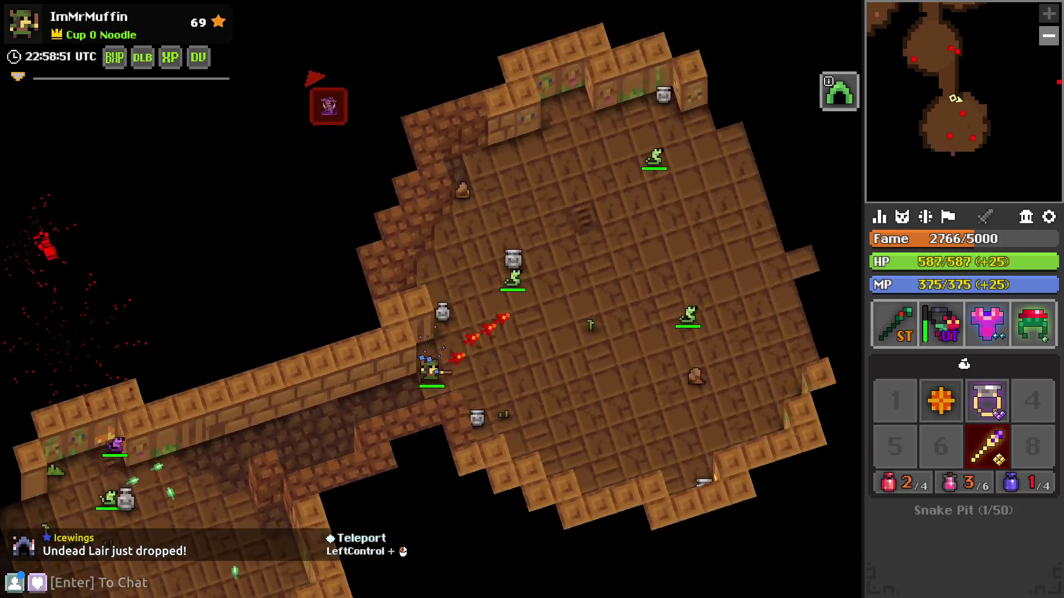
- Advance through the corridors and rooms up into Stheno the Snake Queen's boss room
key(q)
key(w)
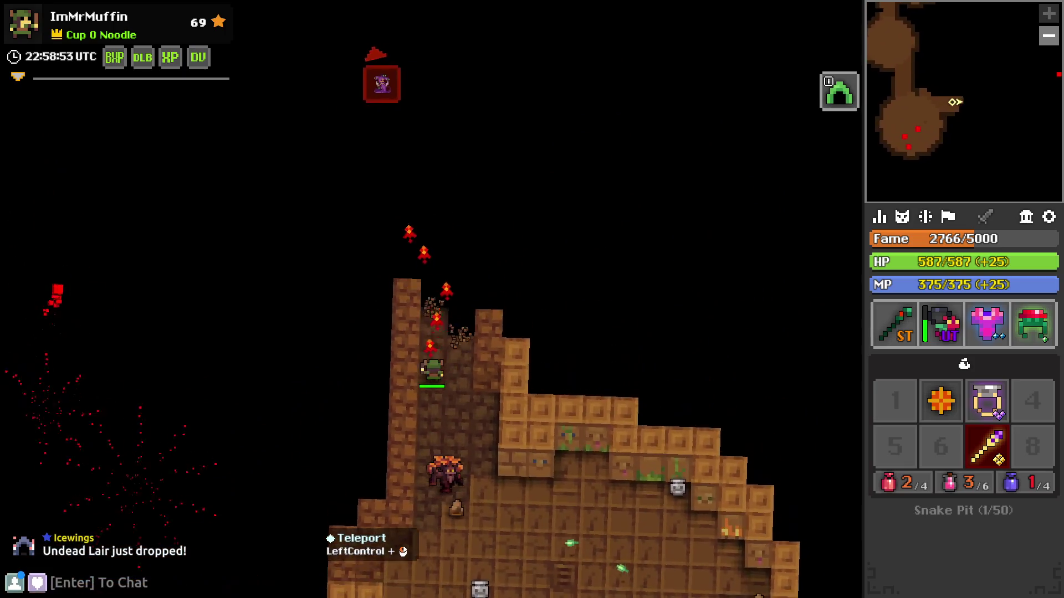
key(q)
key(w)
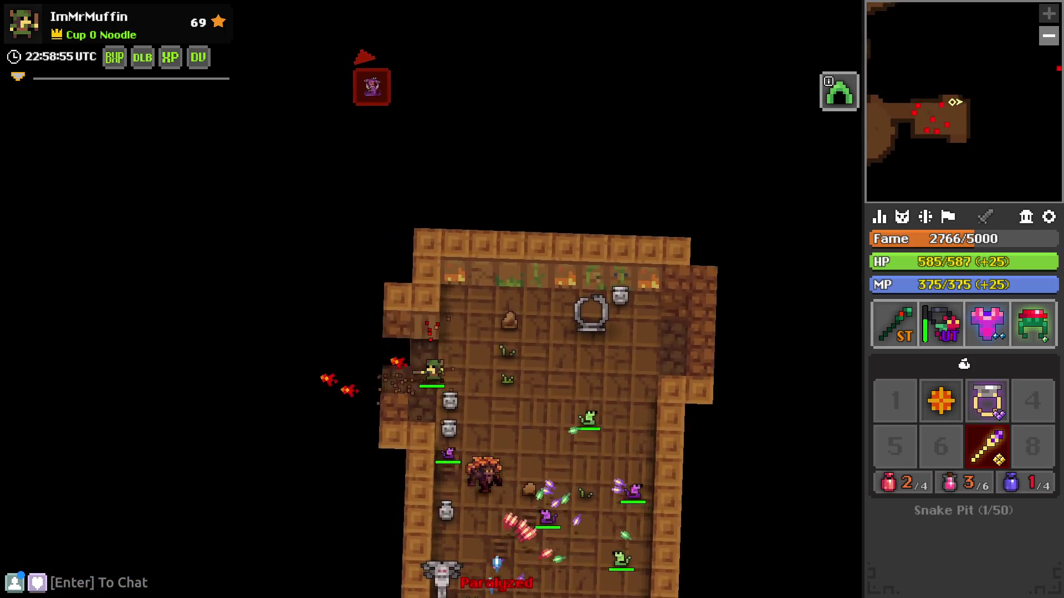
key(q)
key(w)
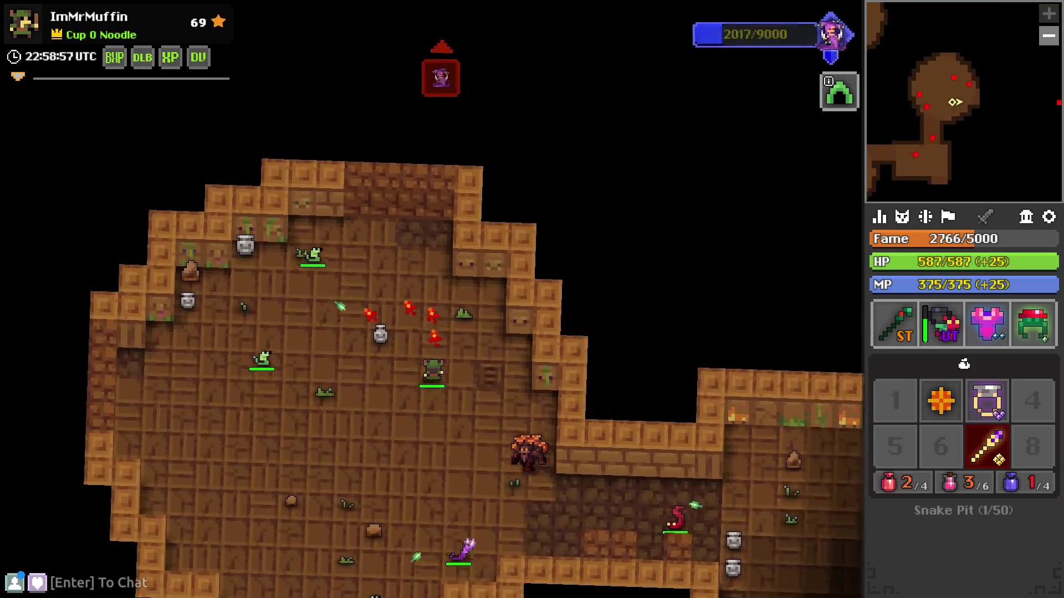
key(q)
key(w)
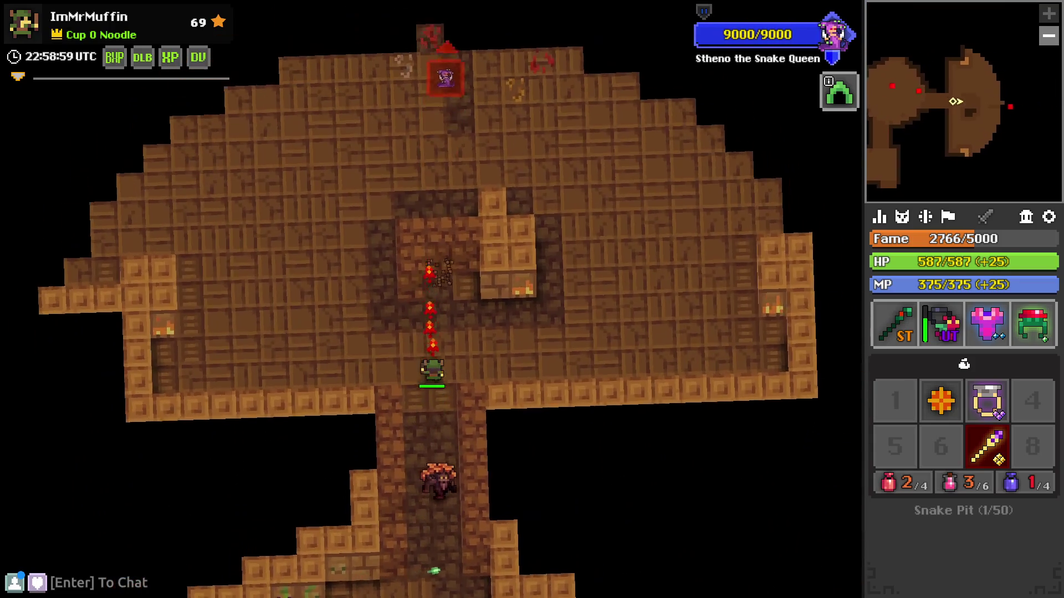
- Defeat Stheno, inspect the Snakeskin Shield in her loot bag, and exit through the portal
key(q)
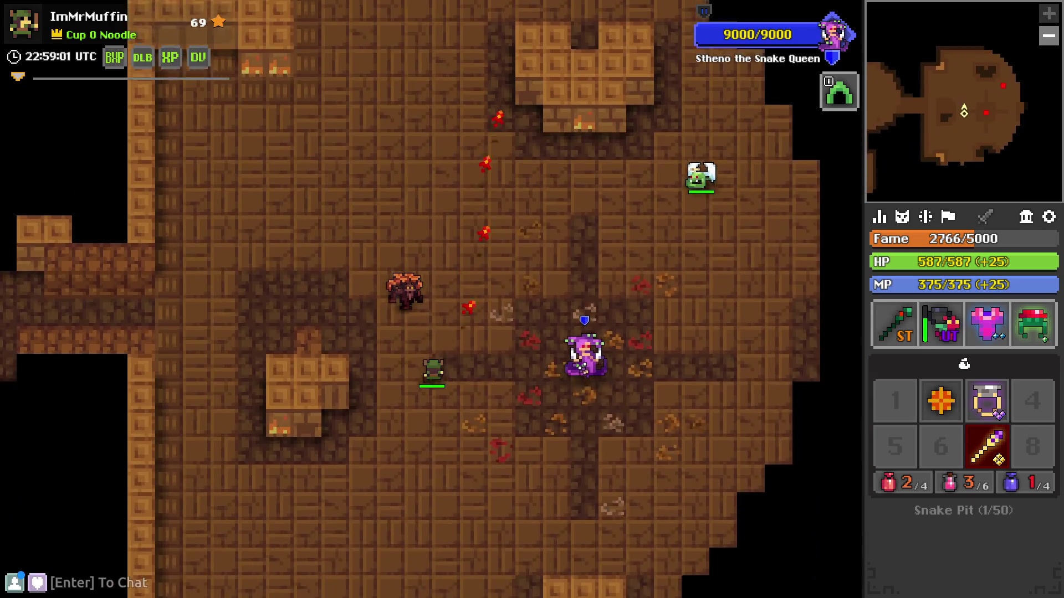
key(q)
key(space)
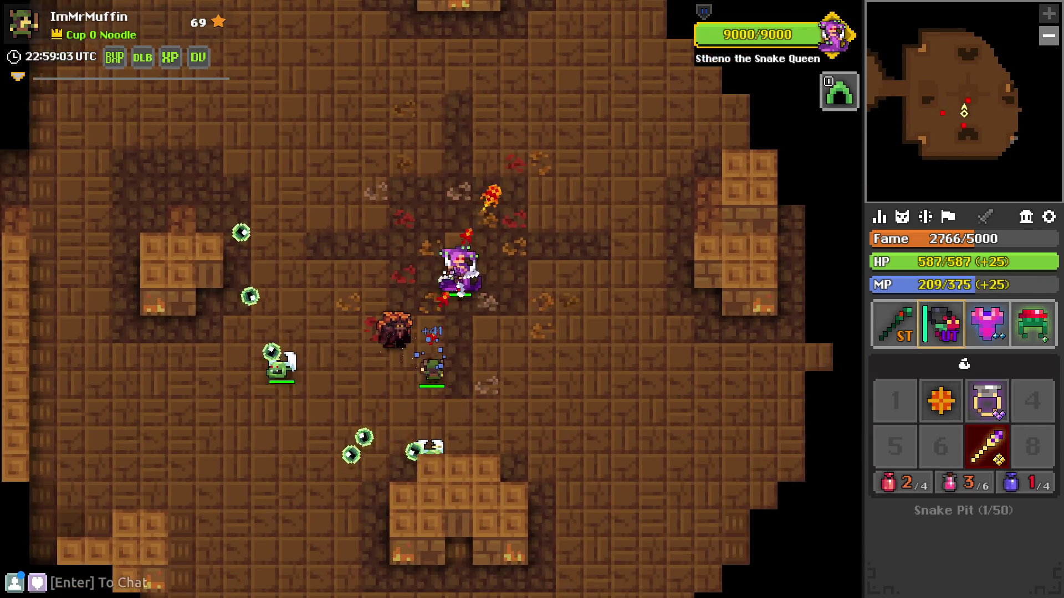
key(space)
key(q)
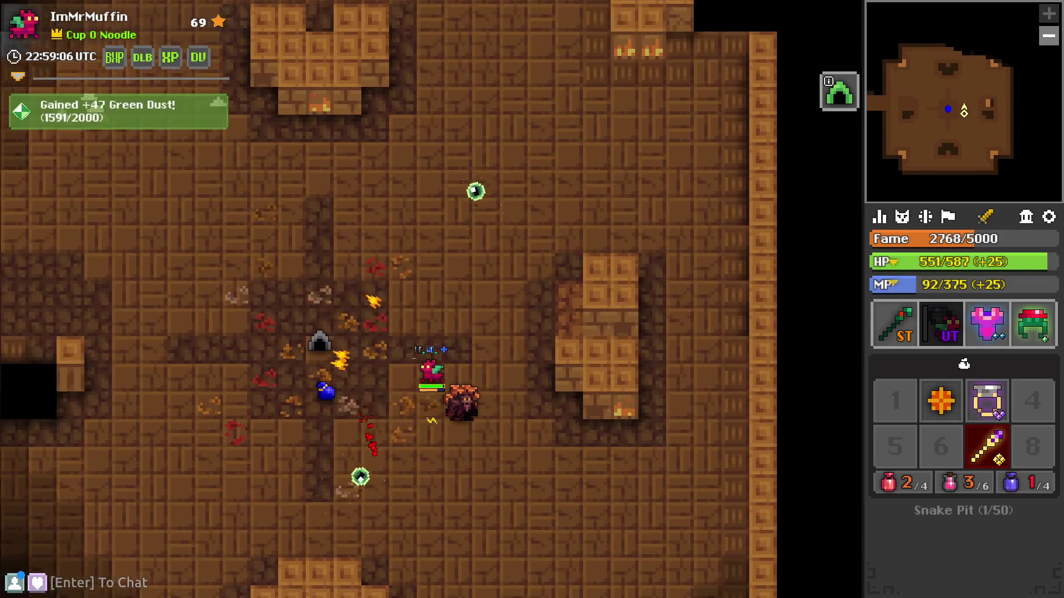
key(a)
mouse_move(896, 571)
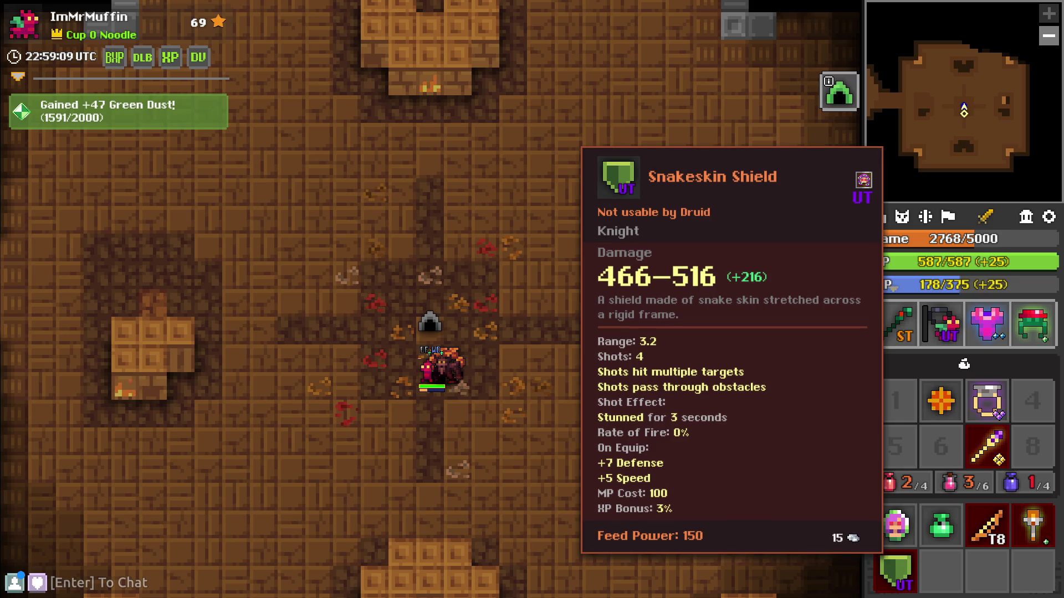
key(w)
key(r)
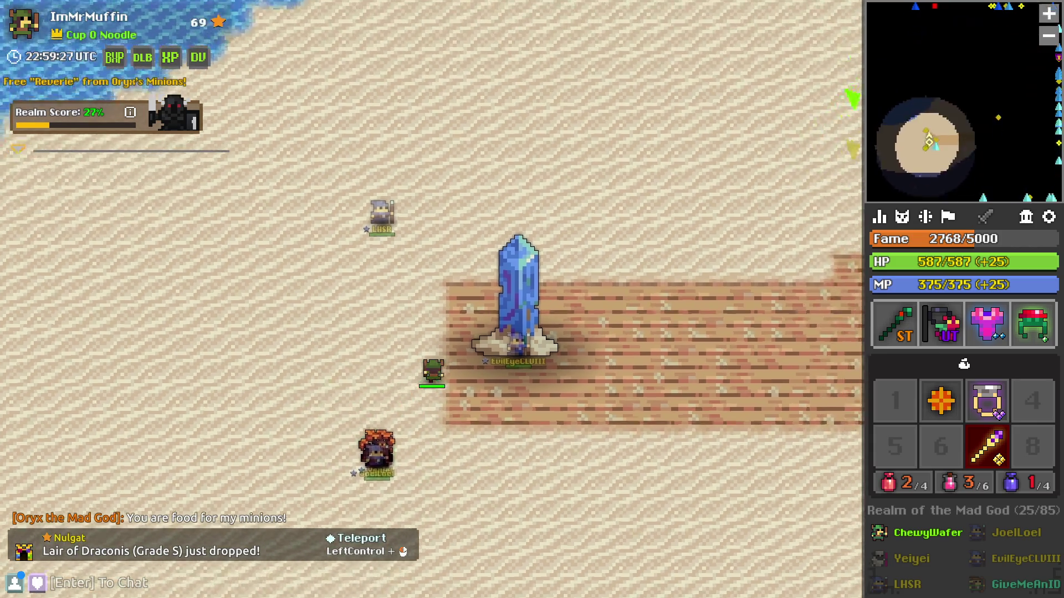
- Walk up the beach and teleport to a player in the forest area
key(q)
key(w)
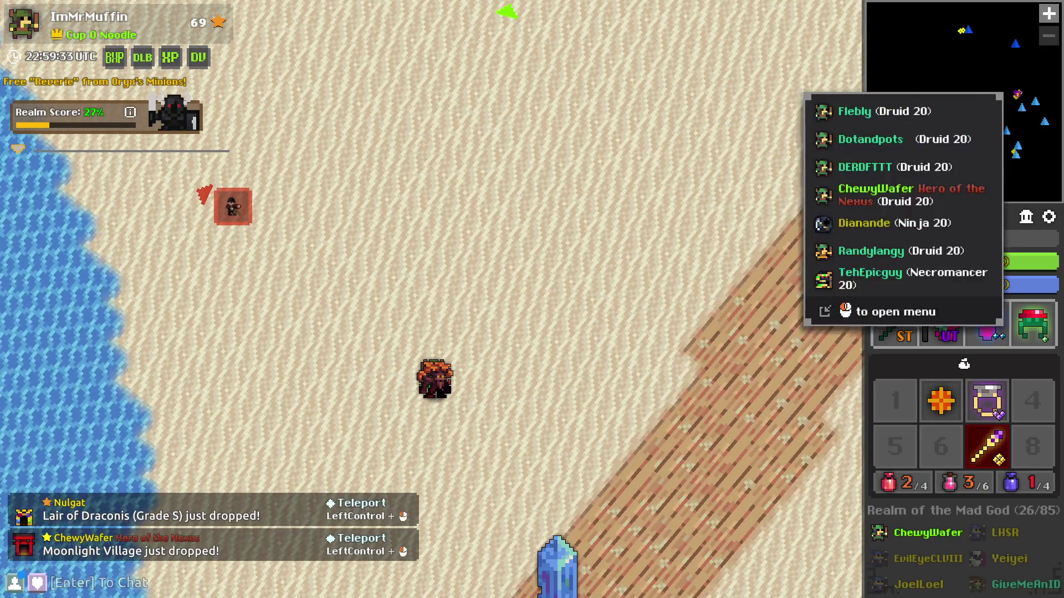
click(945, 106)
click(842, 147)
- Walk past the mushroom grove, teleport to the player at the village portal, and enter Moonlight Village
key(d)
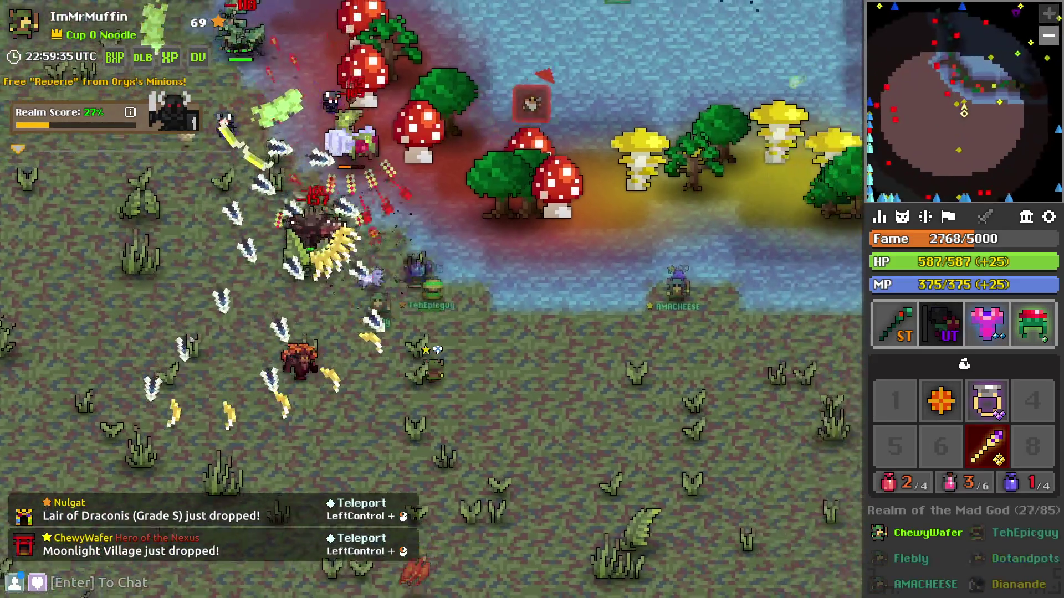
key(d)
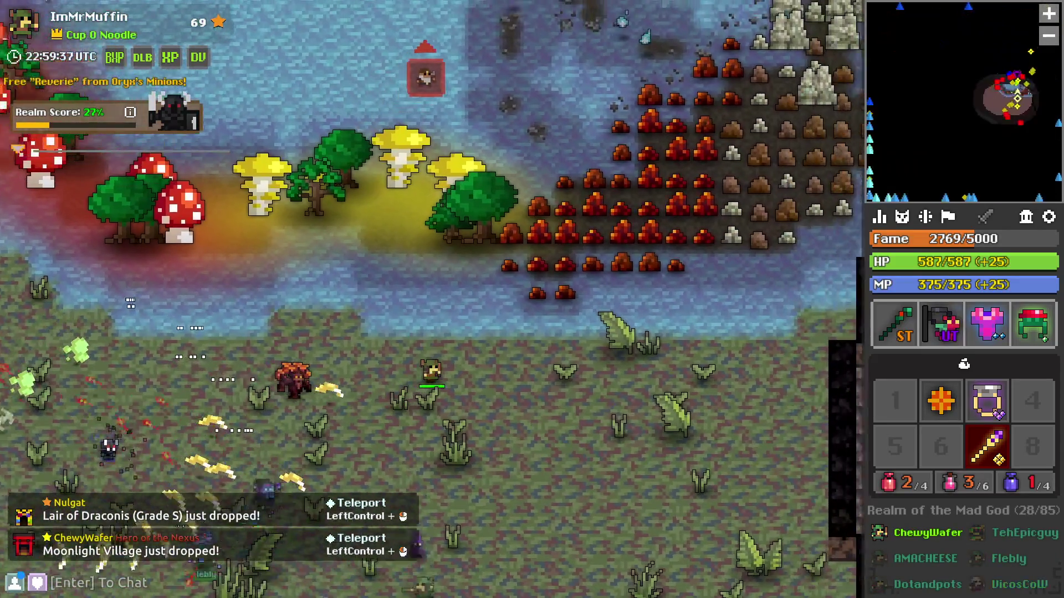
key(a)
key(w)
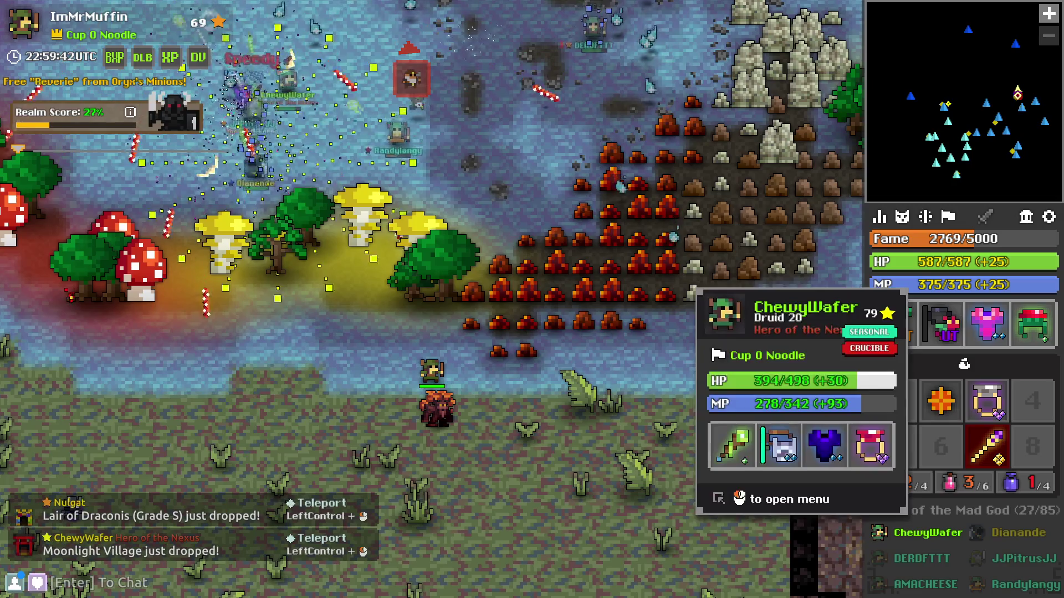
click(928, 532)
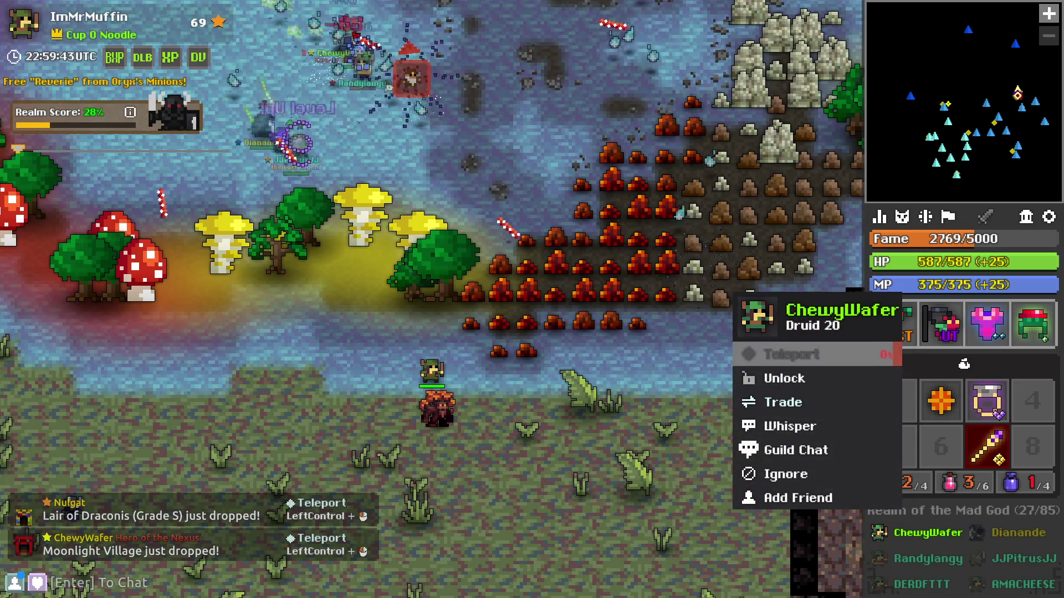
click(791, 355)
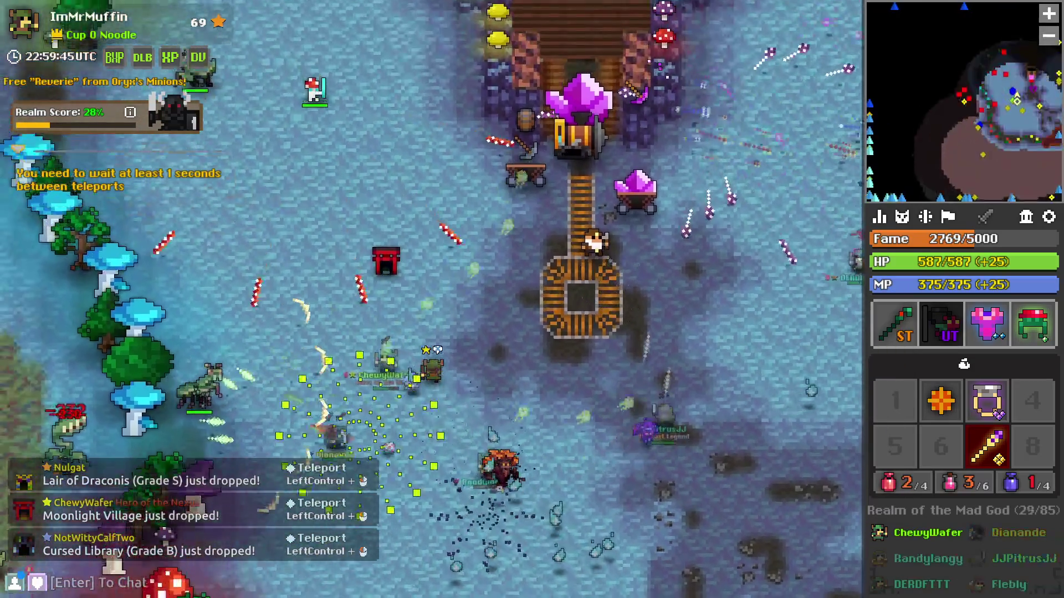
key(r)
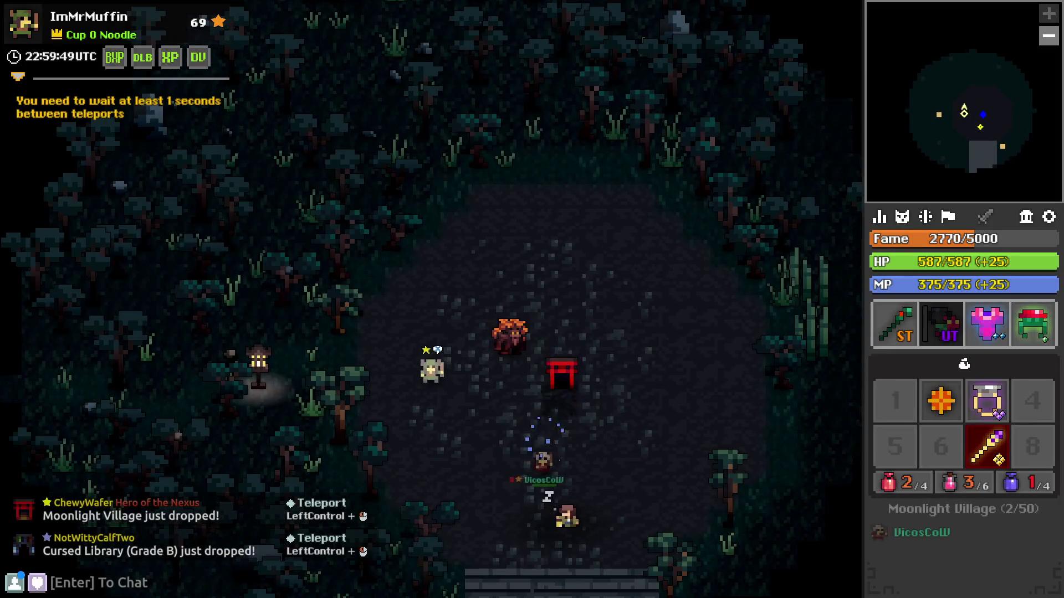
- Walk through the forest to the bell gate and answer the village girl 'yes' in chat
key(a)
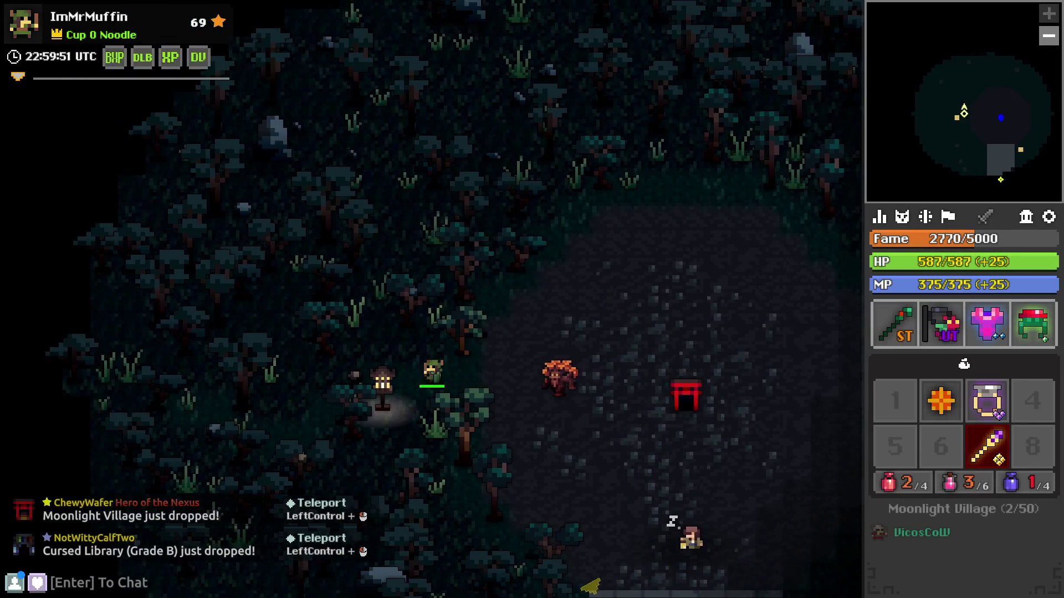
key(a)
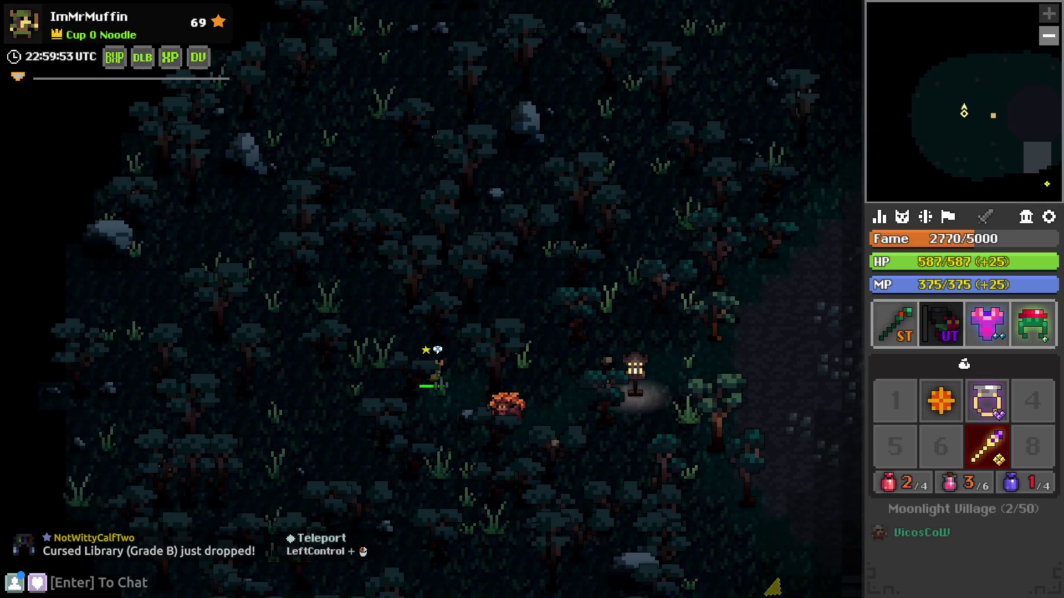
key(w)
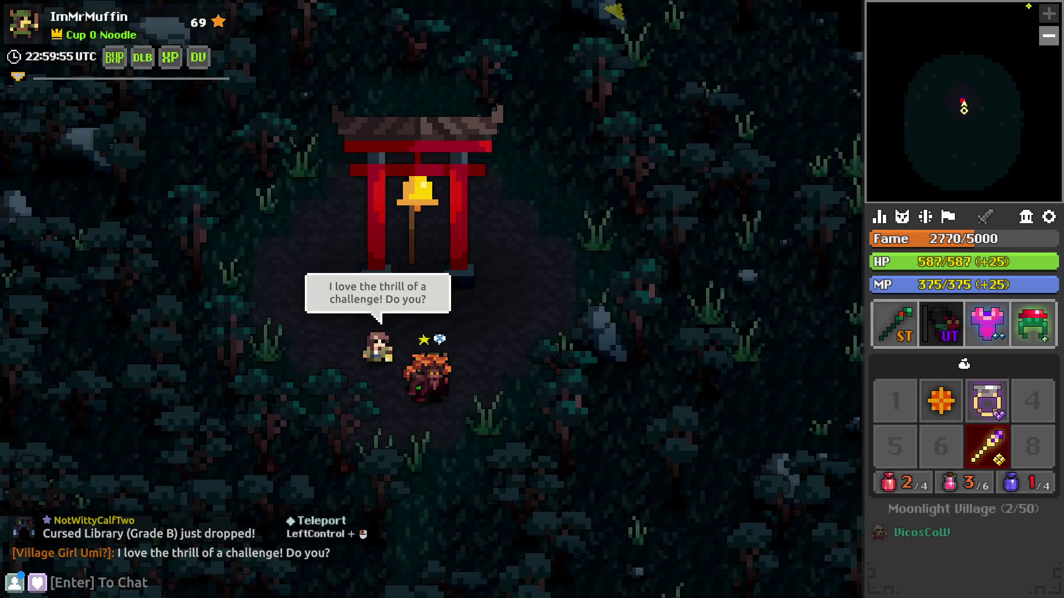
key(Return)
text(yes)
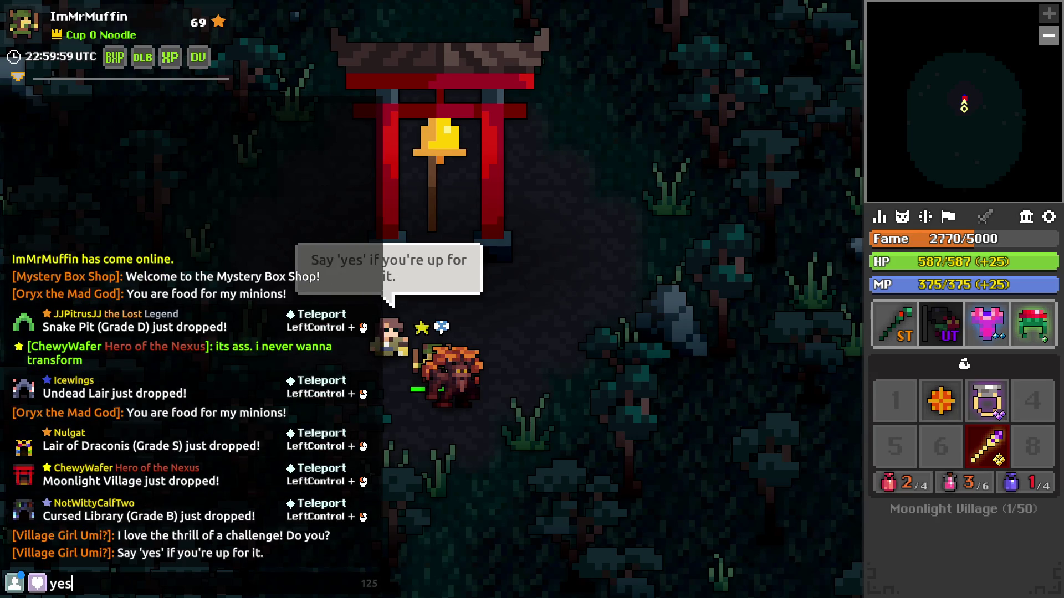
key(Return)
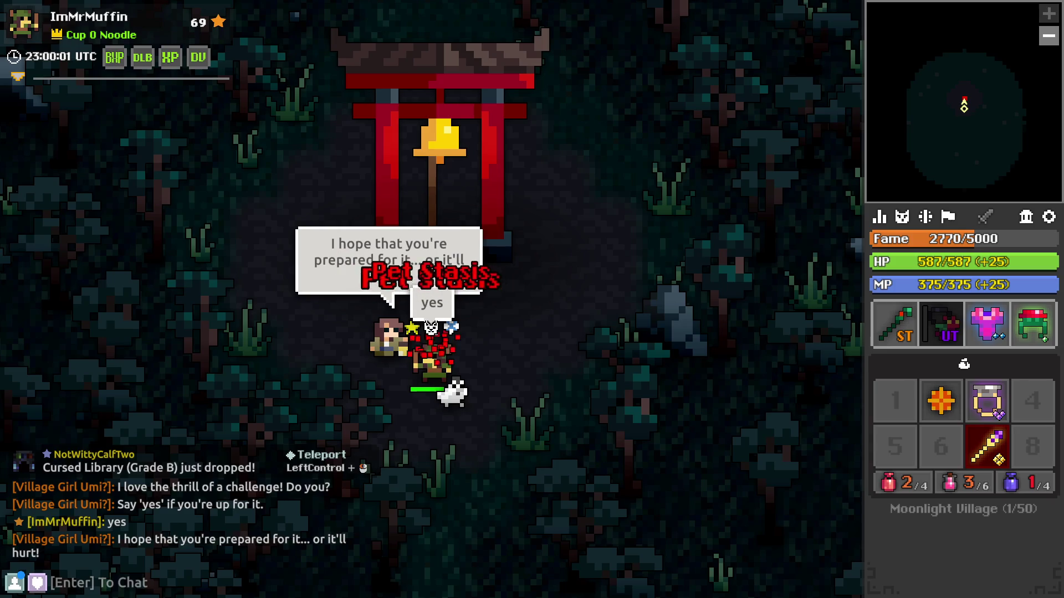
- Pass through the gate and head north-east through the forest into the torch-lit clearing
key(w)
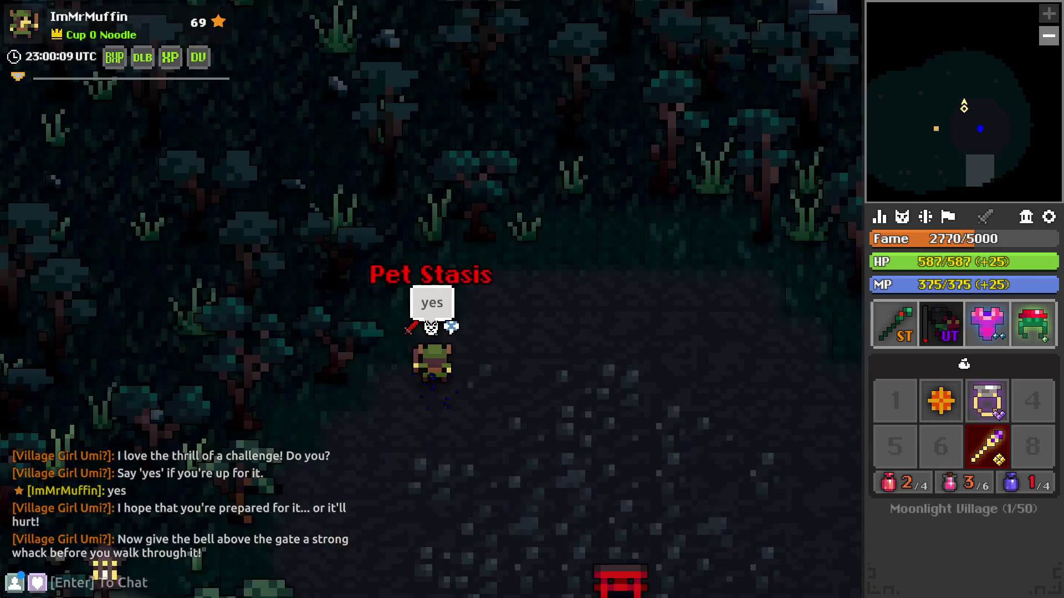
key(s)
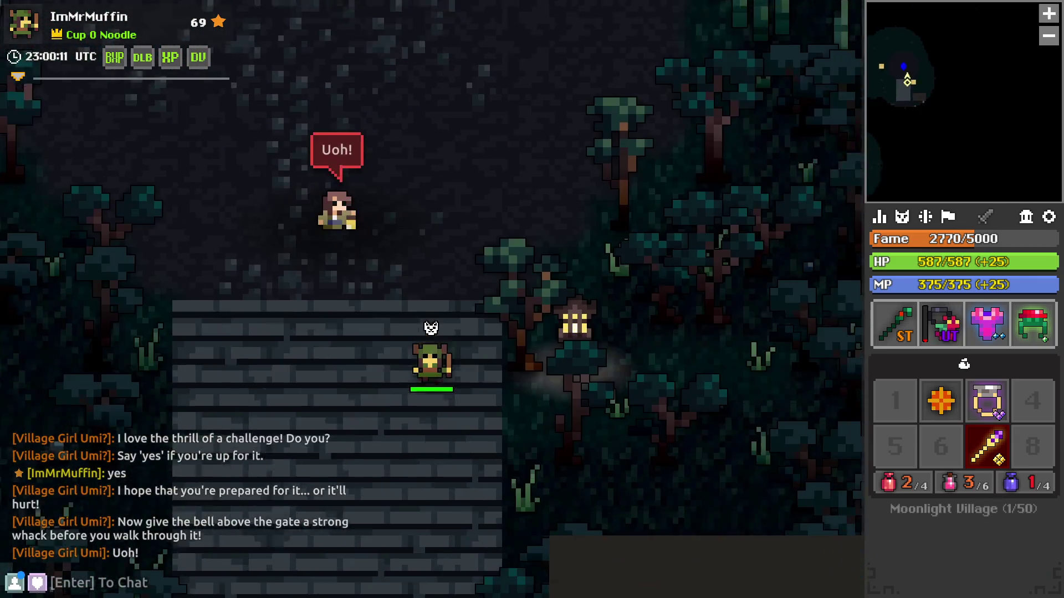
key(w)
key(d)
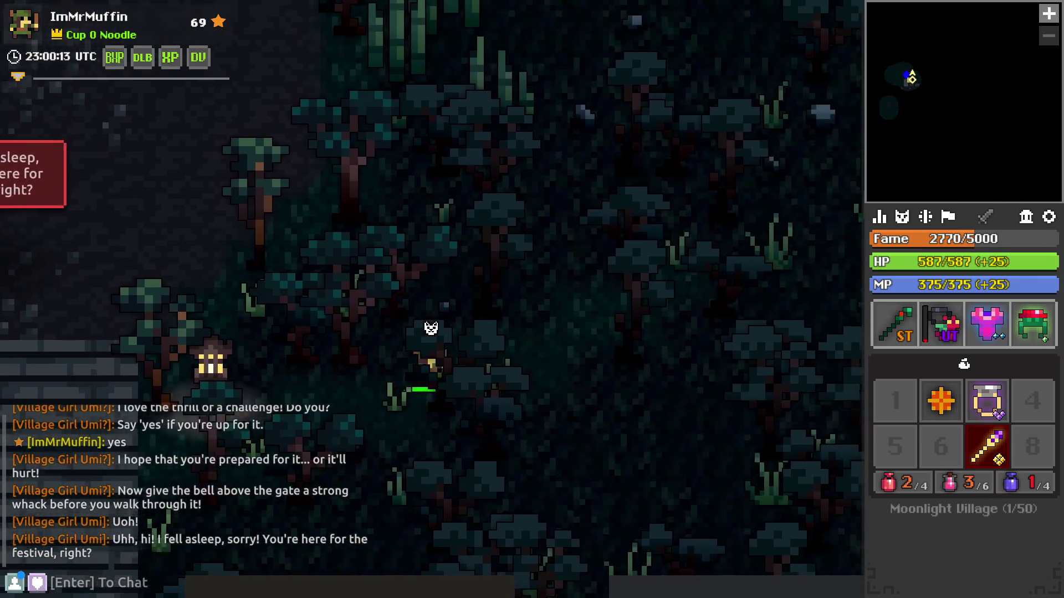
key(w)
key(d)
key(w)
key(d)
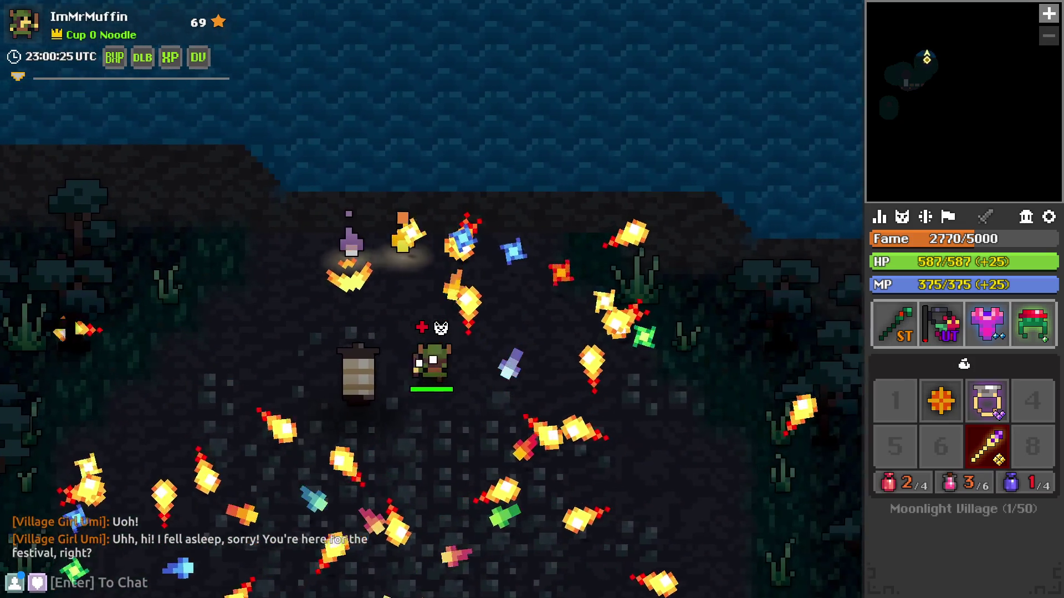
- Dodge the projectile rings by moving around the clearing
key(s)
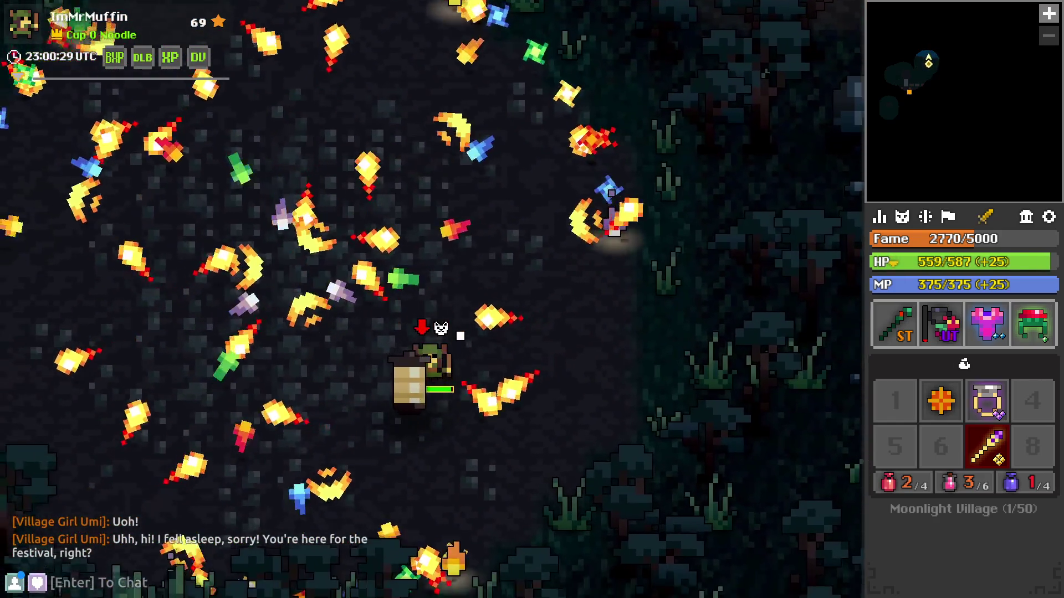
key(s)
key(a)
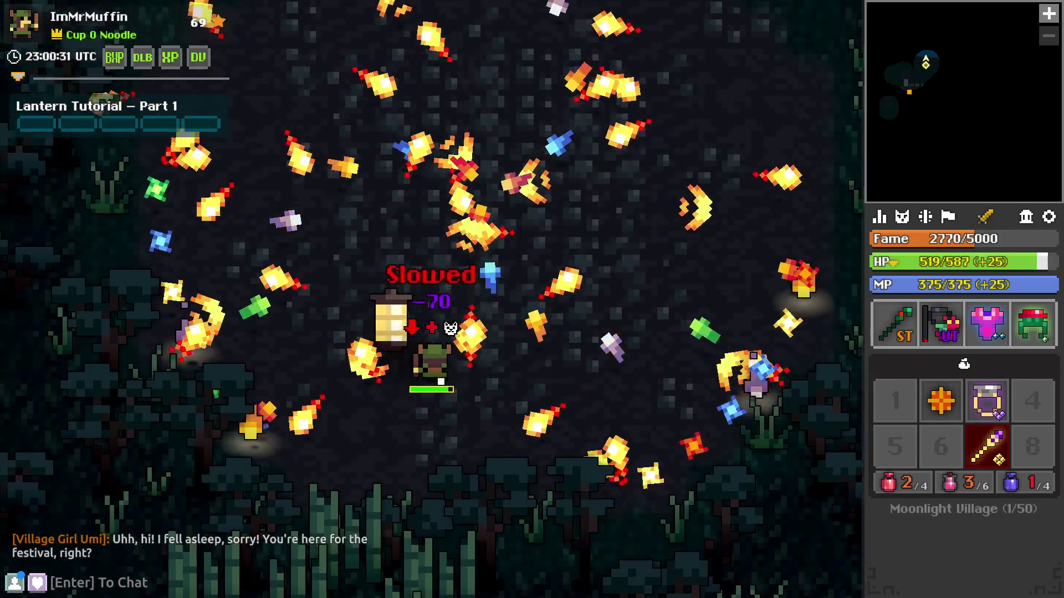
key(a)
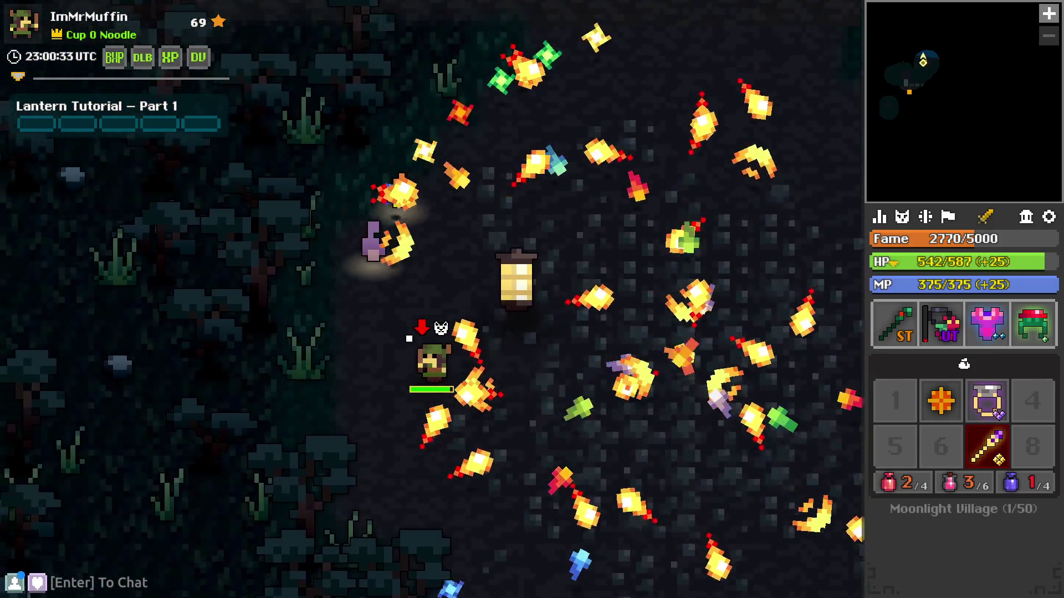
key(d)
key(w)
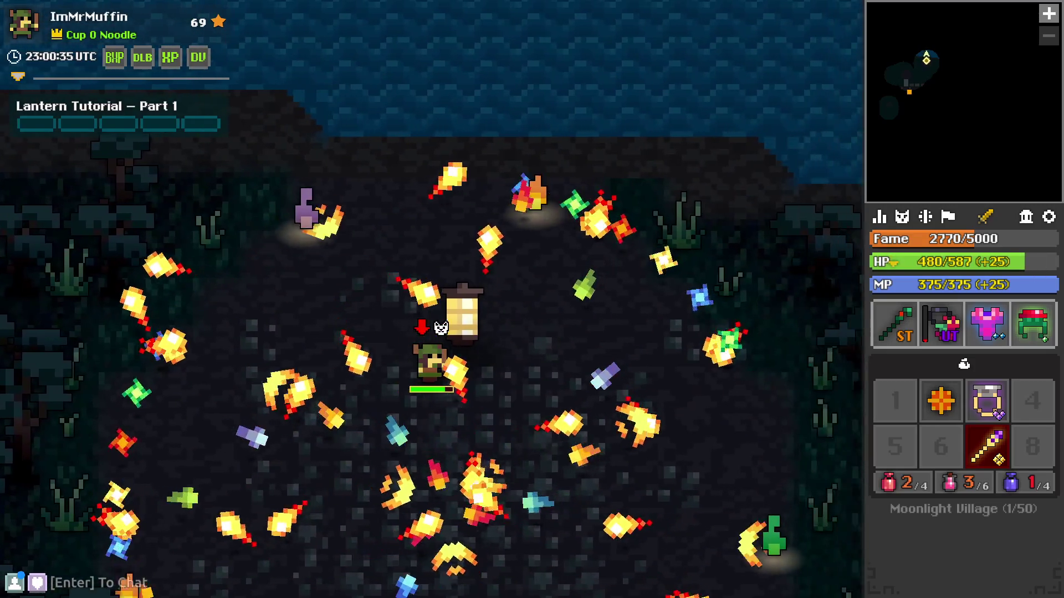
key(d)
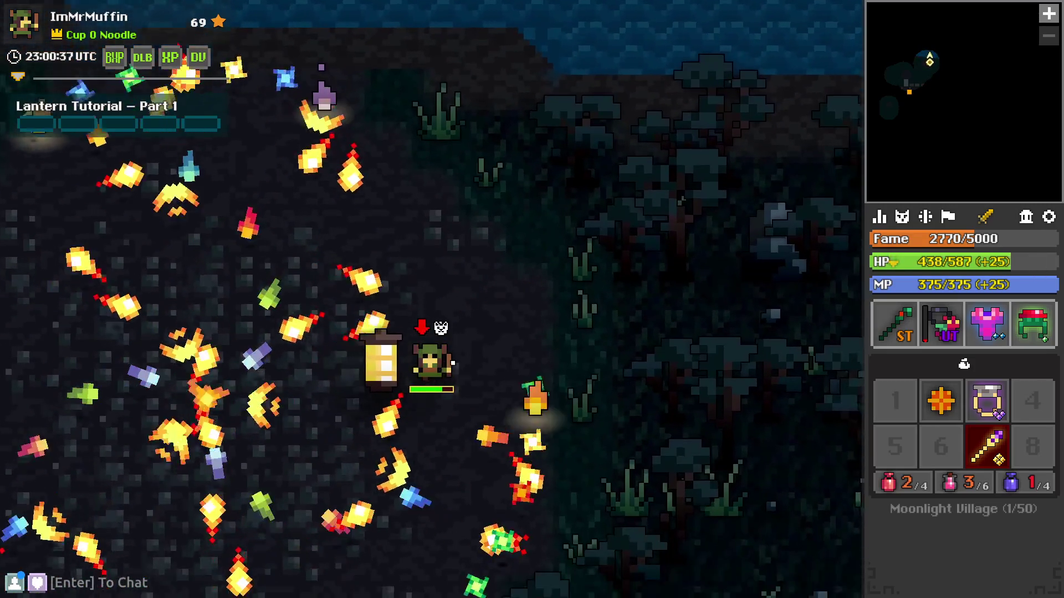
- Walk through the dark woods and onto the lantern to collect it
key(s)
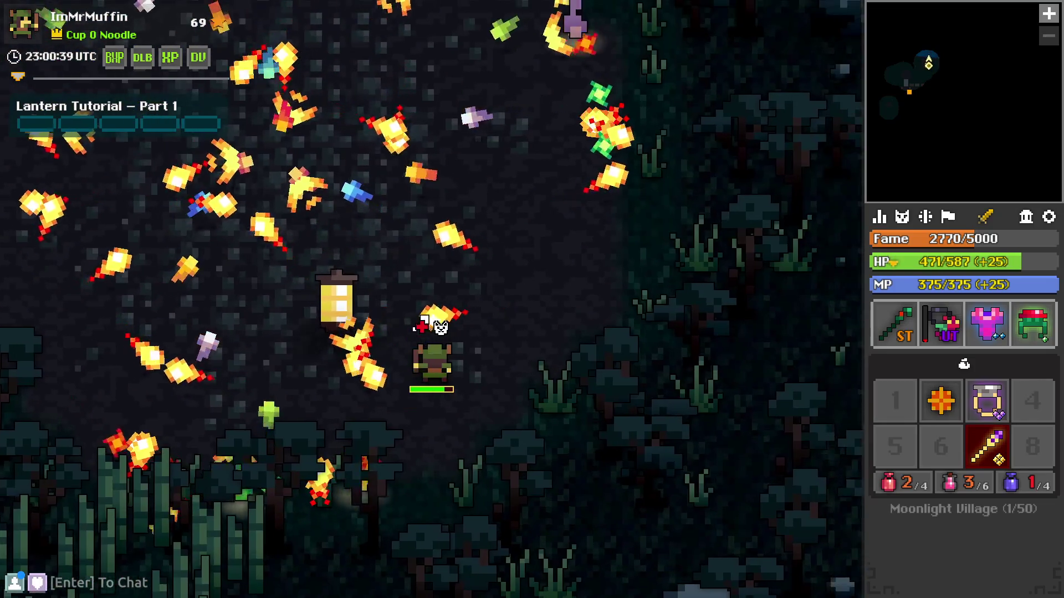
key(w)
key(d)
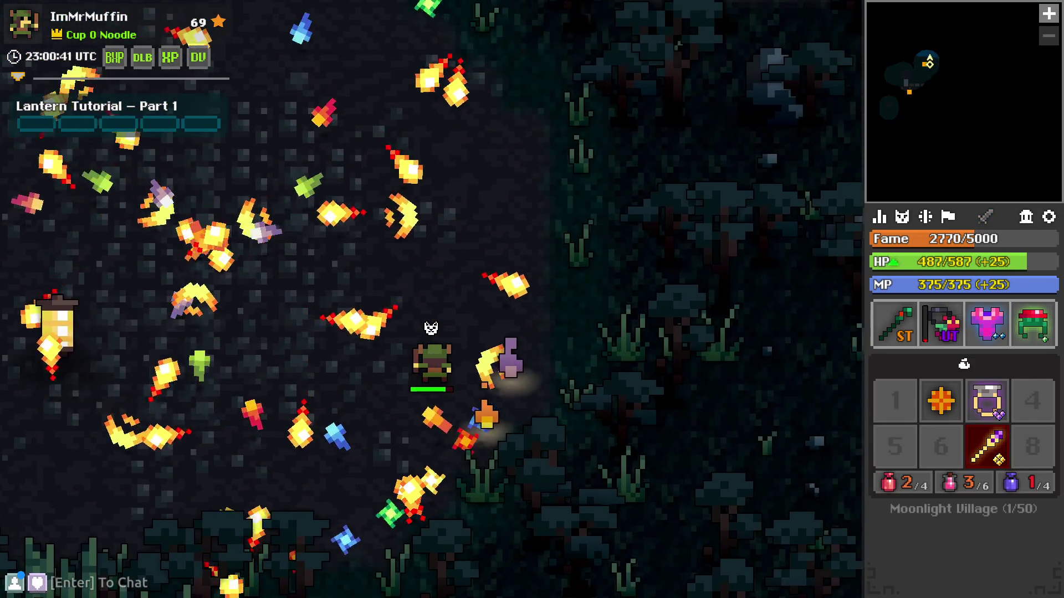
key(a)
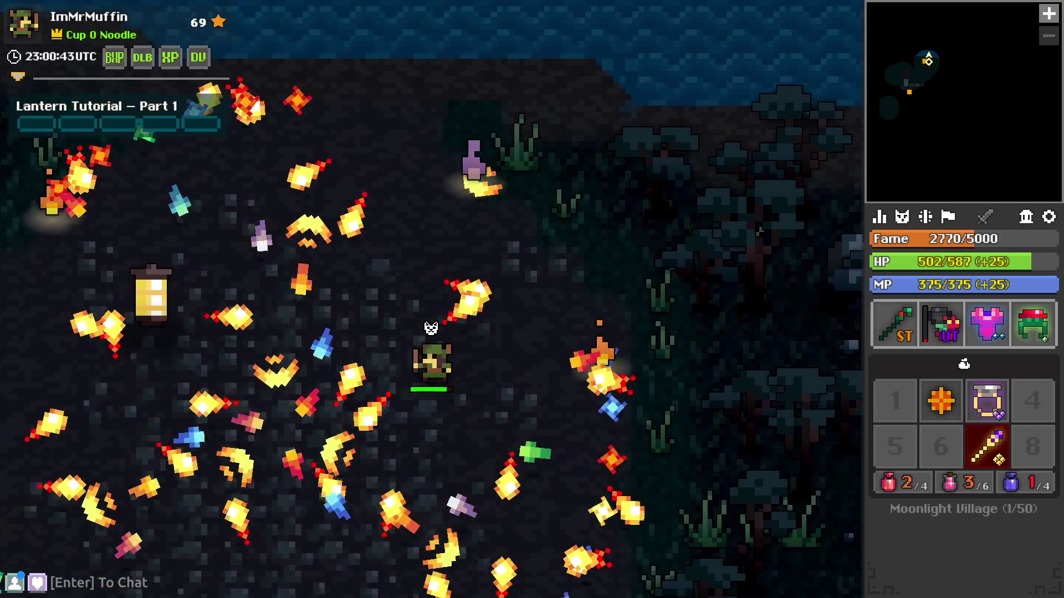
key(w)
key(s)
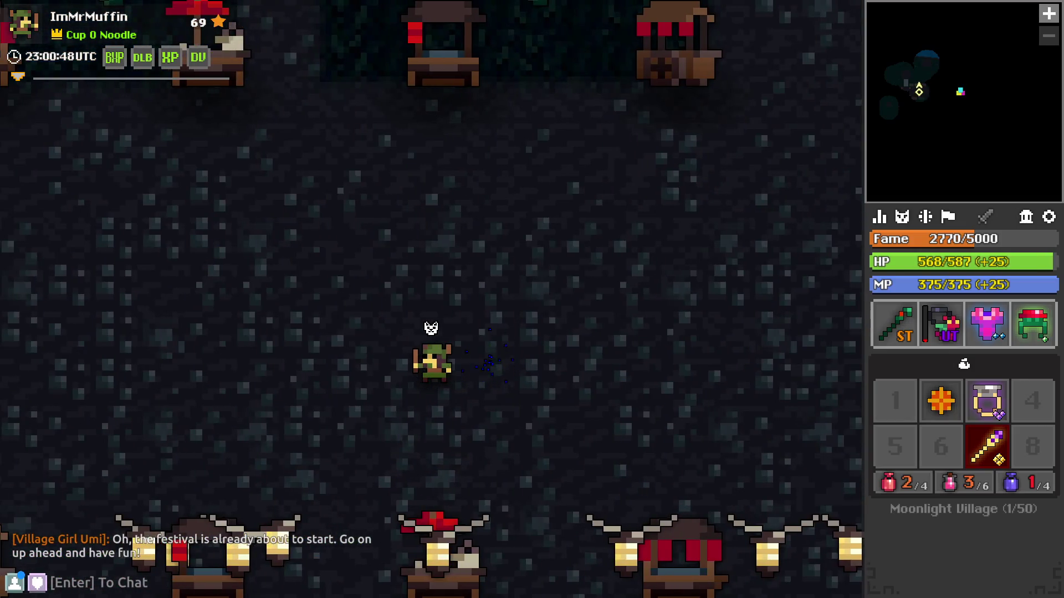
- Walk east into the festival plaza and across it
key(d)
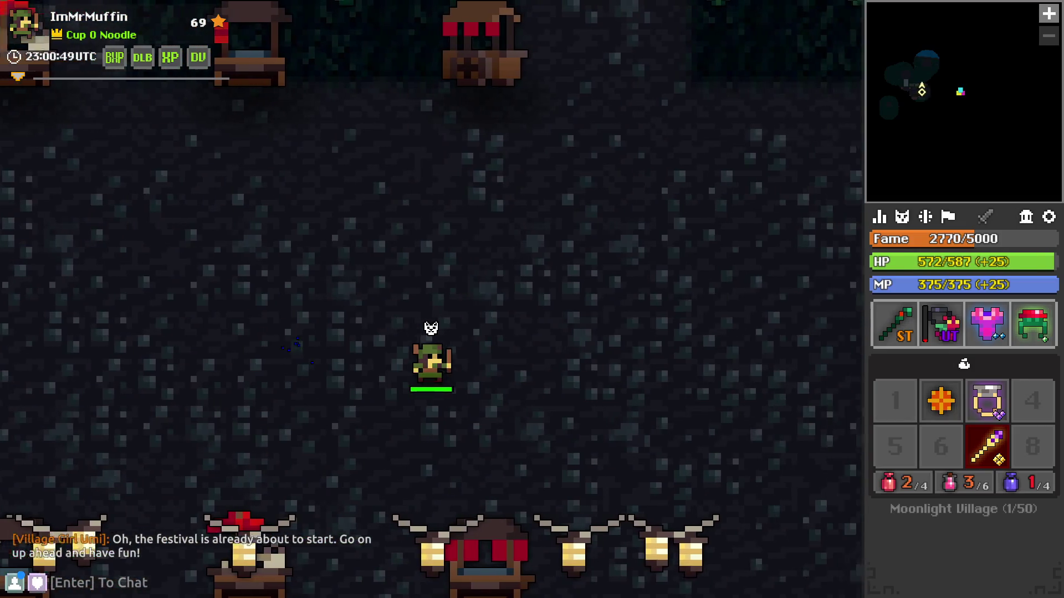
key(d)
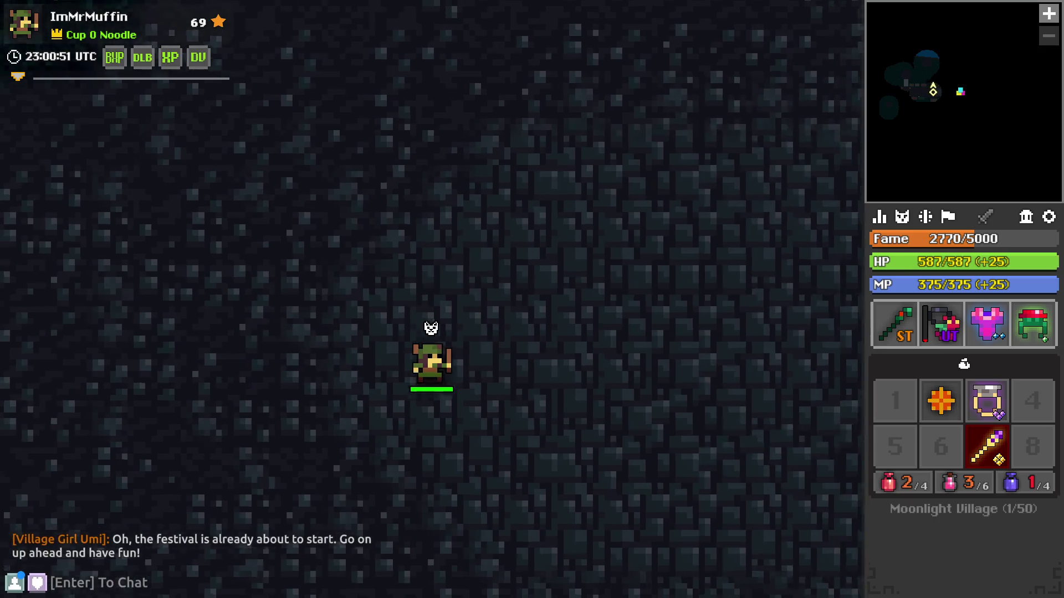
key(d)
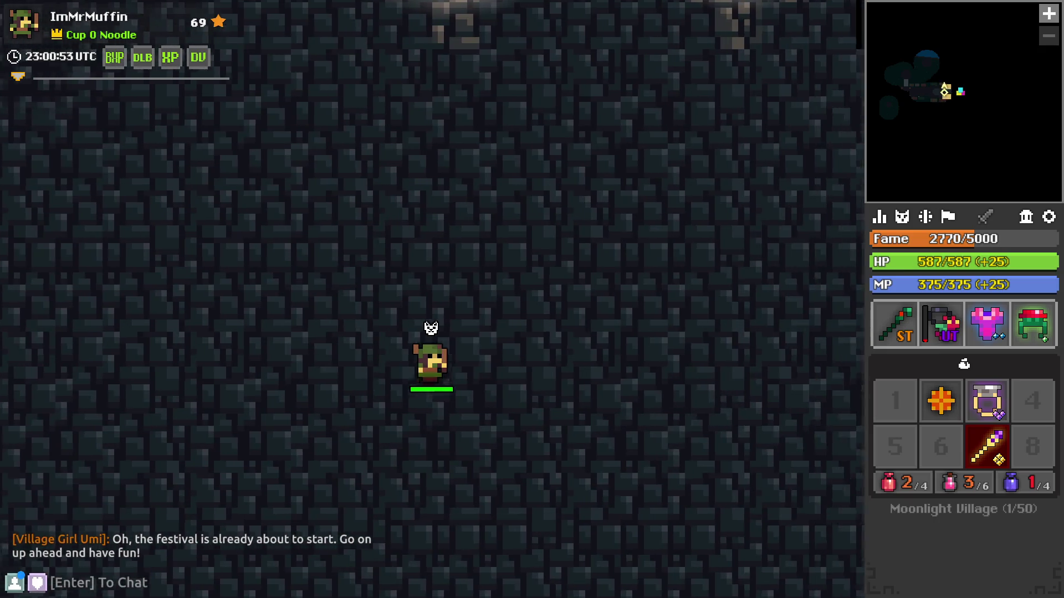
key(d)
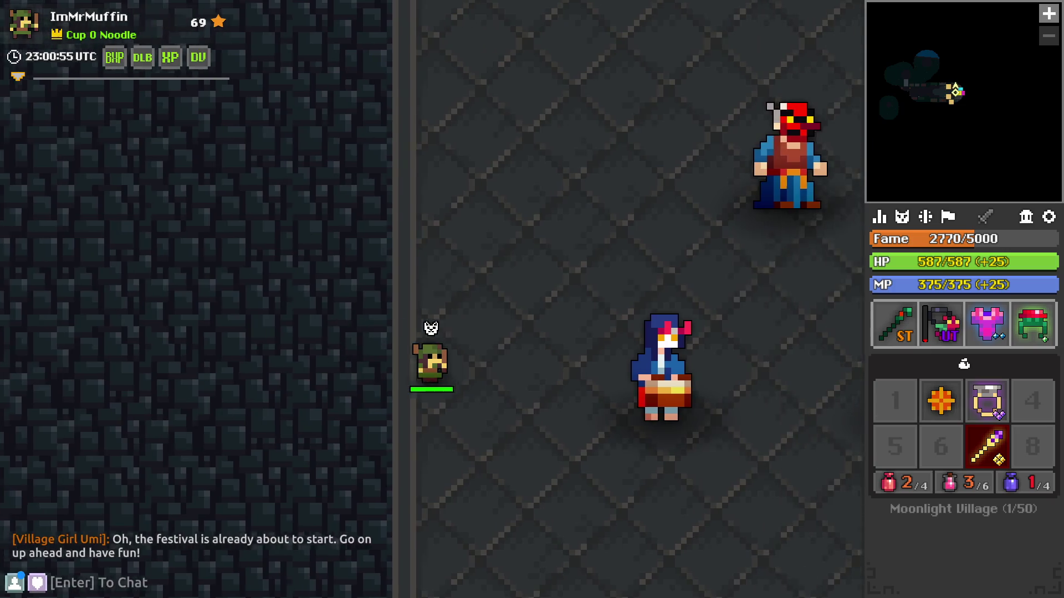
key(d)
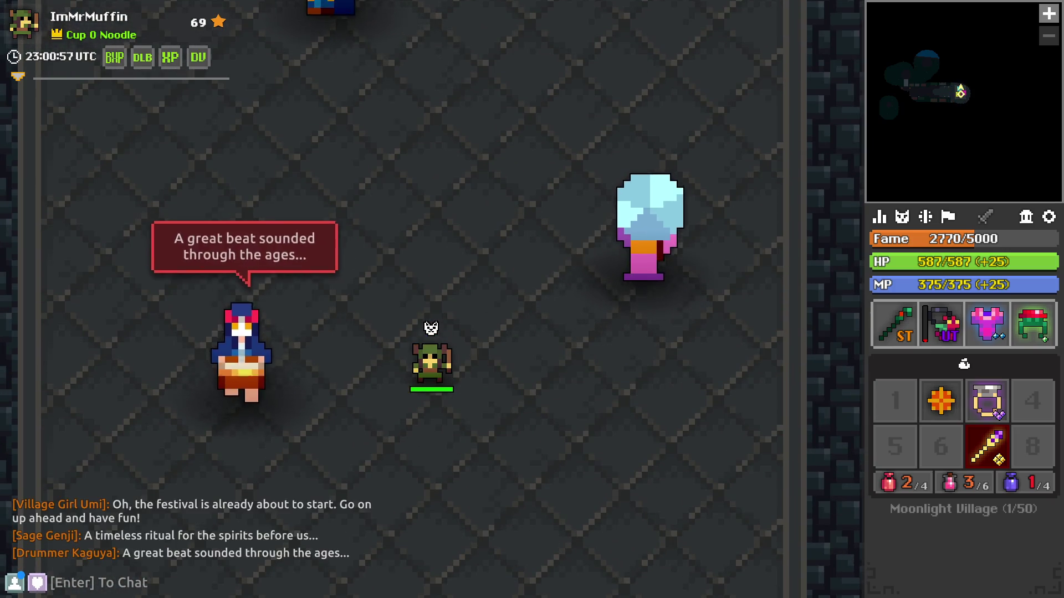
- Briefly view the Sound settings in Options, then return to play
key(Escape)
click(930, 290)
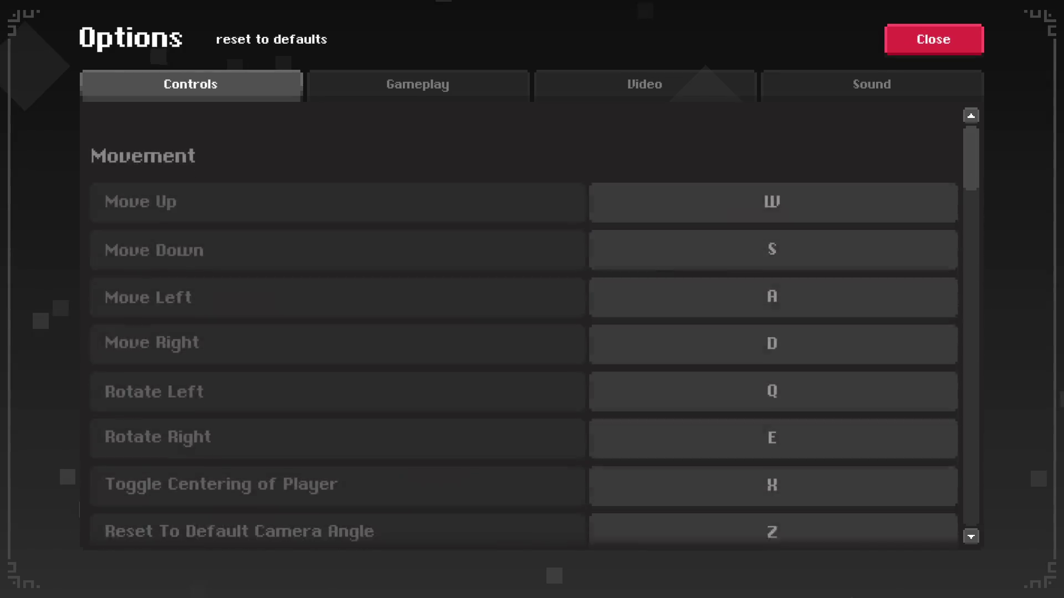
click(871, 84)
key(Escape)
key(Escape)
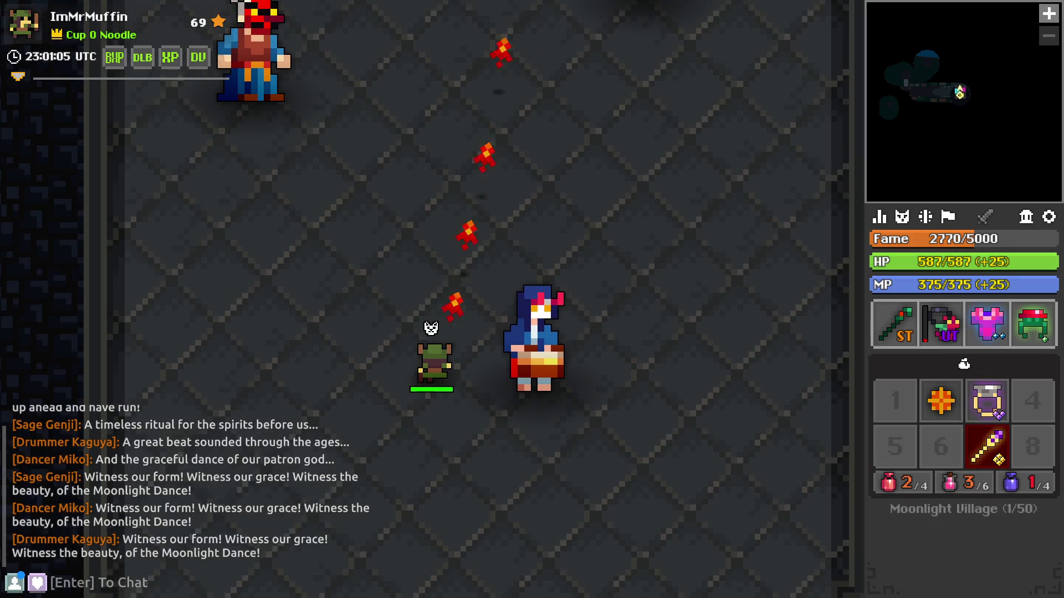
- Cast the Druid ability at the dancer boss while rotating the view and dodging petal shots
key(space)
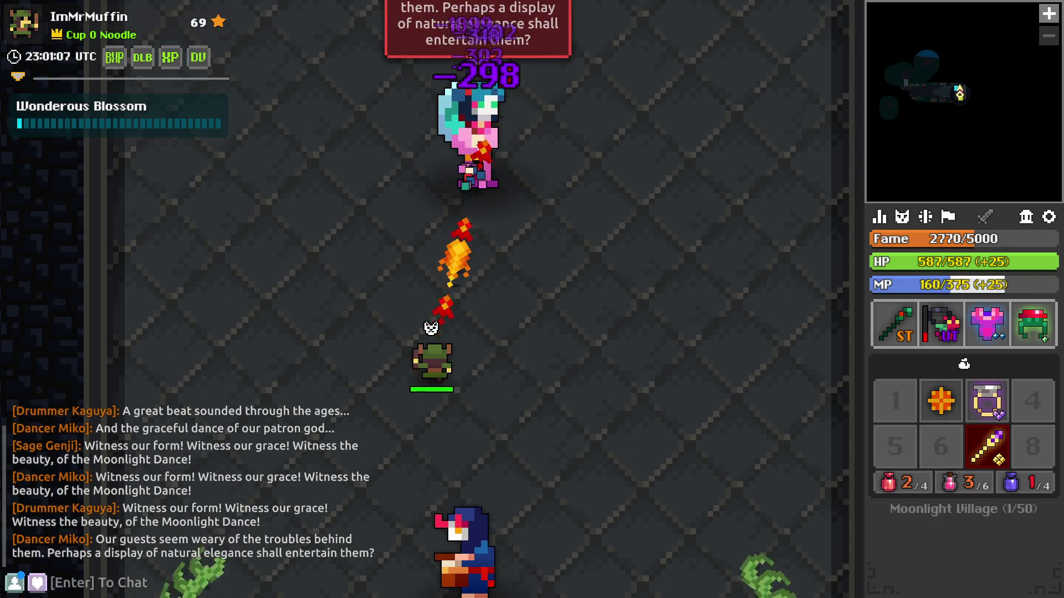
key(q)
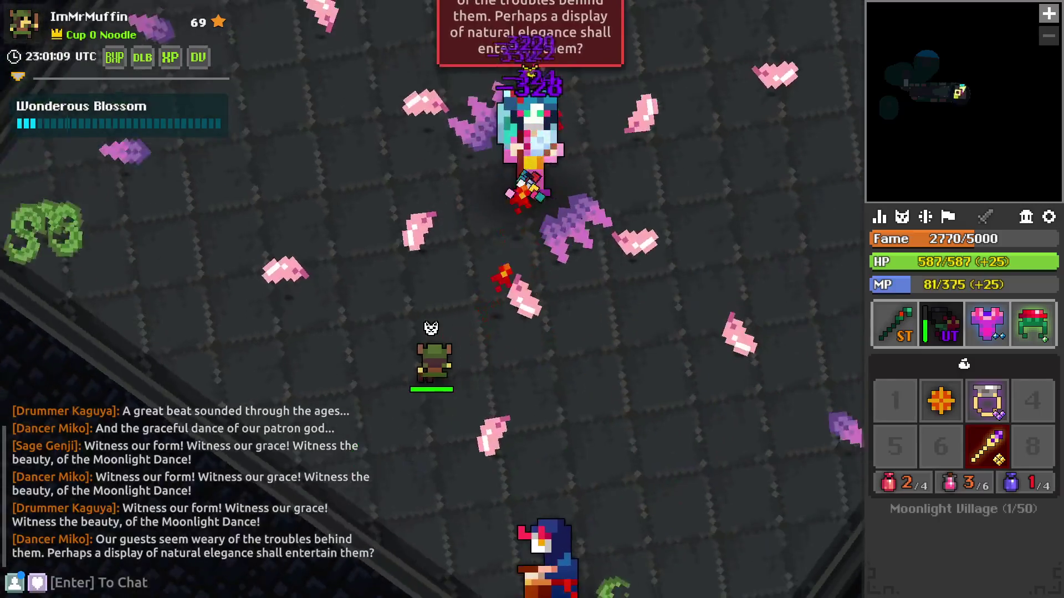
key(q)
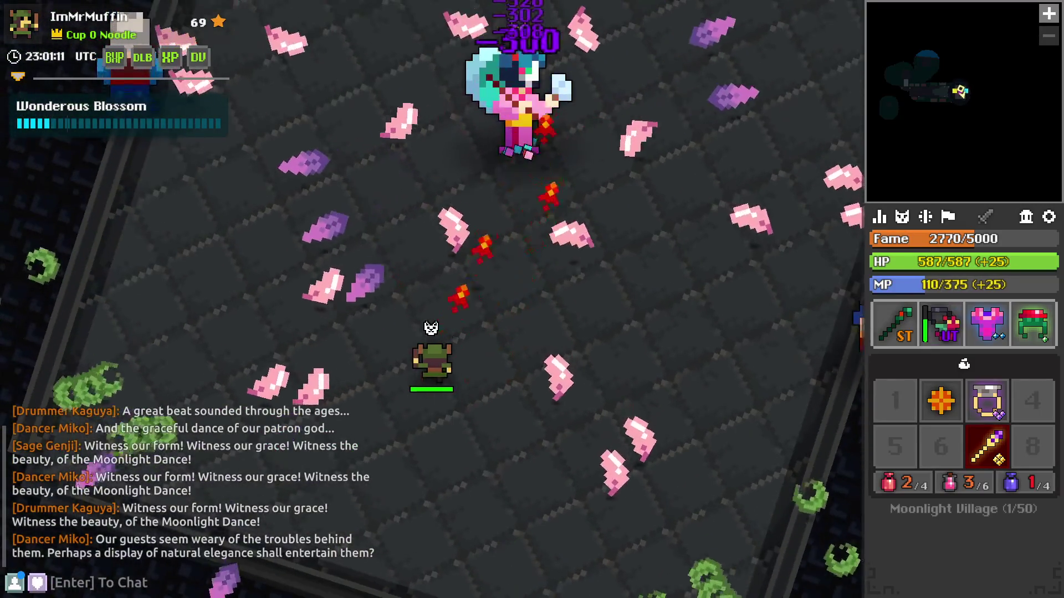
key(space)
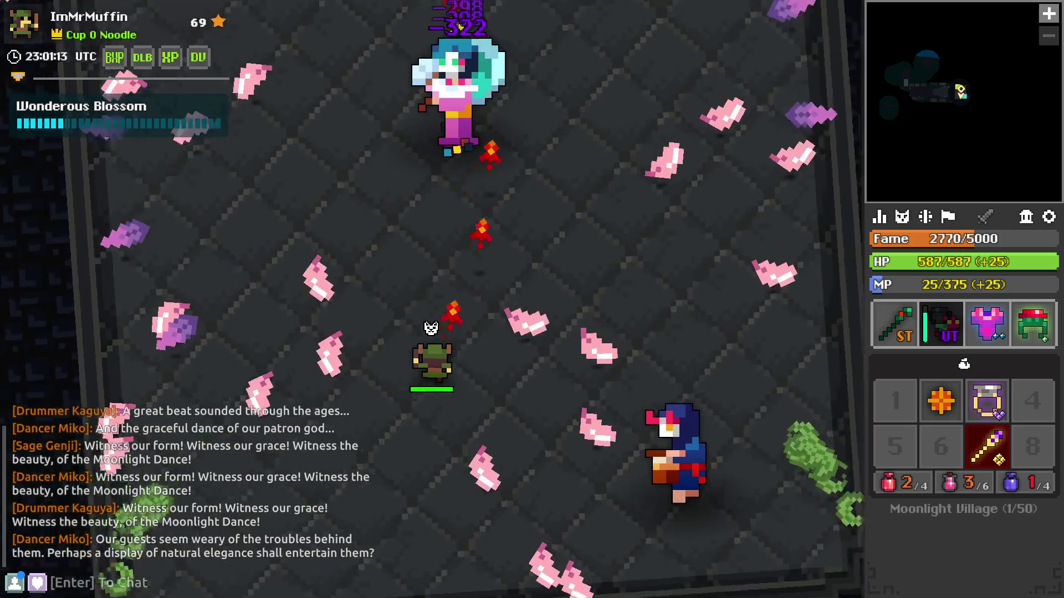
key(q)
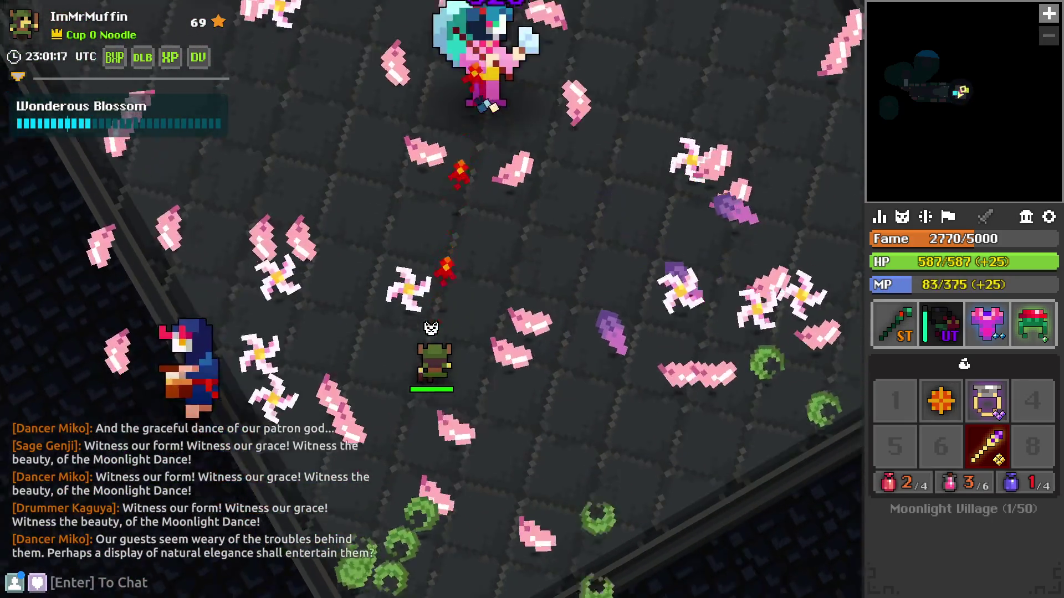
key(w)
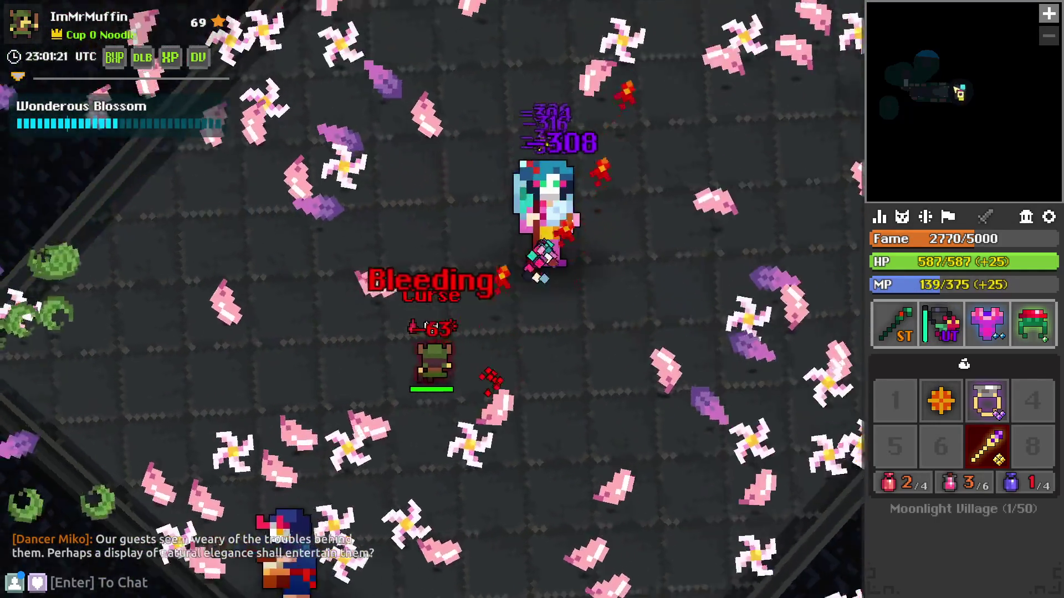
key(q)
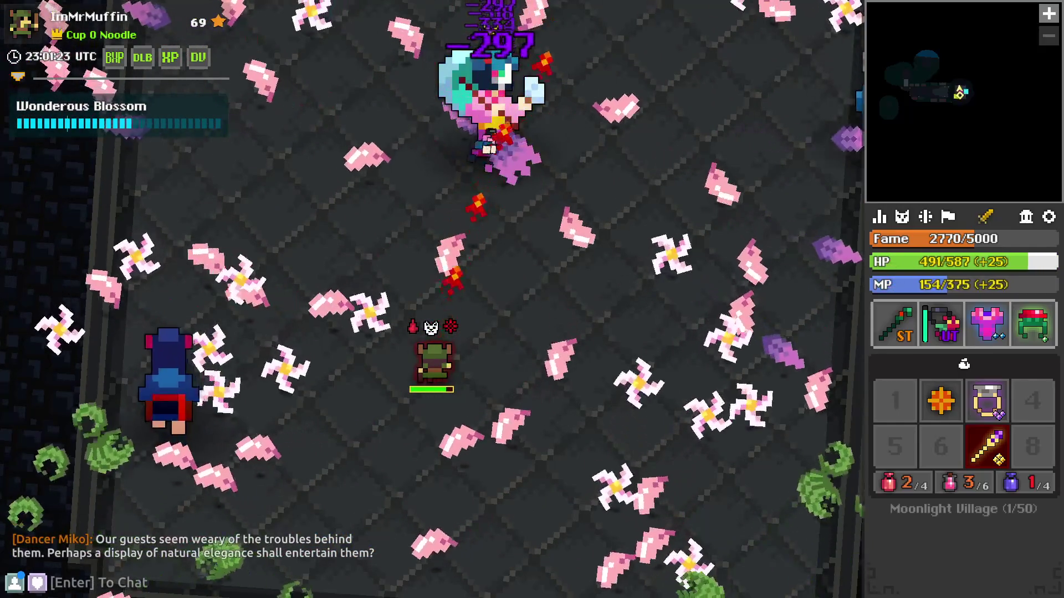
key(space)
- Keep hitting the boss with the ability, sidestepping petals and turning the walls upright
key(a)
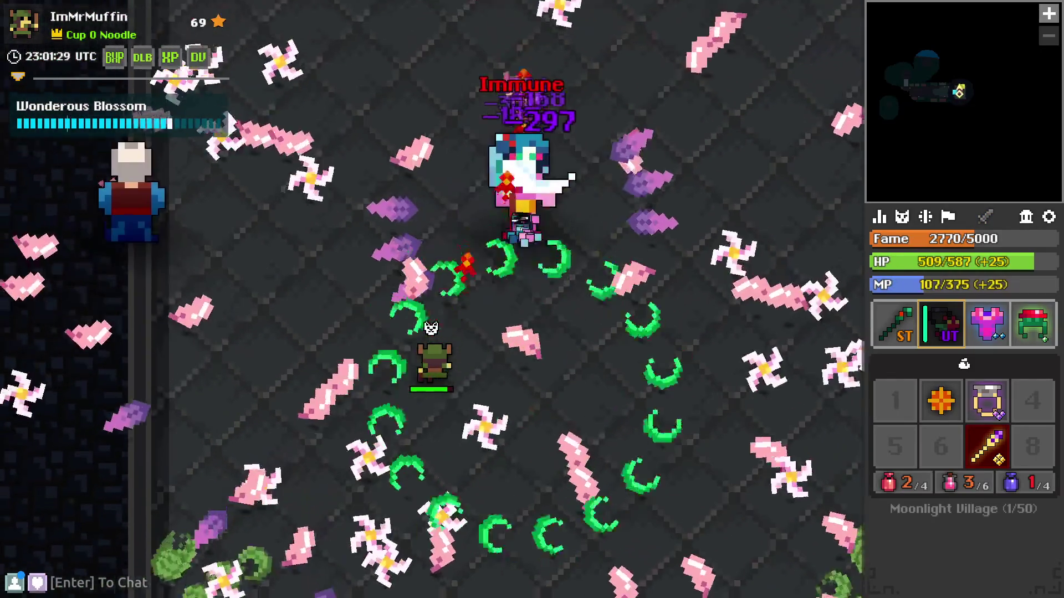
key(space)
key(e)
key(a)
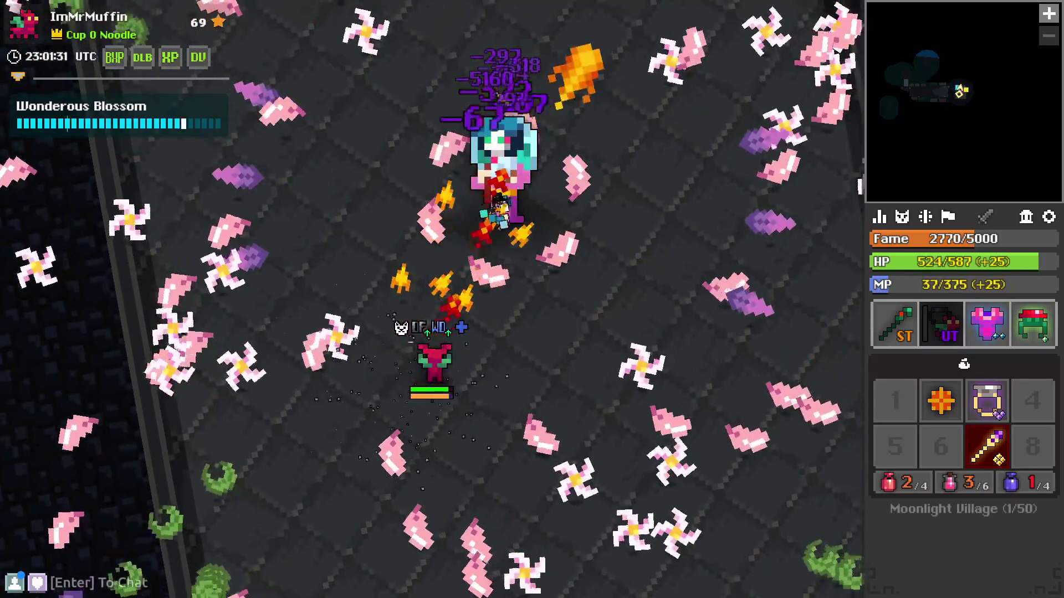
key(e)
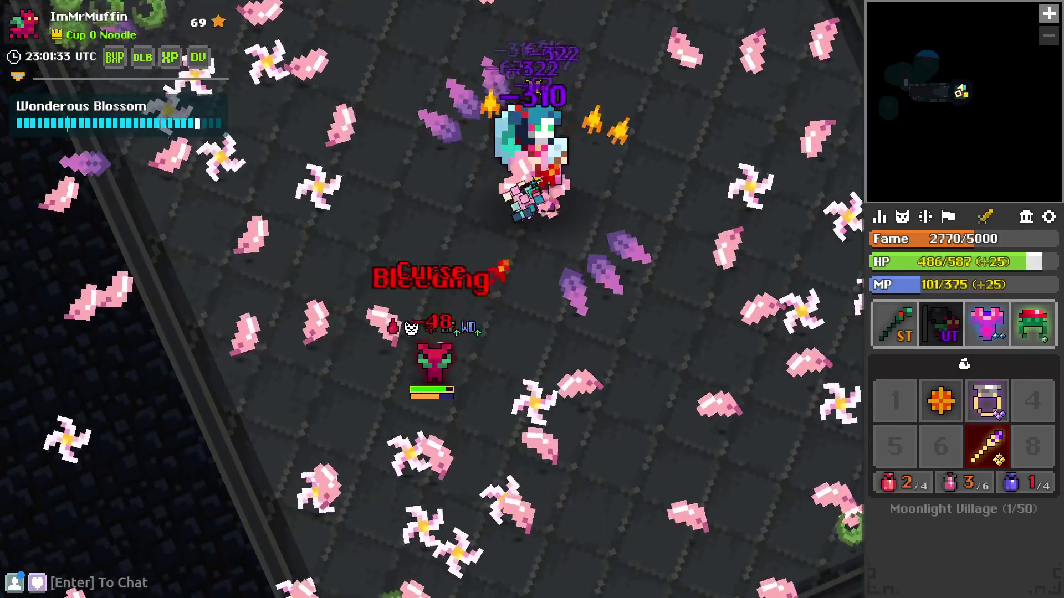
key(space)
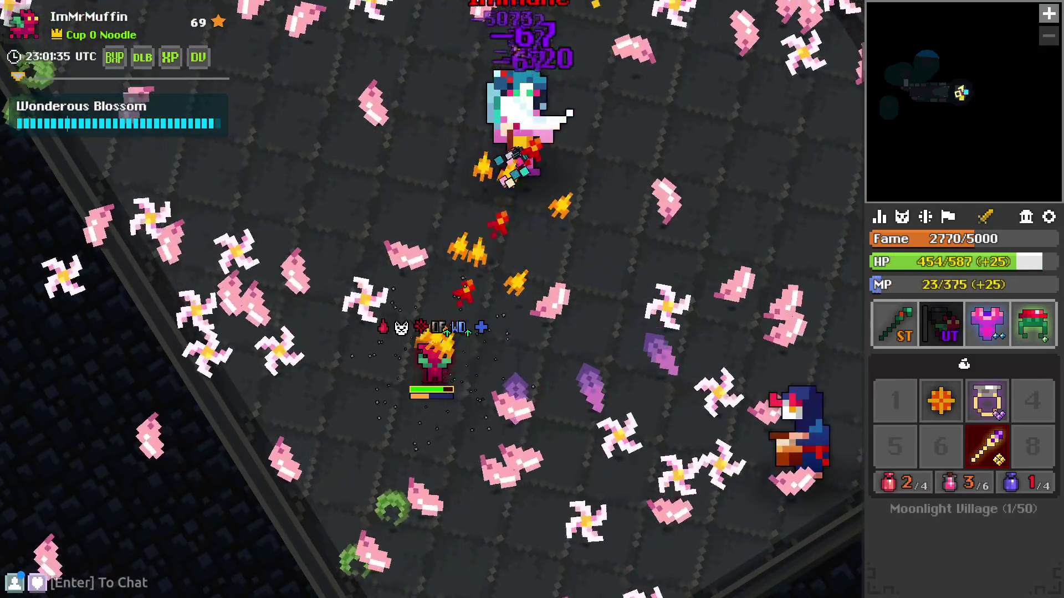
key(q)
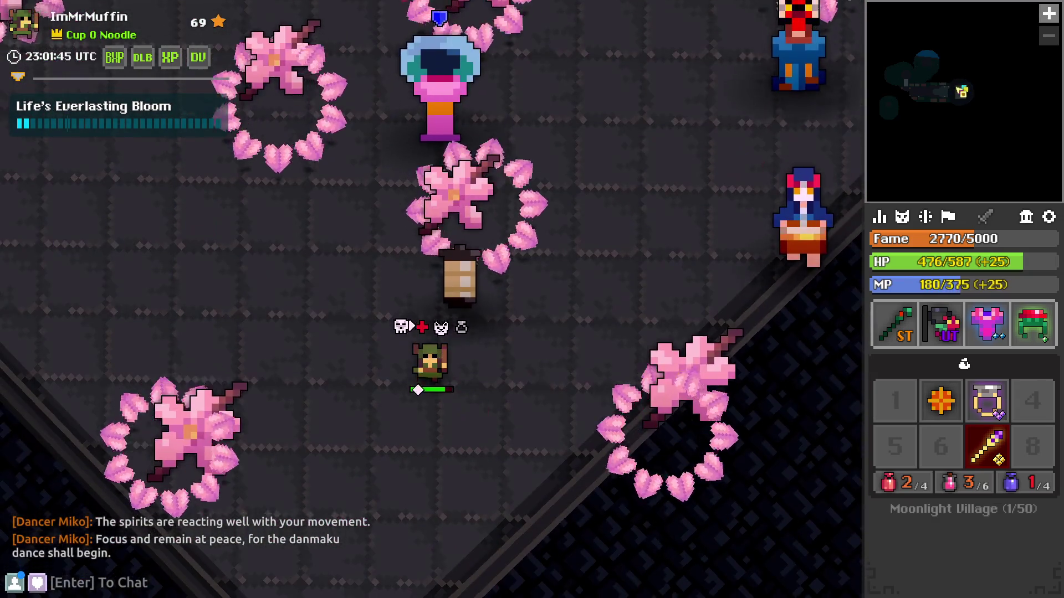
- Weave left and right through the Life's Everlasting Bloom rings while rotating the view
key(d)
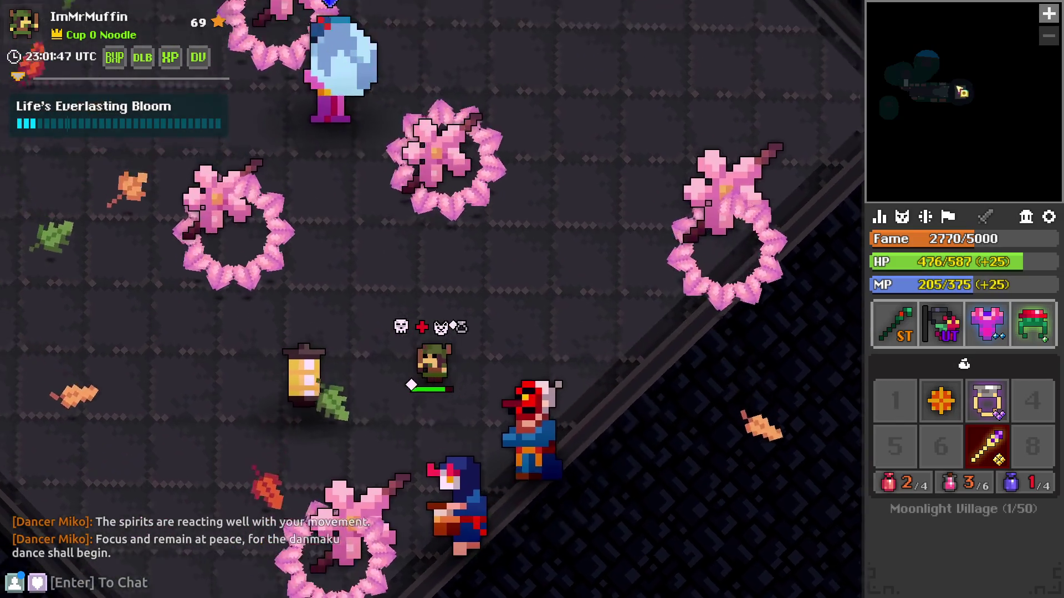
key(a)
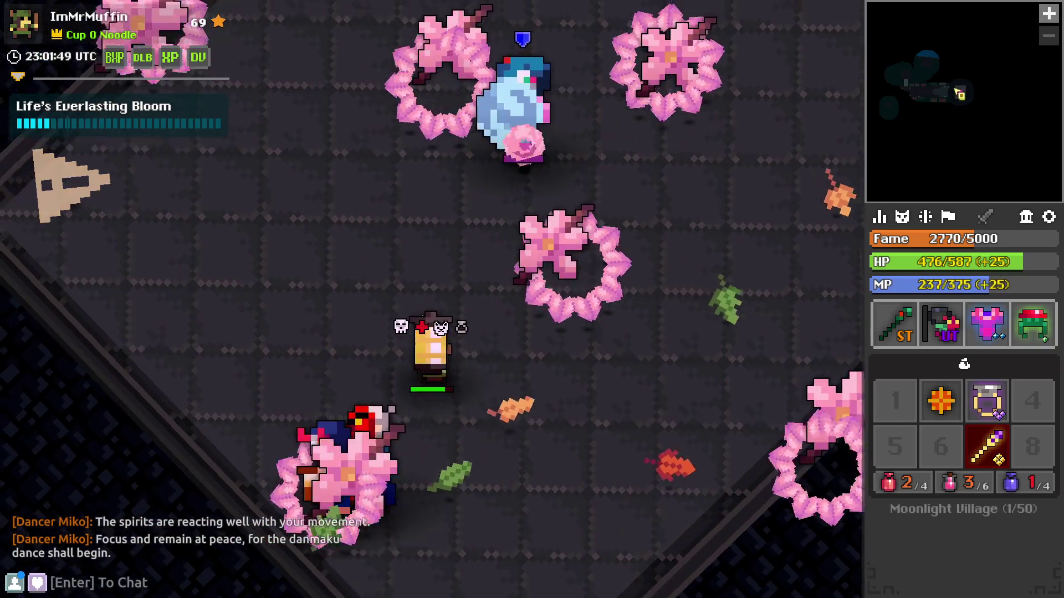
key(q)
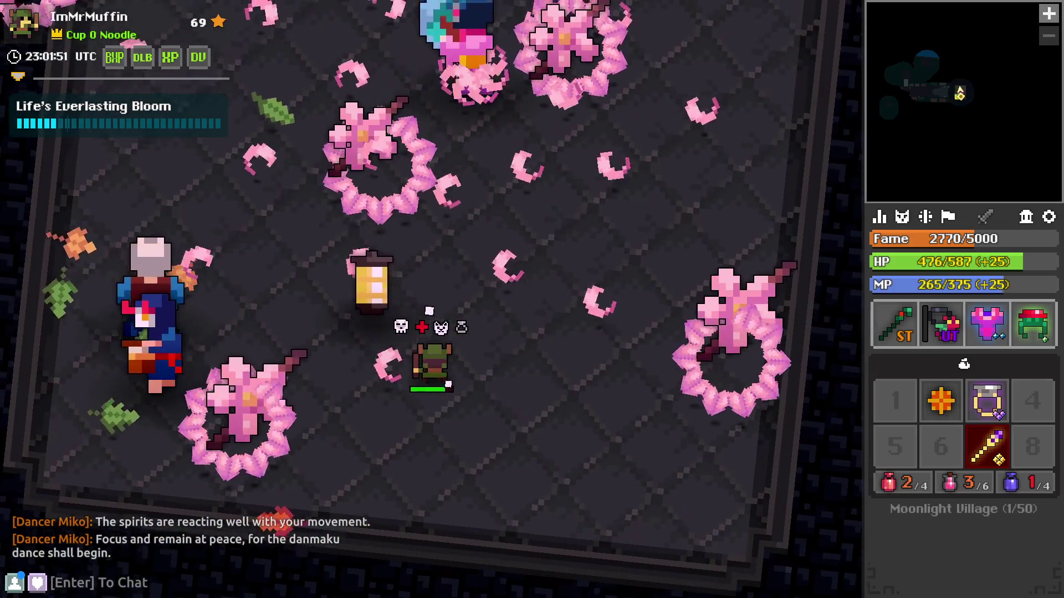
key(a)
key(q)
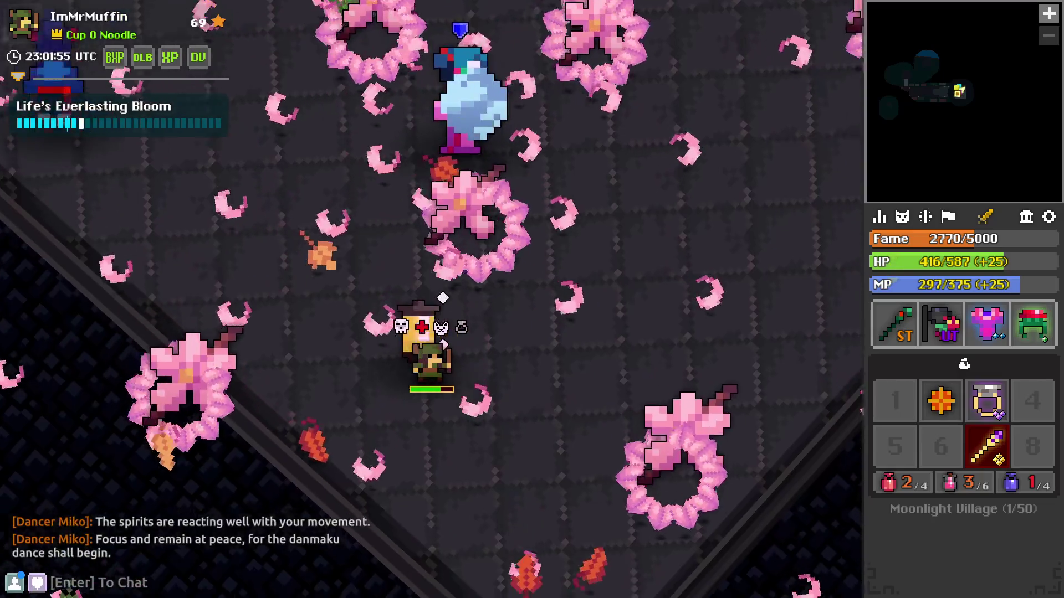
key(q)
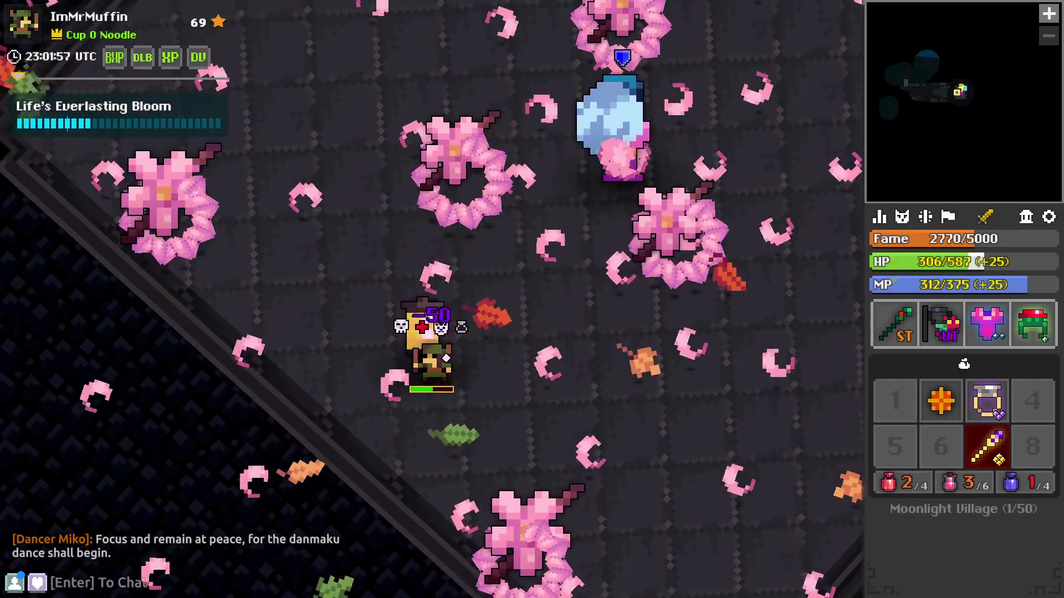